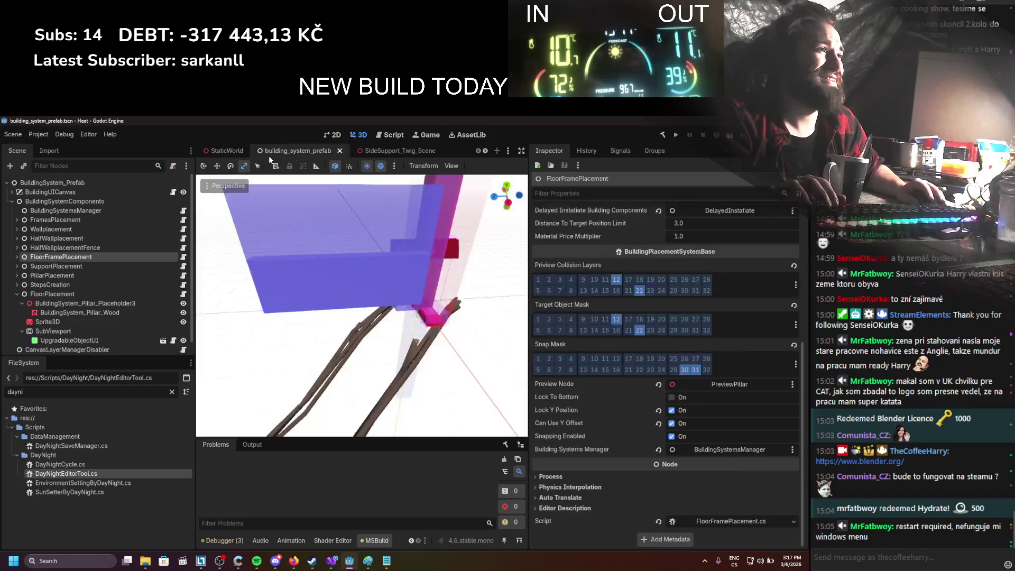
# Step: Switch to the StaticWorld scene and select the DayNightEditorTool node
pyautogui.click(229, 152)
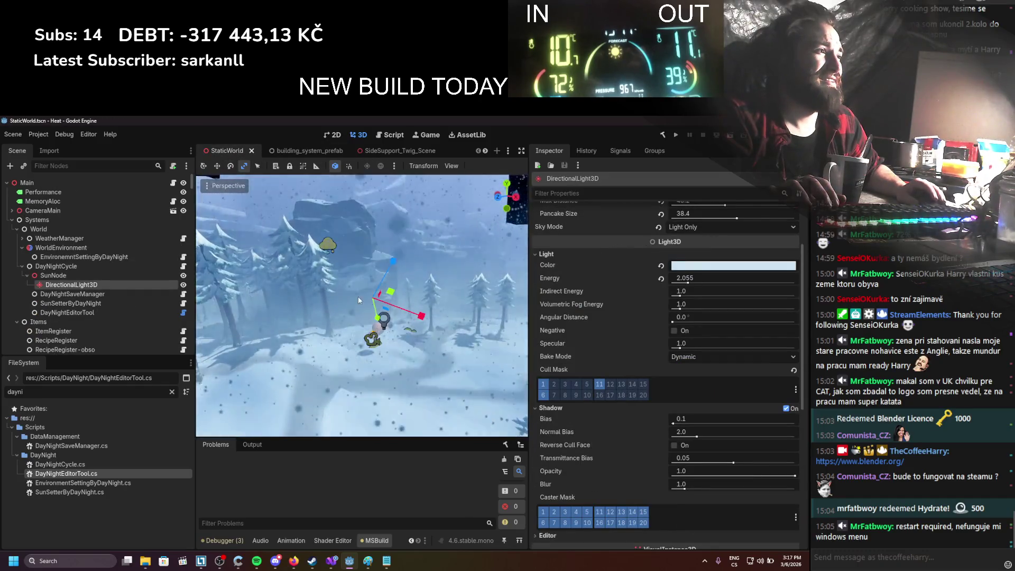
pyautogui.scroll(4, 342, 347)
pyautogui.click(67, 313)
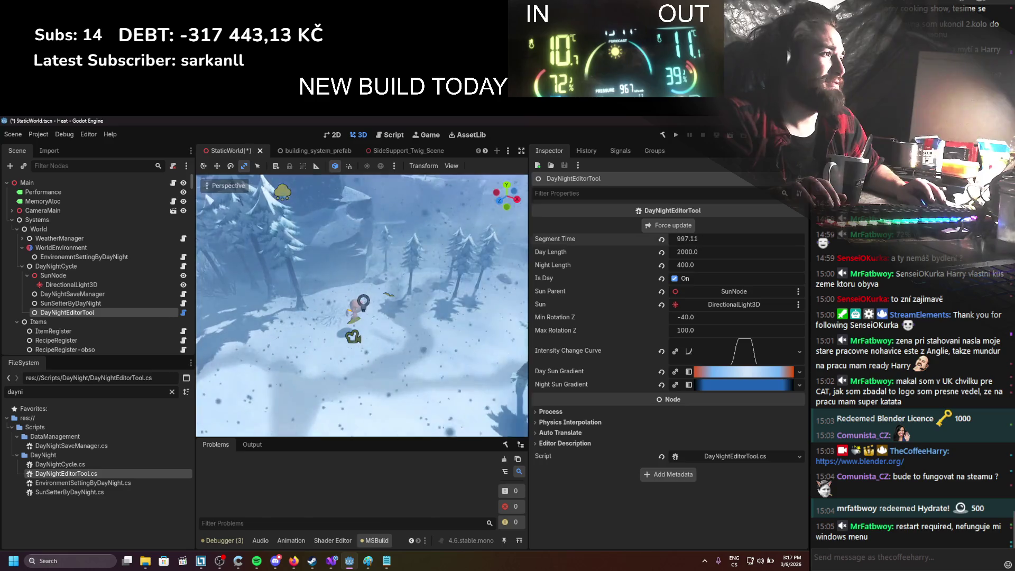
# Step: Try Segment Time 100, then 1000, refreshing the lighting and saving the scene
pyautogui.click(681, 239)
pyautogui.write('10')
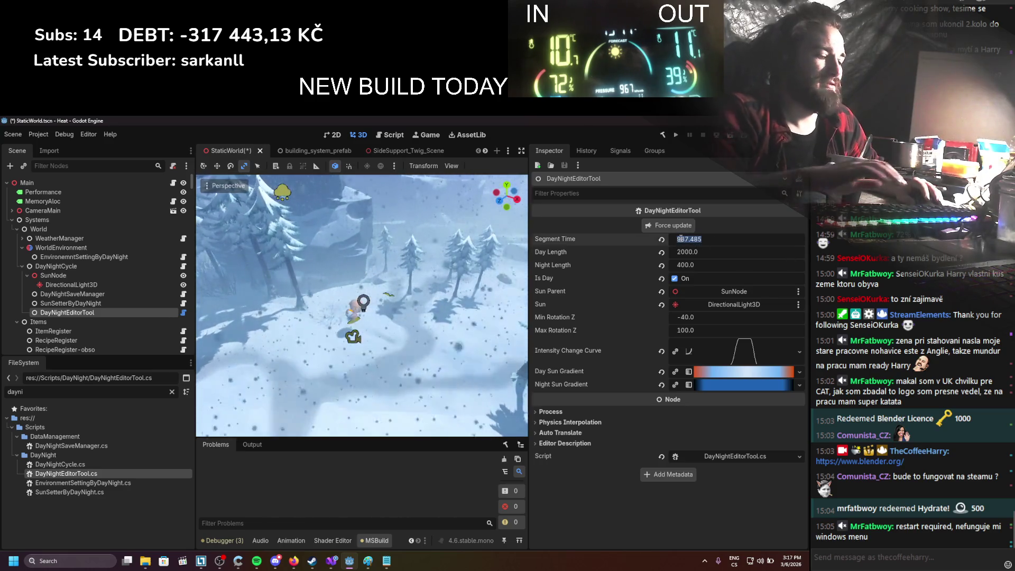
pyautogui.write('0')
pyautogui.press('Return')
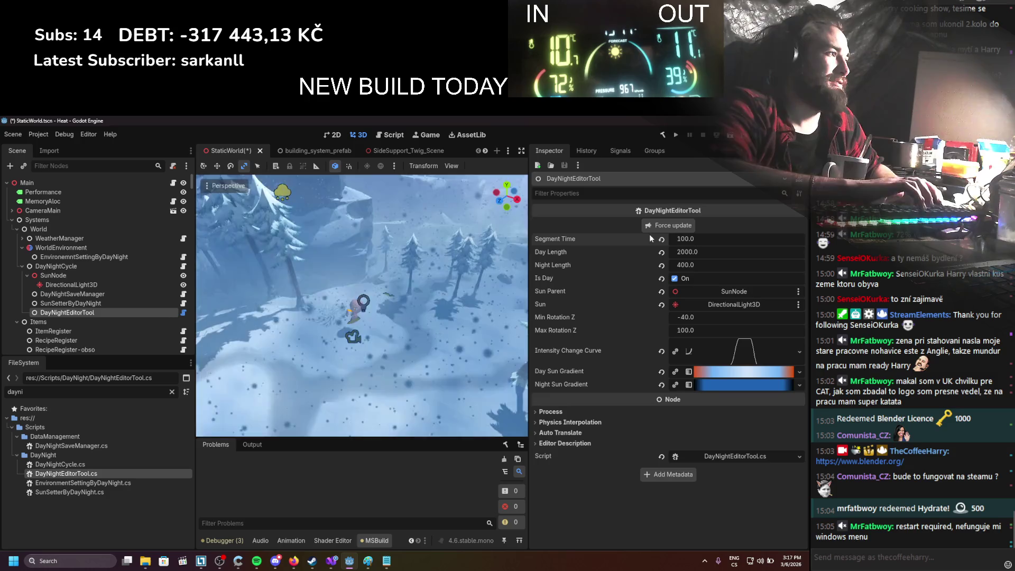
pyautogui.hotkey('ctrl', 's')
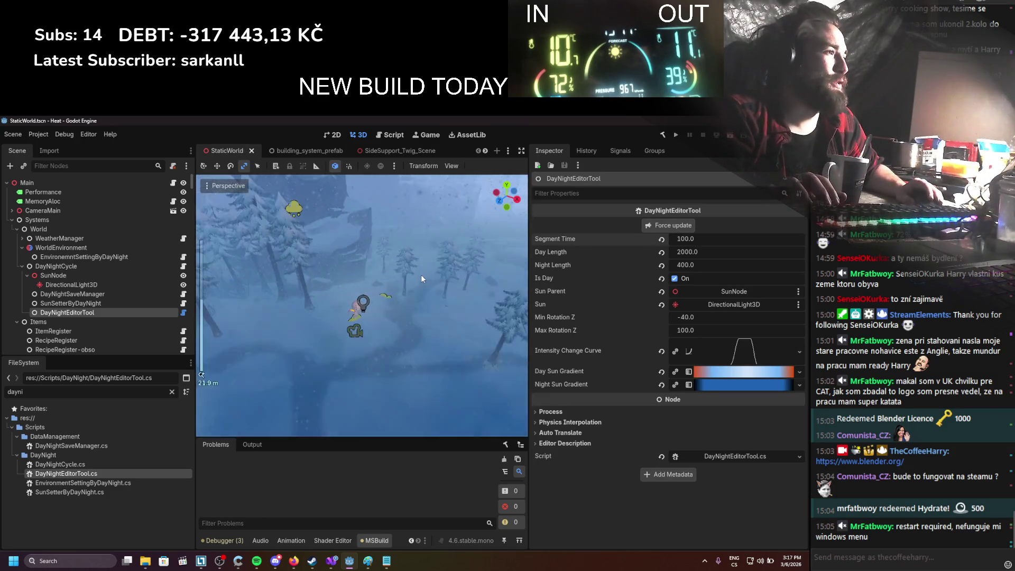
pyautogui.scroll(2, 354, 310)
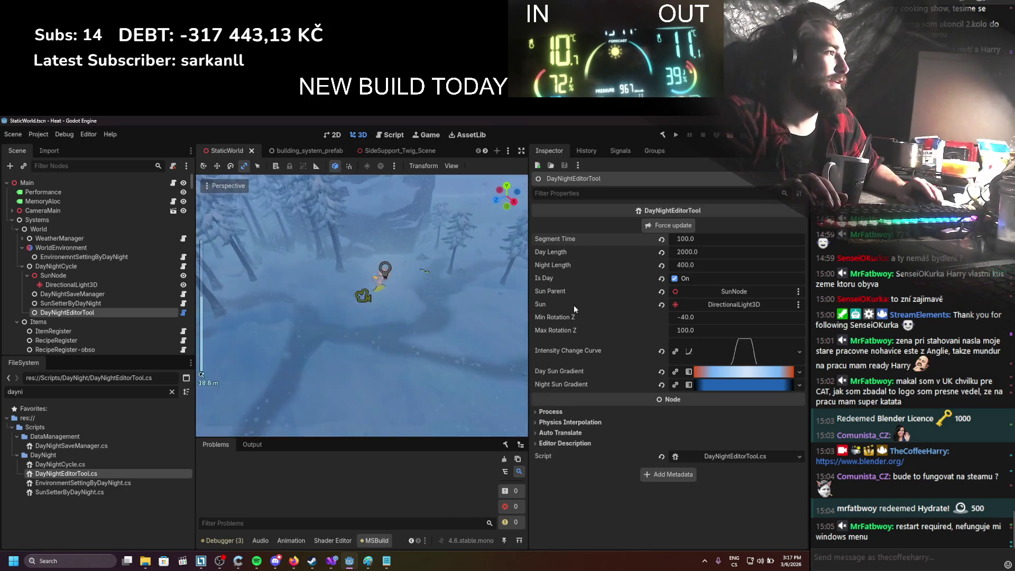
pyautogui.click(702, 239)
pyautogui.write('0')
pyautogui.press('Return')
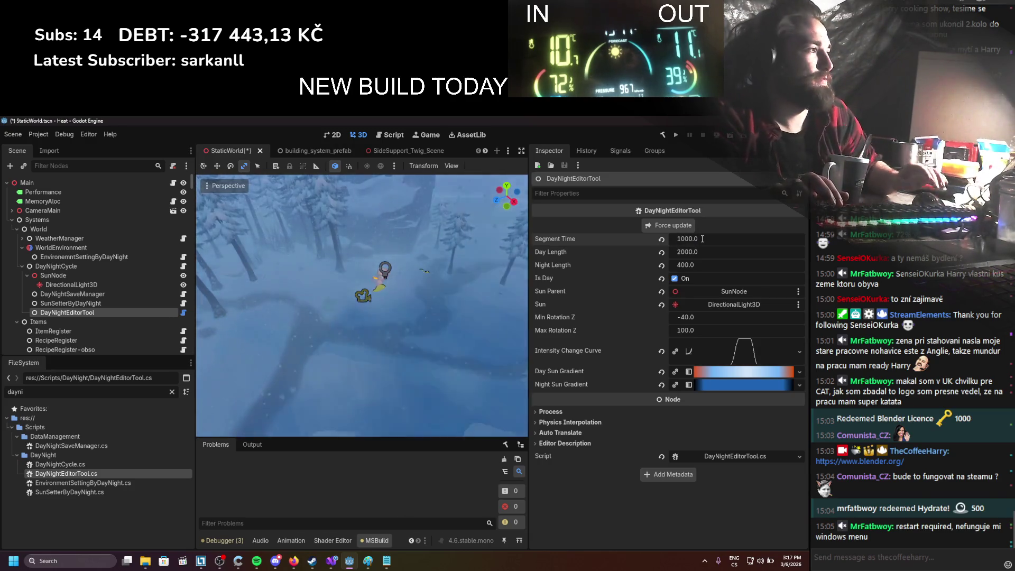
pyautogui.click(688, 228)
pyautogui.moveTo(492, 300); pyautogui.dragTo(389, 261)
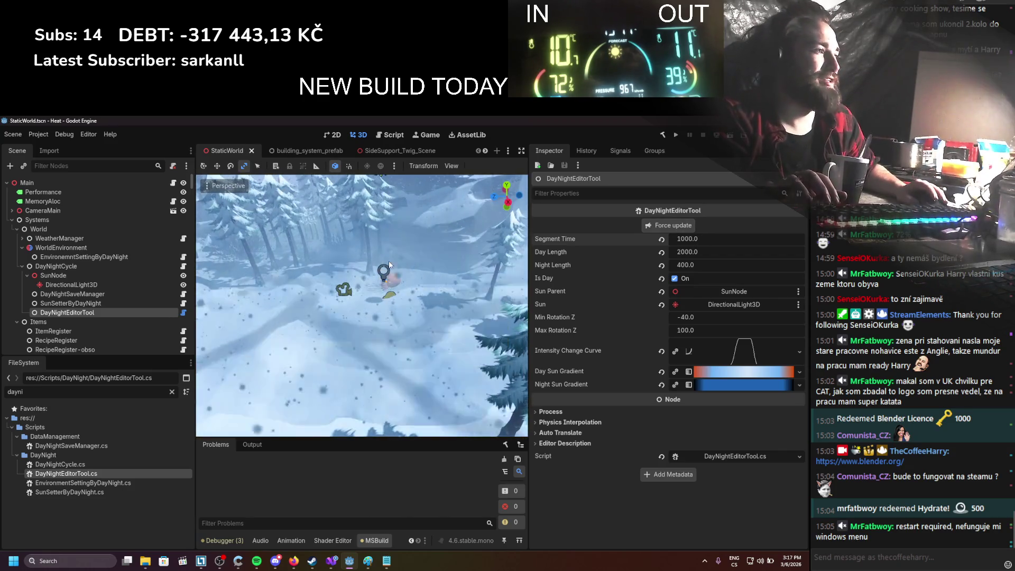
pyautogui.hotkey('ctrl', 's')
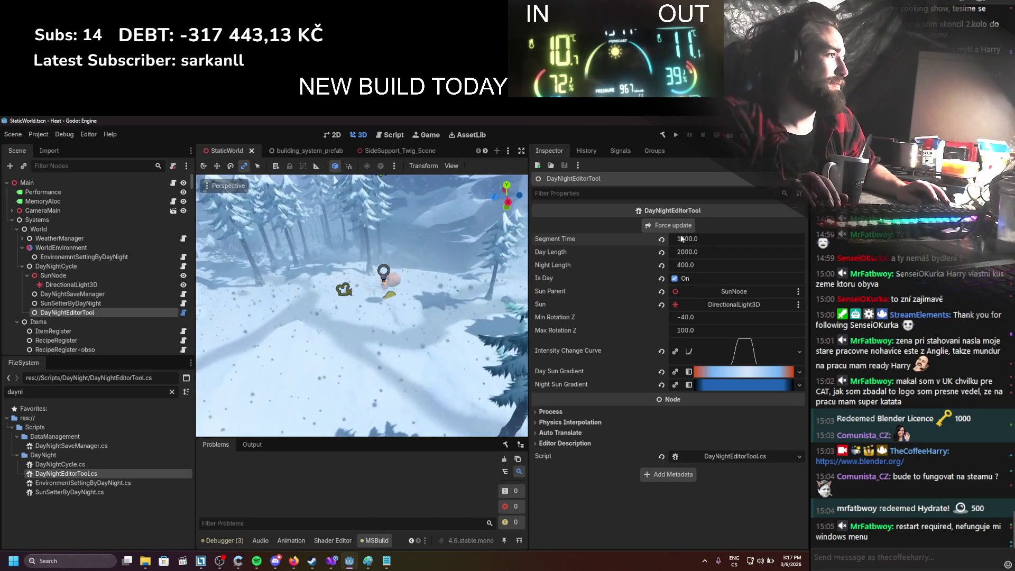
# Step: Set Segment Time back to 100, force-update the lighting and save
pyautogui.click(693, 239)
pyautogui.write('100')
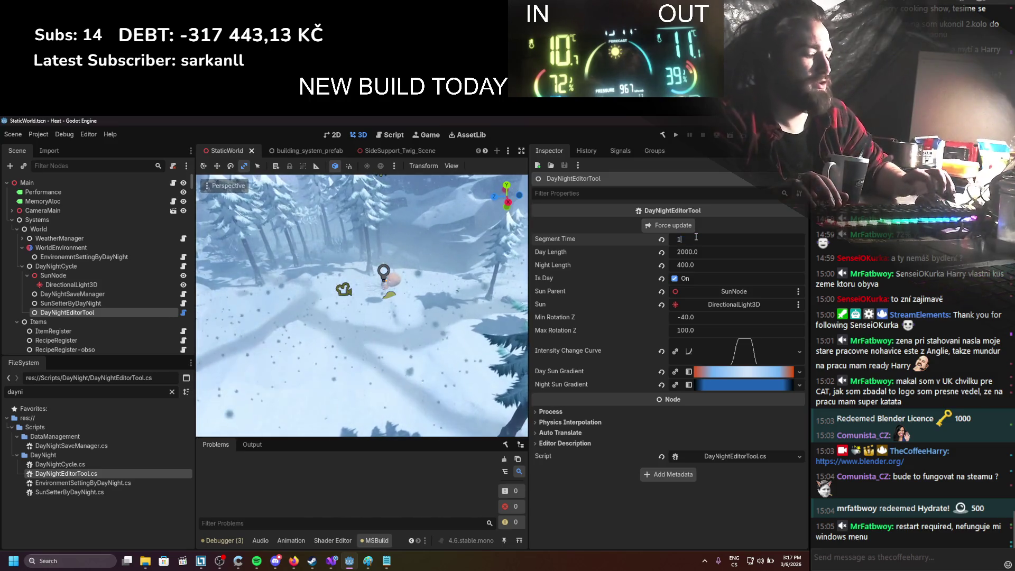
pyautogui.press('Return')
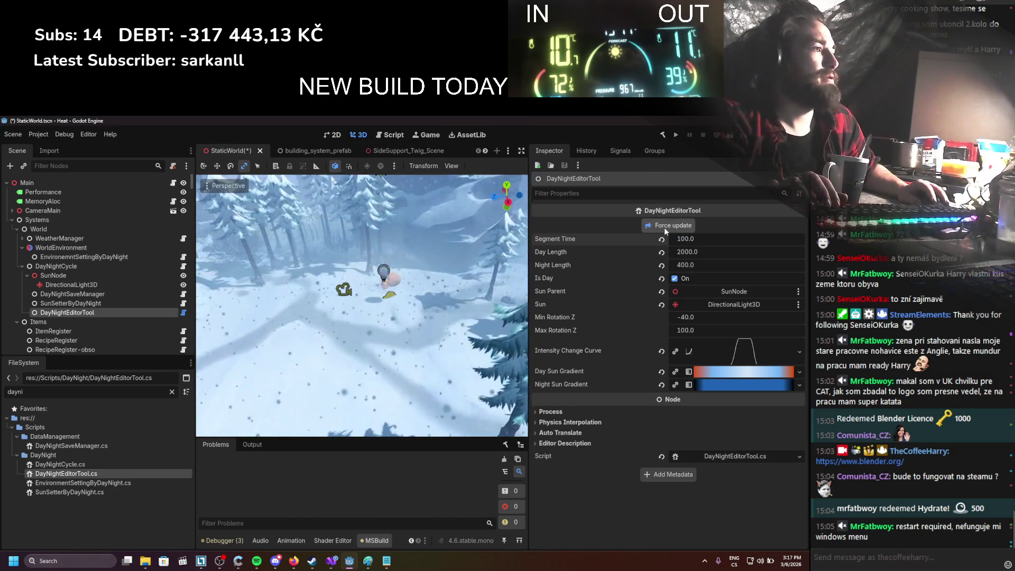
pyautogui.hotkey('ctrl', 's')
pyautogui.scroll(-5, 436, 304)
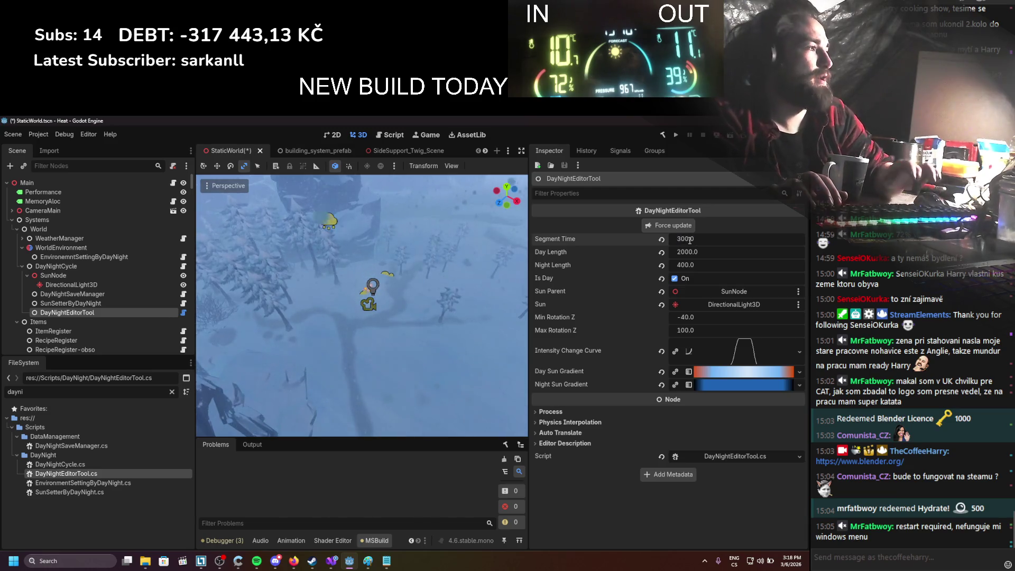
pyautogui.click(669, 225)
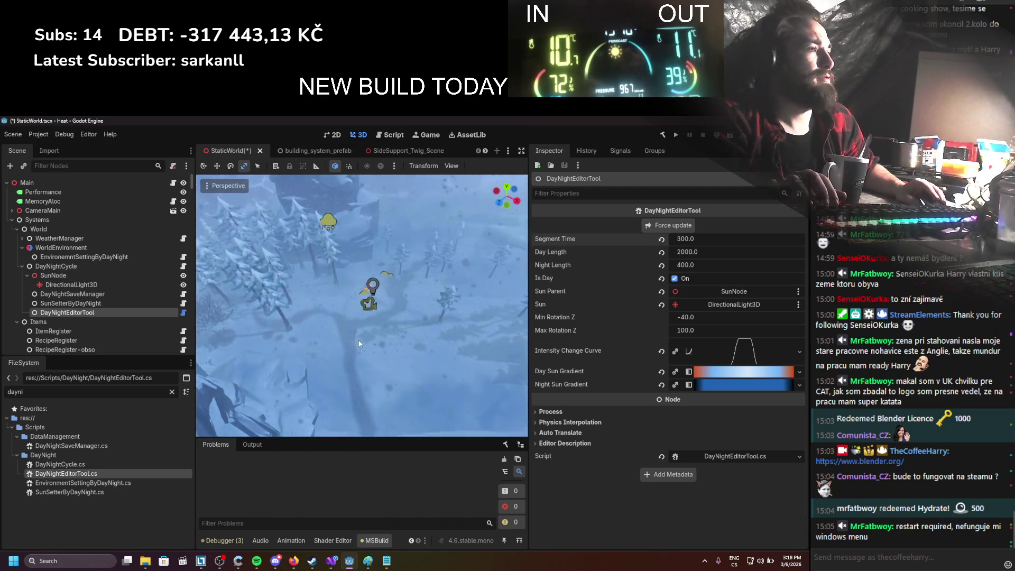
pyautogui.hotkey('ctrl', 's')
# Step: Glance at the node's signals, then return to its properties
pyautogui.scroll(3, 402, 336)
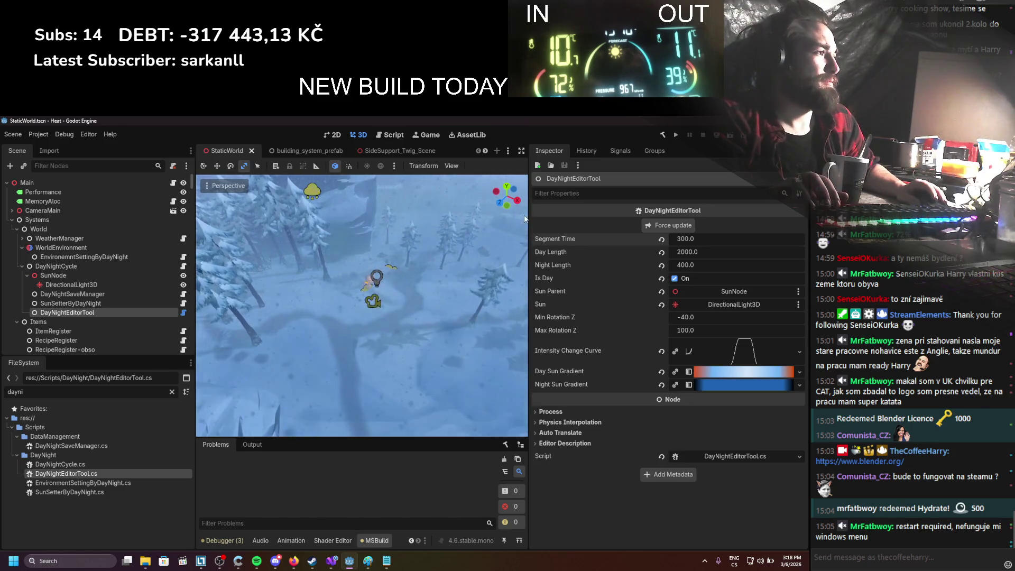
pyautogui.click(620, 151)
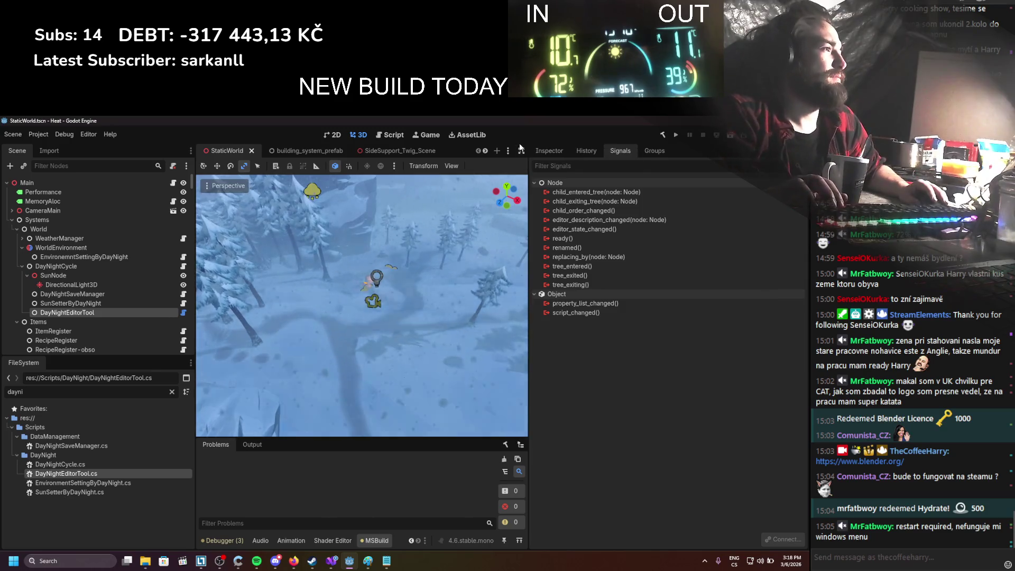
pyautogui.click(545, 152)
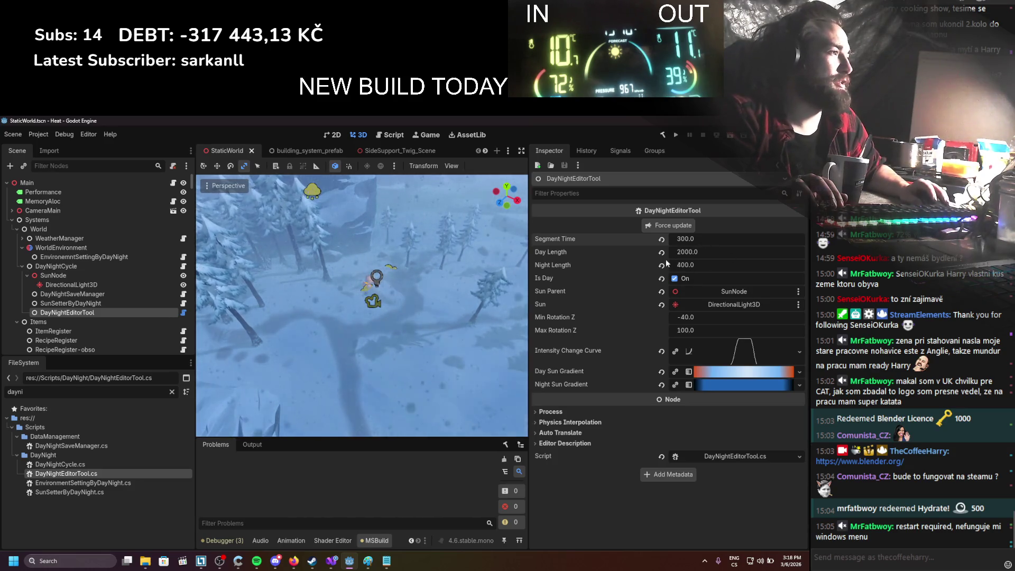
pyautogui.scroll(-3, 364, 317)
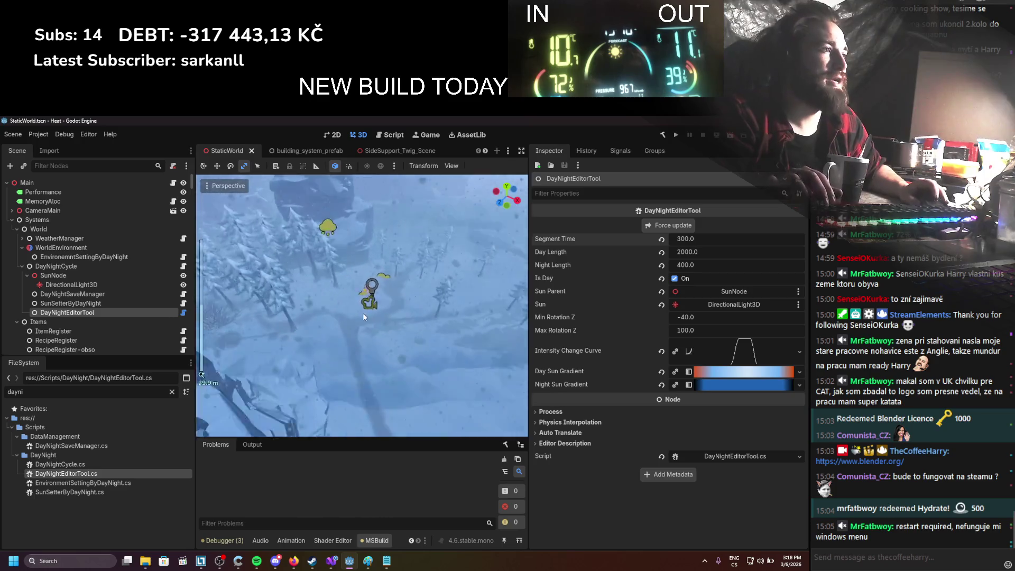
pyautogui.scroll(2, 370, 317)
# Step: Shift the Day Sun Gradient's first two stops rightward and refresh the lighting
pyautogui.click(731, 373)
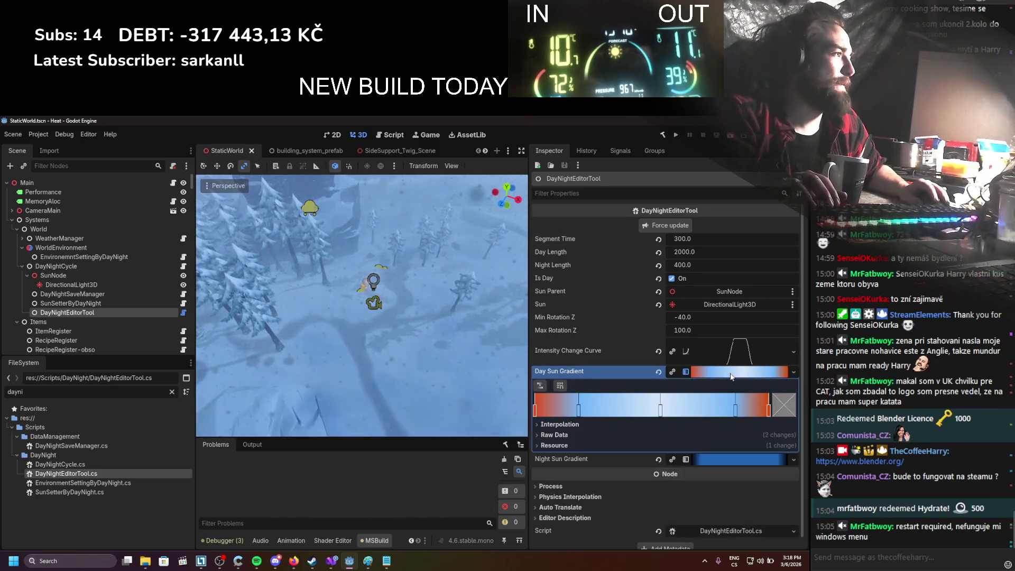
pyautogui.moveTo(577, 415); pyautogui.dragTo(616, 420)
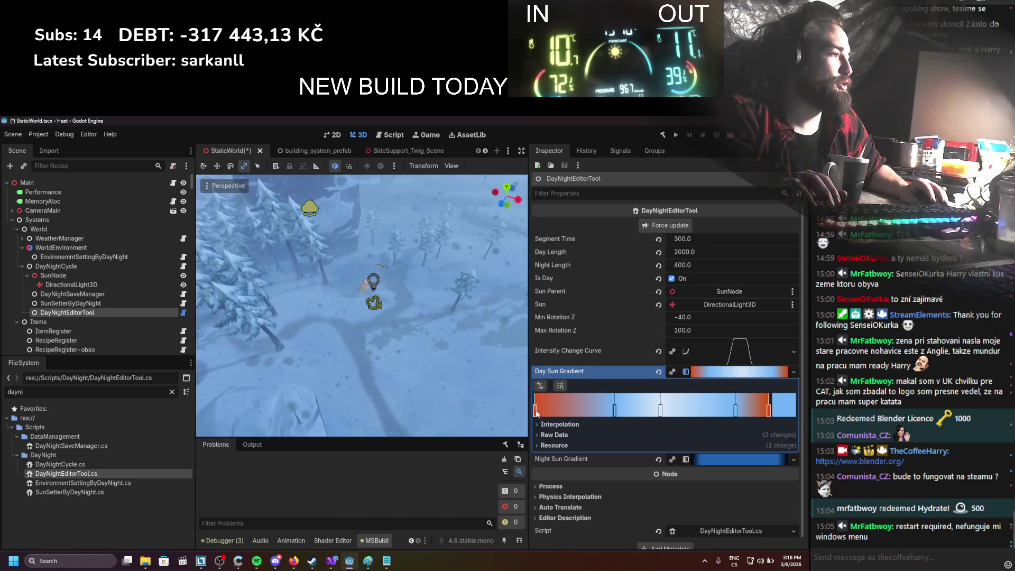
pyautogui.moveTo(536, 413); pyautogui.dragTo(563, 412)
pyautogui.click(665, 226)
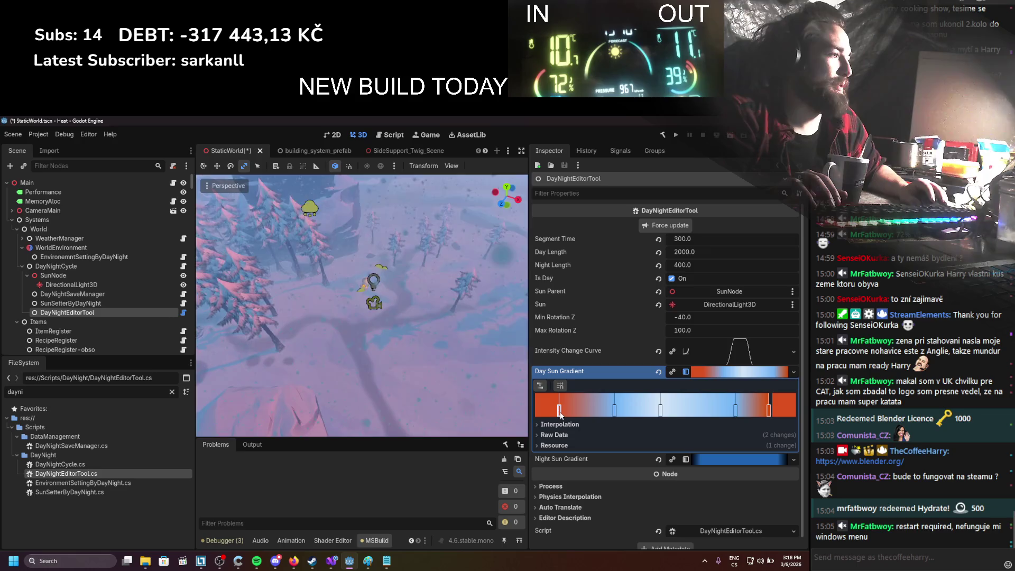
# Step: Make the first gradient stop a muted reddish-brown (a36248) and save the scene
pyautogui.doubleClick(561, 415)
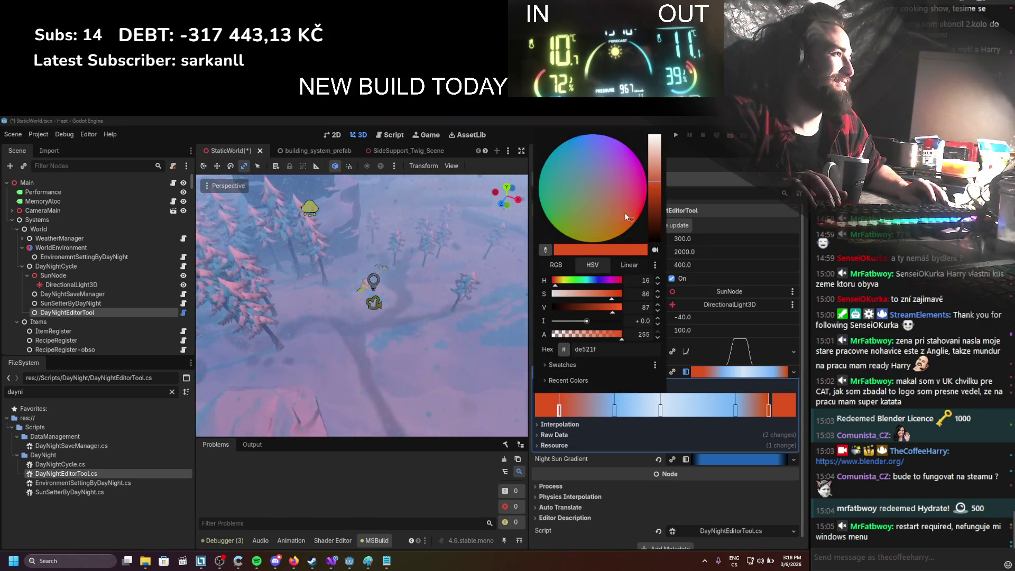
pyautogui.click(615, 201)
pyautogui.moveTo(614, 199); pyautogui.dragTo(604, 198)
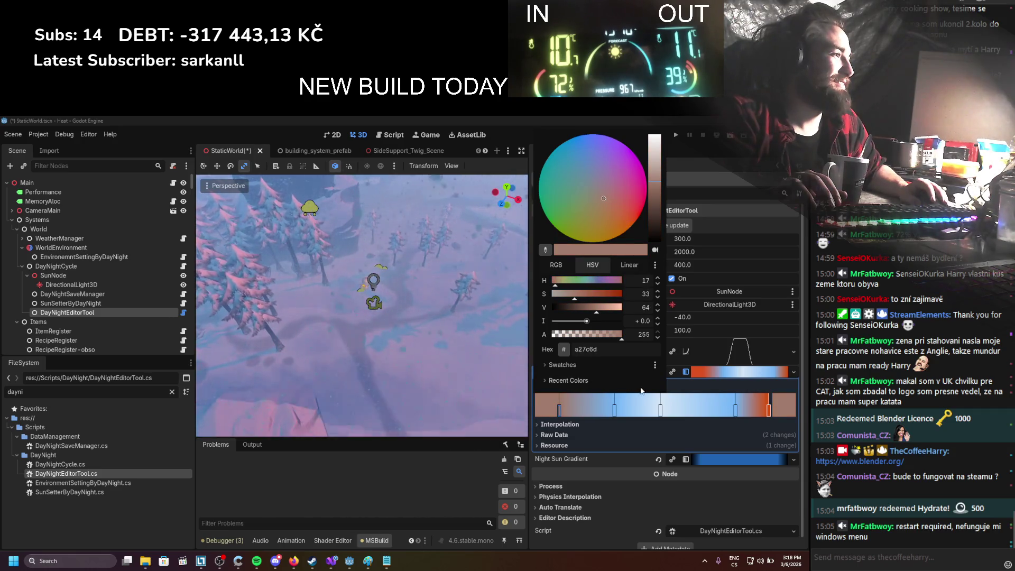
pyautogui.click(684, 223)
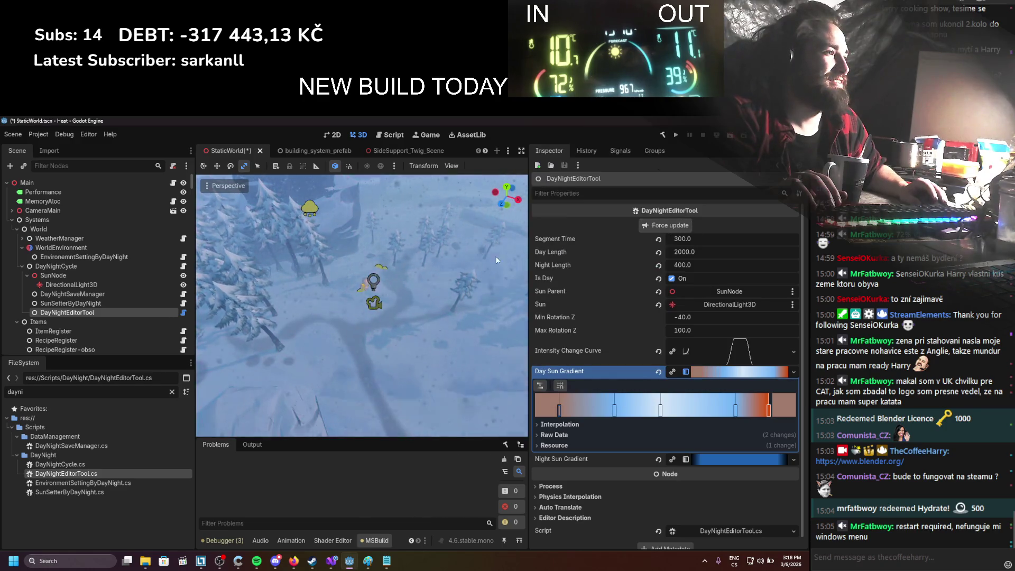
pyautogui.doubleClick(559, 410)
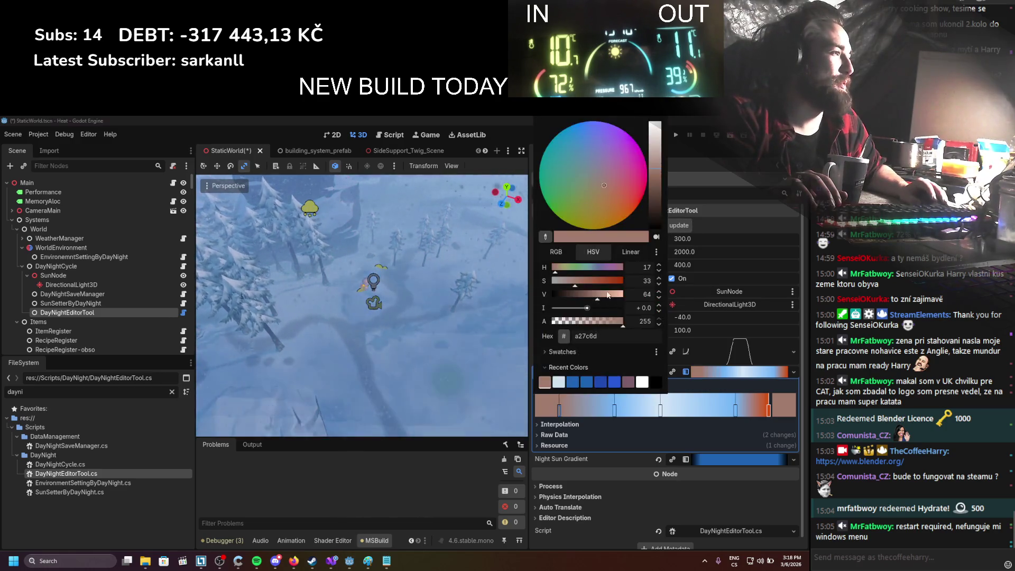
pyautogui.moveTo(581, 278); pyautogui.dragTo(591, 282)
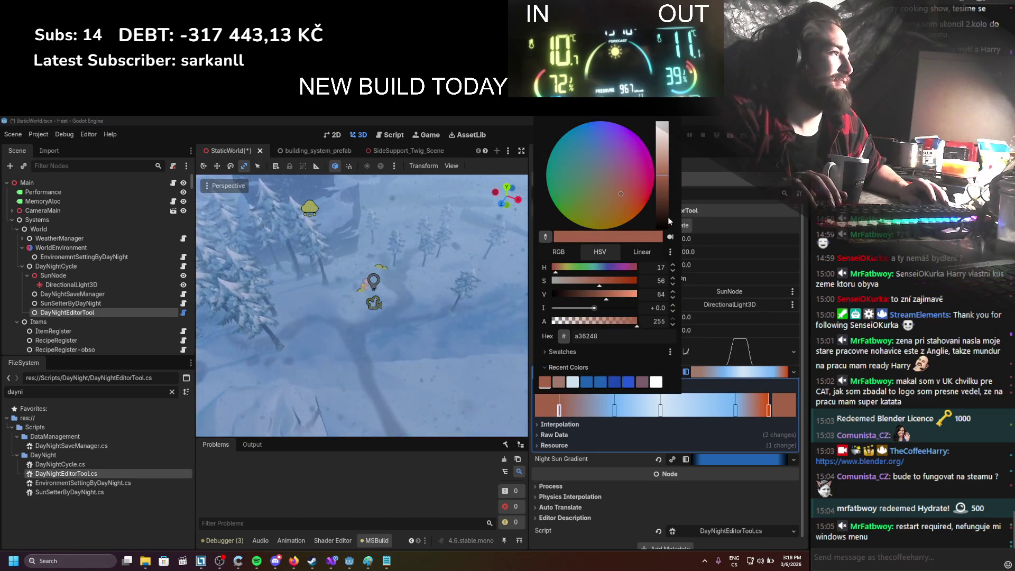
pyautogui.click(703, 201)
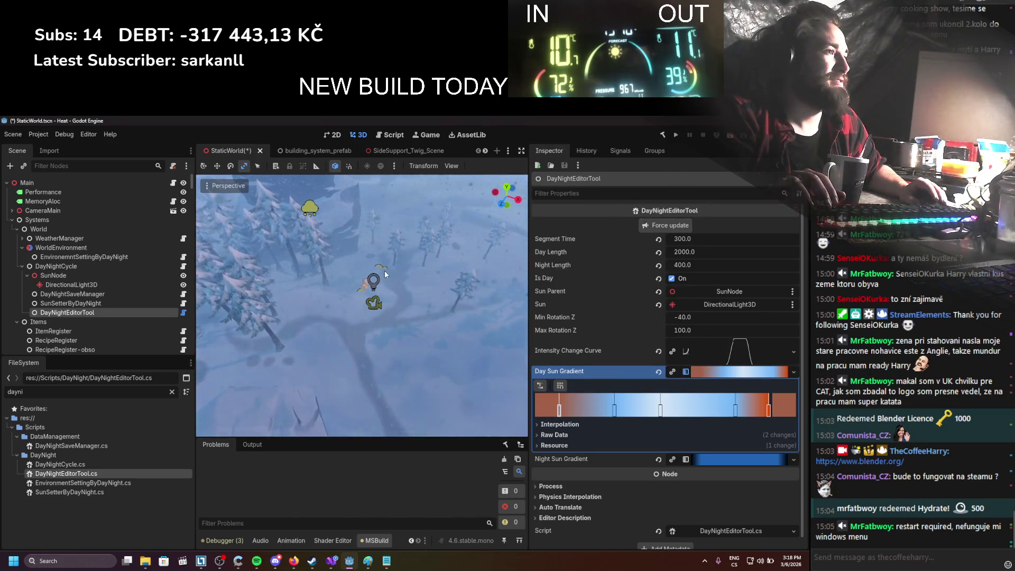
pyautogui.hotkey('ctrl', 's')
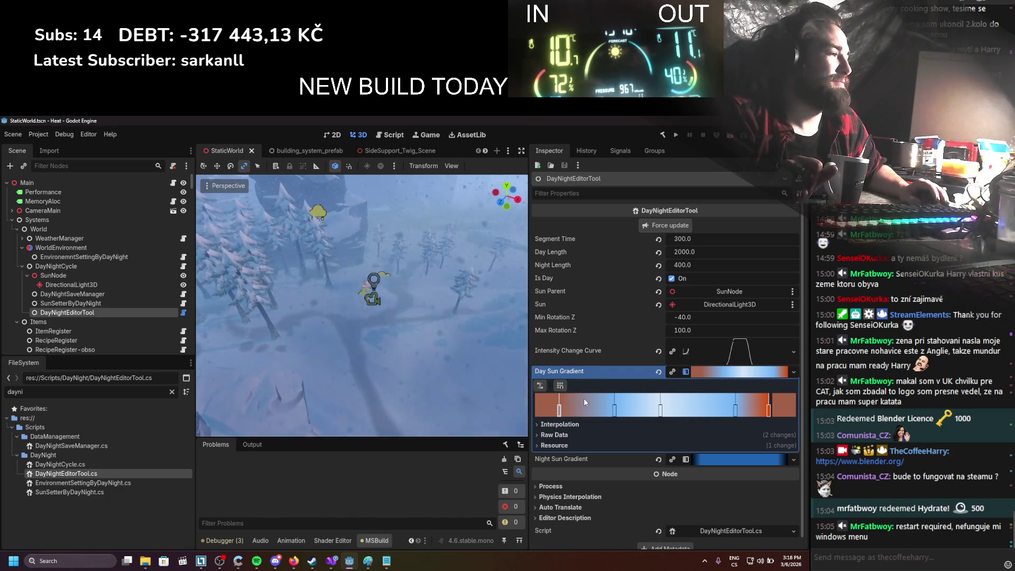
# Step: Double-check the first stop's colour and expand the Intensity Change Curve
pyautogui.doubleClick(560, 410)
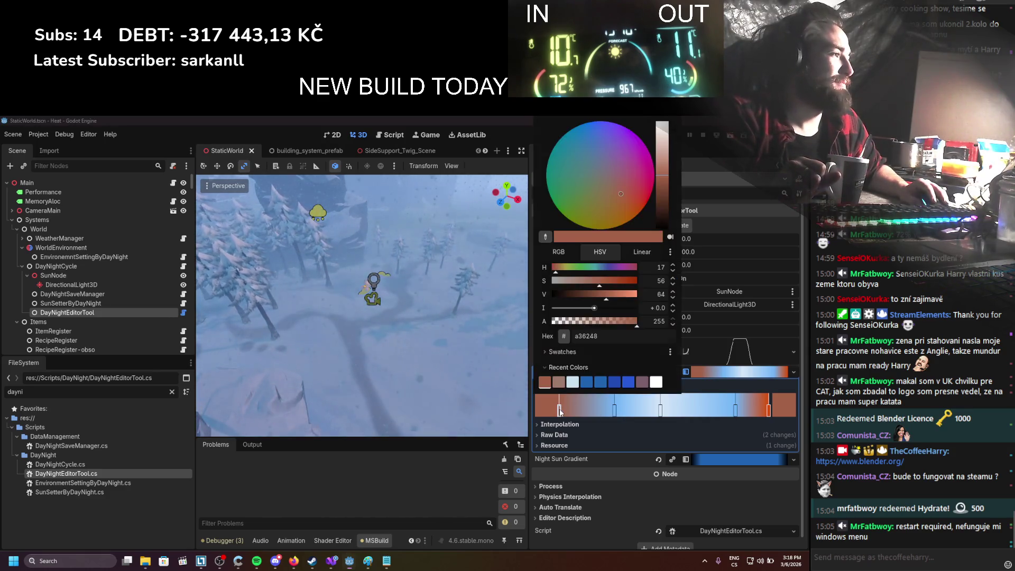
pyautogui.click(723, 366)
pyautogui.click(722, 360)
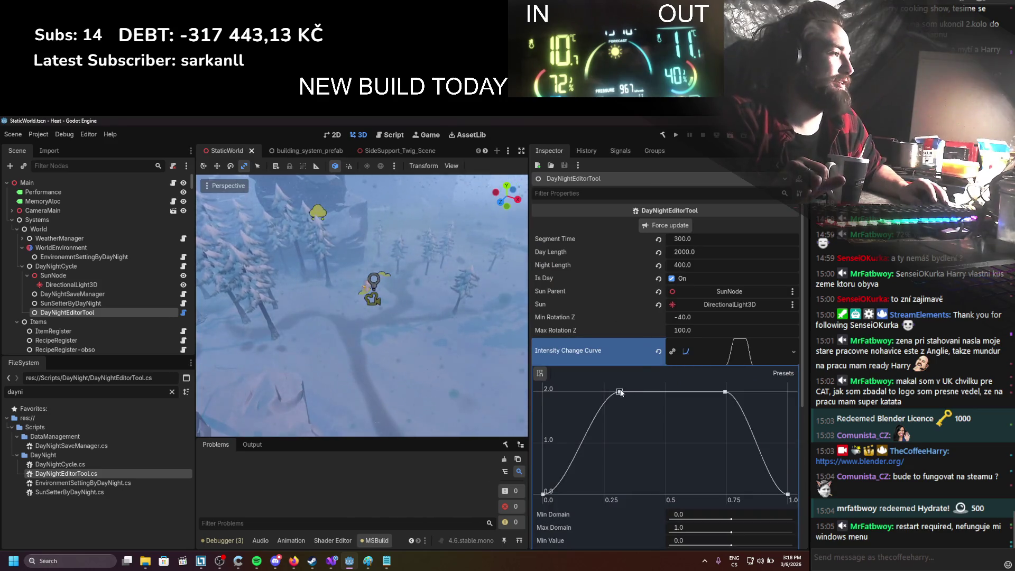
# Step: Nudge the intensity curve's top-left point to 0.23, save, and try Segment Time 500 then 1000
pyautogui.moveTo(596, 383); pyautogui.dragTo(601, 384)
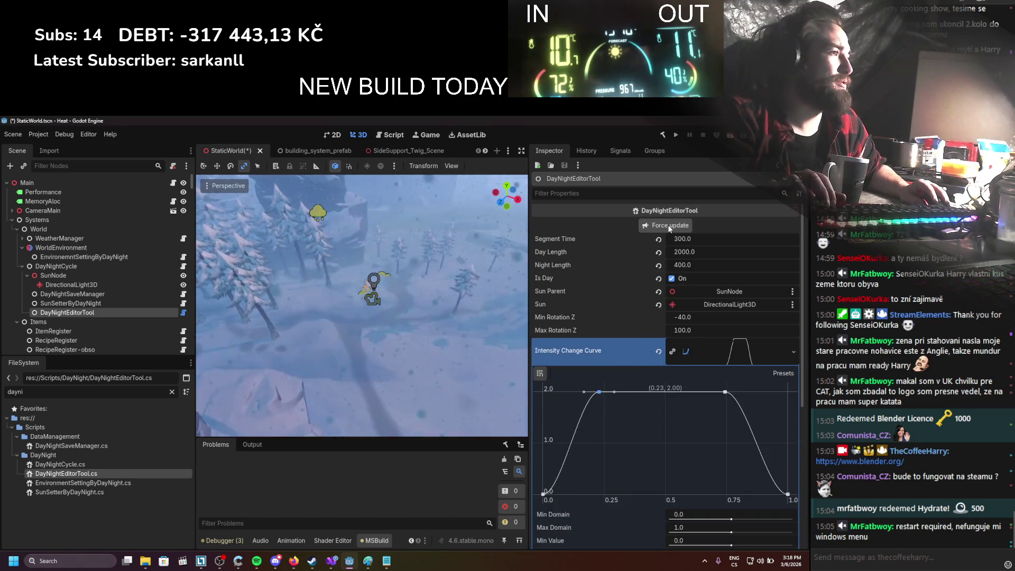
pyautogui.hotkey('ctrl', 's')
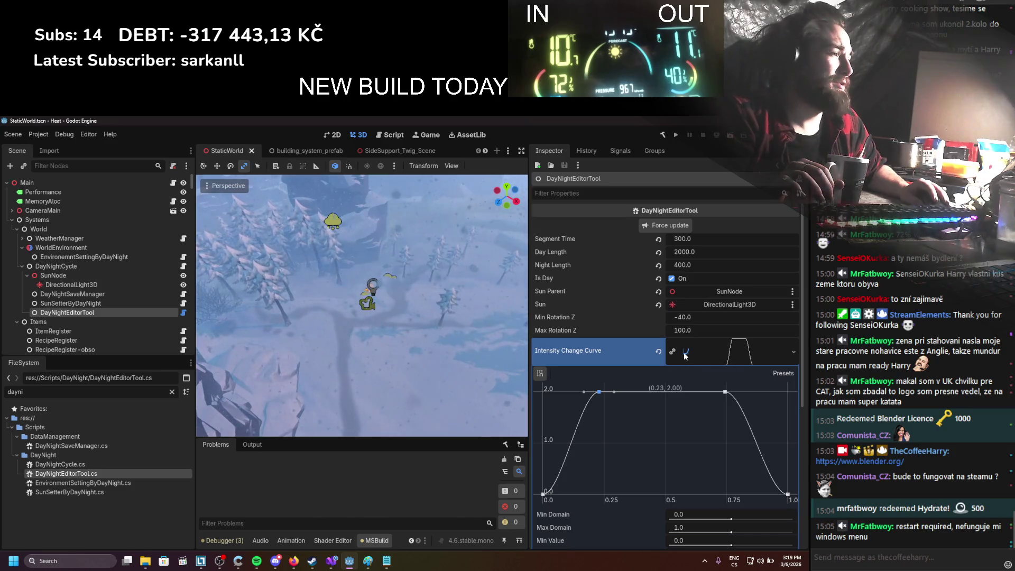
pyautogui.click(691, 241)
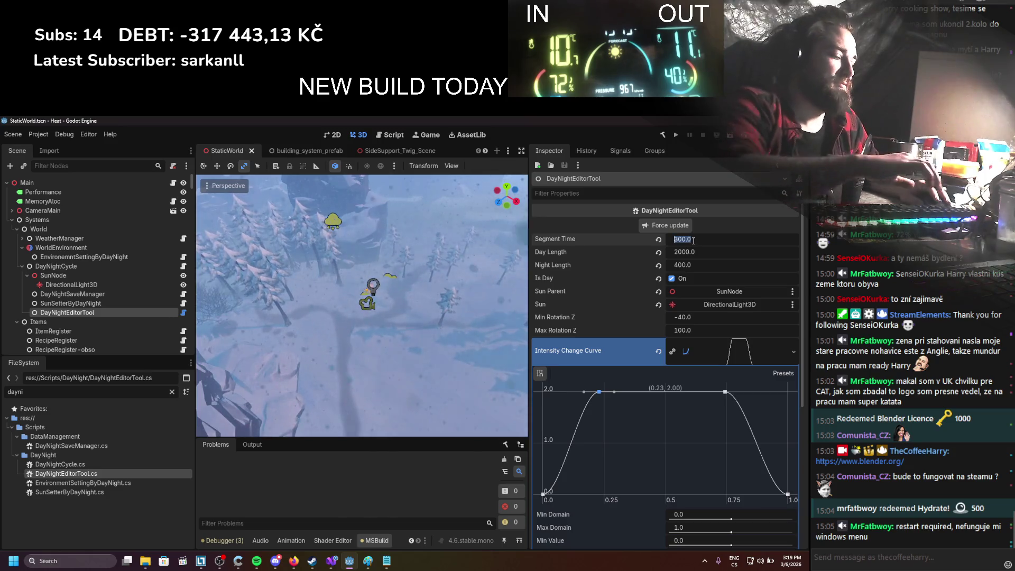
pyautogui.write('500')
pyautogui.press('Return')
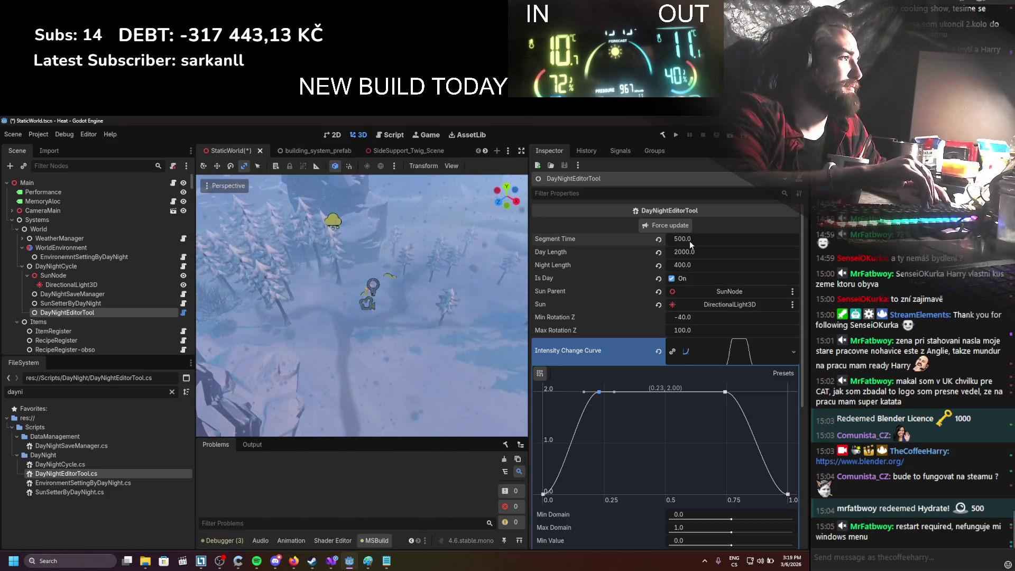
pyautogui.scroll(2, 452, 283)
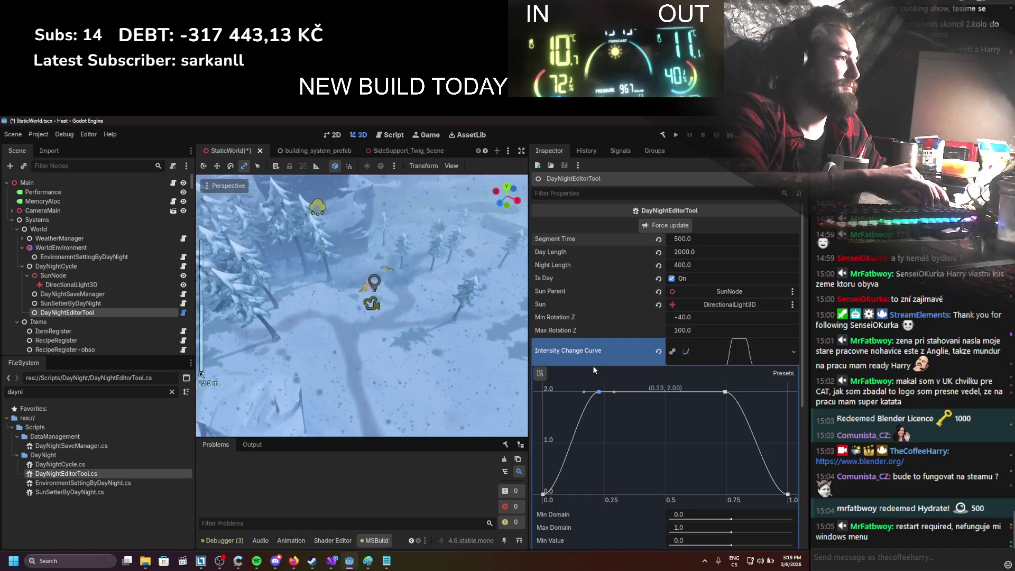
pyautogui.click(709, 238)
pyautogui.write('100')
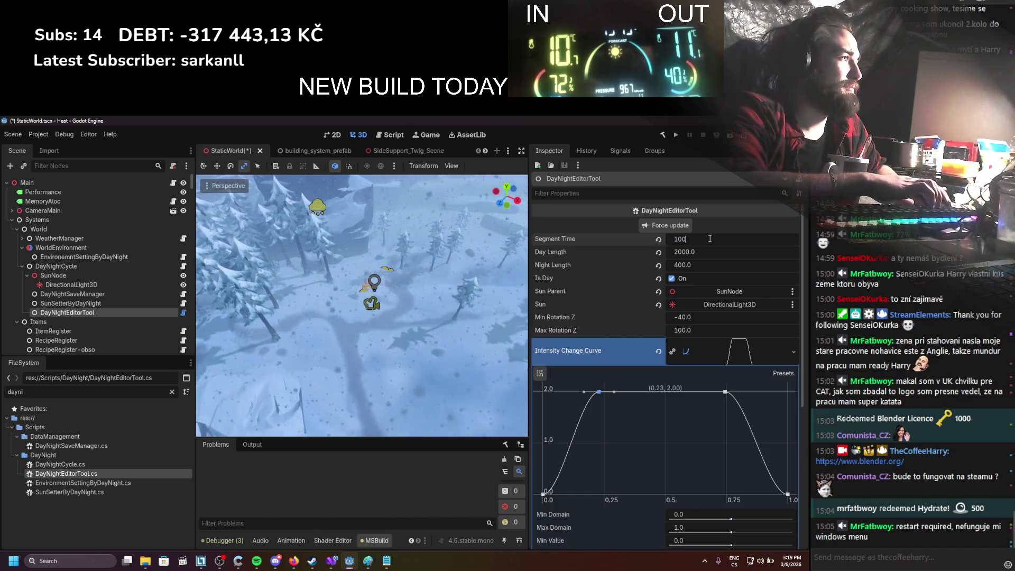
pyautogui.write('0.0')
pyautogui.press('Return')
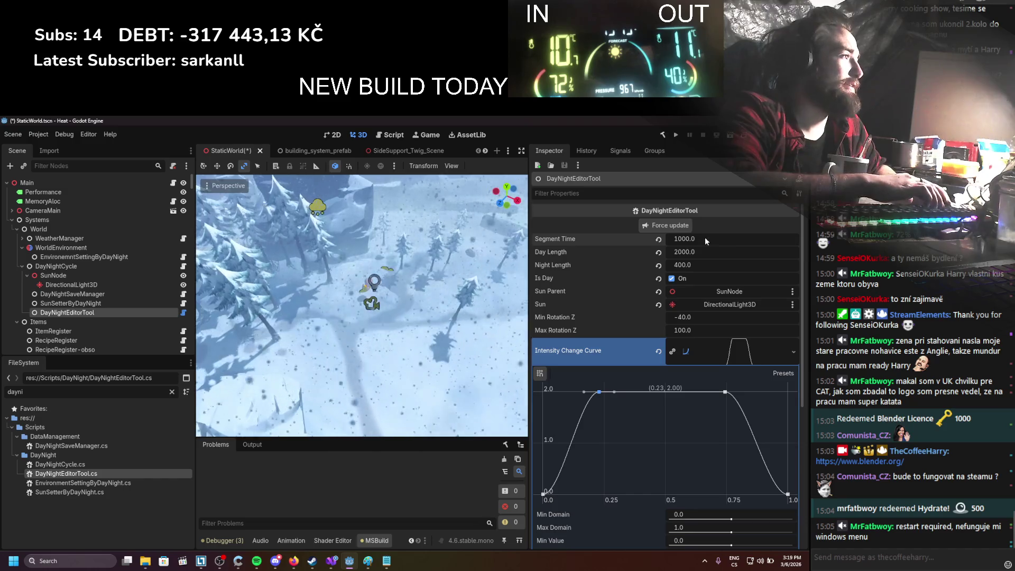
# Step: Try Segment Time 1500, view the terrain from a lower angle, and settle on 1800
pyautogui.click(706, 239)
pyautogui.write('15000')
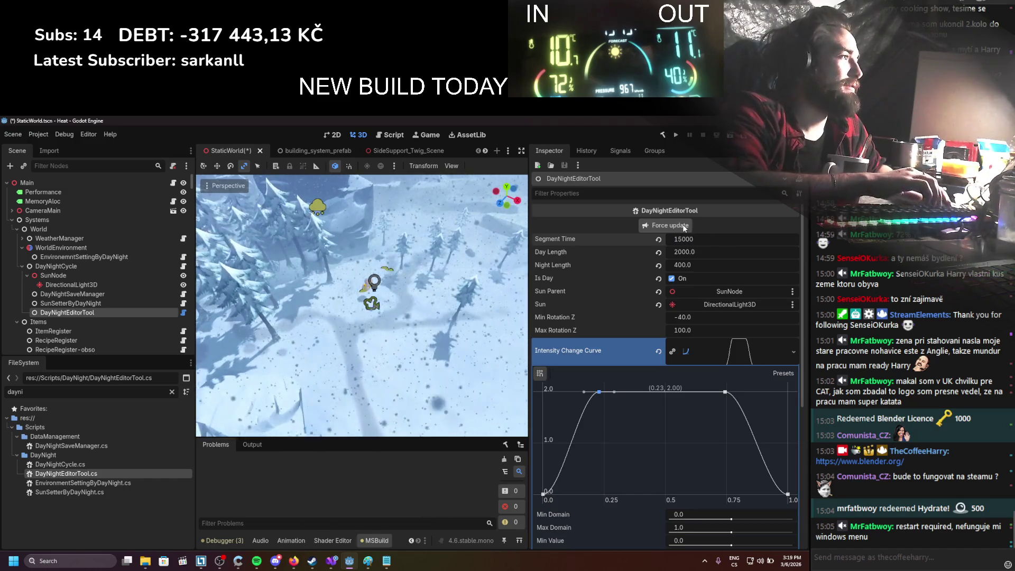
pyautogui.press('BackSpace')
pyautogui.press('Return')
pyautogui.scroll(3, 402, 317)
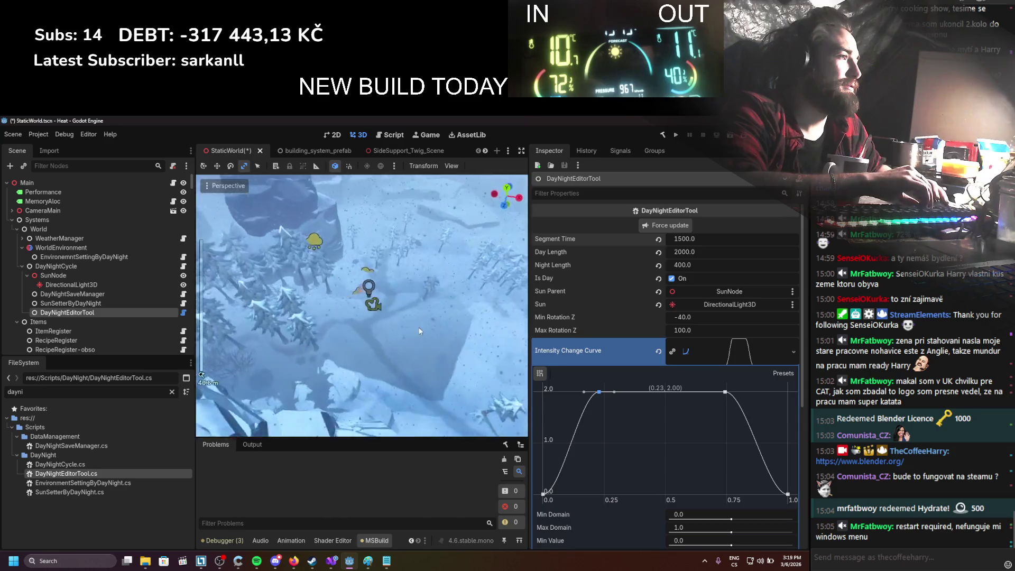
pyautogui.scroll(2, 424, 314)
pyautogui.moveTo(424, 314)
pyautogui.mouseDown()
pyautogui.moveTo(414, 289)
pyautogui.moveTo(391, 280)
pyautogui.mouseUp()
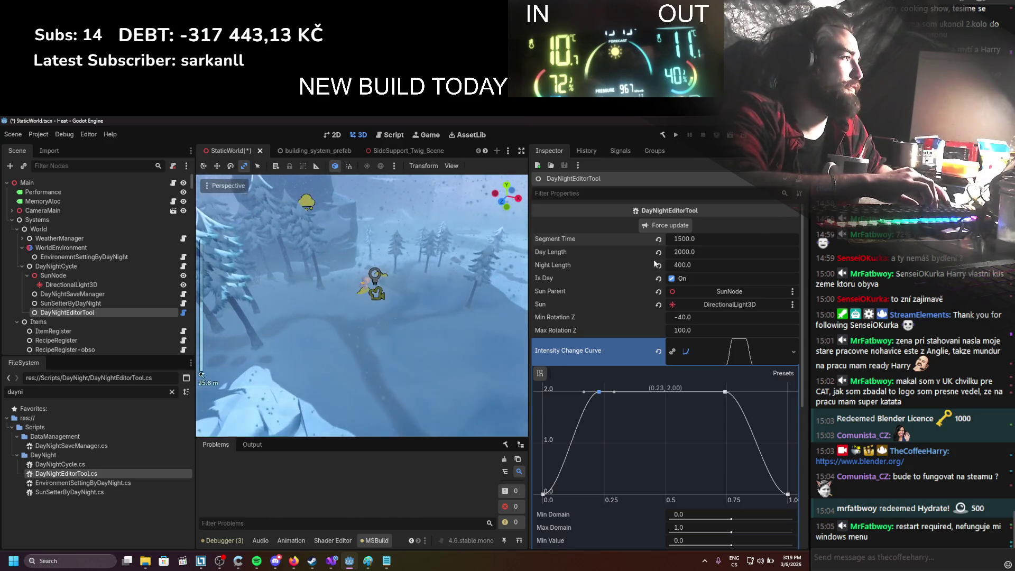
pyautogui.click(682, 239)
pyautogui.write('1800')
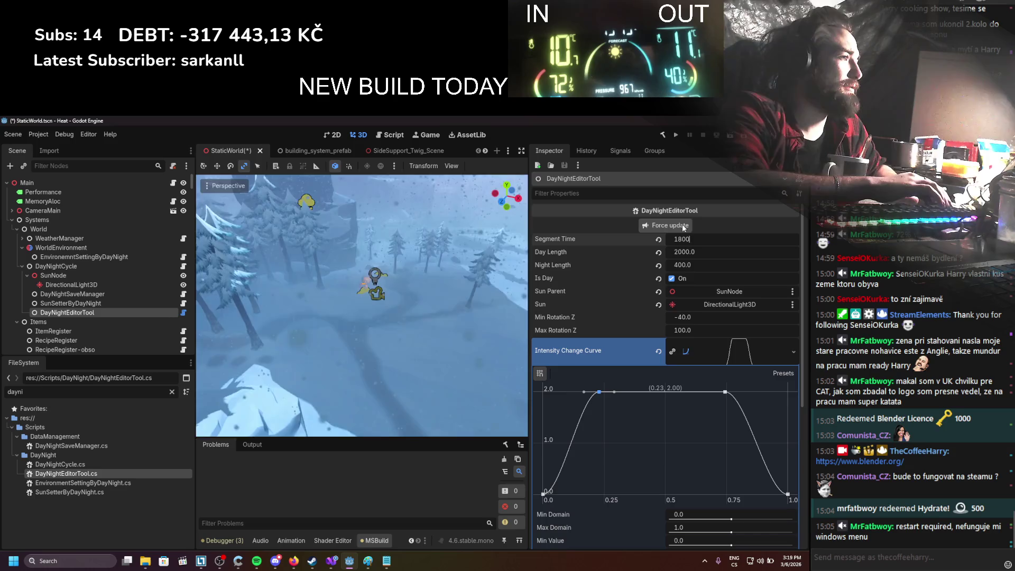
pyautogui.press('Return')
pyautogui.scroll(2, 512, 268)
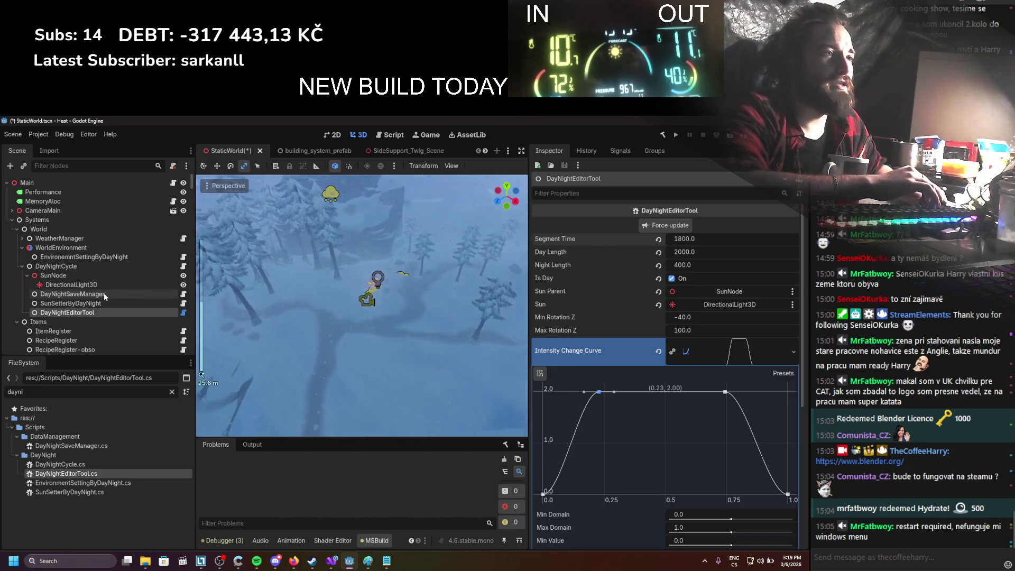
# Step: Select the EnvironmentSettingByDayNight node and open its script in the code editor
pyautogui.click(718, 354)
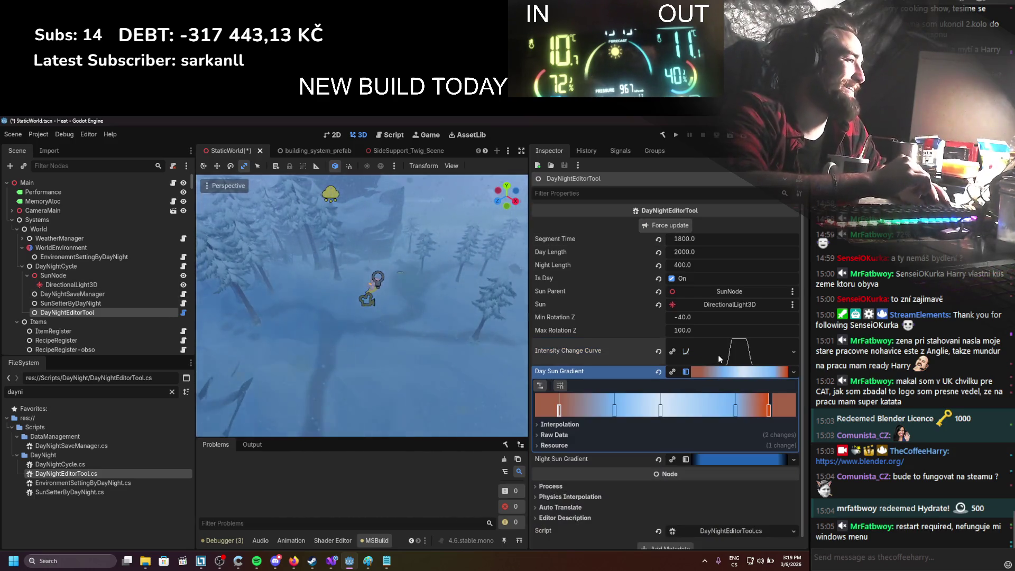
pyautogui.click(91, 257)
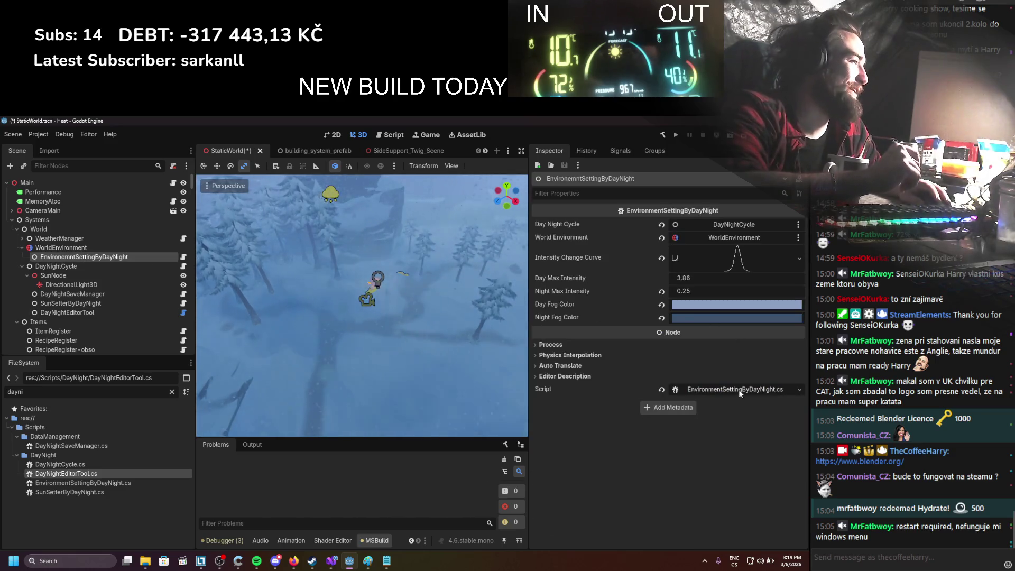
pyautogui.click(738, 389)
# Step: Select the WorldEnvironment and Environment field declarations in EnvironmentSettingByDayNight.cs, then switch to DayNightEditorTool.cs
pyautogui.scroll(-6, 357, 410)
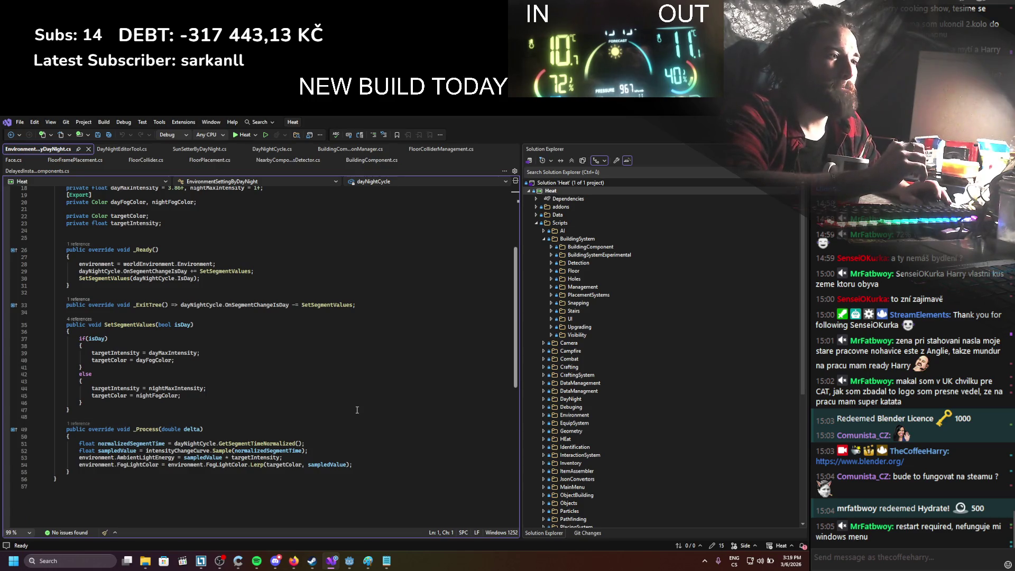
pyautogui.scroll(1, 373, 367)
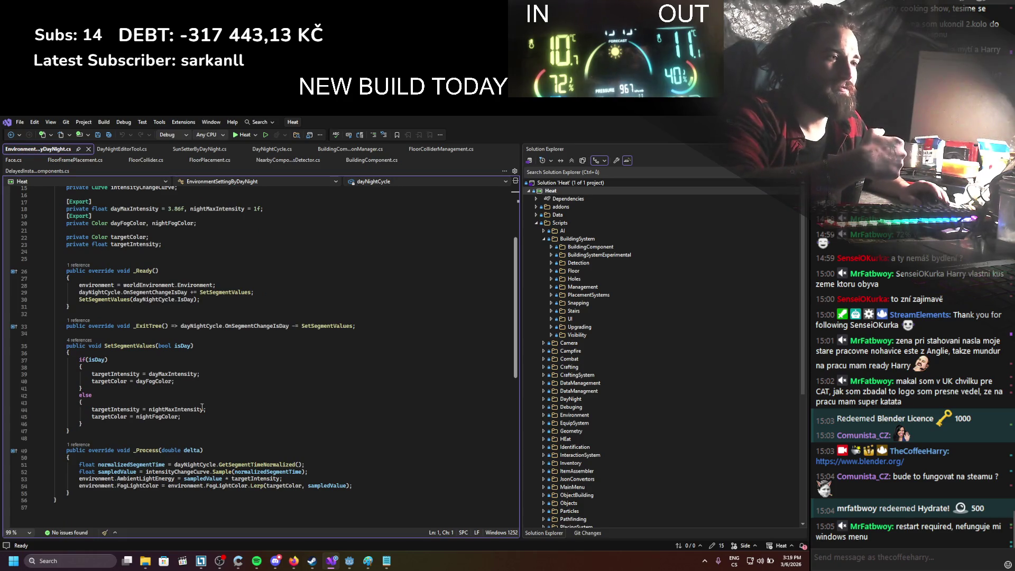
pyautogui.scroll(5, 201, 407)
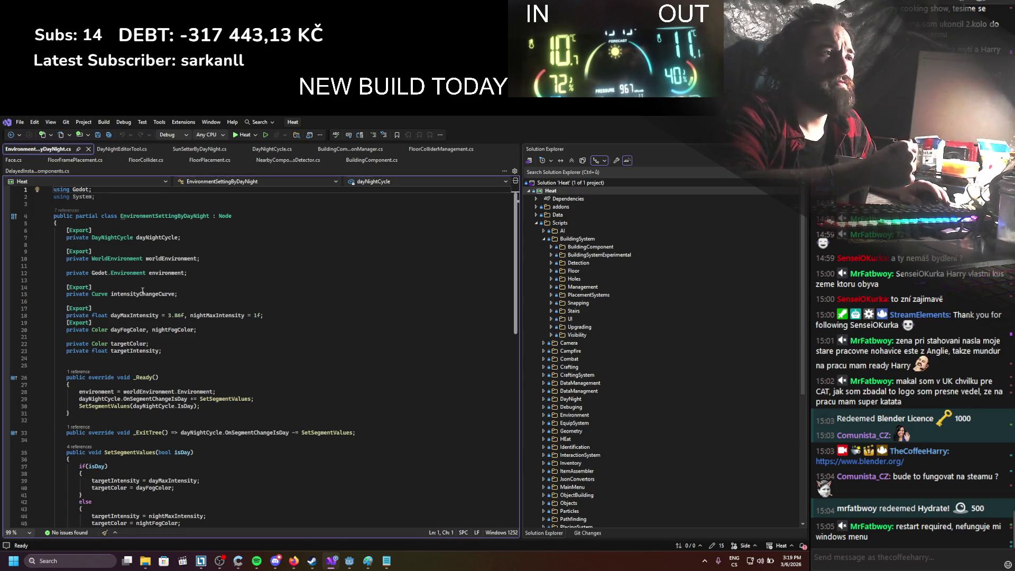
pyautogui.click(169, 273)
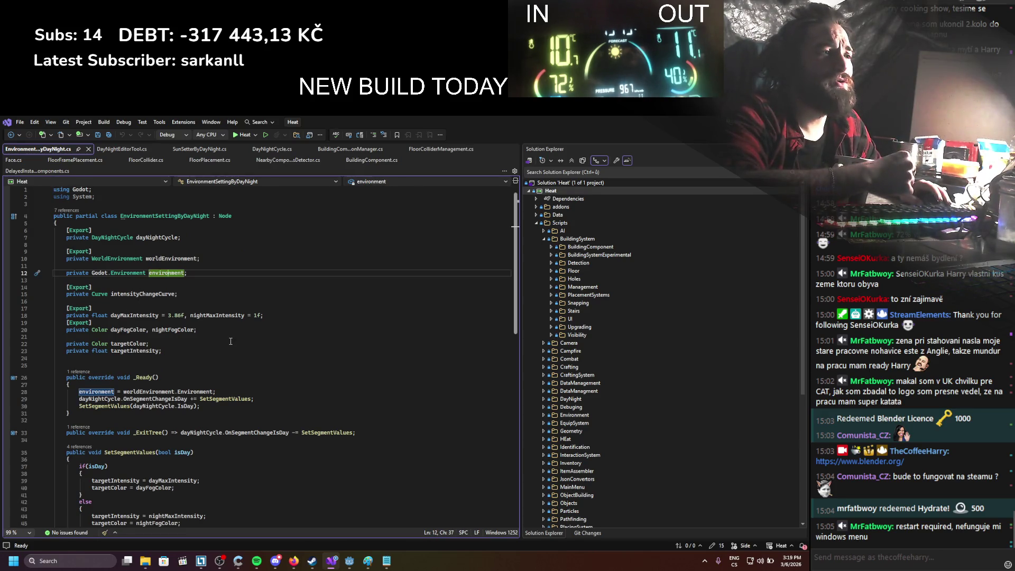
pyautogui.scroll(-4, 231, 341)
pyautogui.scroll(2, 230, 341)
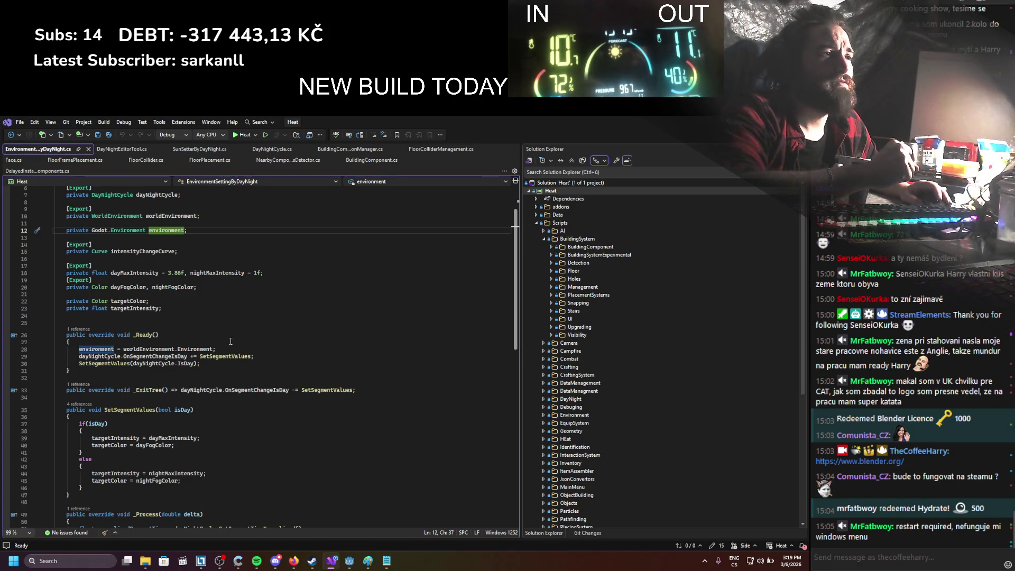
pyautogui.scroll(2, 230, 341)
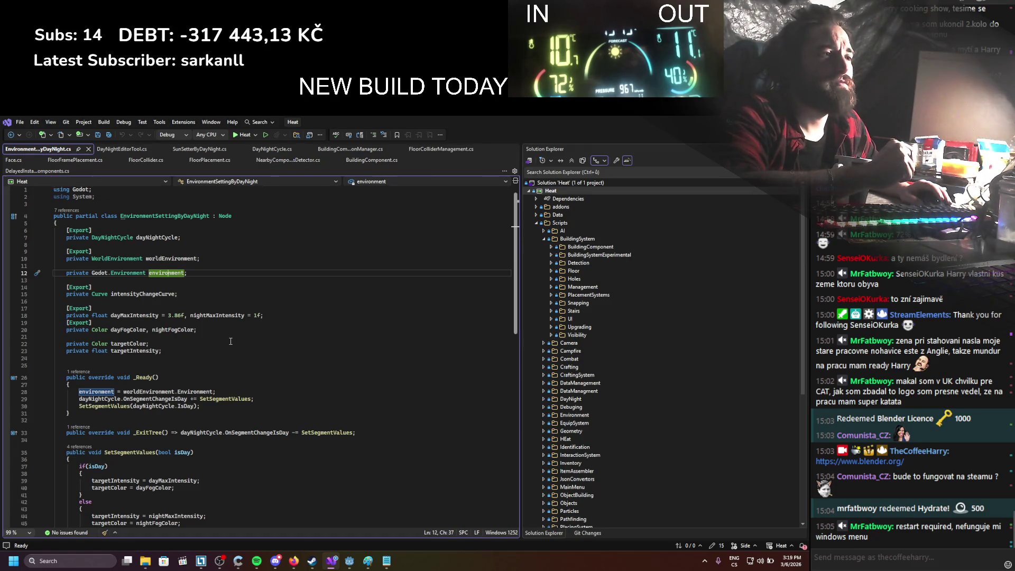
pyautogui.moveTo(199, 275); pyautogui.dragTo(65, 258)
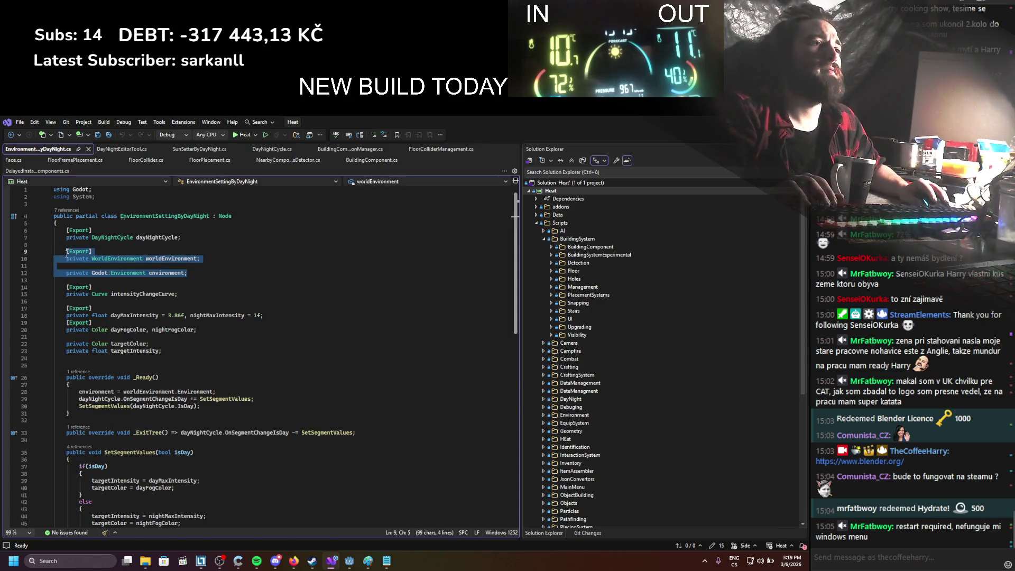
pyautogui.click(122, 148)
pyautogui.scroll(-3, 145, 370)
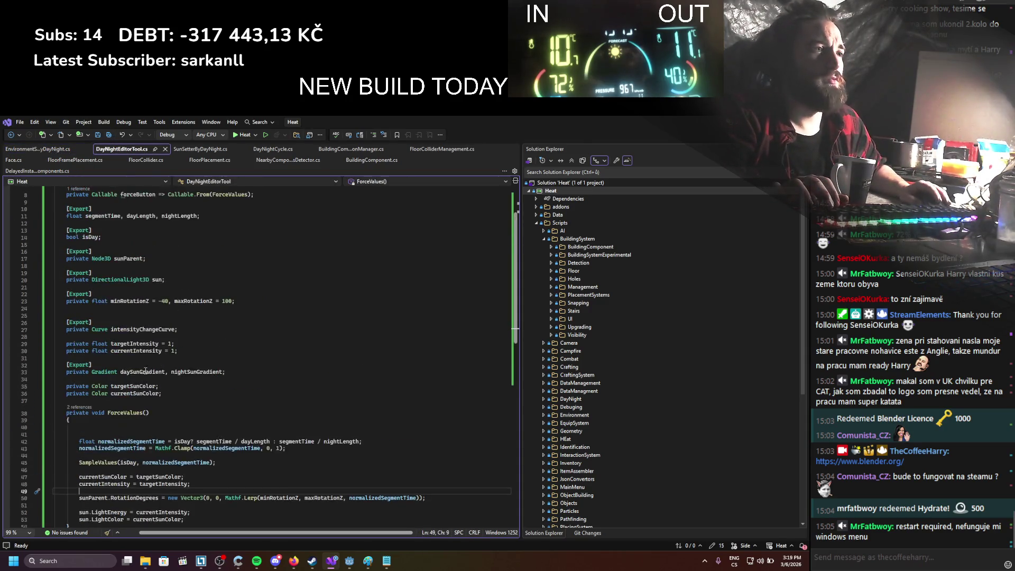
# Step: Paste the environment field declarations below the sun colour fields in DayNightEditorTool.cs
pyautogui.click(153, 403)
pyautogui.press('Return')
pyautogui.press('Return')
pyautogui.hotkey('ctrl', 'v')
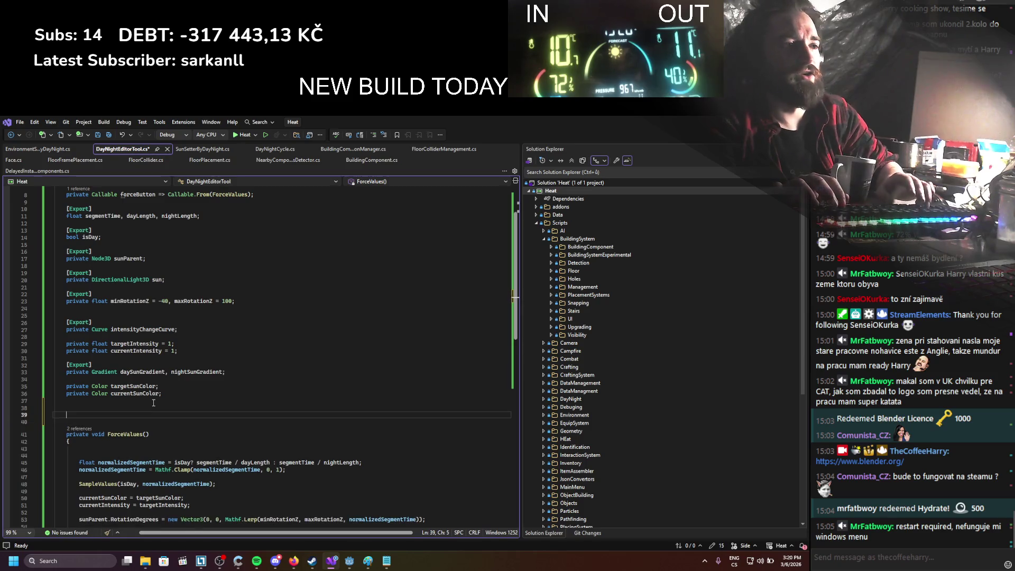
# Step: Copy the curve, intensity and fog colour fields over and paste them into DayNightEditorTool.cs
pyautogui.click(74, 149)
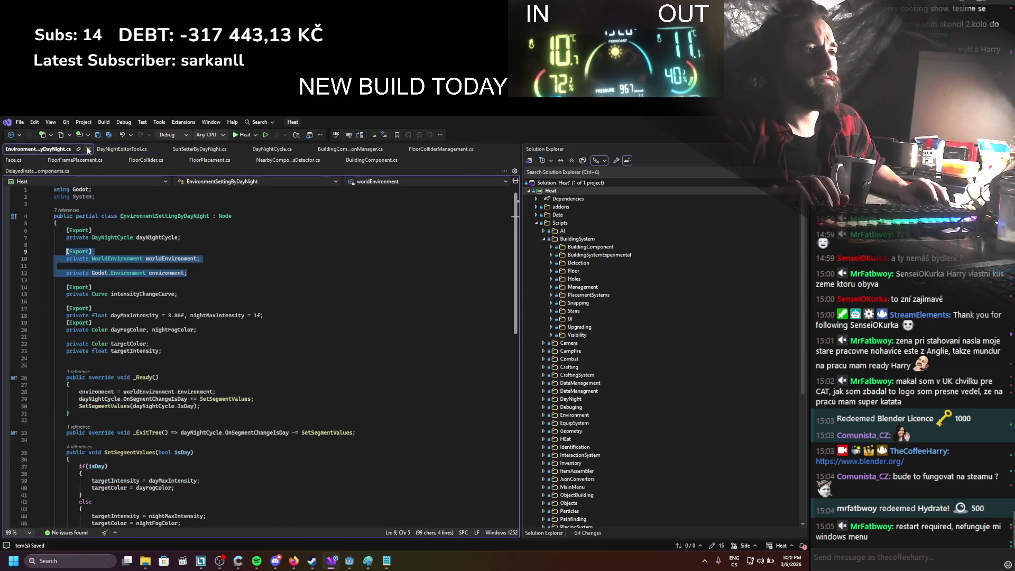
pyautogui.click(201, 287)
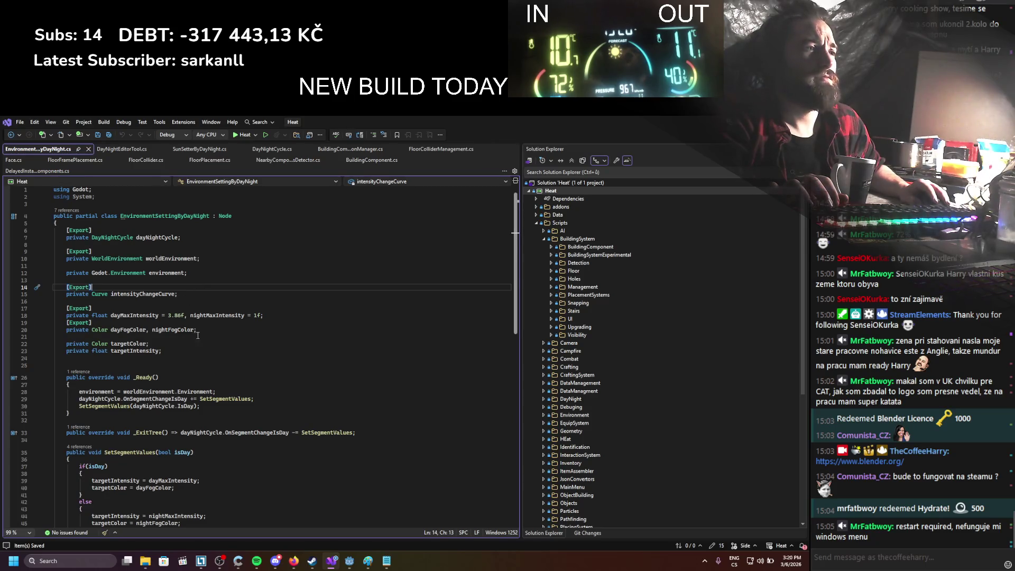
pyautogui.moveTo(189, 329); pyautogui.dragTo(78, 308)
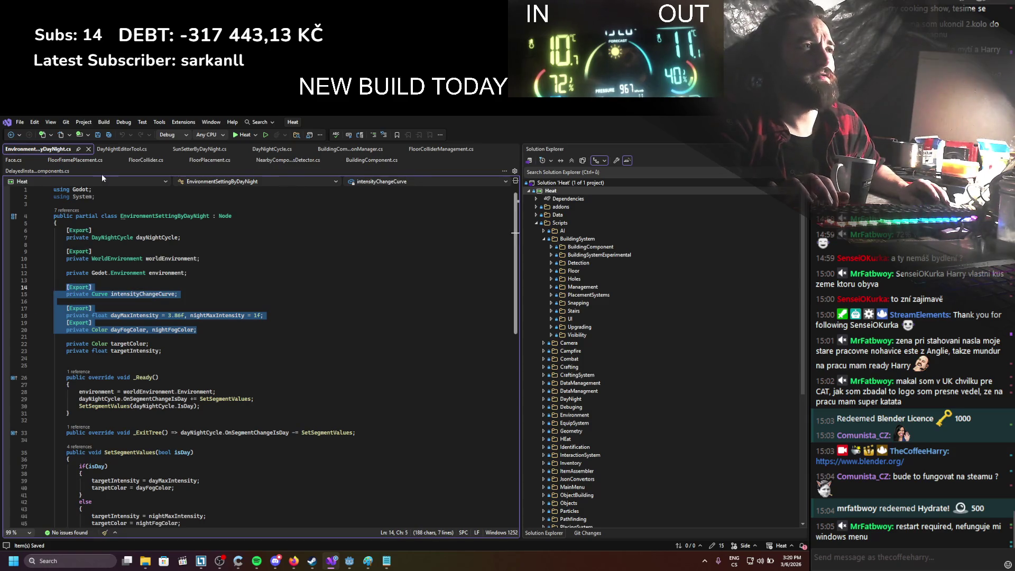
pyautogui.click(111, 150)
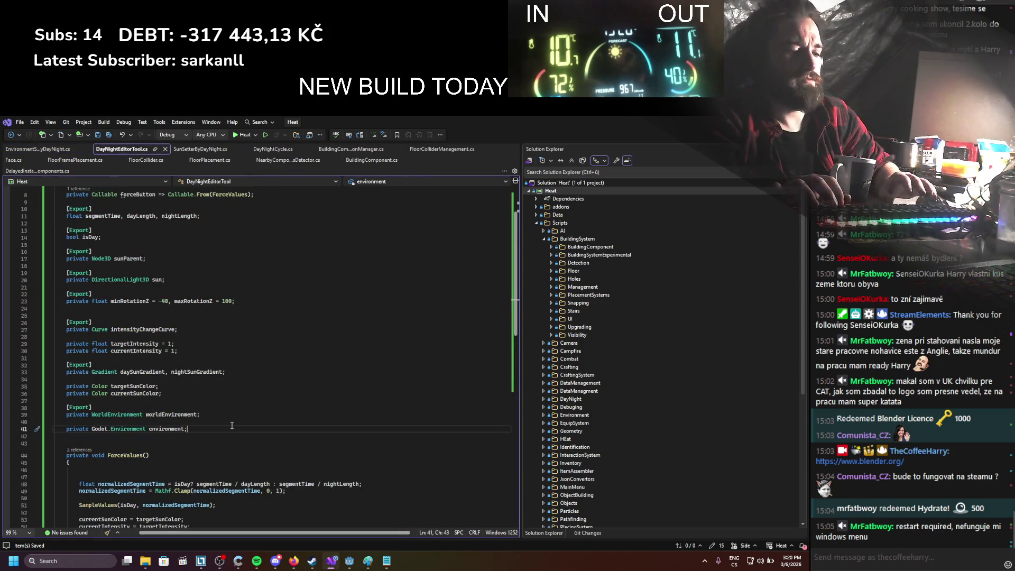
pyautogui.hotkey('ctrl', 'v')
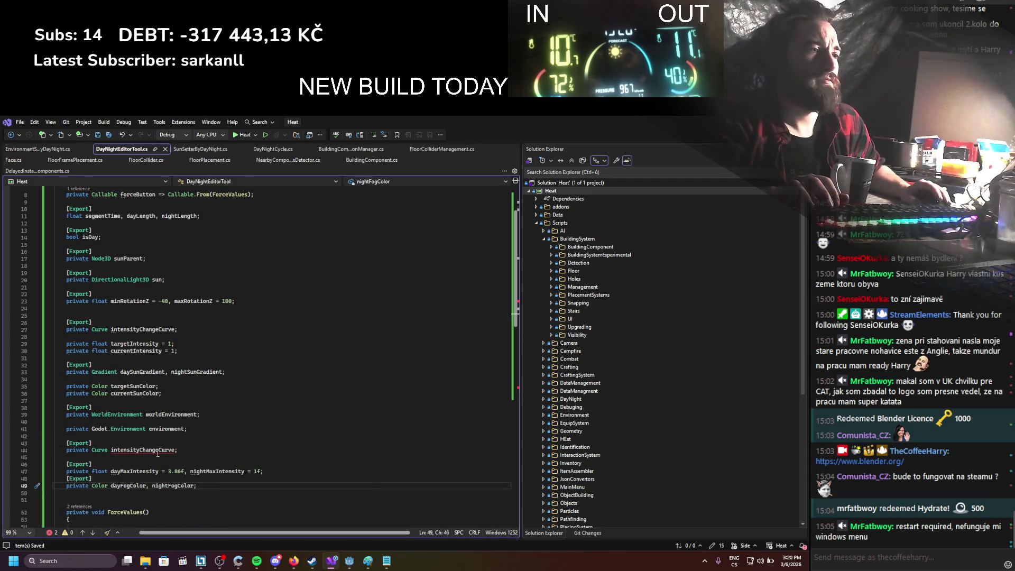
pyautogui.click(158, 451)
pyautogui.click(141, 451)
pyautogui.write('Enviro')
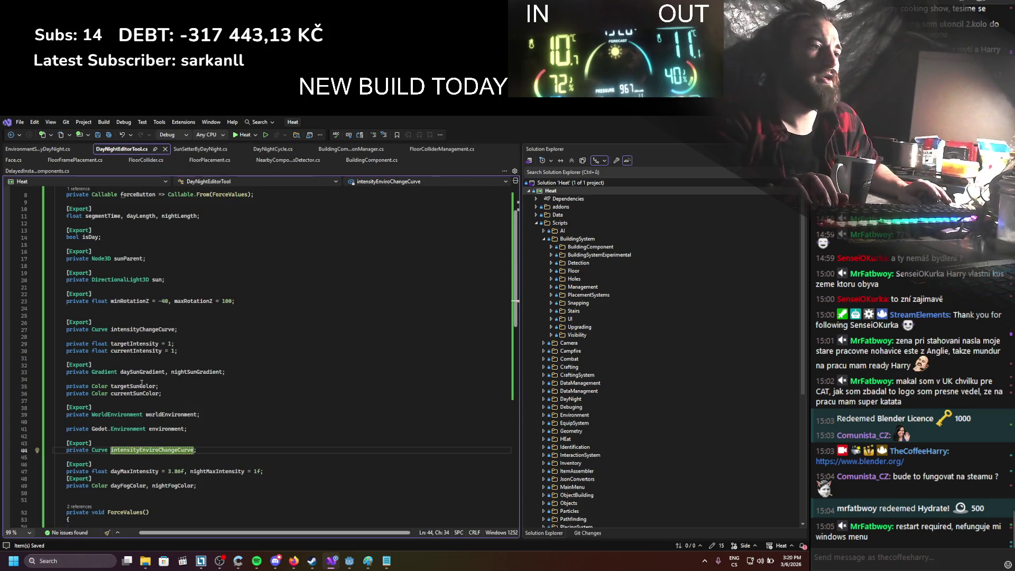
# Step: Select the ambient energy and fog colour lines in EnvironmentSettingByDayNight.cs for copying
pyautogui.click(57, 151)
pyautogui.scroll(-4, 149, 294)
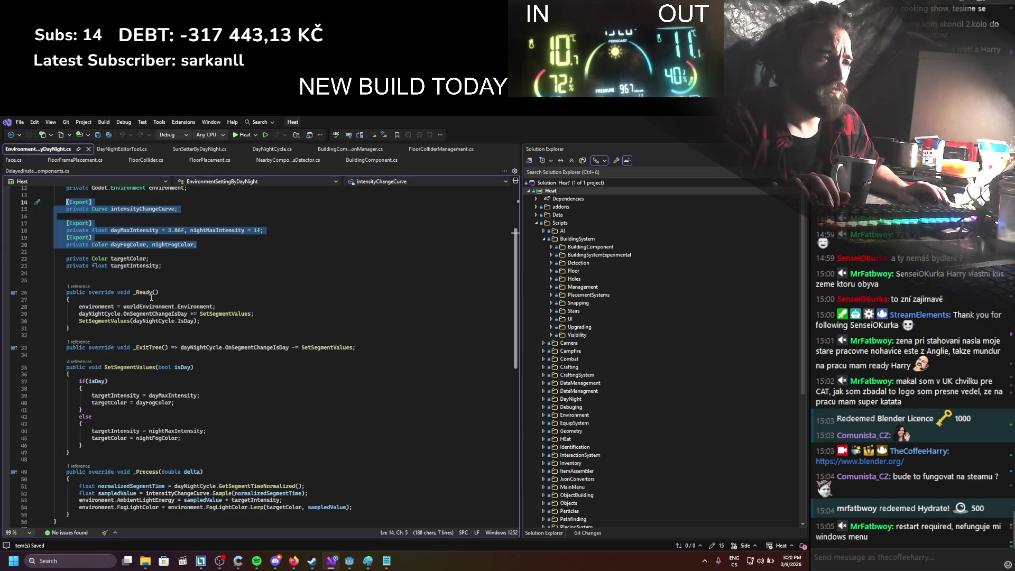
pyautogui.scroll(-2, 151, 298)
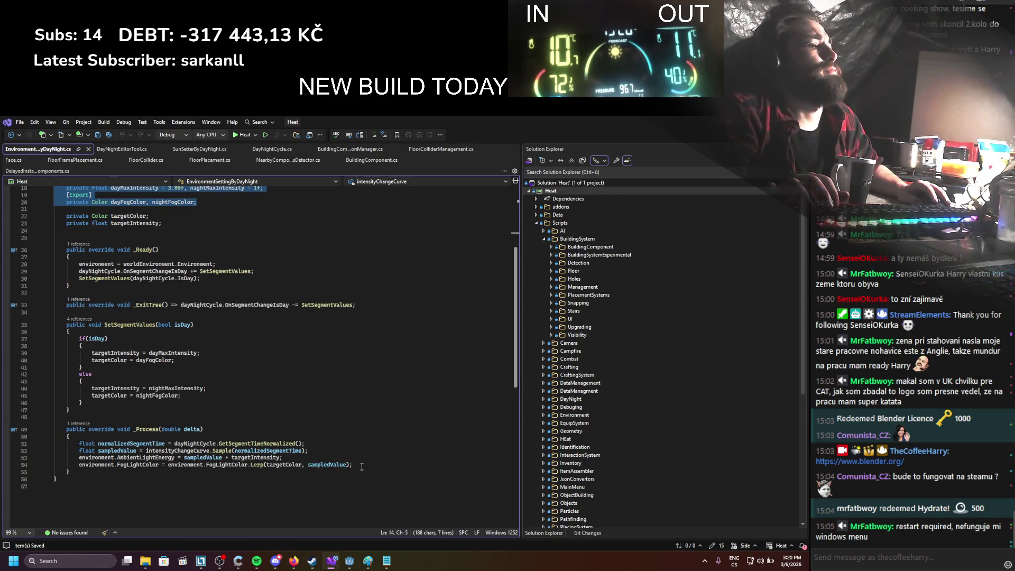
pyautogui.moveTo(362, 467); pyautogui.dragTo(301, 459)
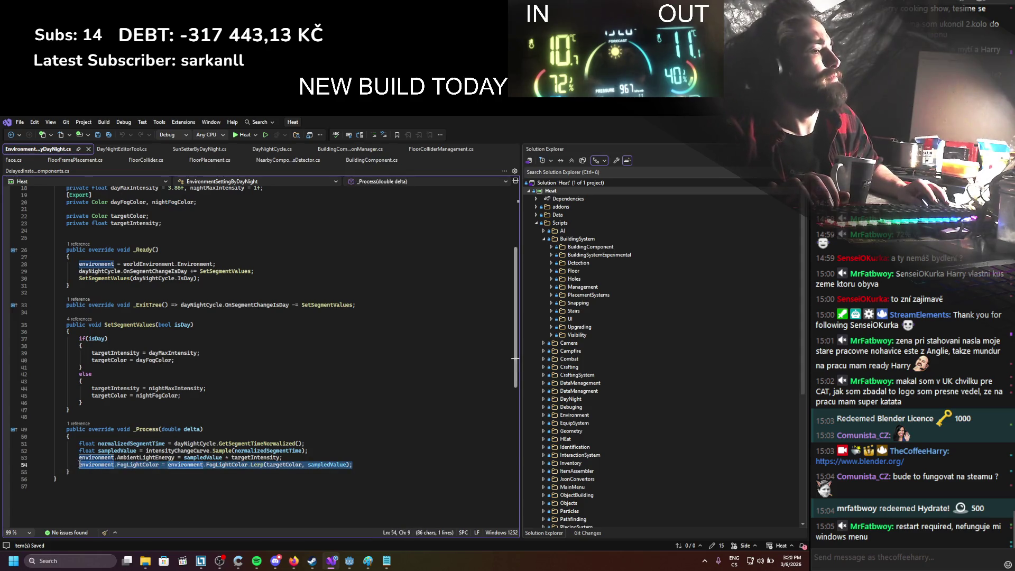
pyautogui.scroll(2, 123, 420)
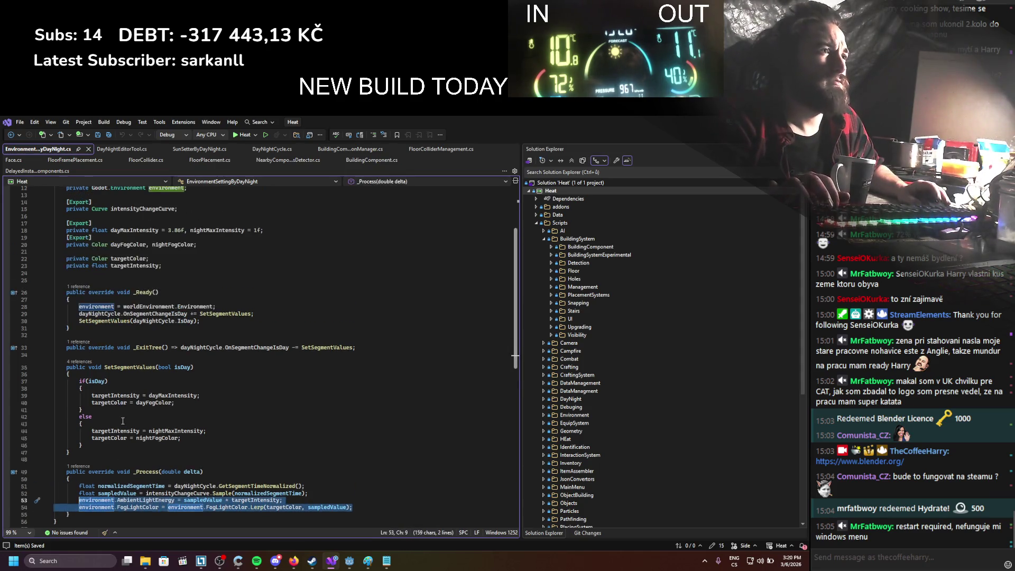
pyautogui.scroll(2, 112, 258)
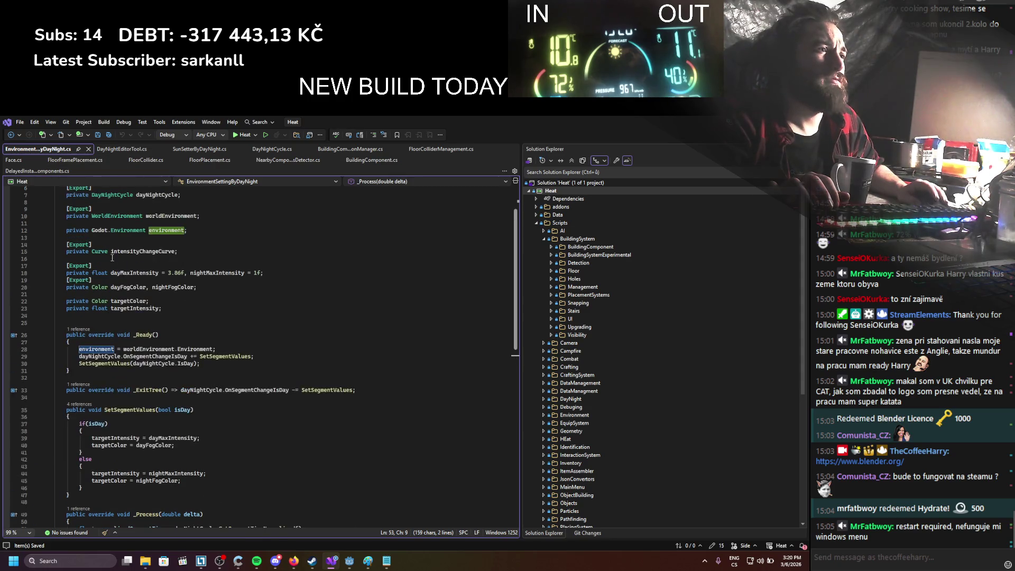
pyautogui.click(122, 149)
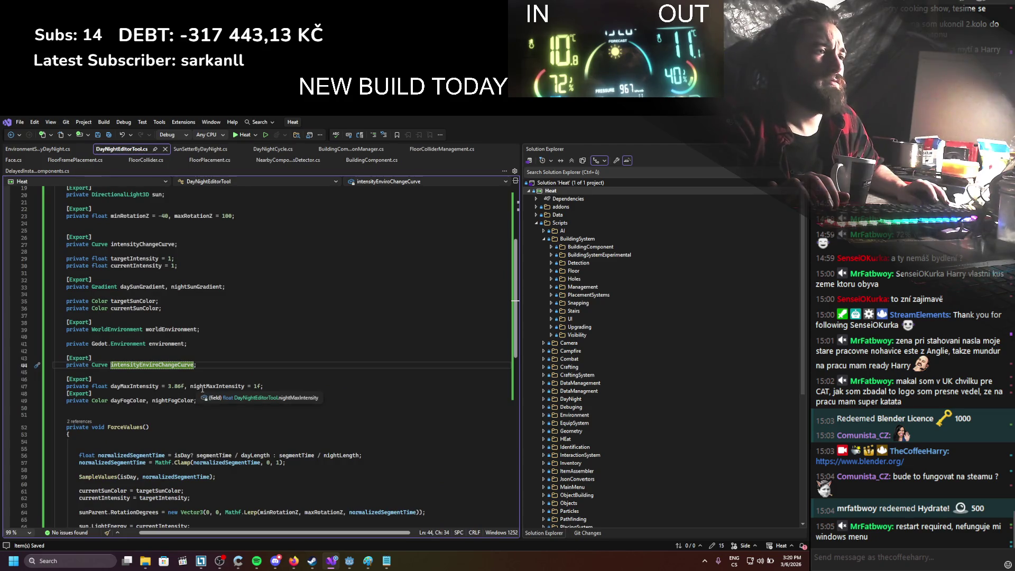
# Step: Paste the ambient energy and fog colour lines into ForceValues after the sun settings
pyautogui.scroll(-4, 202, 390)
pyautogui.click(190, 450)
pyautogui.press('Return')
pyautogui.press('Return')
pyautogui.press('Return')
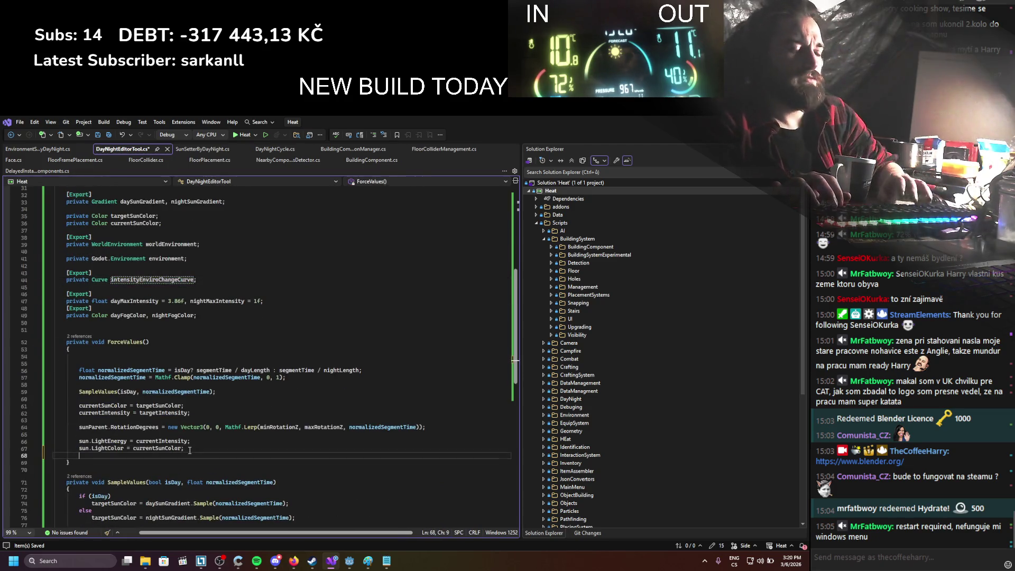
pyautogui.write('environment.AmbientLightEnergy = sampledValue * targetIntensity;         environment.FogLightColor = environment.FogLightColor.Lerp(targetColor, sampledValue);')
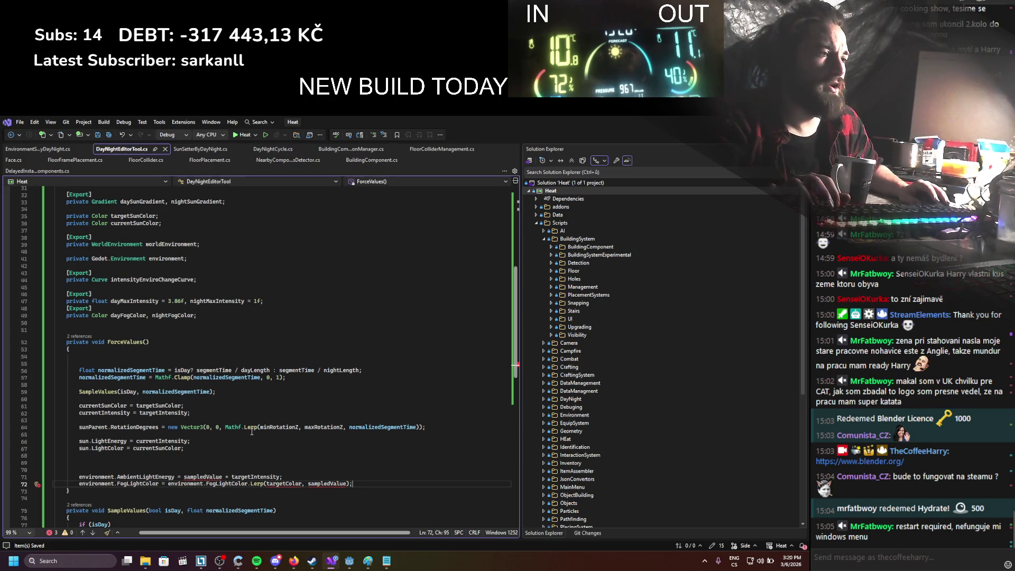
pyautogui.click(37, 148)
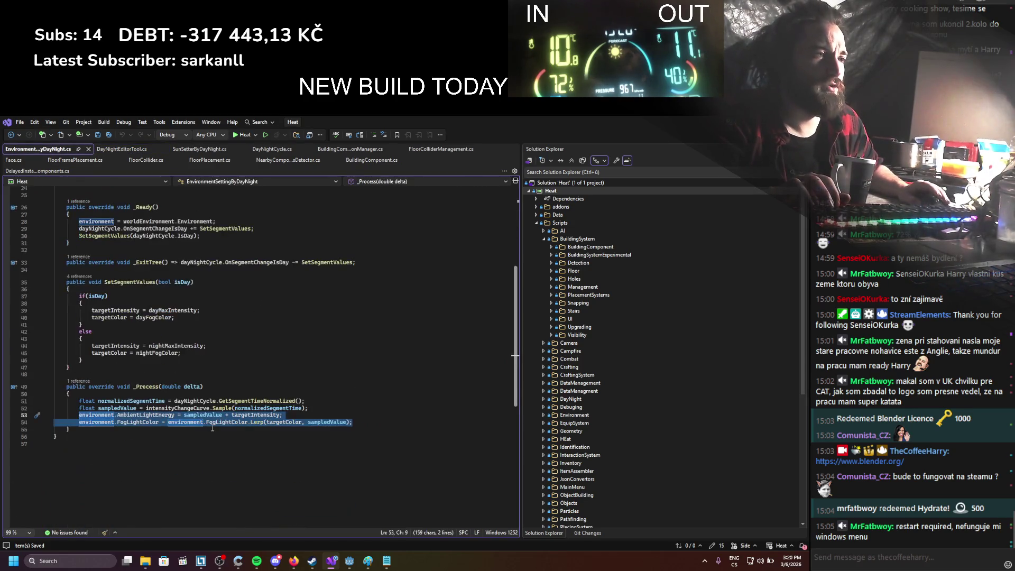
pyautogui.click(202, 436)
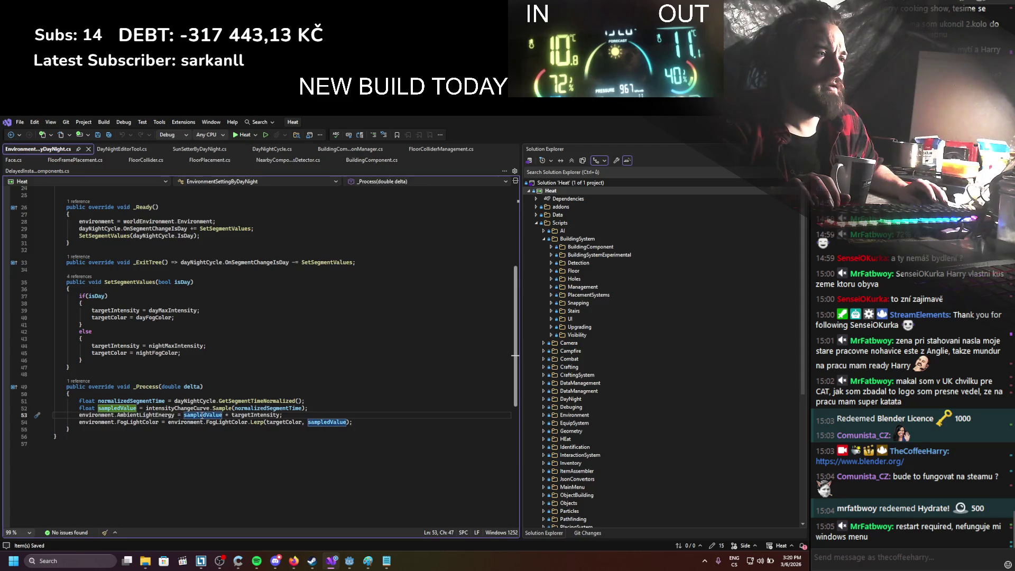
# Step: Replace sampledValue with intensityEnviroChangeCurve.Sample(normalizedSegmentTime) in the ambient energy line
pyautogui.doubleClick(194, 409)
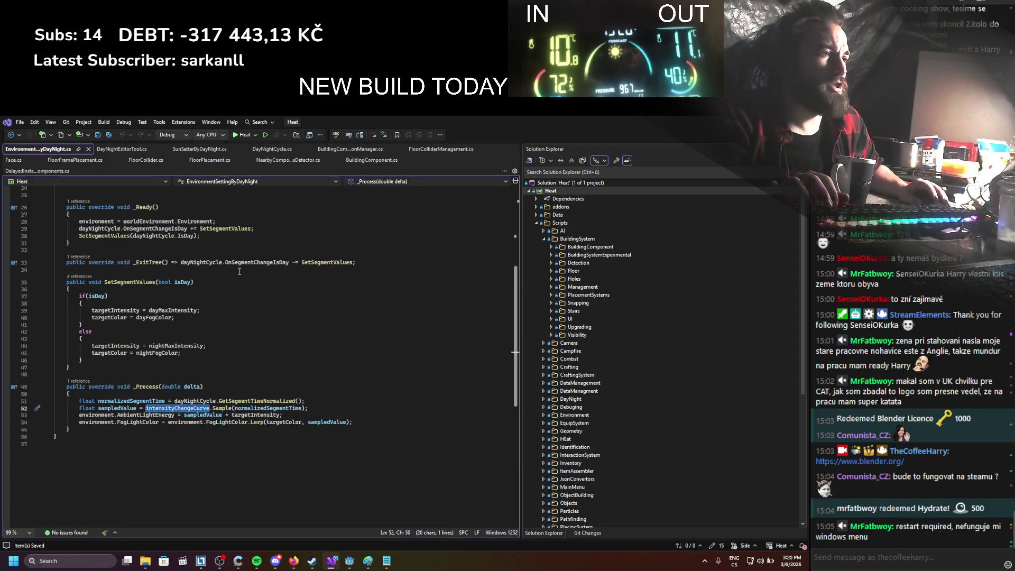
pyautogui.click(107, 151)
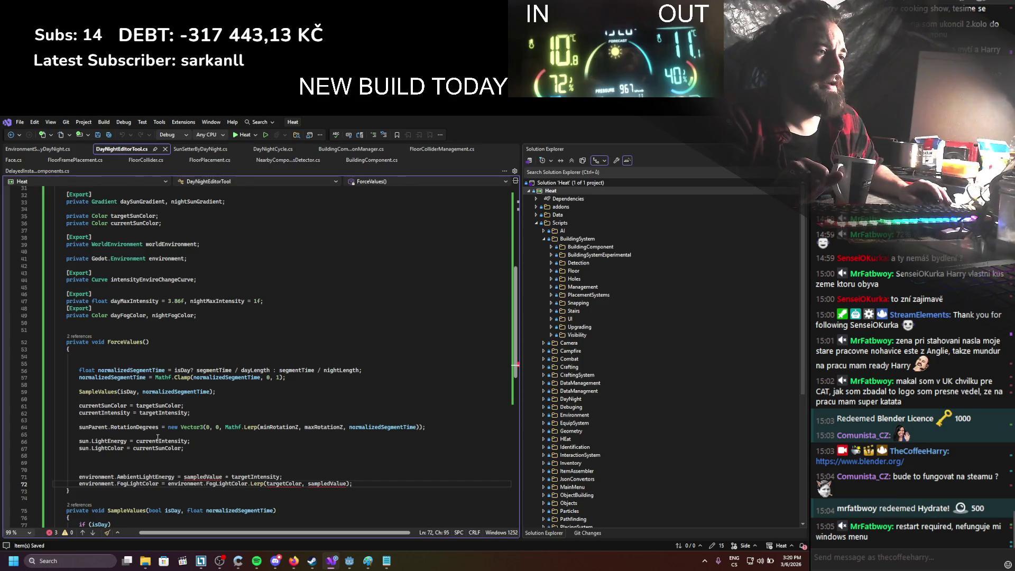
pyautogui.scroll(-1, 192, 464)
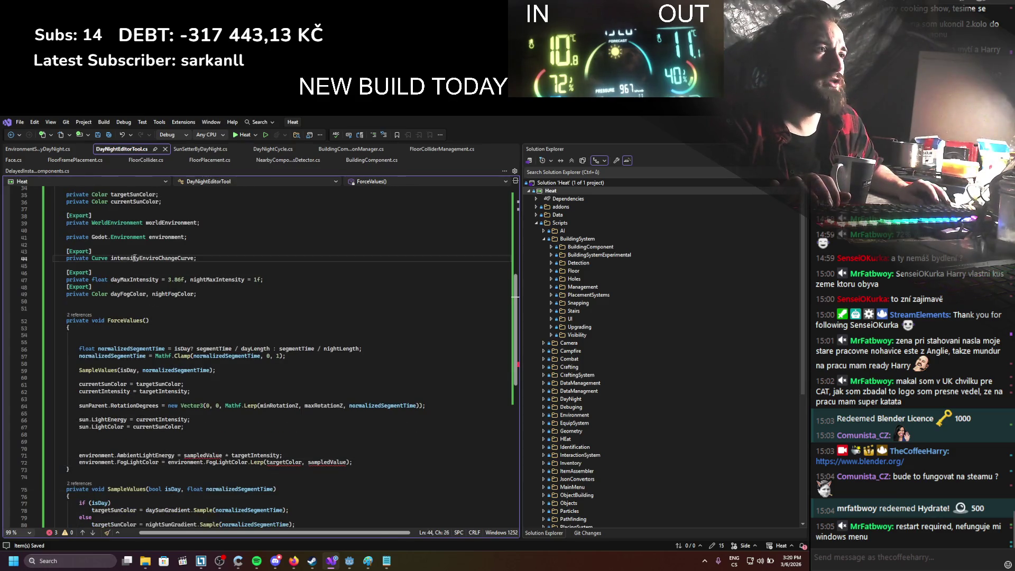
pyautogui.press('F3')
pyautogui.hotkey('ctrl', 'c')
pyautogui.doubleClick(195, 455)
pyautogui.hotkey('ctrl', 'v')
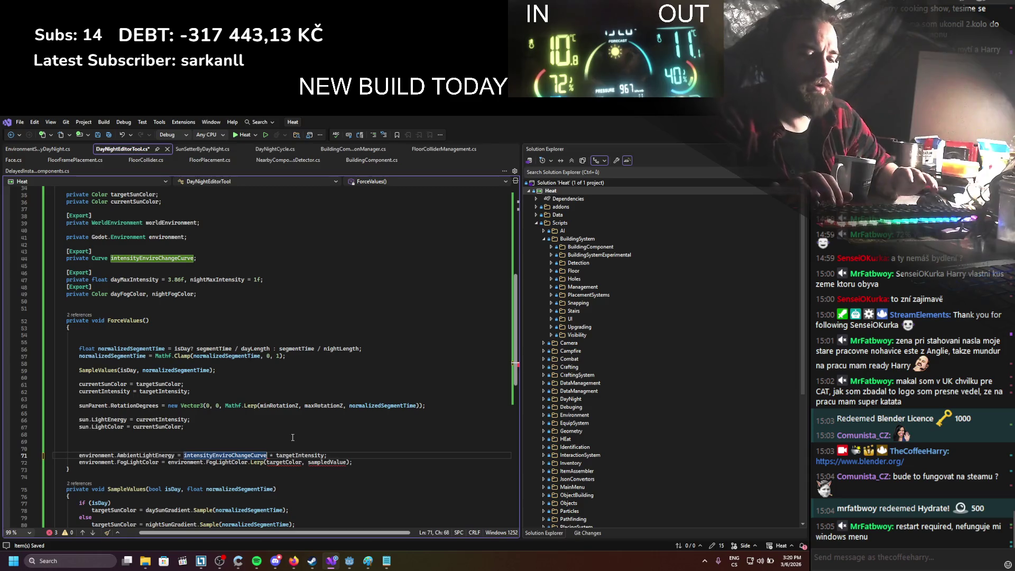
pyautogui.write('.sam')
pyautogui.press('Tab')
pyautogui.write('()')
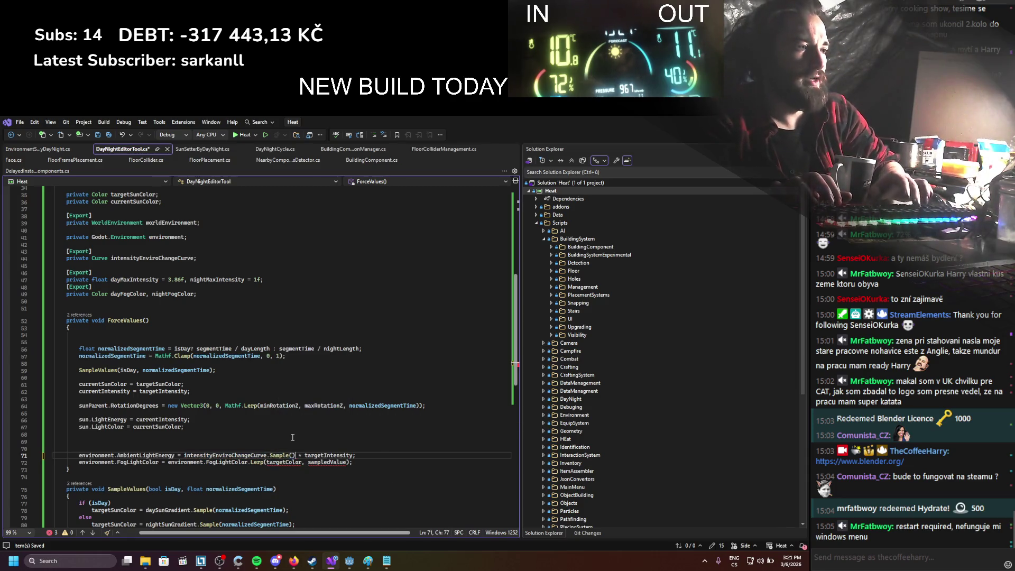
pyautogui.write('norma')
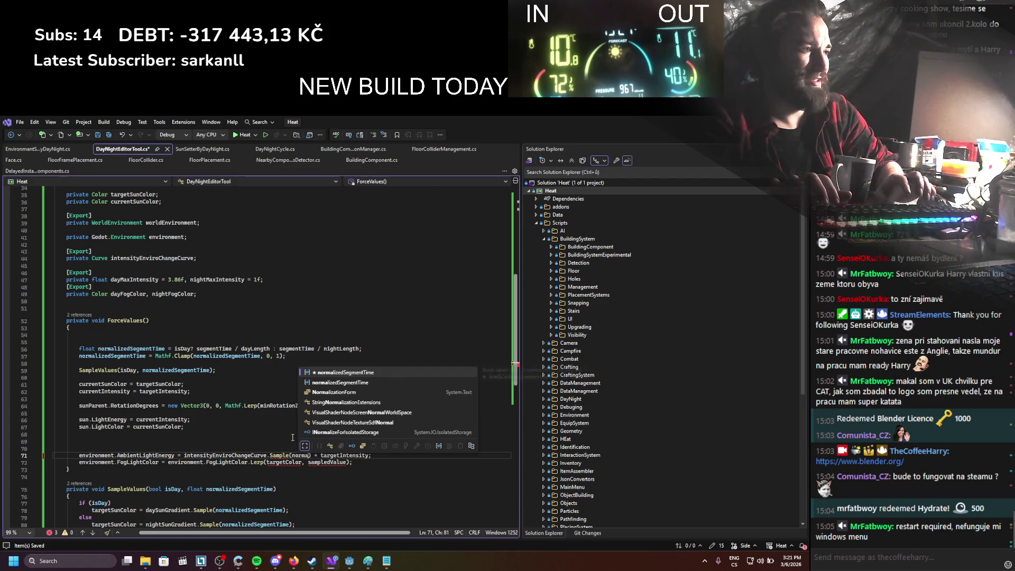
pyautogui.press('Tab')
pyautogui.click(323, 429)
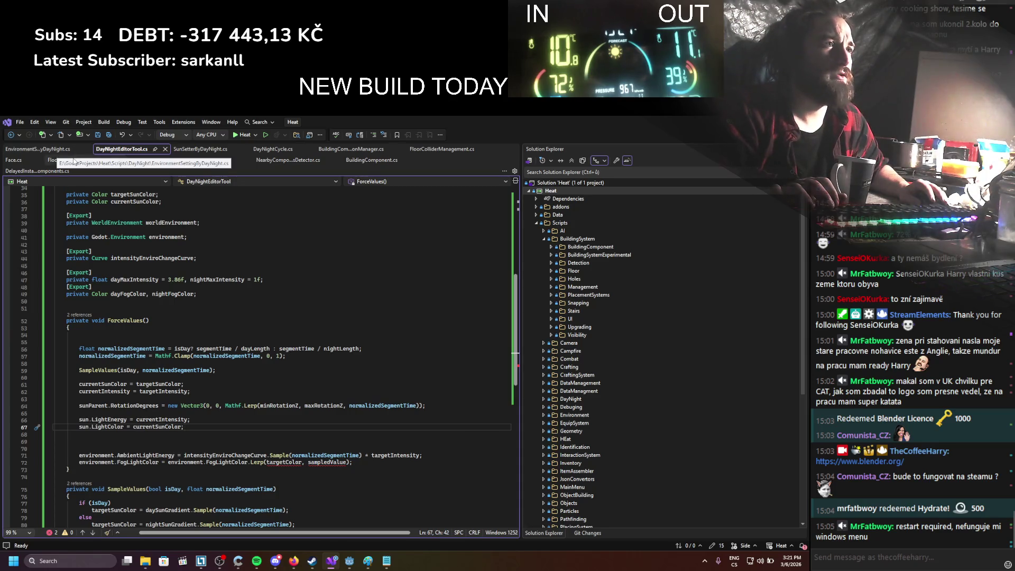
# Step: Change the fog colour fields' type from Color to Gradient and save
pyautogui.click(56, 153)
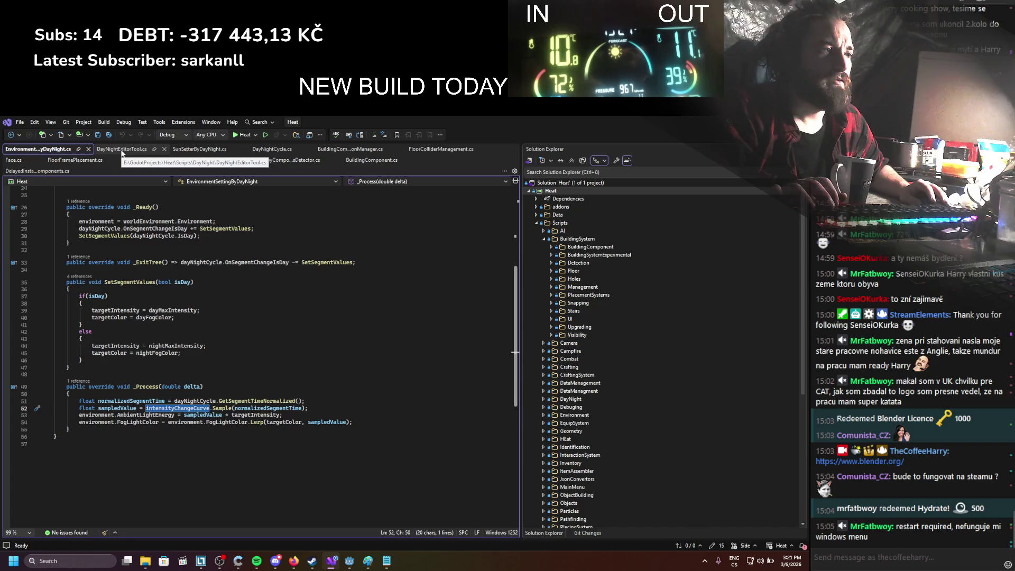
pyautogui.click(122, 151)
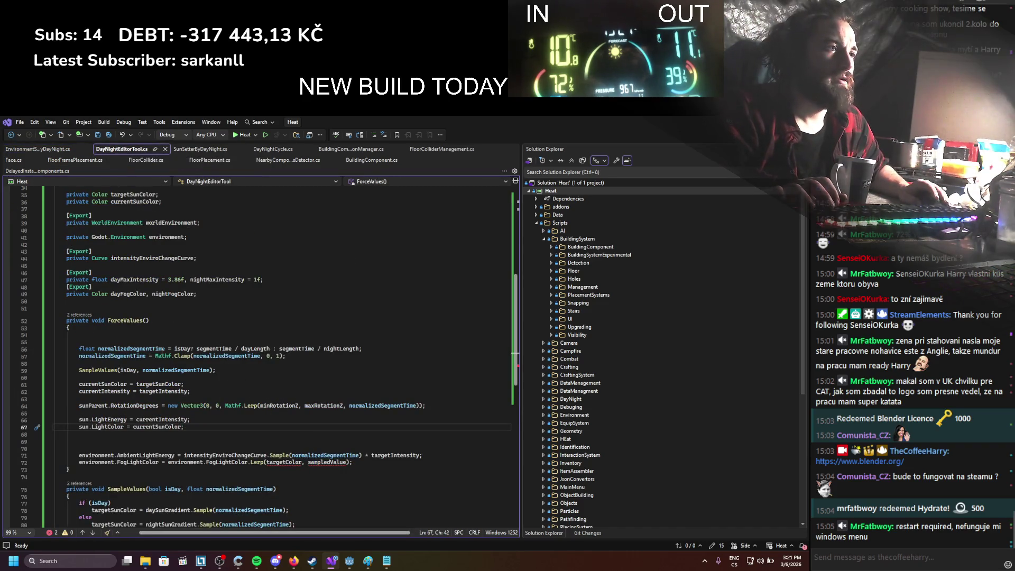
pyautogui.doubleClick(104, 296)
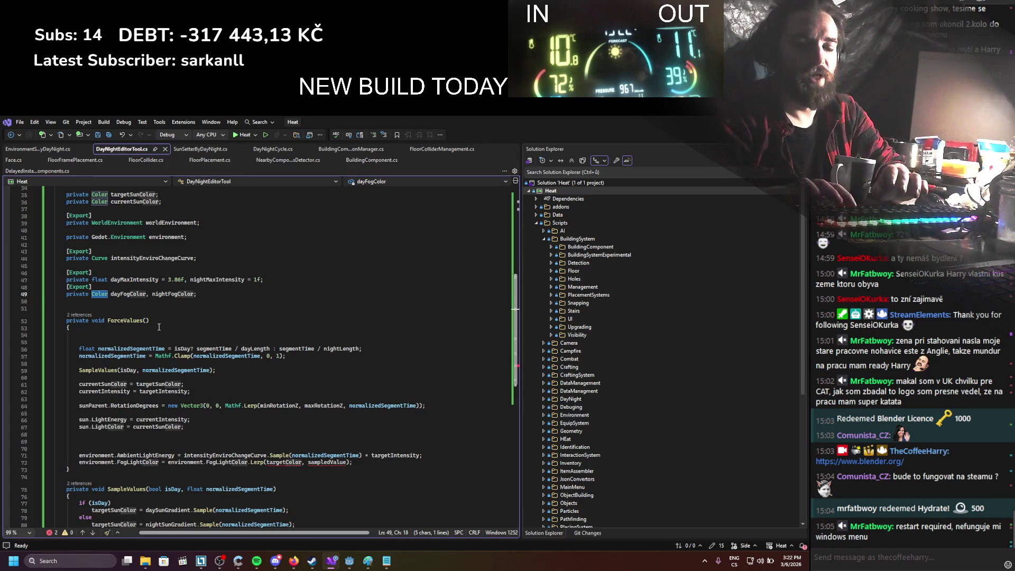
pyautogui.write('Gradient')
pyautogui.hotkey('ctrl', 's')
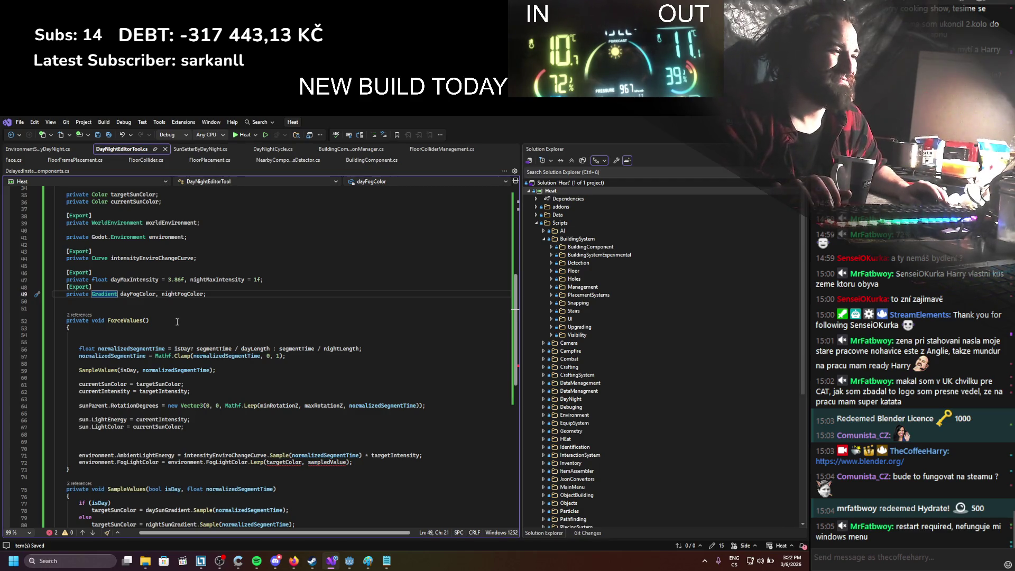
# Step: Rename the fields to dayFogGradient and nightFogGradient, saving after each
pyautogui.press('BackSpace')
pyautogui.press('BackSpace')
pyautogui.press('BackSpace')
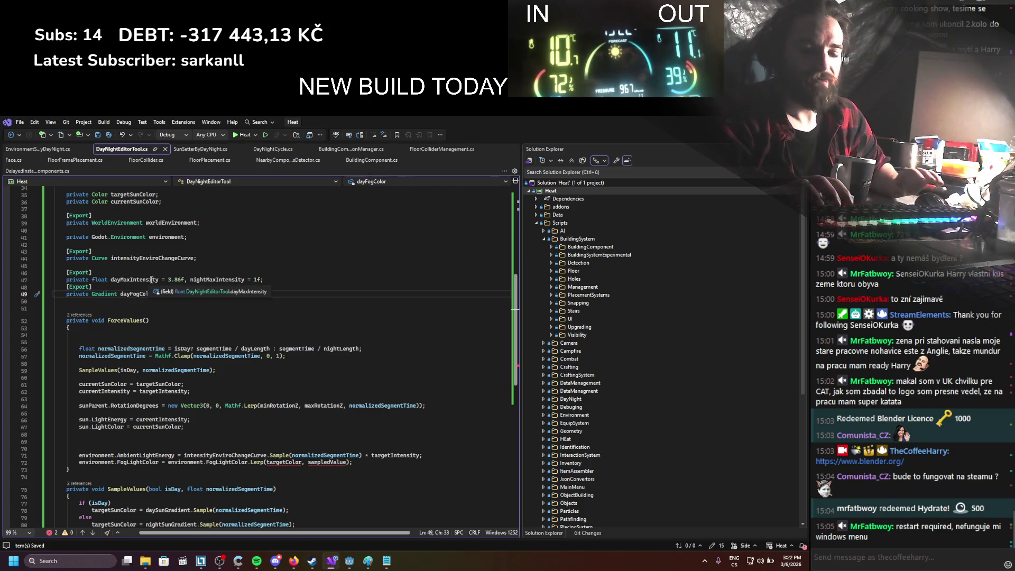
pyautogui.write('radient')
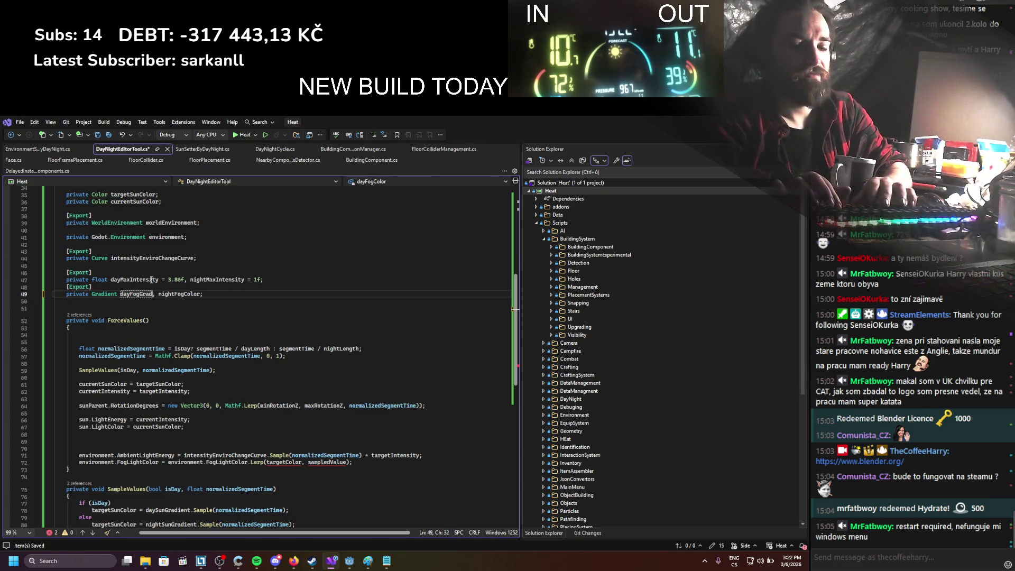
pyautogui.press('Return')
pyautogui.hotkey('ctrl', 's')
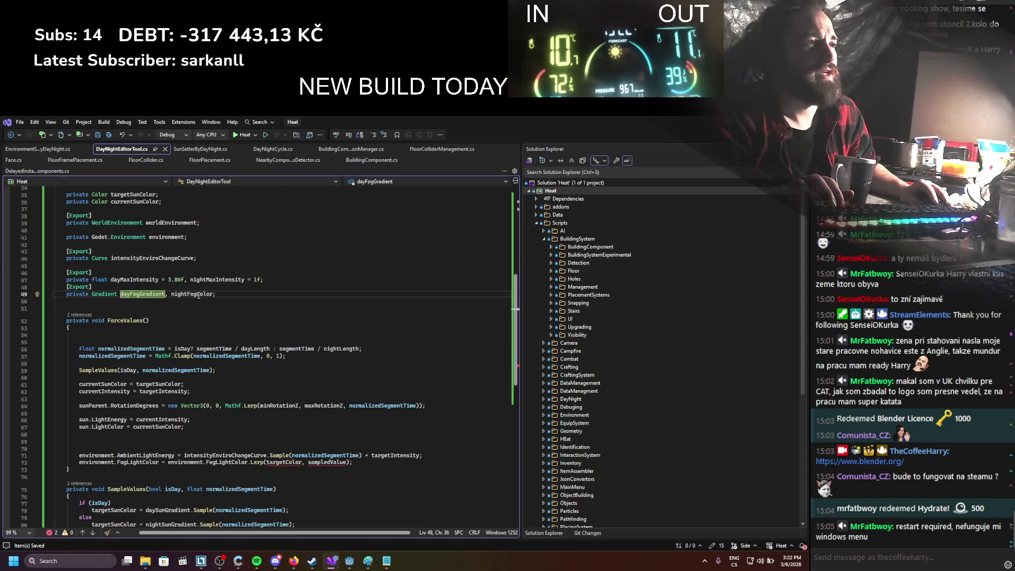
pyautogui.click(211, 295)
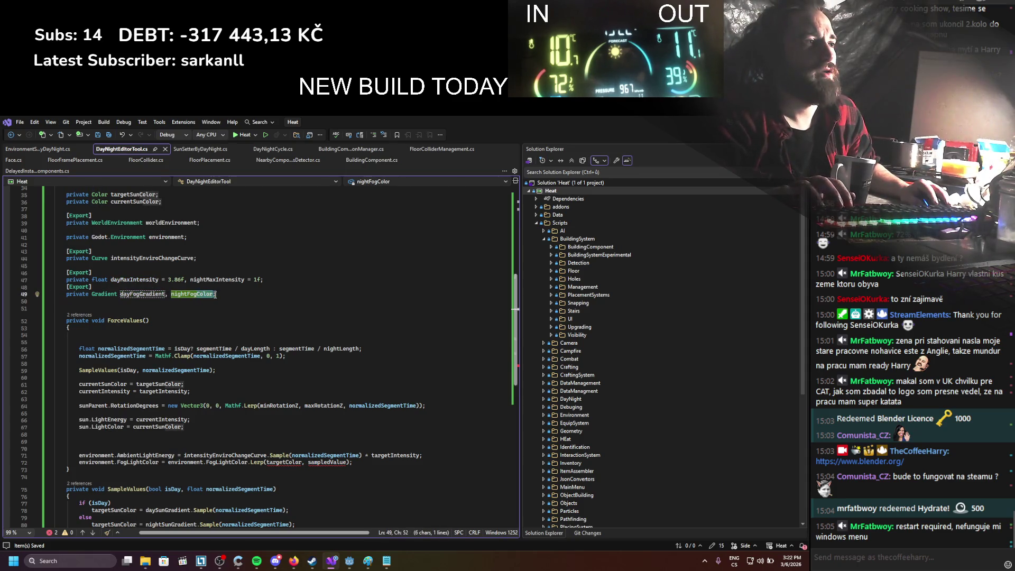
pyautogui.press('BackSpace')
pyautogui.press('BackSpace')
pyautogui.press('BackSpace')
pyautogui.write('Gradien')
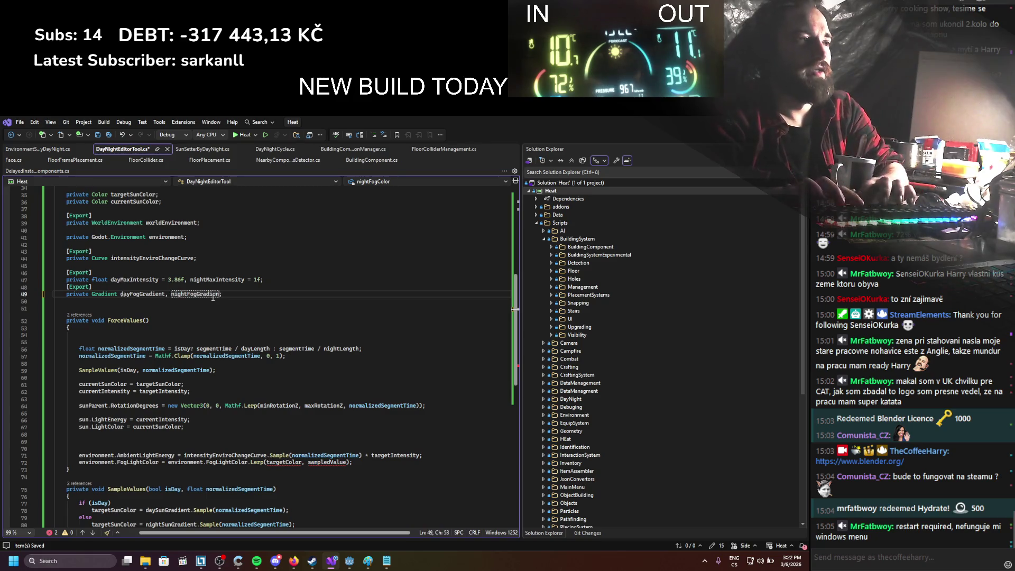
pyautogui.write('t')
pyautogui.press('Return')
pyautogui.hotkey('ctrl', 's')
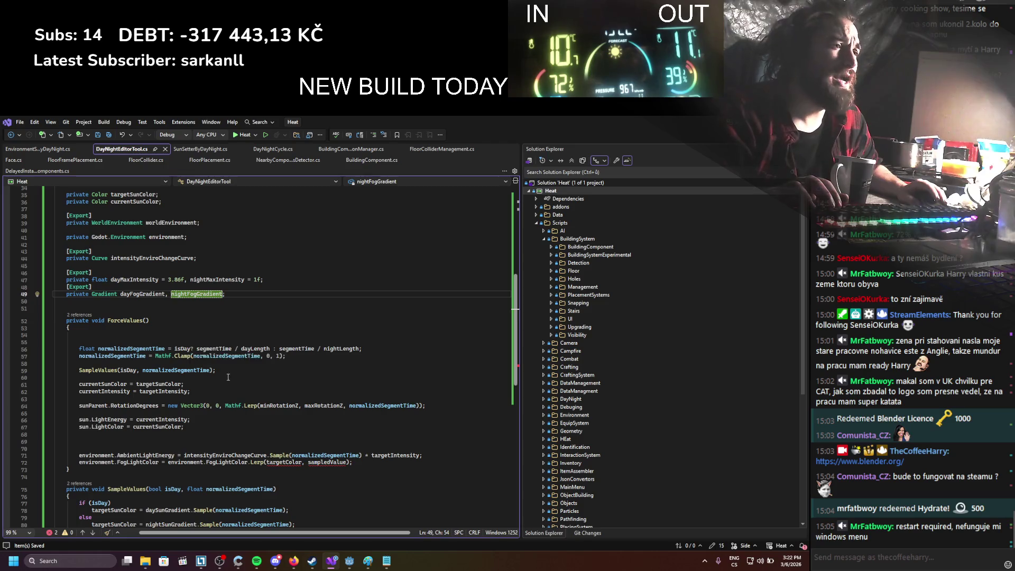
# Step: Duplicate the sun colour if/else block directly below the original
pyautogui.scroll(-4, 309, 315)
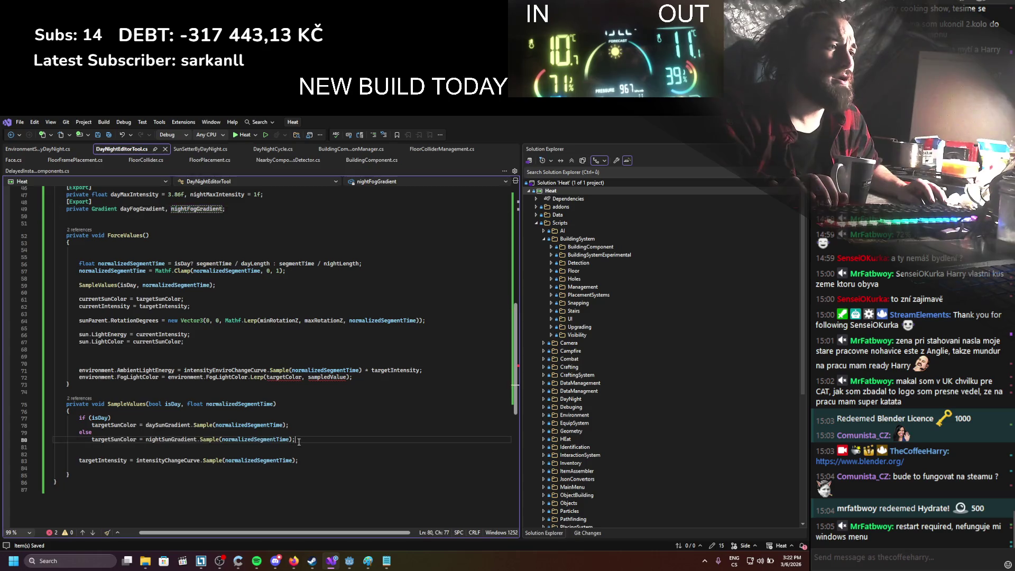
pyautogui.moveTo(286, 439); pyautogui.dragTo(79, 418)
pyautogui.click(89, 448)
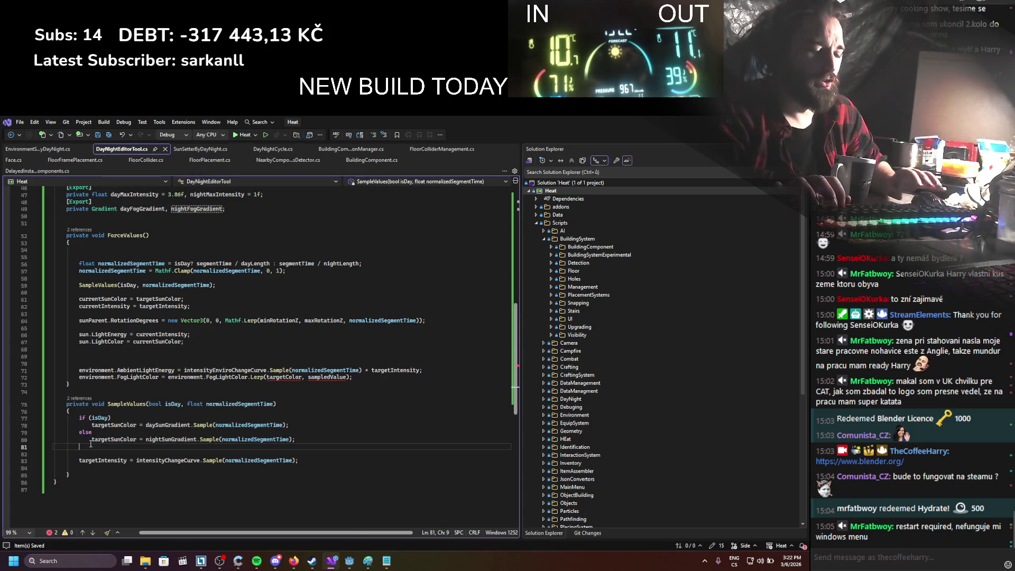
pyautogui.press('Return')
pyautogui.hotkey('ctrl', 'v')
# Step: Declare a private Color targetFogColor field and use it in place of the old fog colour lerp expression
pyautogui.scroll(2, 129, 262)
pyautogui.click(129, 261)
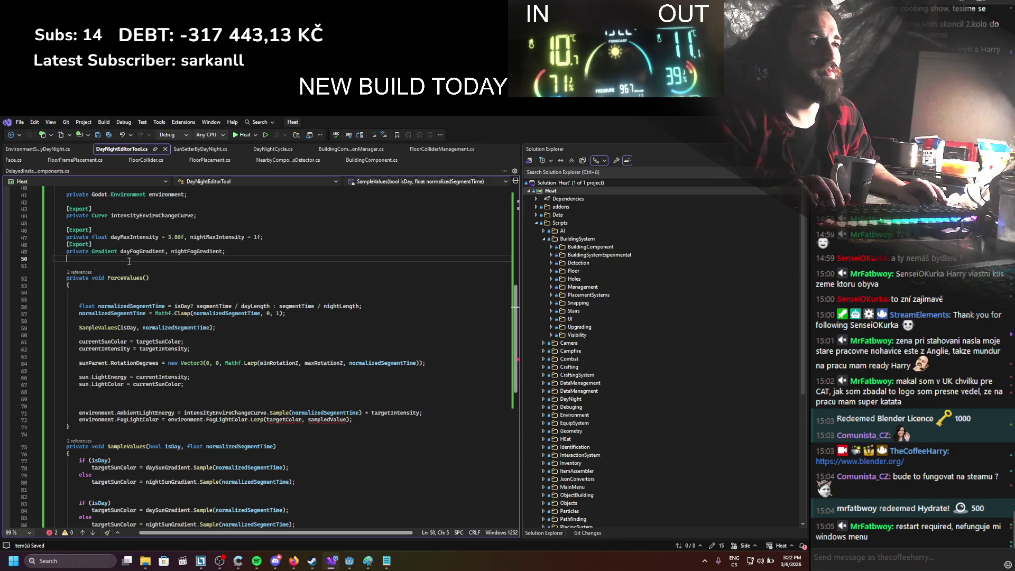
pyautogui.write('private col')
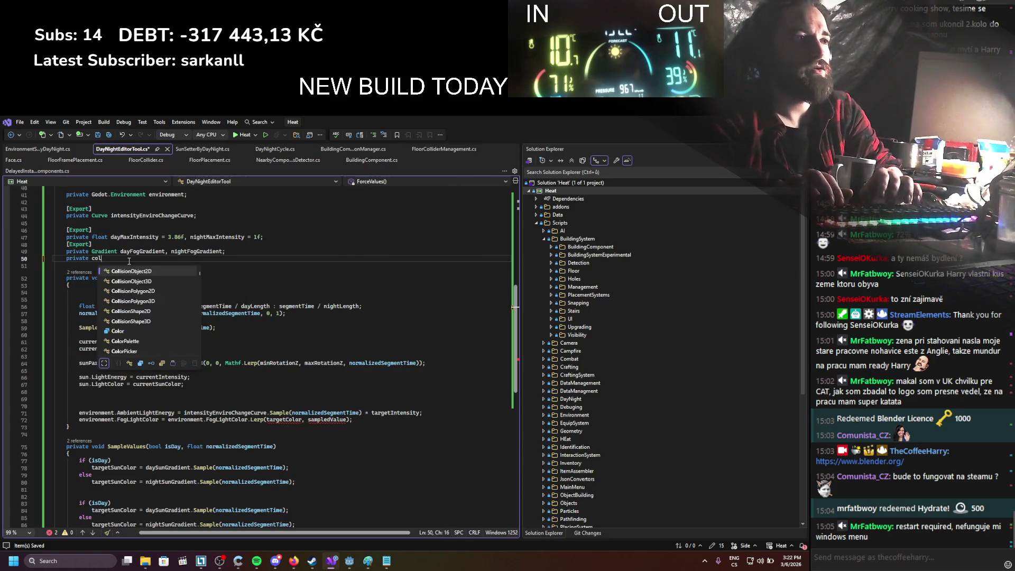
pyautogui.write('or targetFogC')
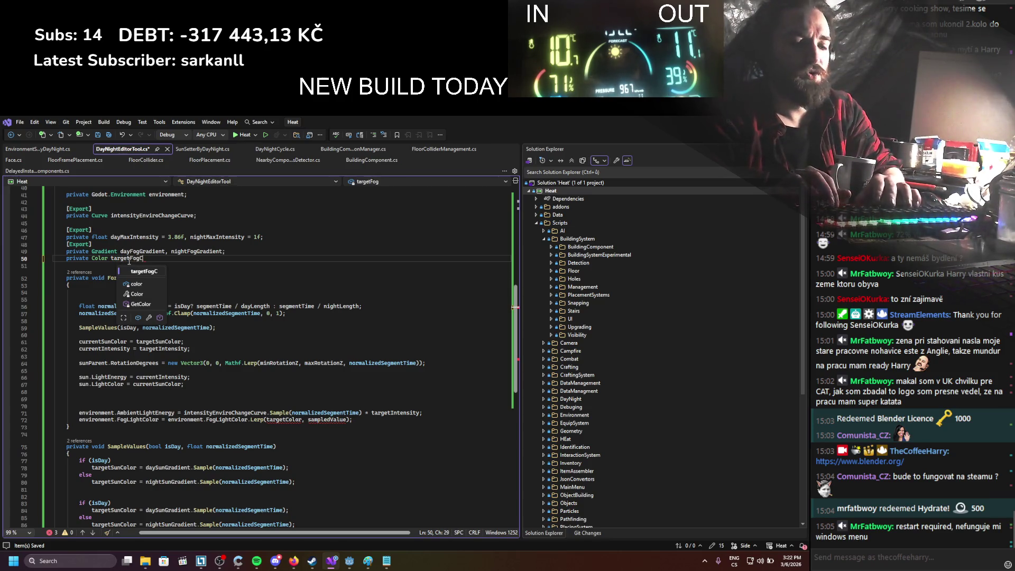
pyautogui.write('olor;')
pyautogui.doubleClick(129, 259)
pyautogui.hotkey('ctrl', 'c')
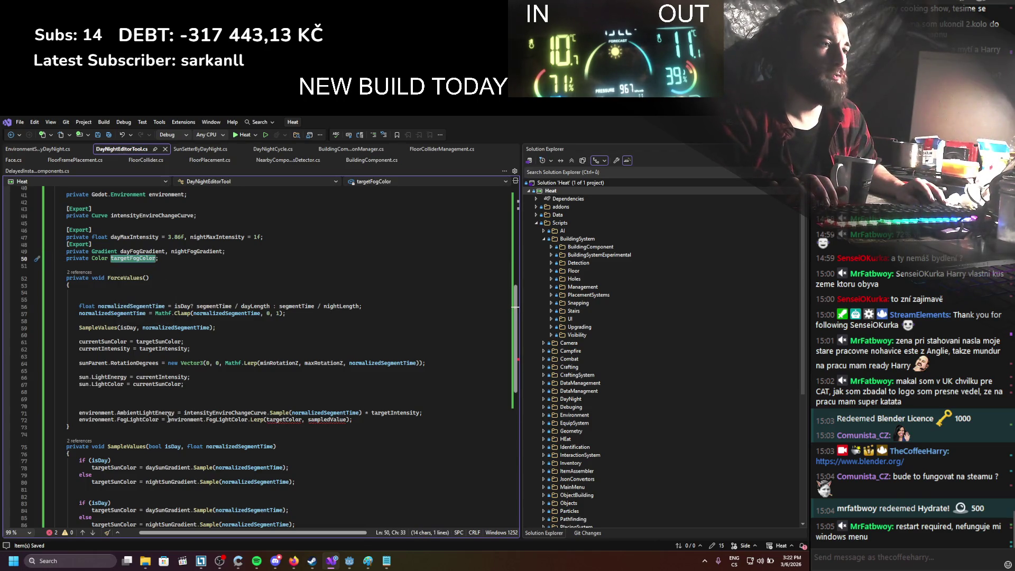
pyautogui.moveTo(168, 420); pyautogui.dragTo(351, 420)
pyautogui.hotkey('ctrl', 'v')
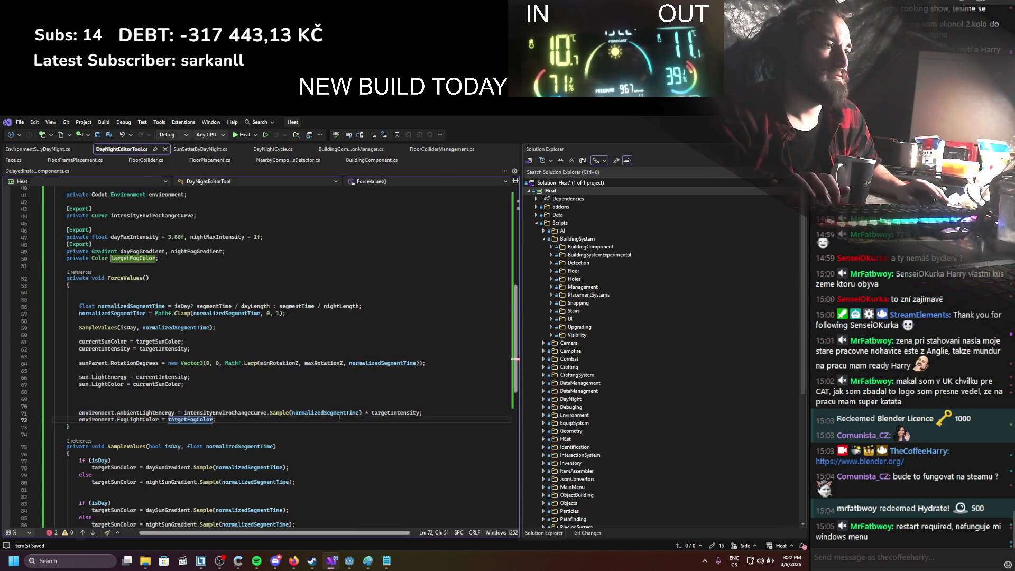
# Step: Change targetSunColor to targetFogColor in the duplicated if/else block
pyautogui.scroll(-5, 133, 361)
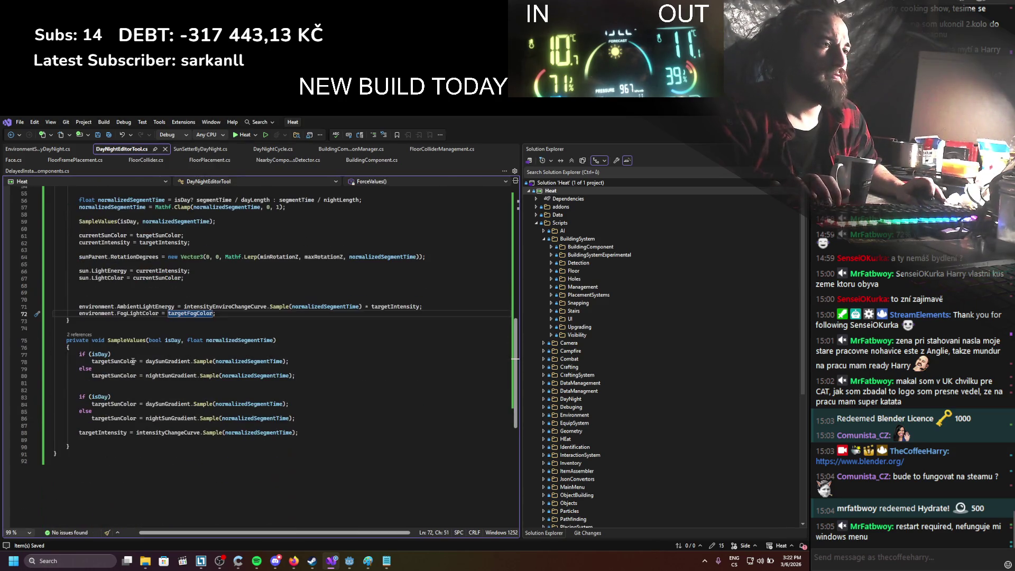
pyautogui.doubleClick(122, 403)
pyautogui.hotkey('ctrl', 'v')
pyautogui.doubleClick(126, 417)
pyautogui.hotkey('ctrl', 'v')
# Step: Replace daySunGradient and nightSunGradient with dayFogGradient and nightFogGradient in the new block
pyautogui.scroll(3, 234, 362)
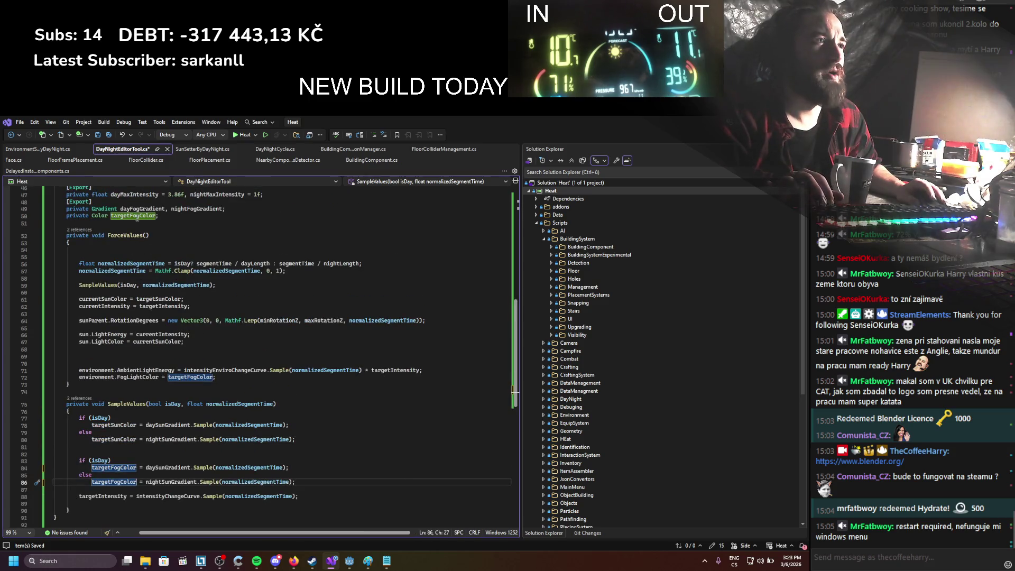
pyautogui.doubleClick(142, 208)
pyautogui.hotkey('ctrl', 'c')
pyautogui.doubleClick(168, 468)
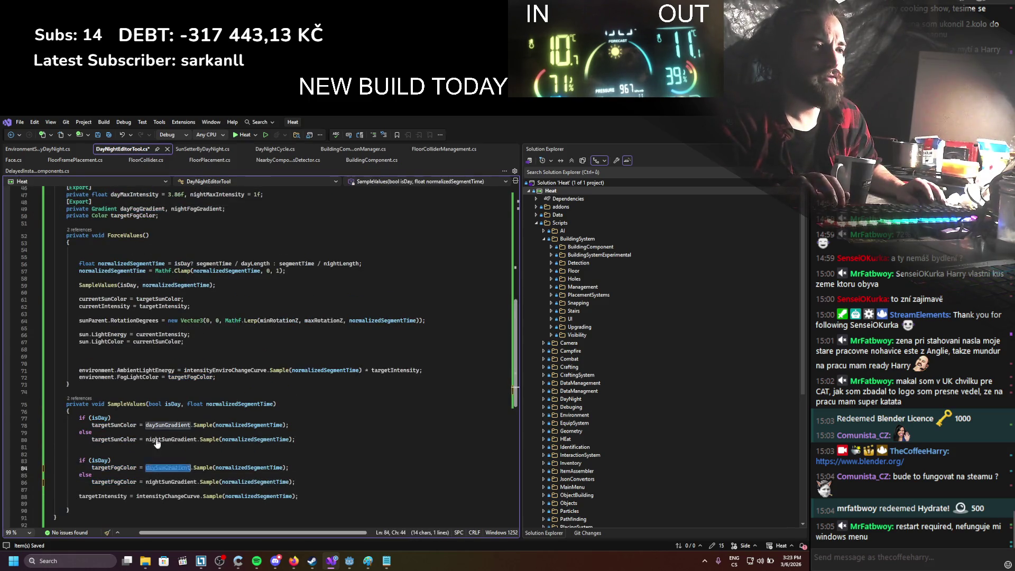
pyautogui.hotkey('ctrl', 'v')
pyautogui.doubleClick(196, 208)
pyautogui.hotkey('ctrl', 'c')
pyautogui.doubleClick(170, 482)
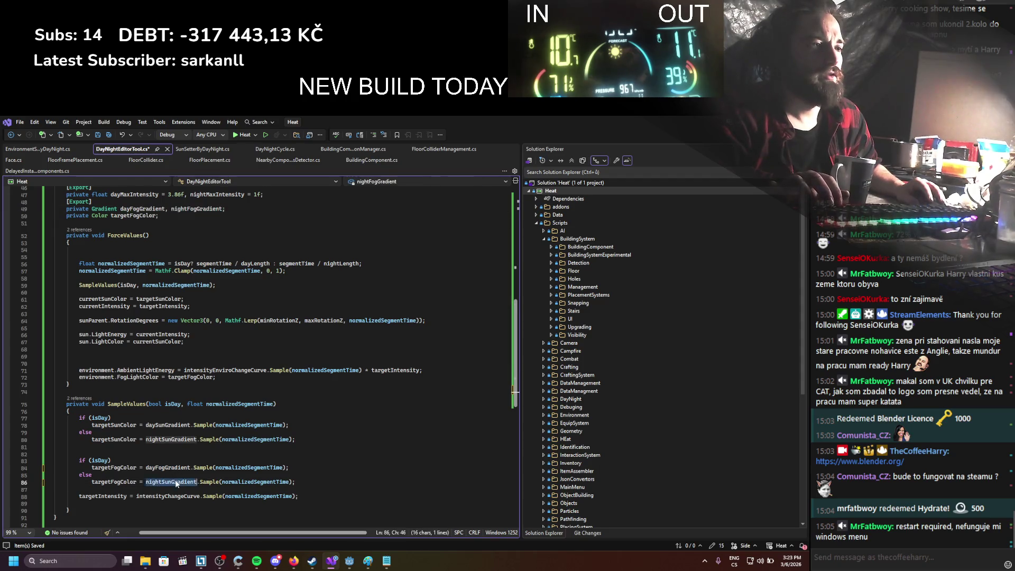
pyautogui.hotkey('ctrl', 'v')
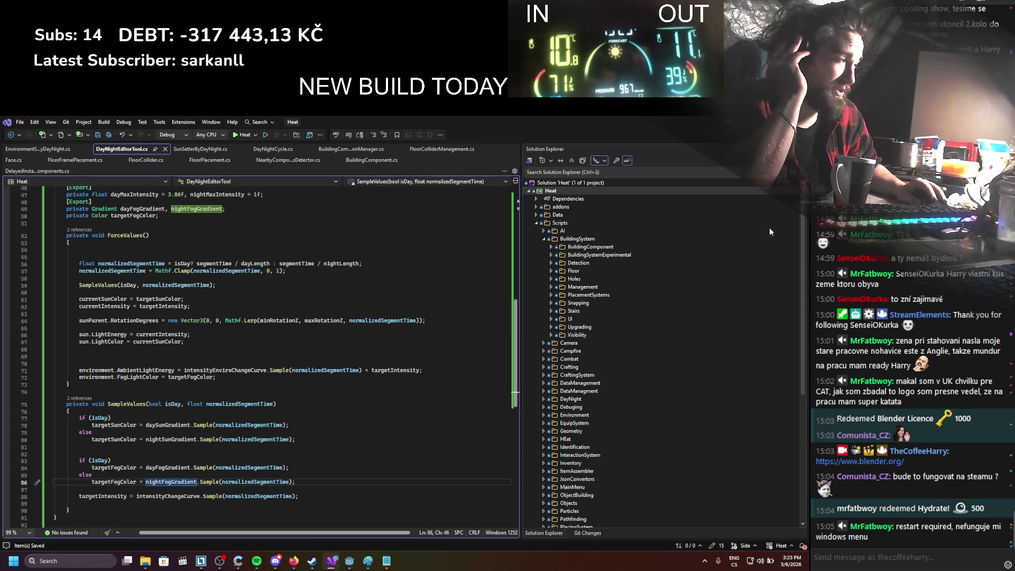
pyautogui.hotkey('alt', 'Tab')
# Step: Rebuild the C# project, assign WorldEnvironment to DayNightEditorTool's World Environment, and save the scene
pyautogui.click(661, 136)
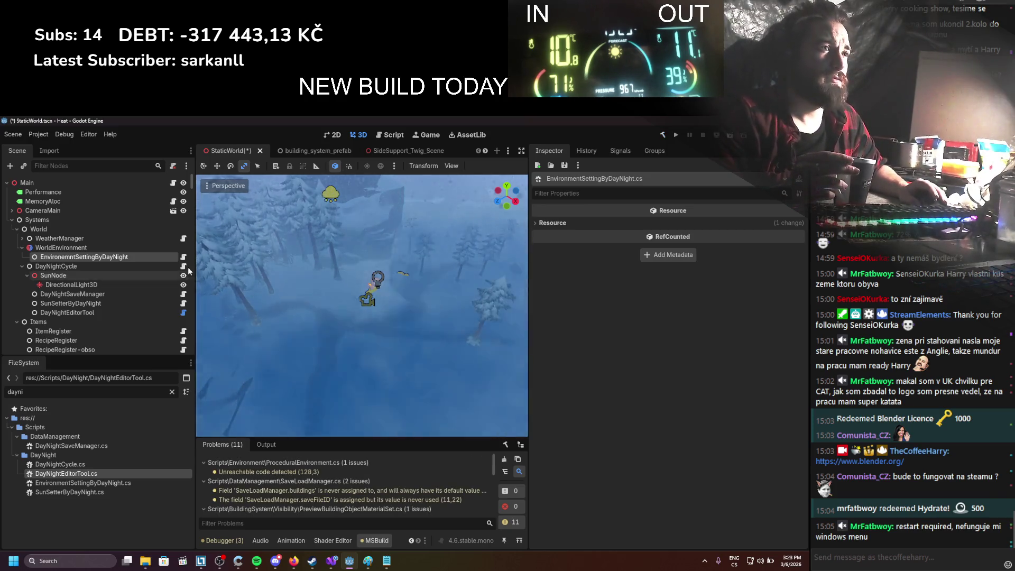
pyautogui.click(116, 303)
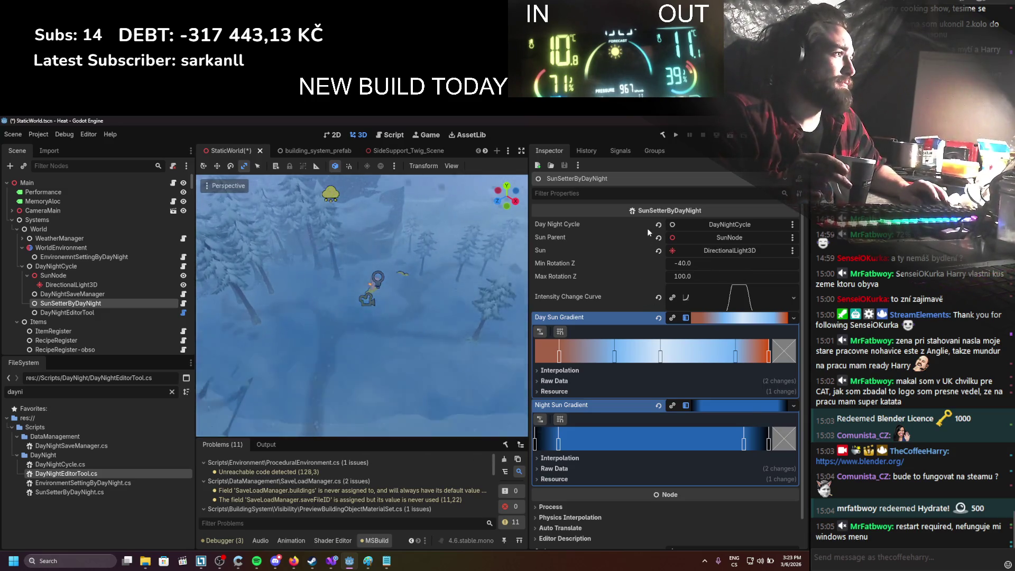
pyautogui.click(73, 312)
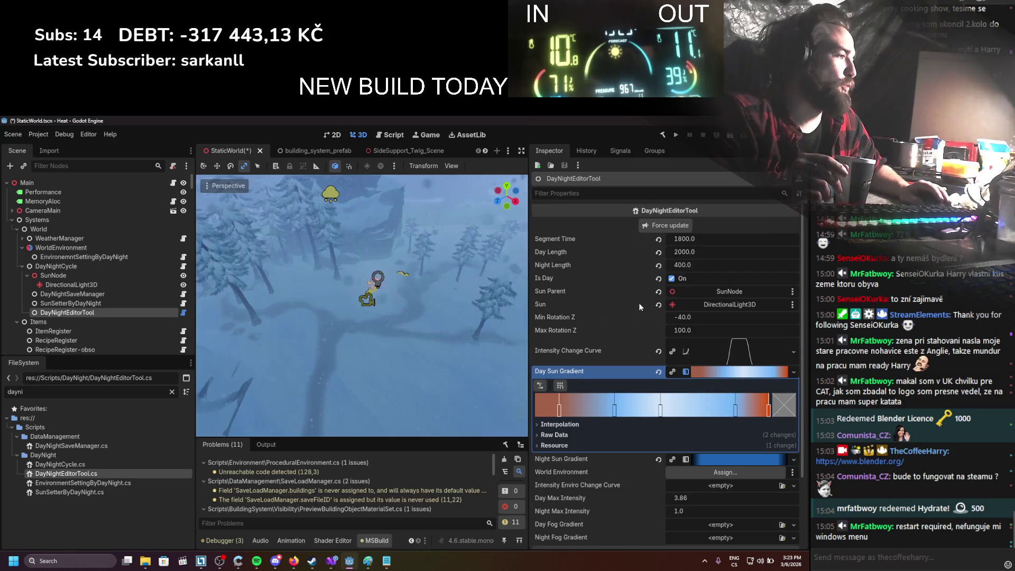
pyautogui.scroll(-2, 639, 303)
pyautogui.moveTo(61, 248)
pyautogui.mouseDown()
pyautogui.moveTo(449, 359)
pyautogui.moveTo(697, 387)
pyautogui.mouseUp()
pyautogui.hotkey('ctrl', 's')
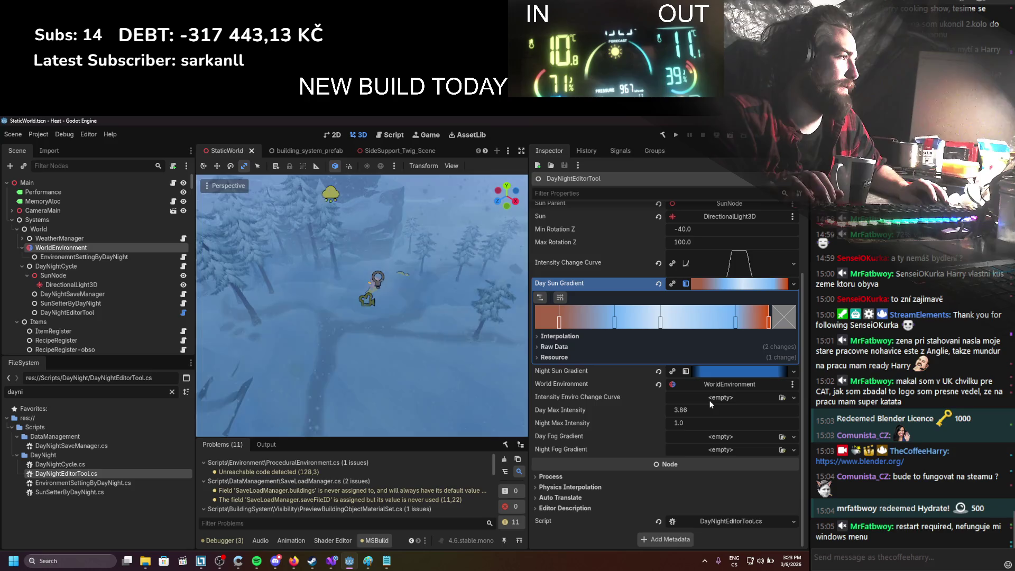
# Step: Give Intensity Enviro Change Curve a new curve rising to 1.0 by 0.25, holding to 0.8, then falling to near 0
pyautogui.click(794, 398)
pyautogui.click(780, 422)
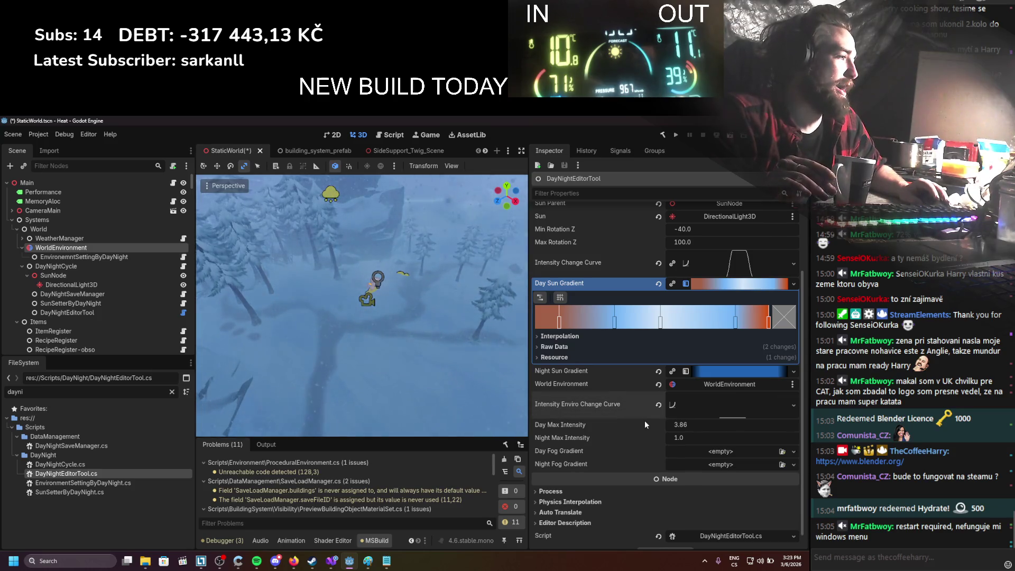
pyautogui.click(717, 408)
pyautogui.moveTo(582, 463); pyautogui.dragTo(607, 360)
pyautogui.click(743, 360)
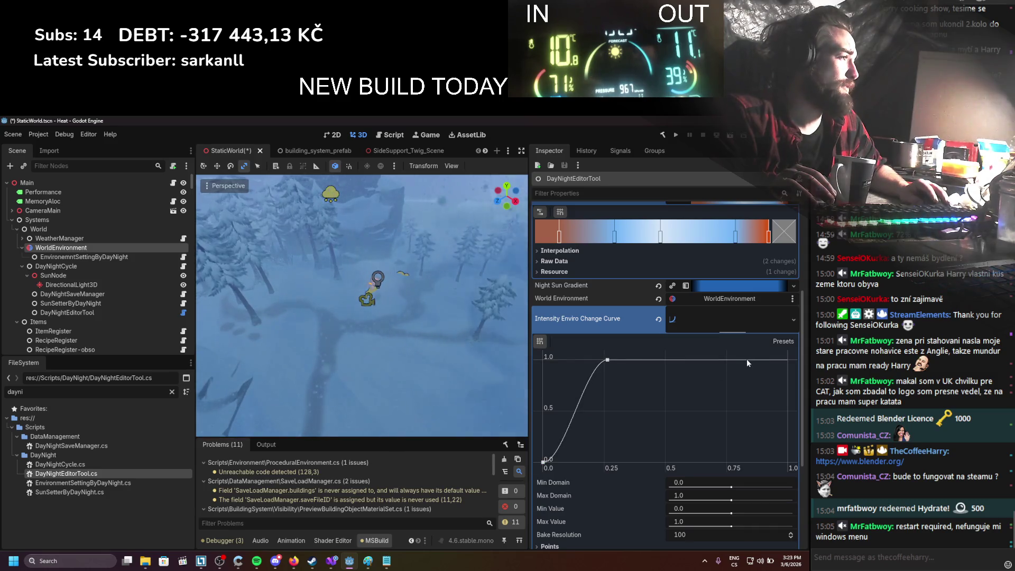
pyautogui.moveTo(788, 360); pyautogui.dragTo(788, 453)
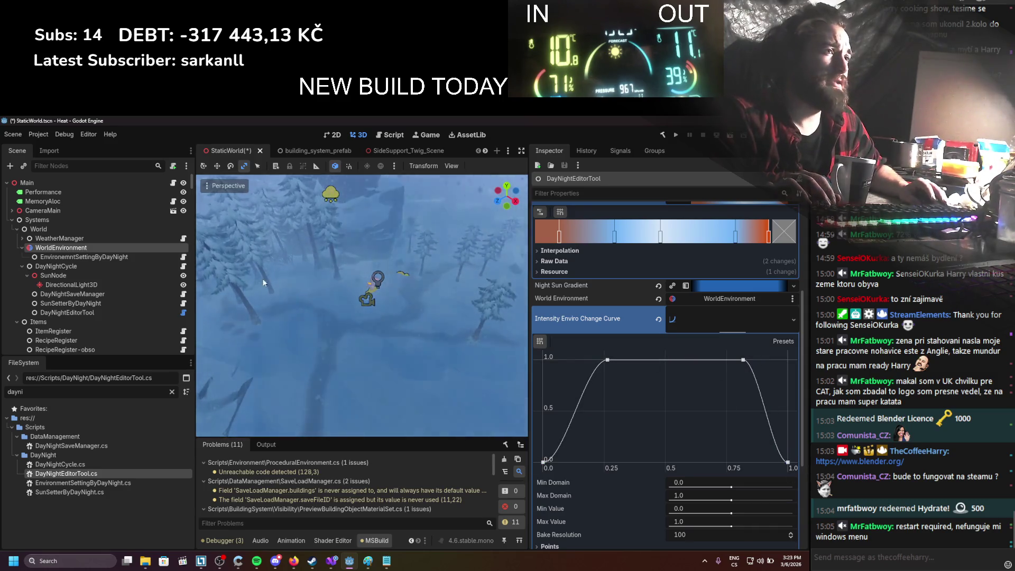
pyautogui.click(79, 256)
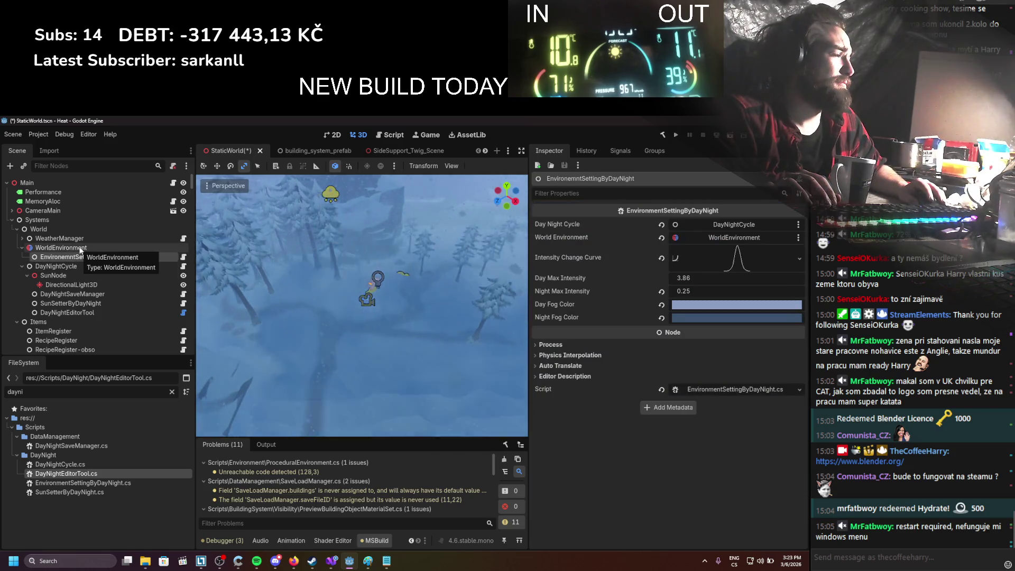
# Step: Look up the Day Fog Color hex value on EnvironmentSettingByDayNight
pyautogui.click(80, 248)
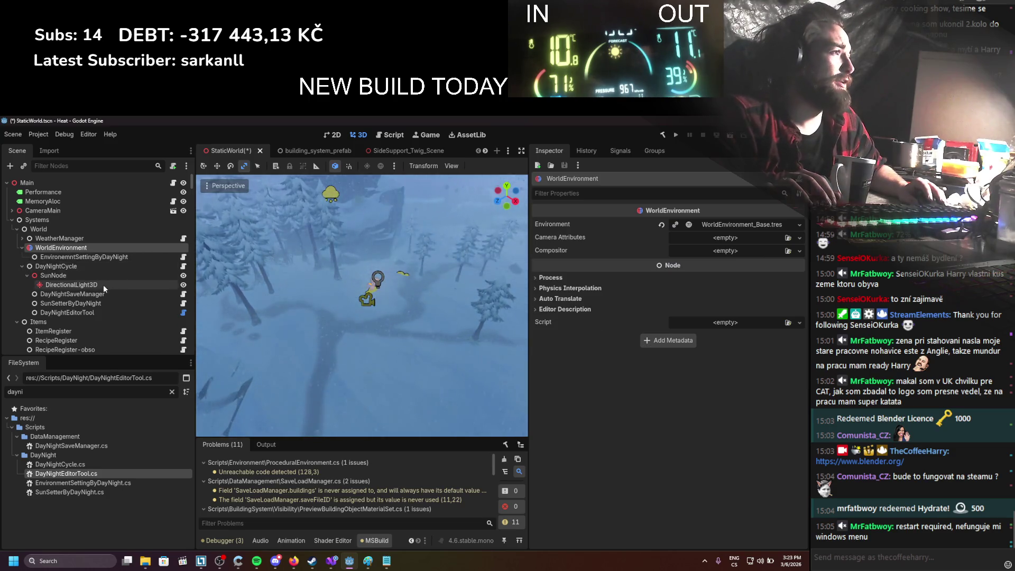
pyautogui.click(78, 312)
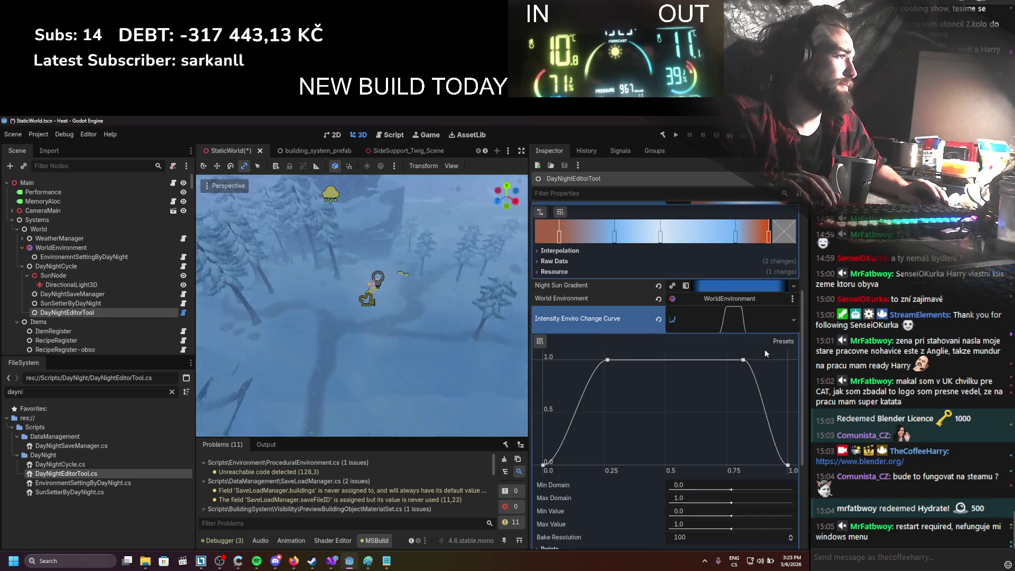
pyautogui.click(731, 325)
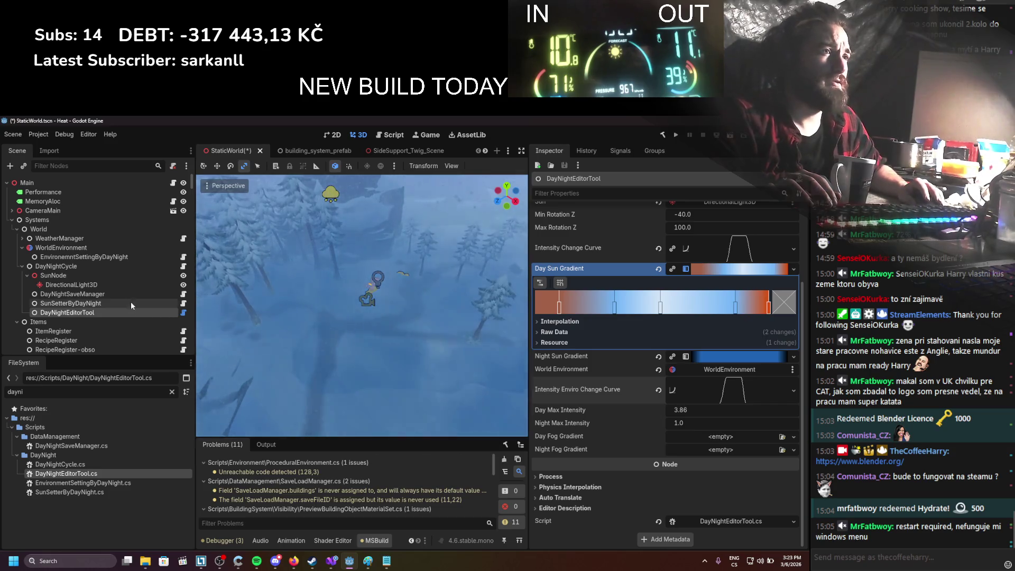
pyautogui.click(118, 258)
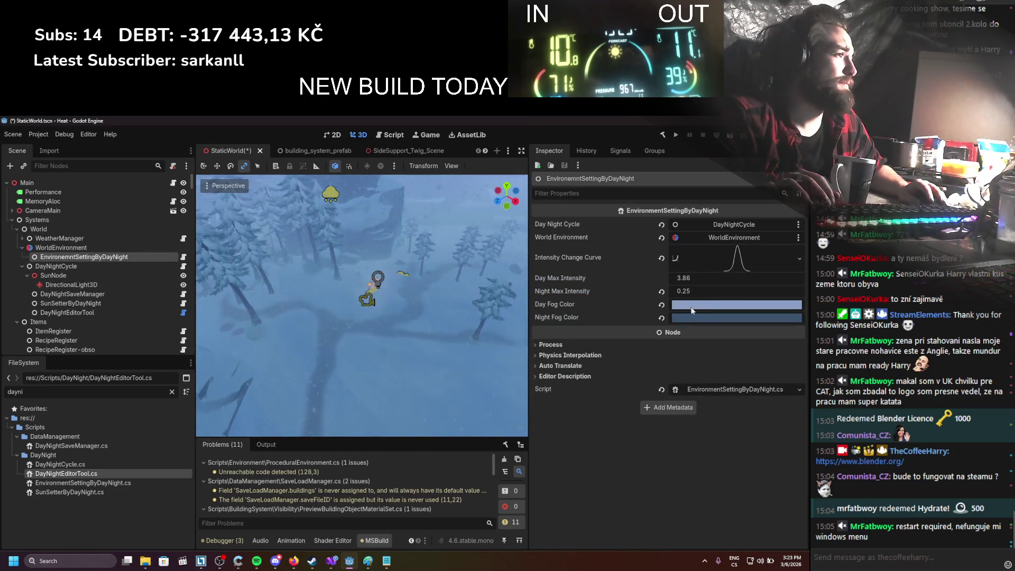
pyautogui.click(736, 304)
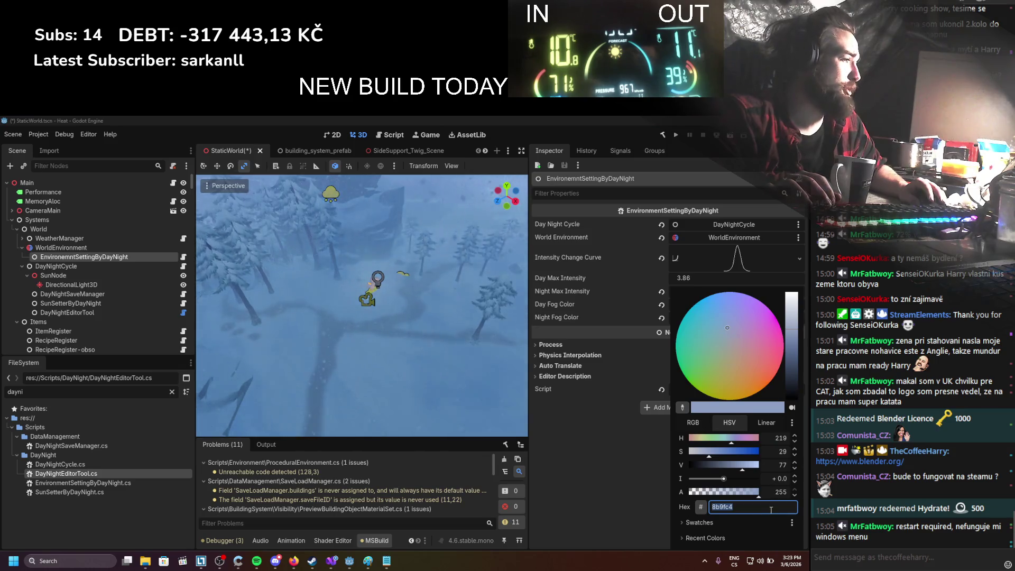
pyautogui.click(108, 310)
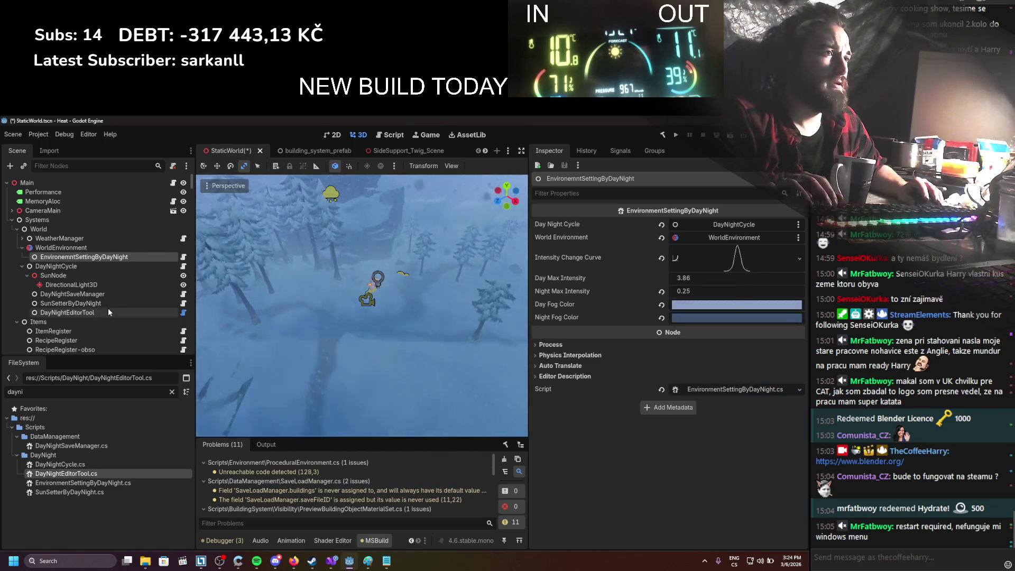
# Step: Paste a copied gradient into Day Fog Gradient and set its second stop to 8b9fc4
pyautogui.click(729, 435)
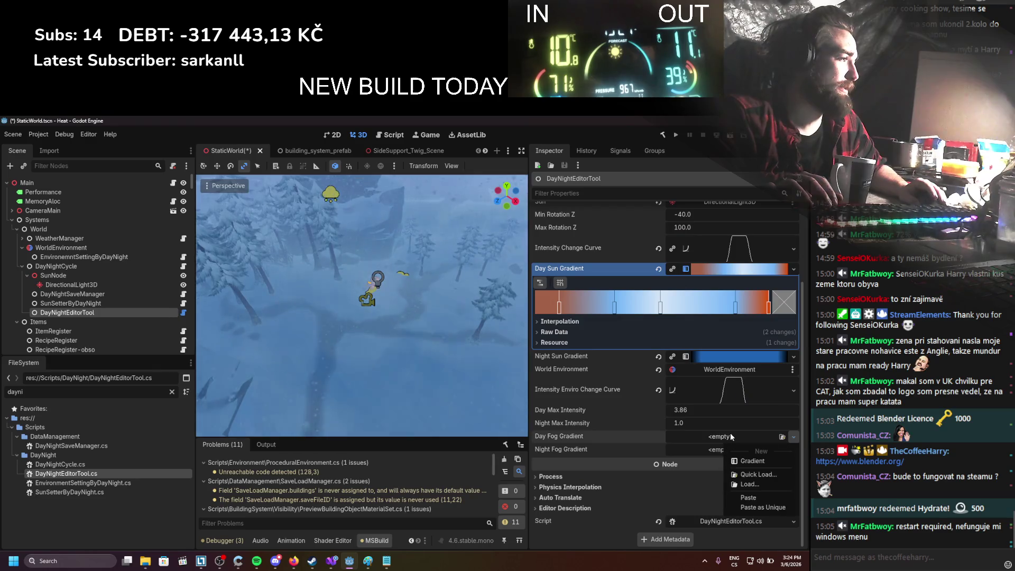
pyautogui.click(746, 497)
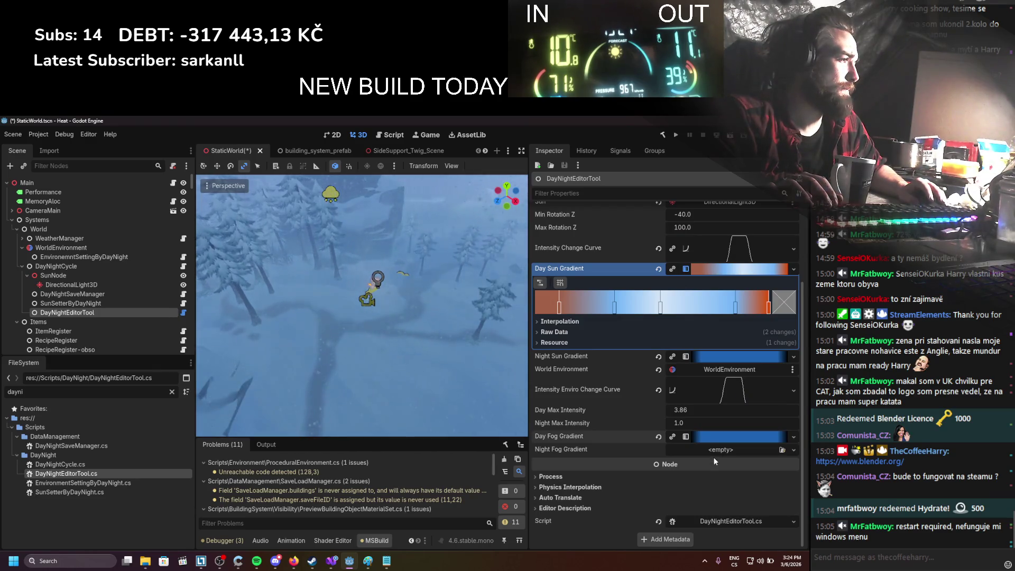
pyautogui.click(715, 436)
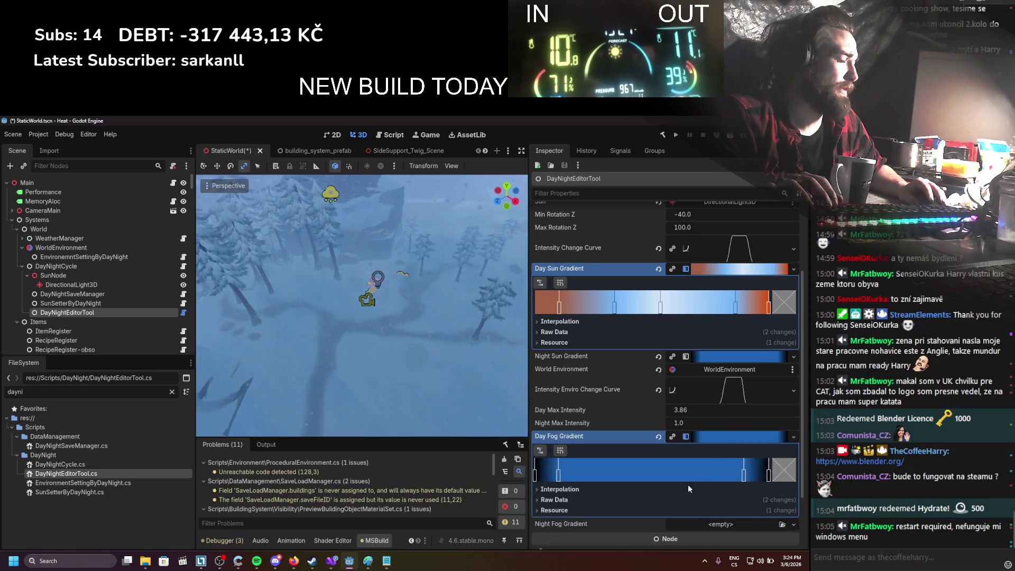
pyautogui.doubleClick(558, 474)
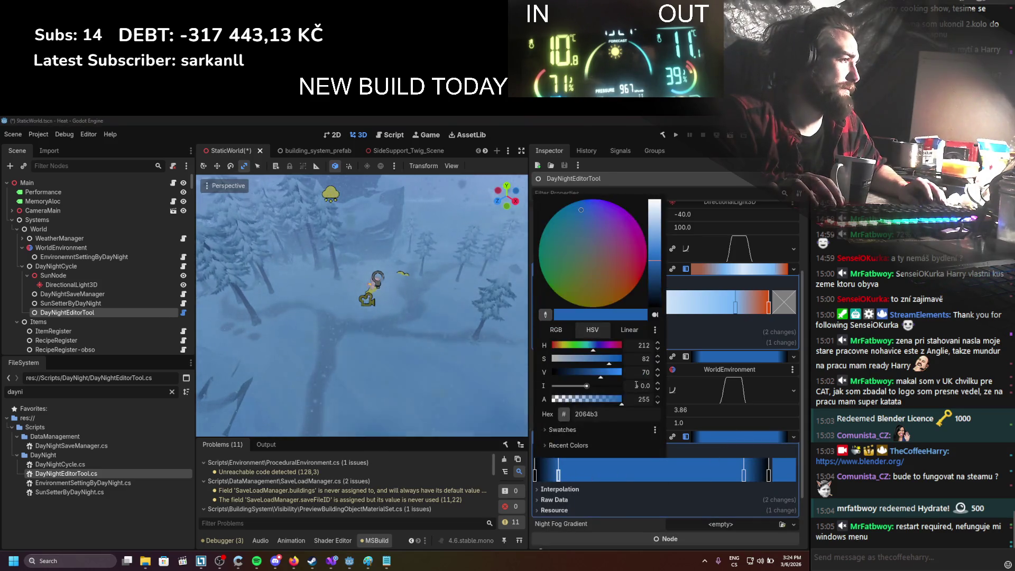
pyautogui.moveTo(588, 411); pyautogui.dragTo(570, 414)
pyautogui.write('8b9fc4')
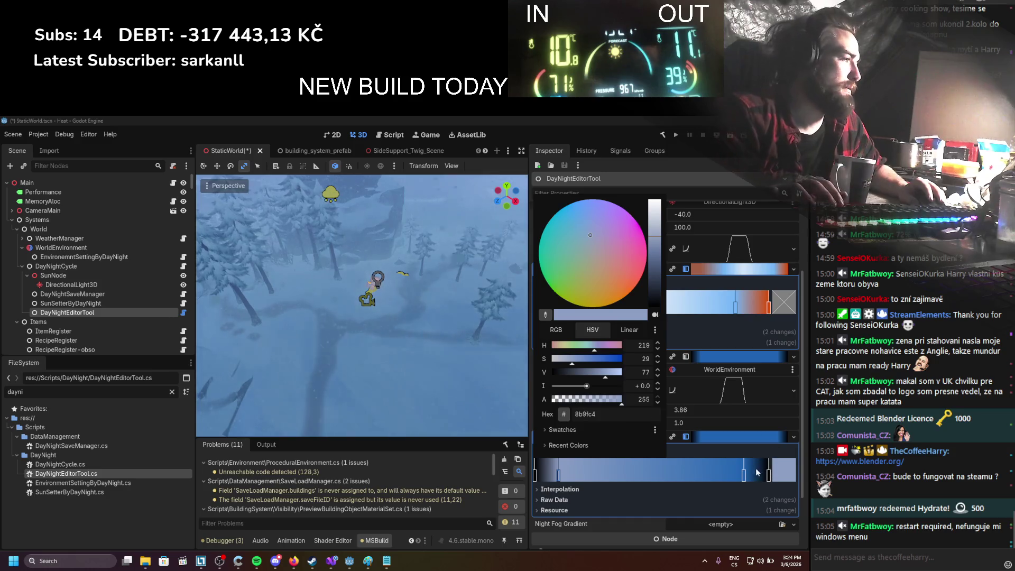
pyautogui.click(744, 473)
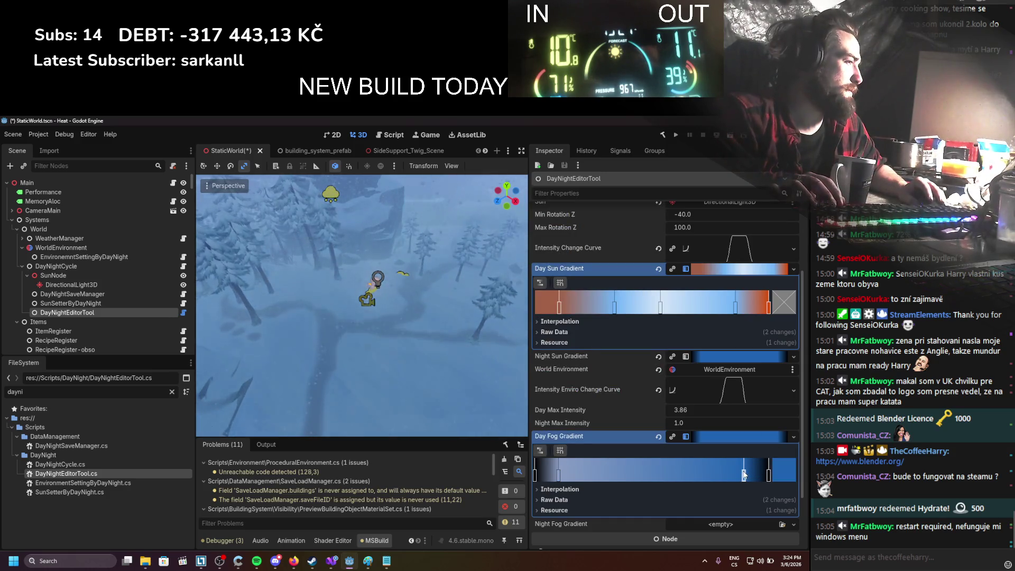
# Step: Make the later Day Fog Gradient stop light blue-grey 8b9fc4 and save the scene
pyautogui.click(795, 468)
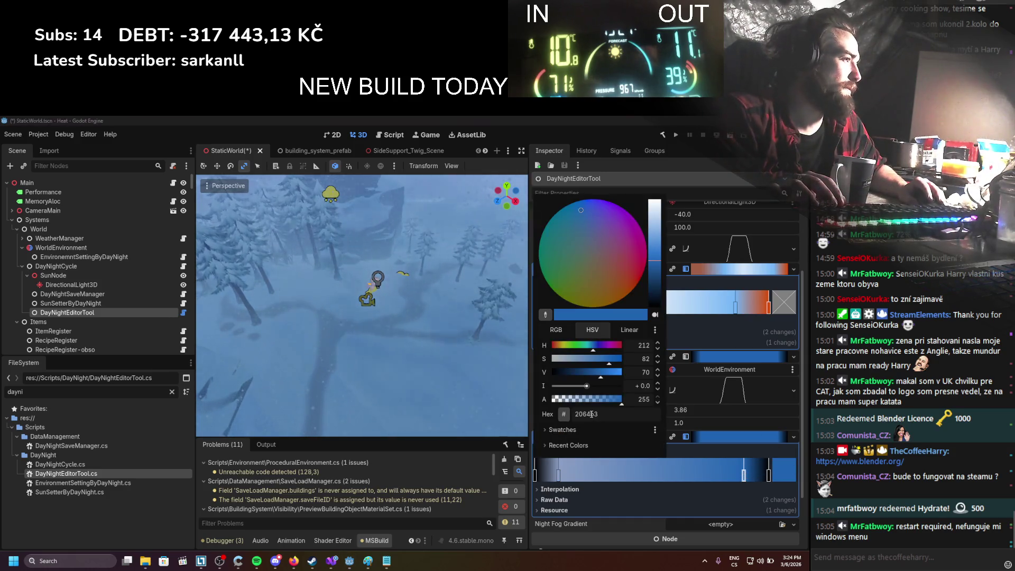
pyautogui.click(744, 475)
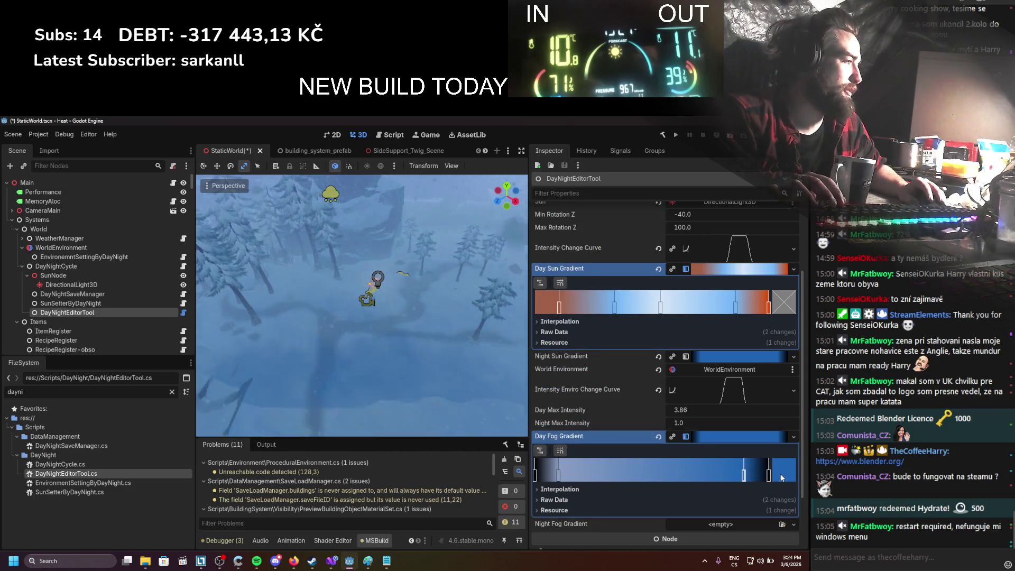
pyautogui.doubleClick(744, 474)
pyautogui.click(546, 314)
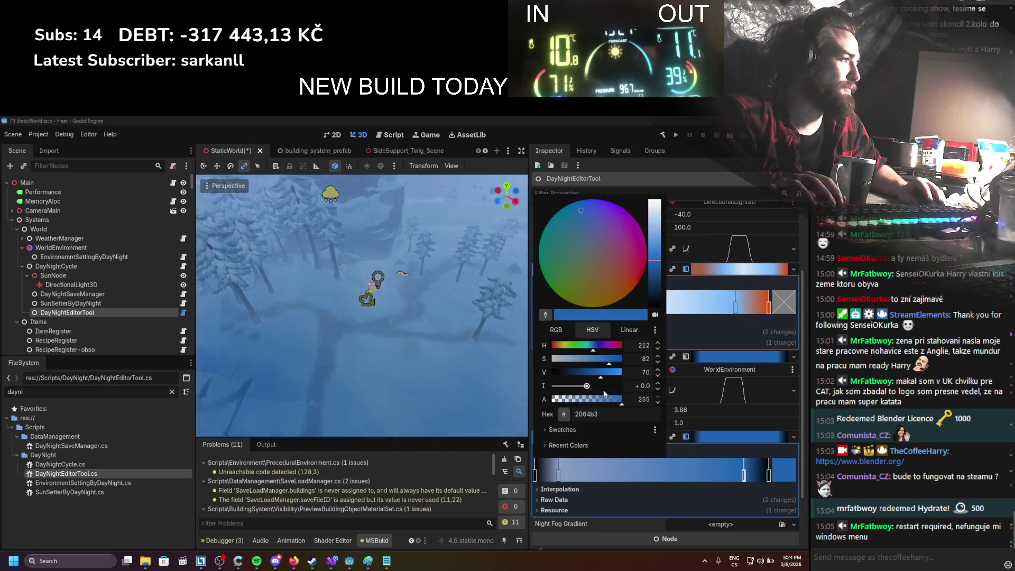
pyautogui.click(533, 405)
pyautogui.click(696, 332)
pyautogui.hotkey('ctrl', 's')
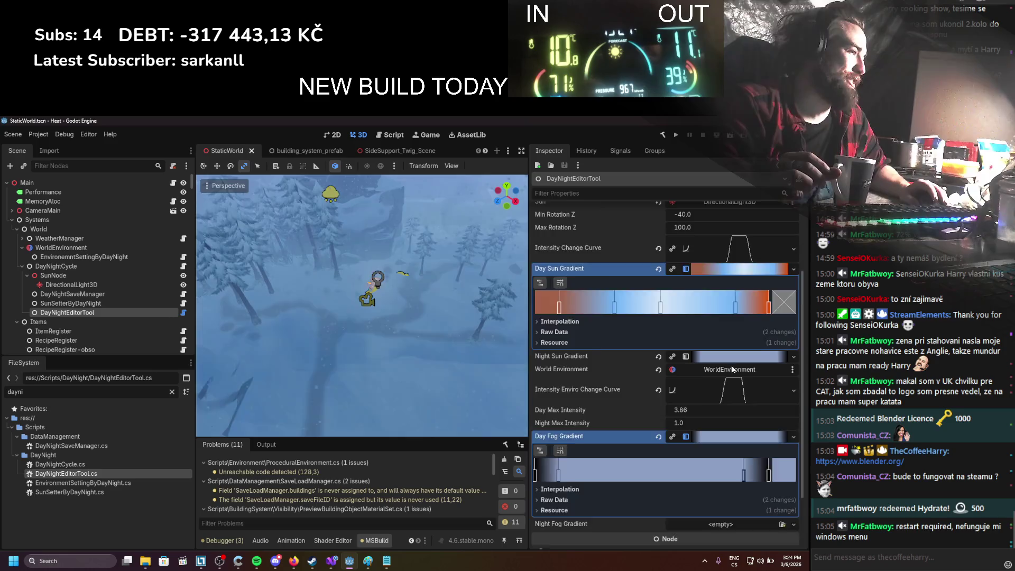
pyautogui.scroll(-3, 694, 431)
# Step: Check the Night Fog Color hex value on EnvironmentSettingByDayNight
pyautogui.click(56, 257)
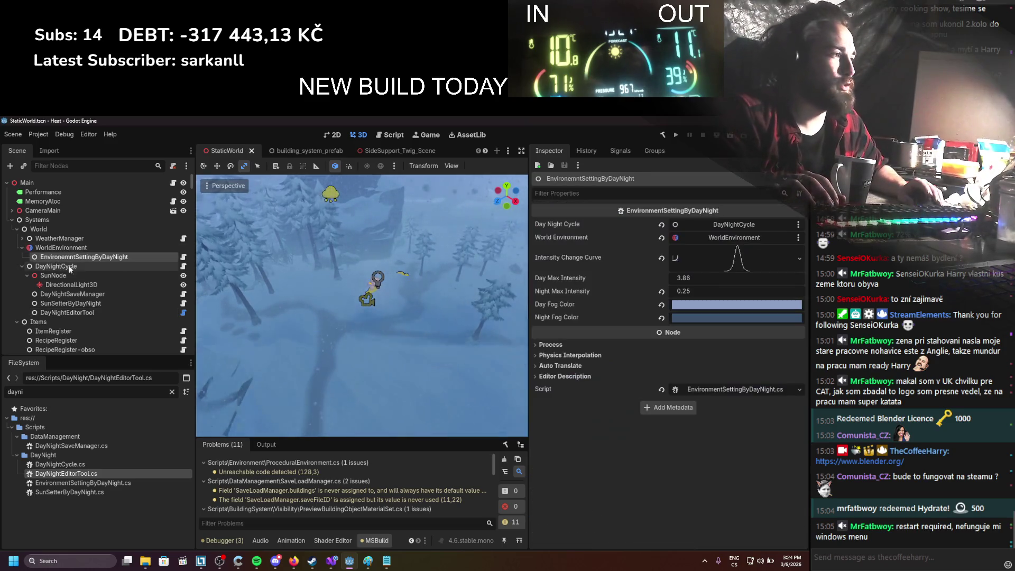
pyautogui.click(690, 317)
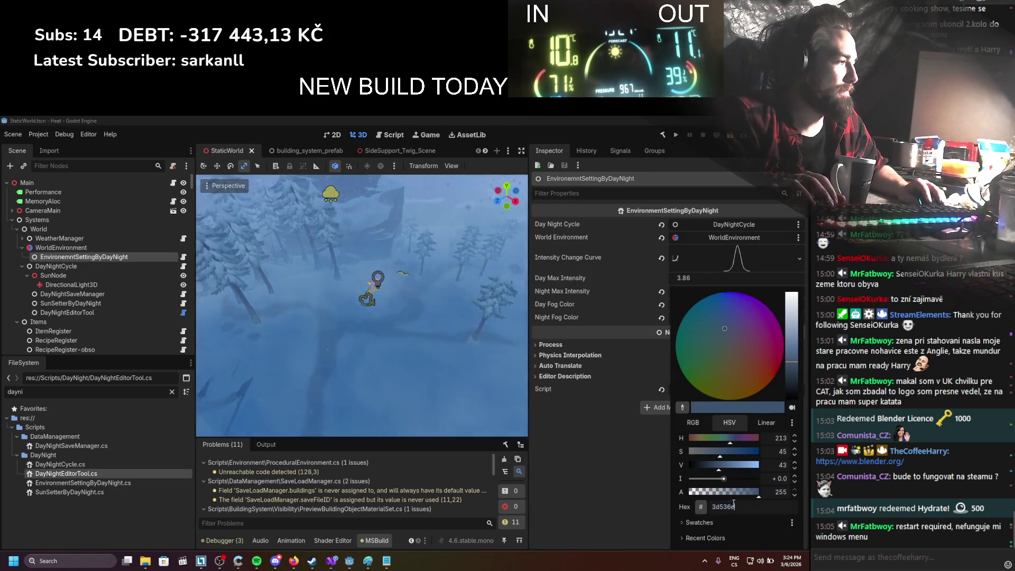
pyautogui.click(603, 468)
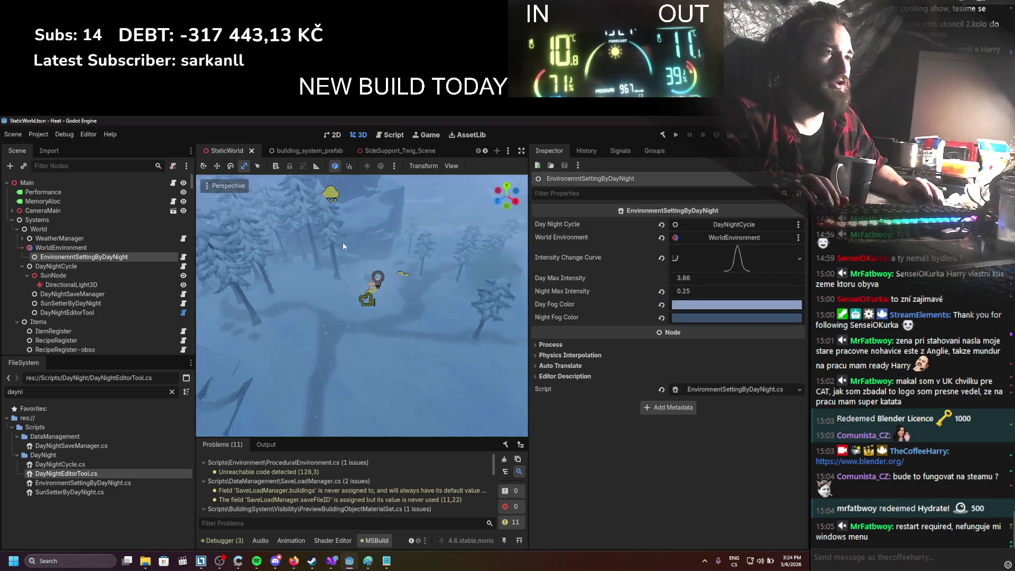
pyautogui.click(68, 311)
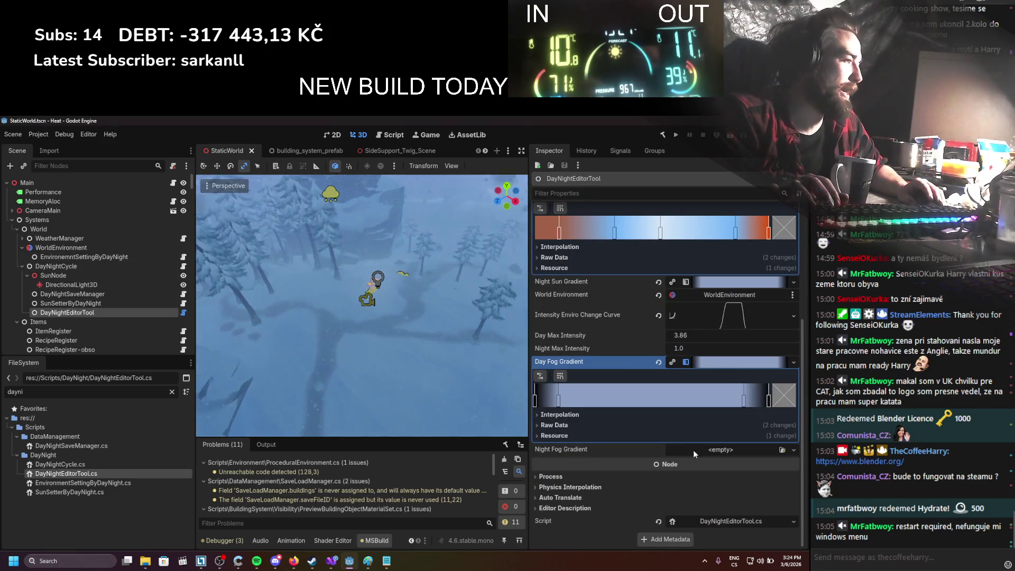
# Step: Create a new gradient for DayNightEditorTool's Night Fog Gradient
pyautogui.click(710, 452)
pyautogui.click(705, 443)
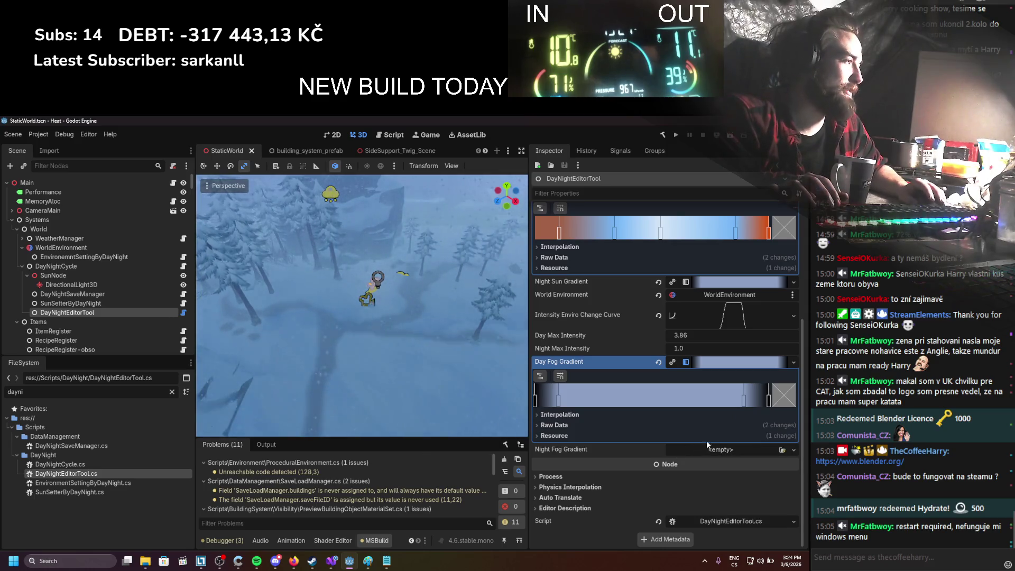
pyautogui.click(728, 450)
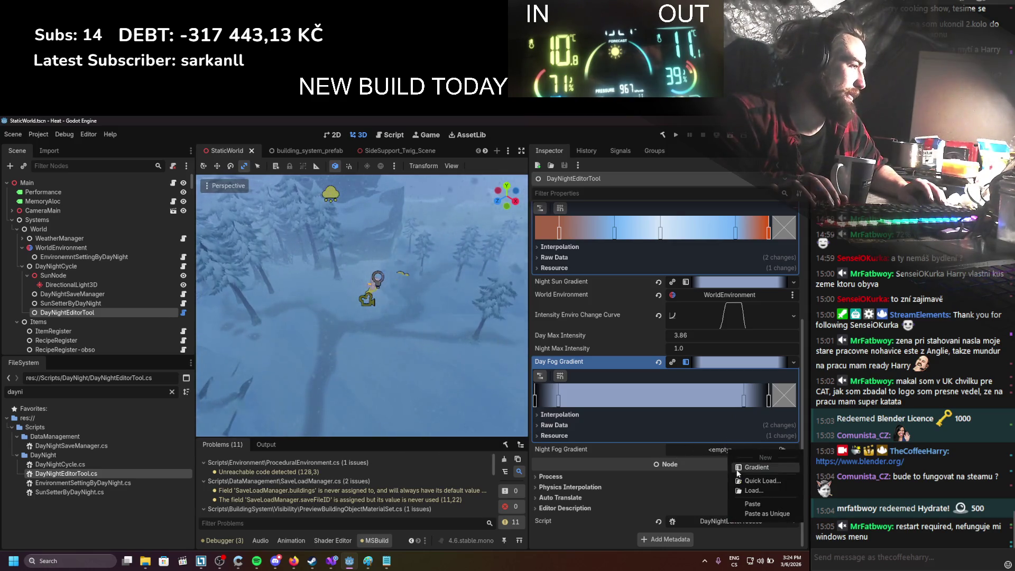
pyautogui.click(749, 494)
pyautogui.click(738, 450)
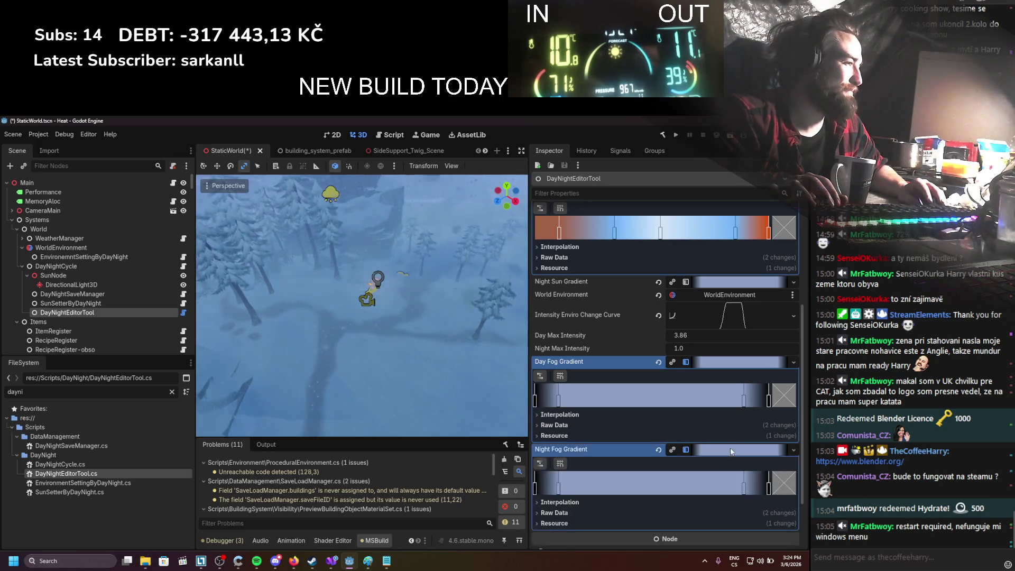
# Step: Set the Night Fog Gradient's left stop to dark blue 3d536e, then select SunSetterByDayNight
pyautogui.doubleClick(559, 489)
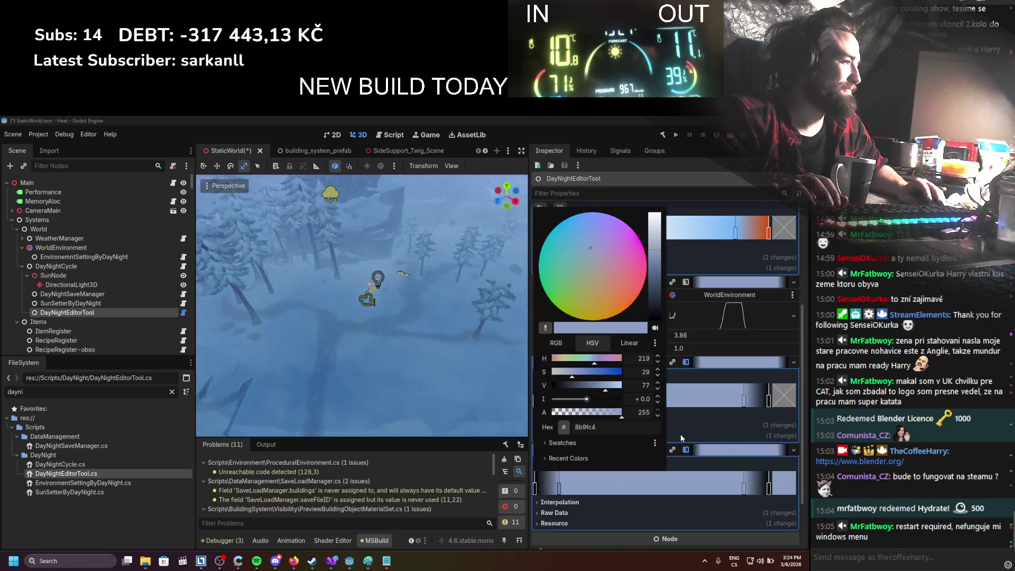
pyautogui.press('Return')
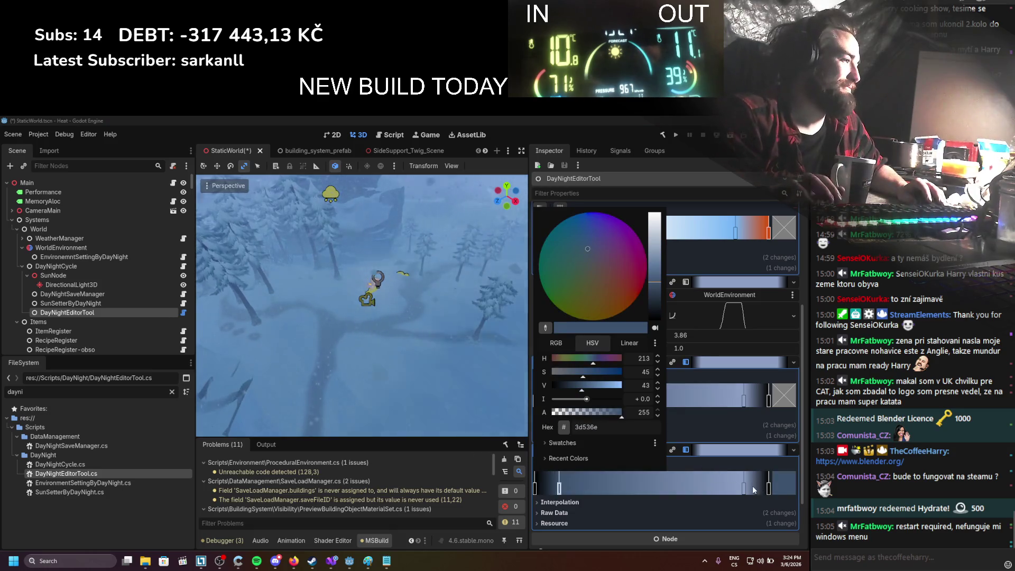
pyautogui.press('Escape')
pyautogui.doubleClick(559, 487)
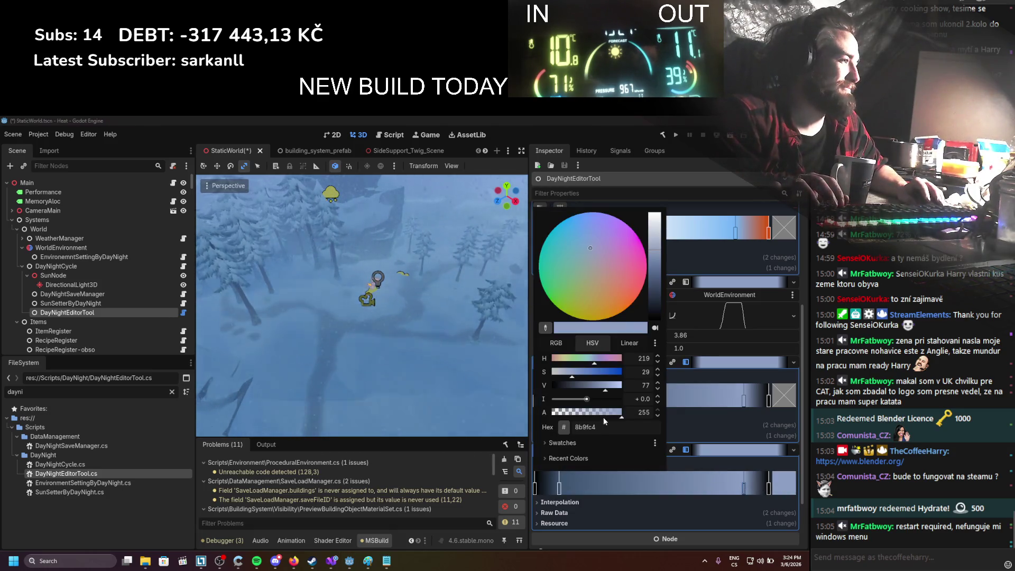
pyautogui.press('Return')
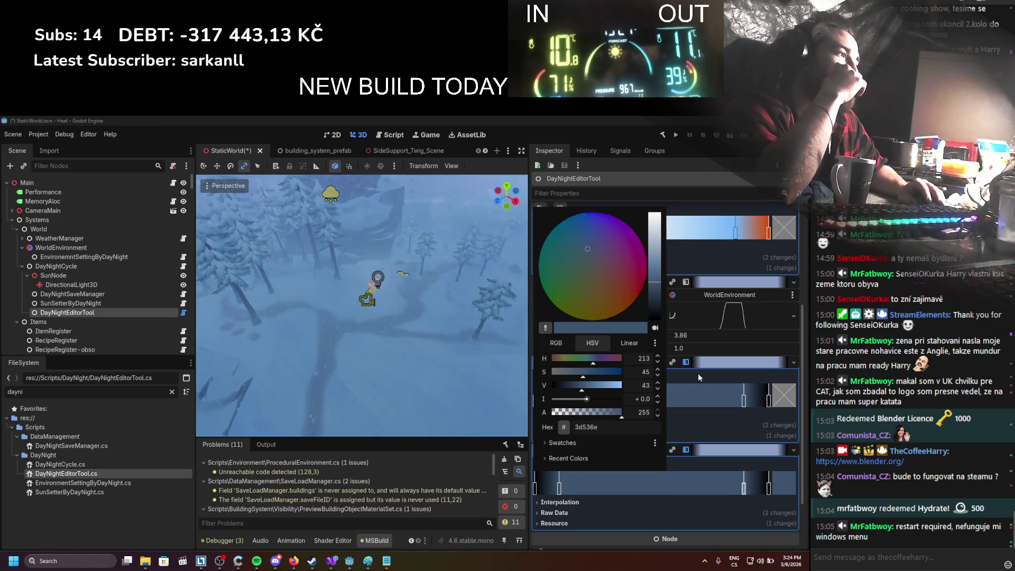
pyautogui.press('Escape')
pyautogui.scroll(-1, 455, 304)
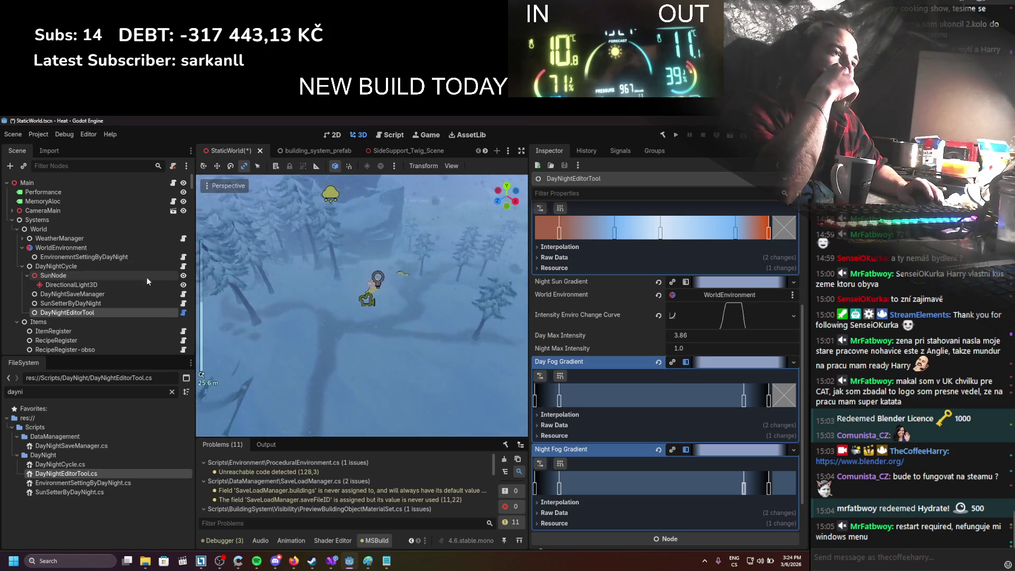
pyautogui.click(123, 304)
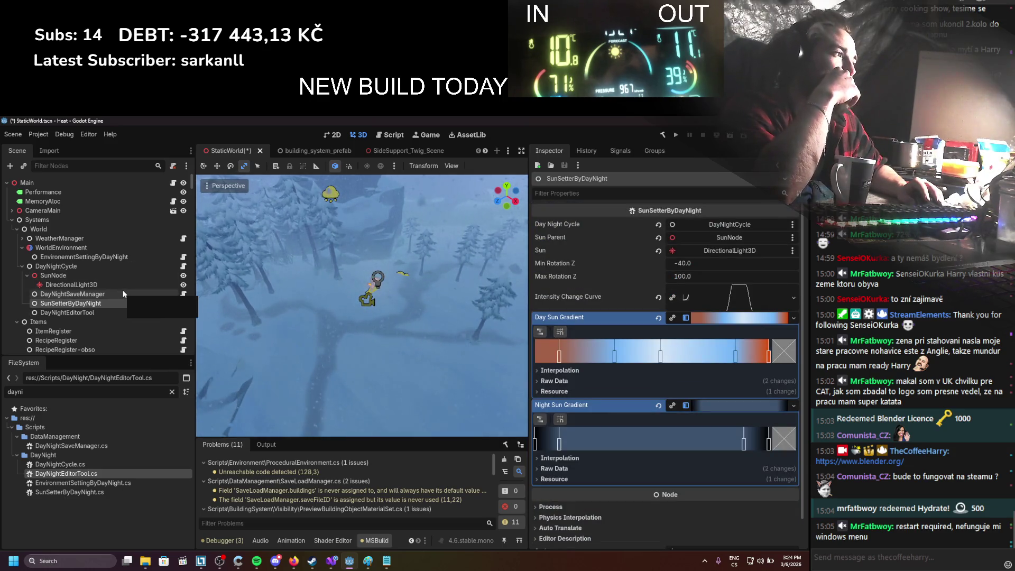
# Step: Save the scene, reset DayNightEditorTool's Segment Time and scrub it up to 100, forcing a lighting update
pyautogui.click(114, 316)
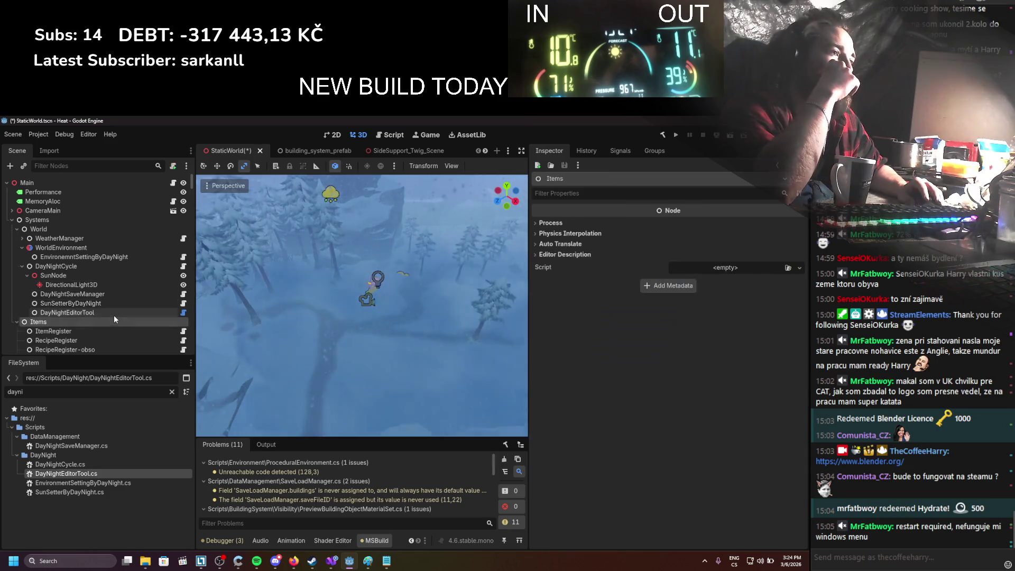
pyautogui.scroll(5, 576, 312)
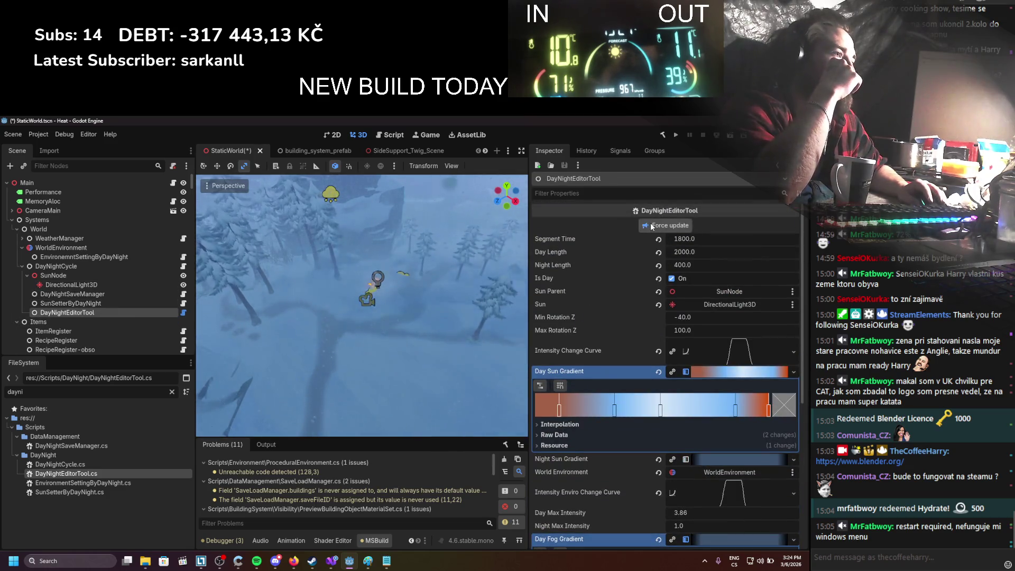
pyautogui.hotkey('ctrl', 's')
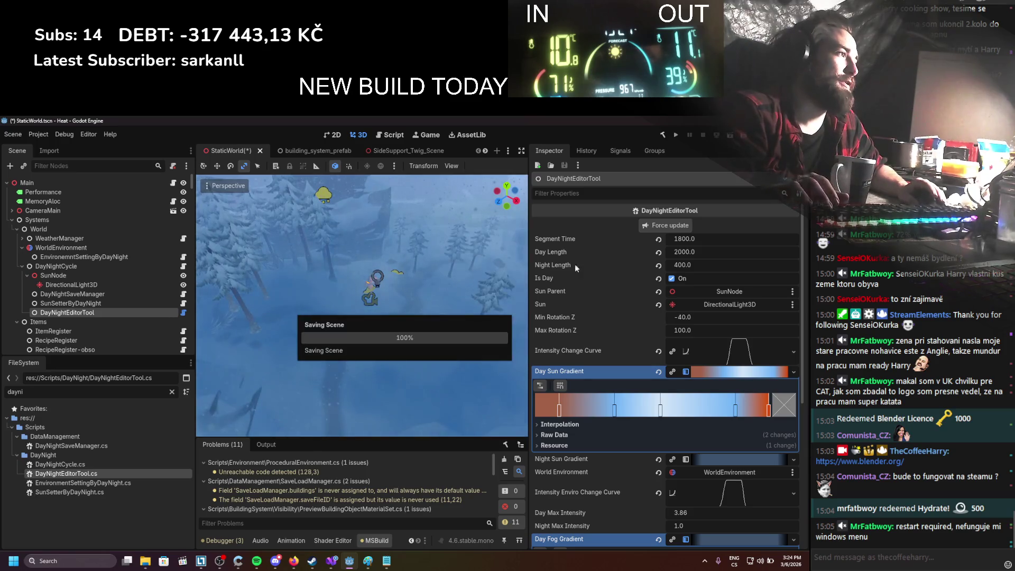
pyautogui.click(658, 239)
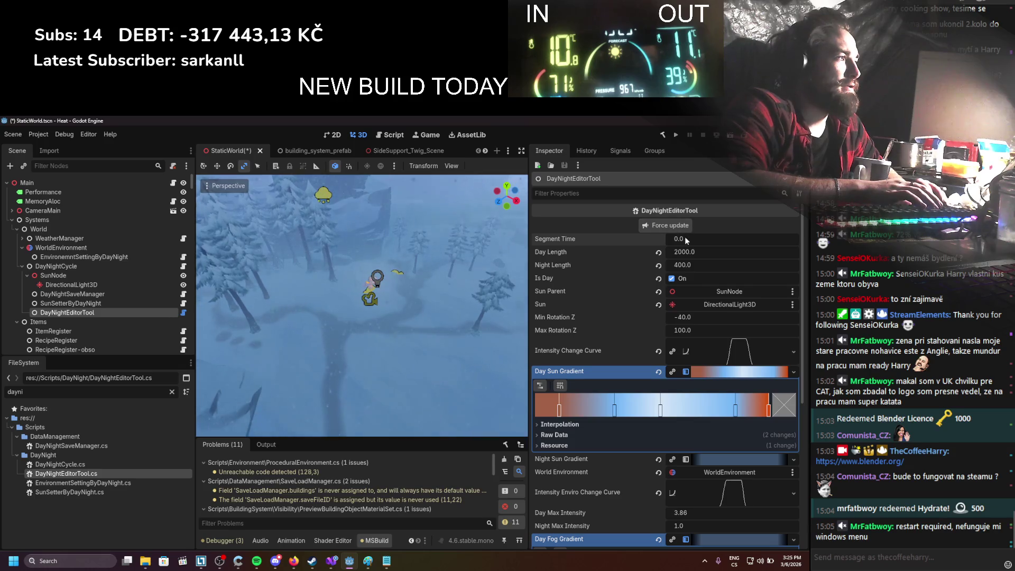
pyautogui.moveTo(685, 236); pyautogui.dragTo(680, 229)
pyautogui.click(687, 238)
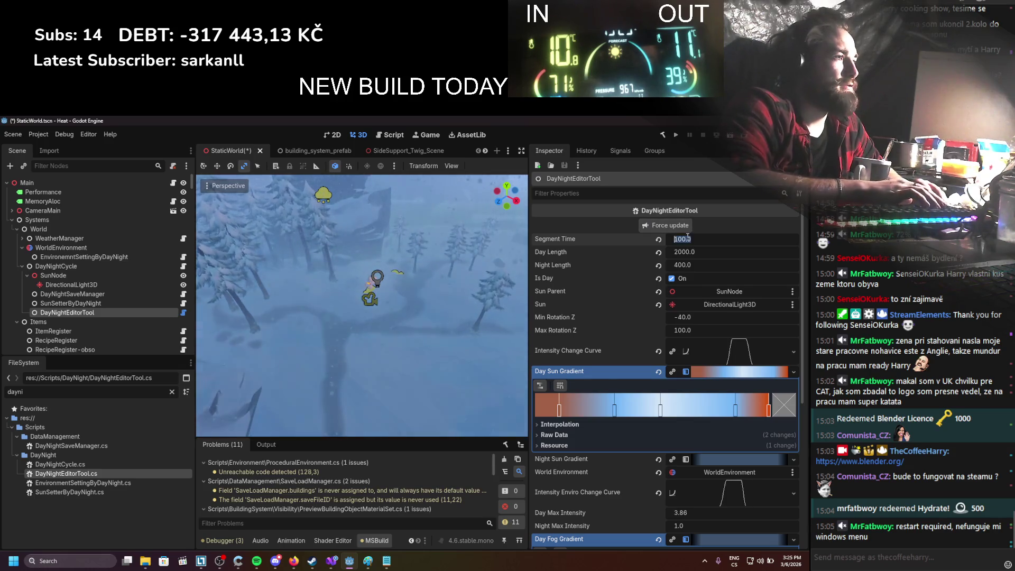
pyautogui.write('500')
pyautogui.click(682, 225)
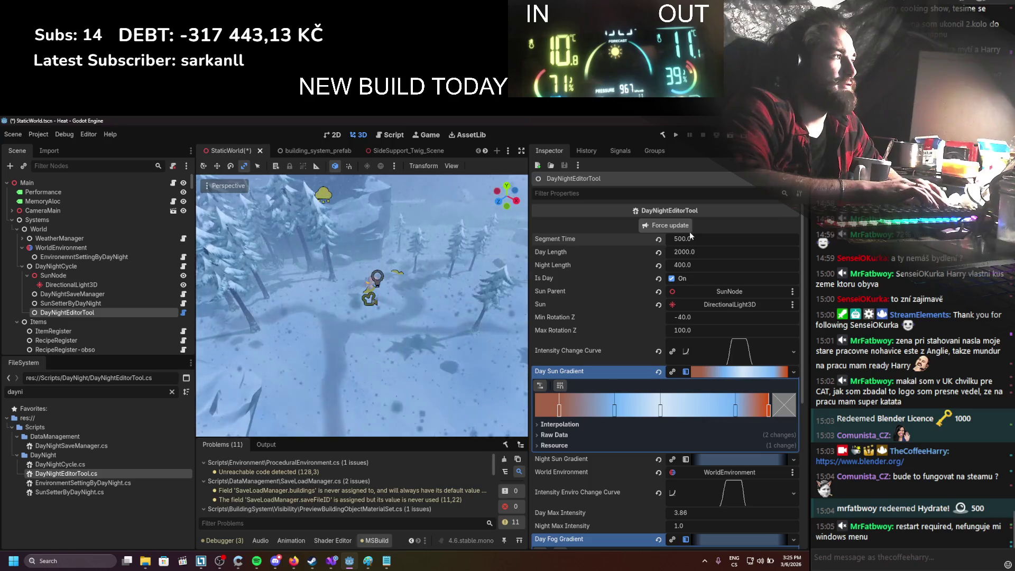
pyautogui.click(689, 239)
# Step: Set Segment Time to 400 and force-update the lighting
pyautogui.write('400')
pyautogui.click(680, 227)
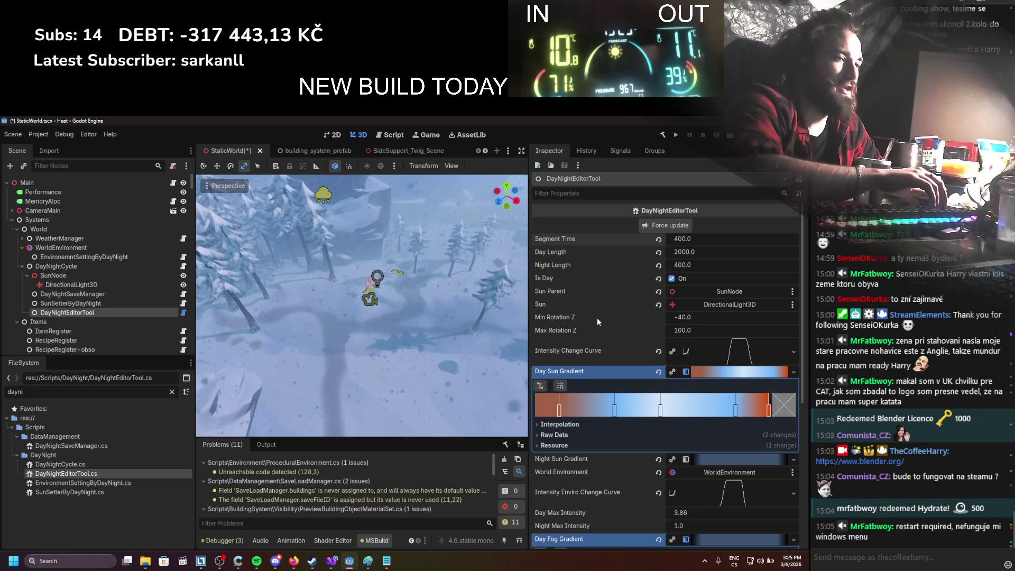
pyautogui.scroll(-3, 614, 324)
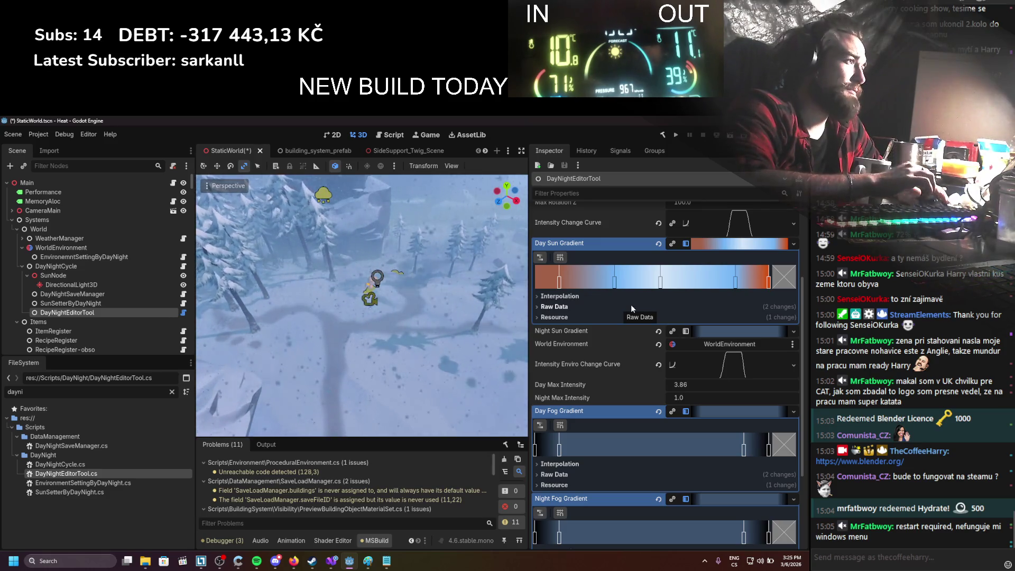
# Step: Make the leftmost Day Sun Gradient stop a more saturated, brighter orange-red
pyautogui.doubleClick(559, 283)
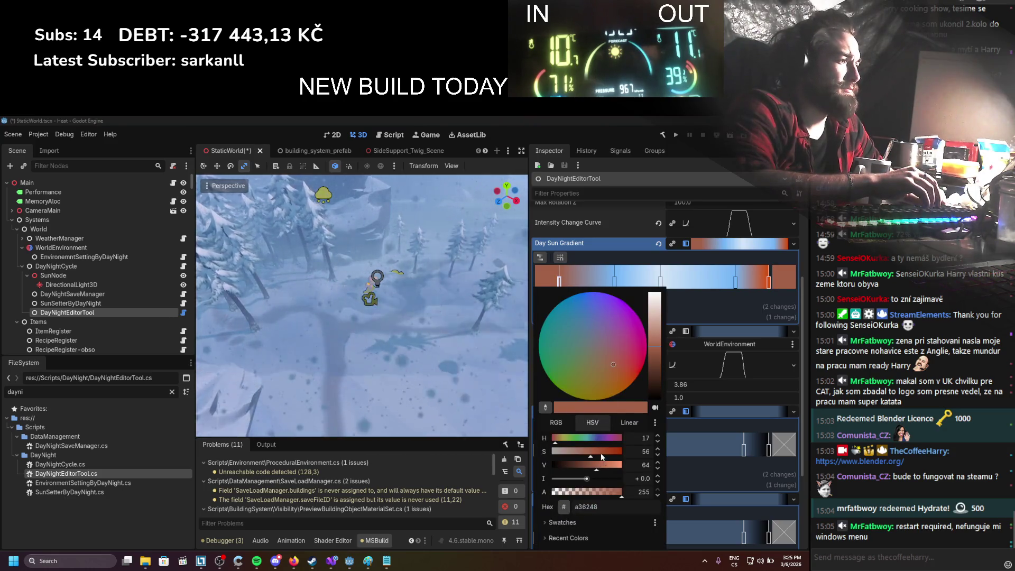
pyautogui.moveTo(596, 458); pyautogui.dragTo(627, 466)
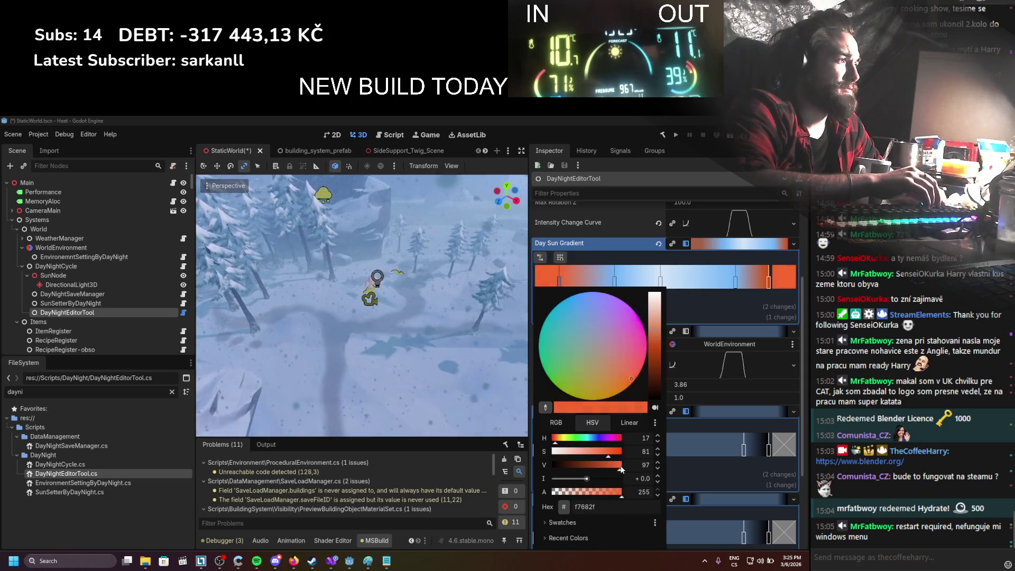
pyautogui.click(561, 230)
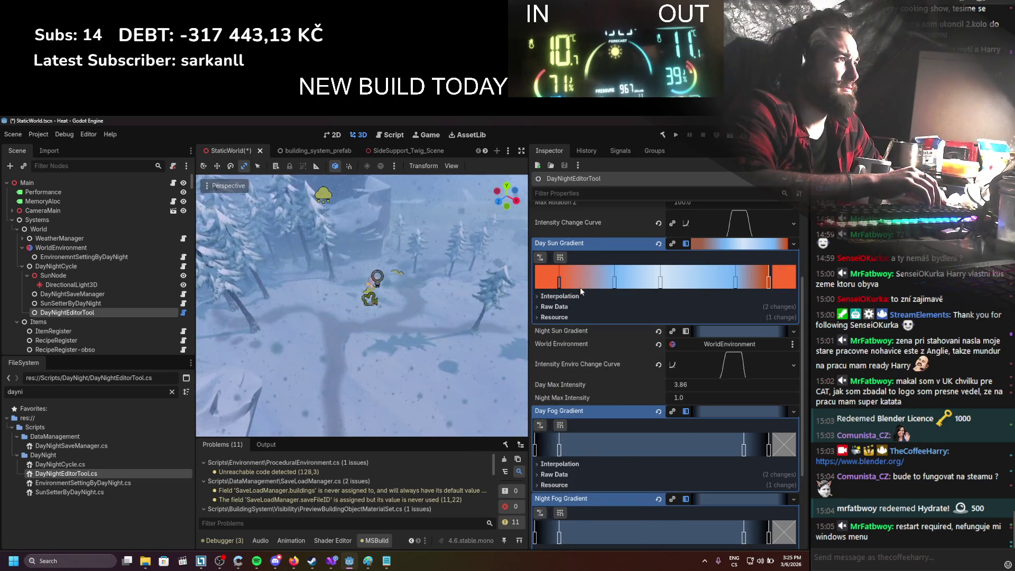
pyautogui.scroll(5, 582, 275)
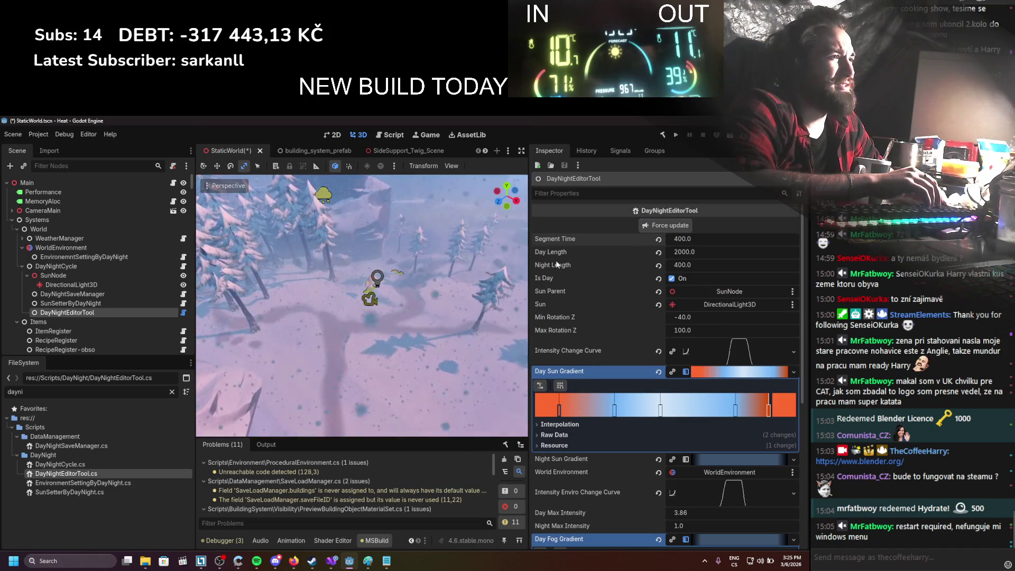
pyautogui.scroll(3, 367, 292)
pyautogui.scroll(4, 367, 292)
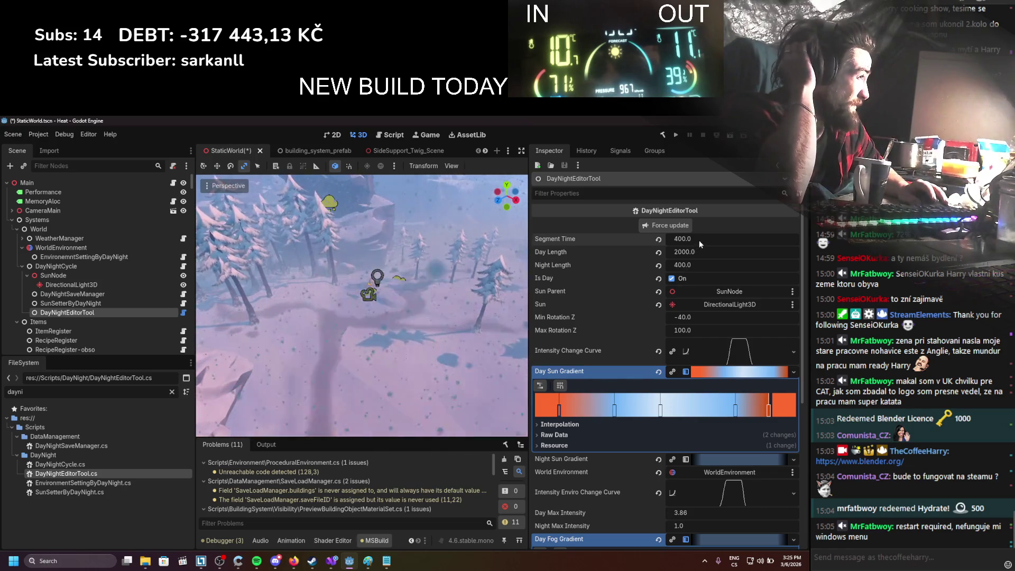
# Step: Nudge a blue Day Sun Gradient stop left and preview Segment Time at 300 and 200
pyautogui.moveTo(614, 405); pyautogui.dragTo(597, 405)
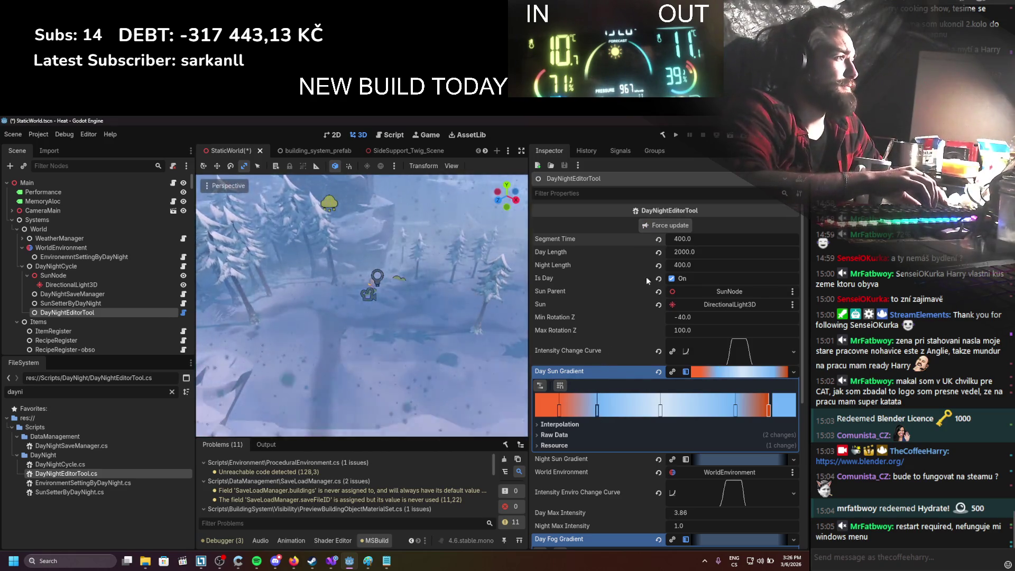
pyautogui.click(681, 240)
pyautogui.write('30')
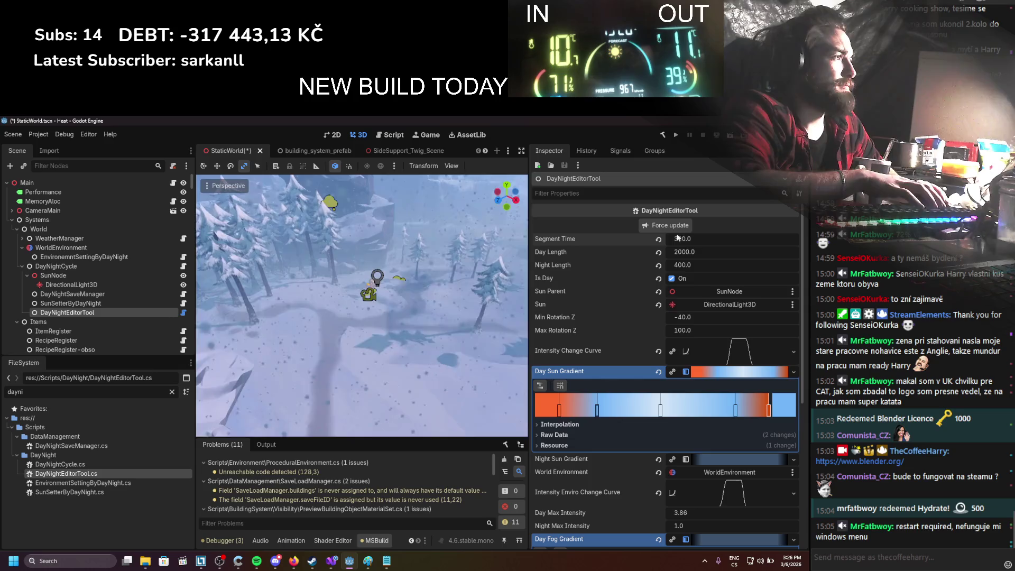
pyautogui.press('Return')
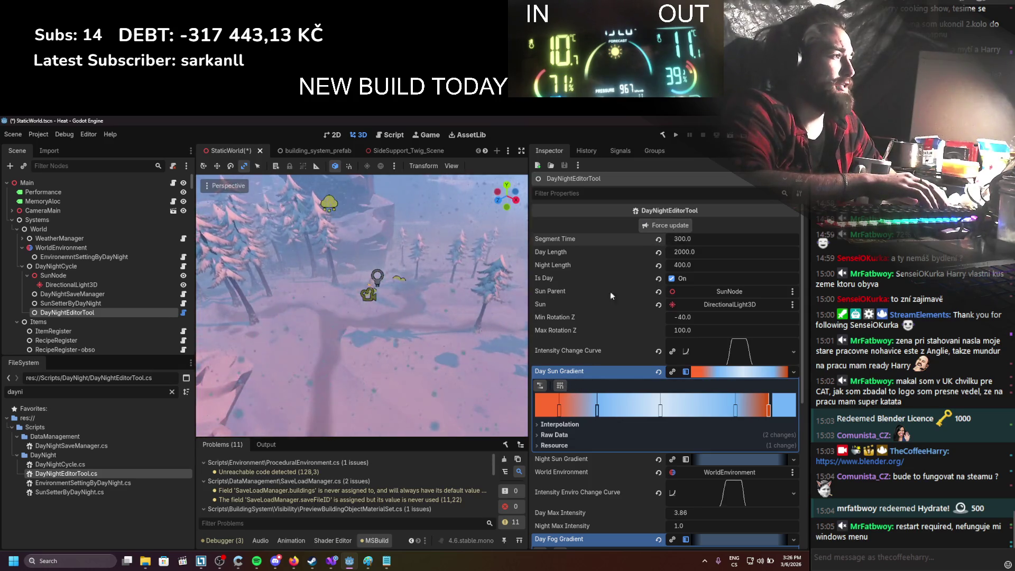
pyautogui.moveTo(686, 245); pyautogui.dragTo(680, 231)
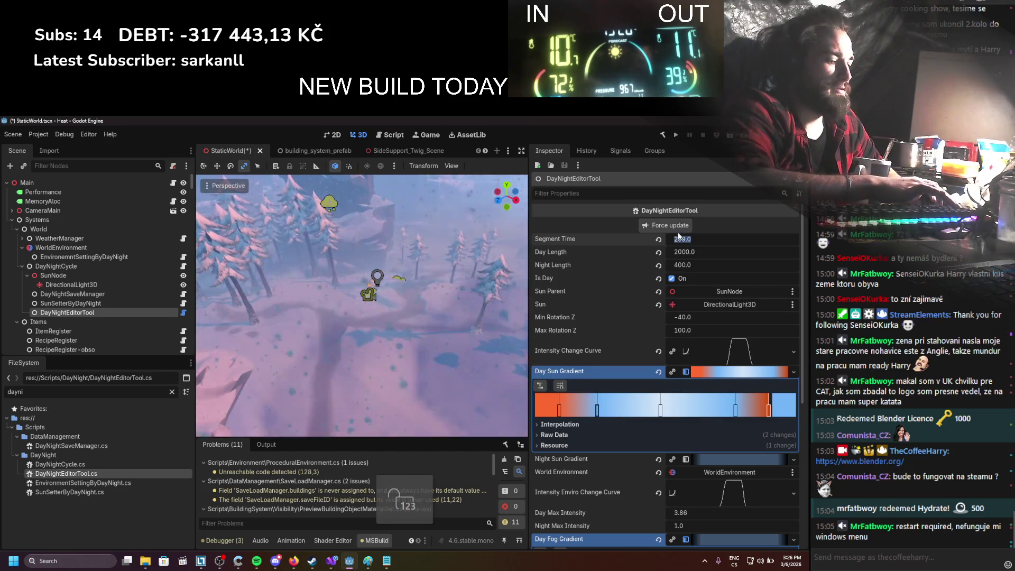
pyautogui.click(695, 240)
pyautogui.write('2')
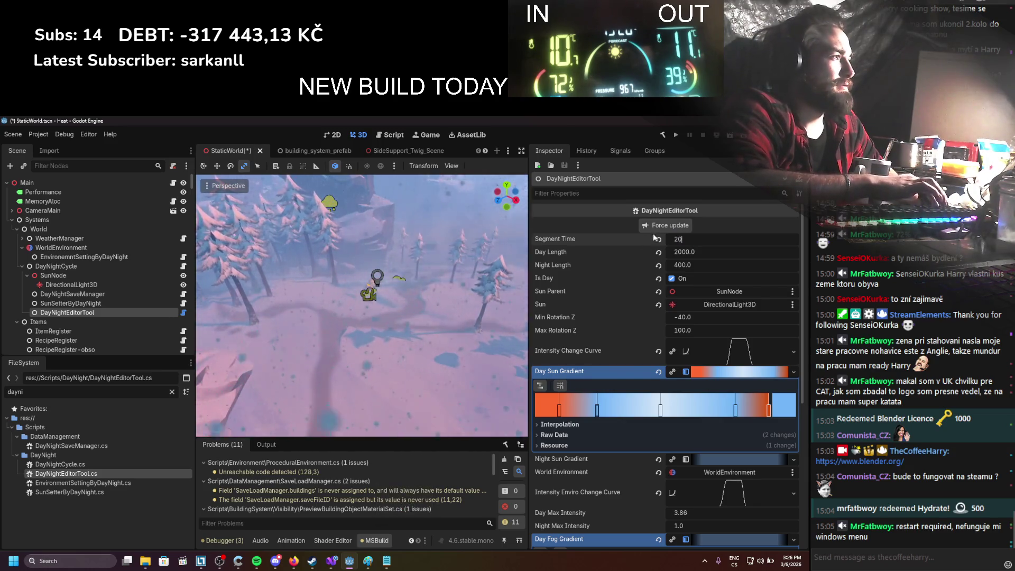
pyautogui.write('0')
pyautogui.click(663, 226)
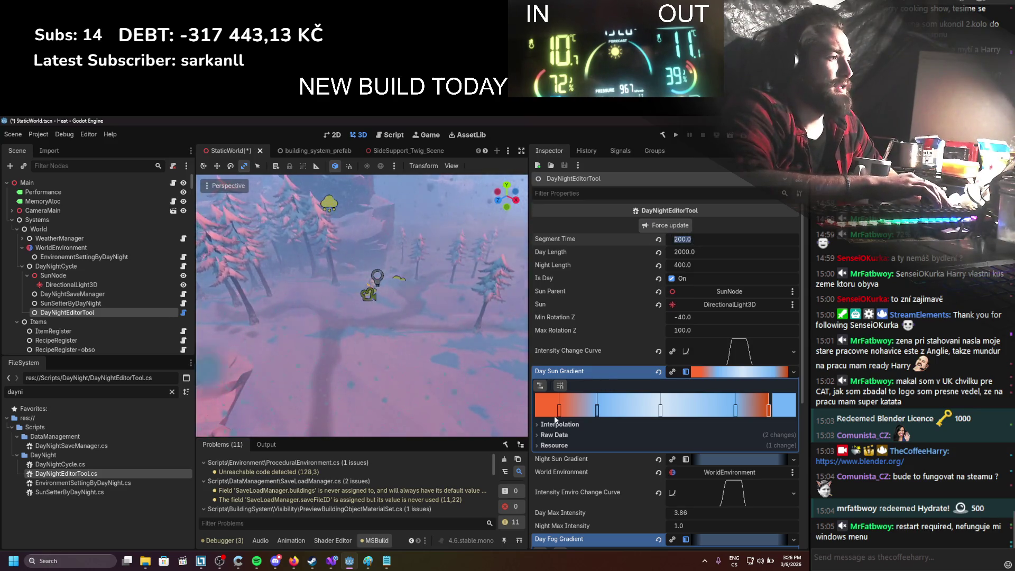
# Step: Add a soft peach ffab8a stop near the start of the Day Sun Gradient
pyautogui.doubleClick(549, 408)
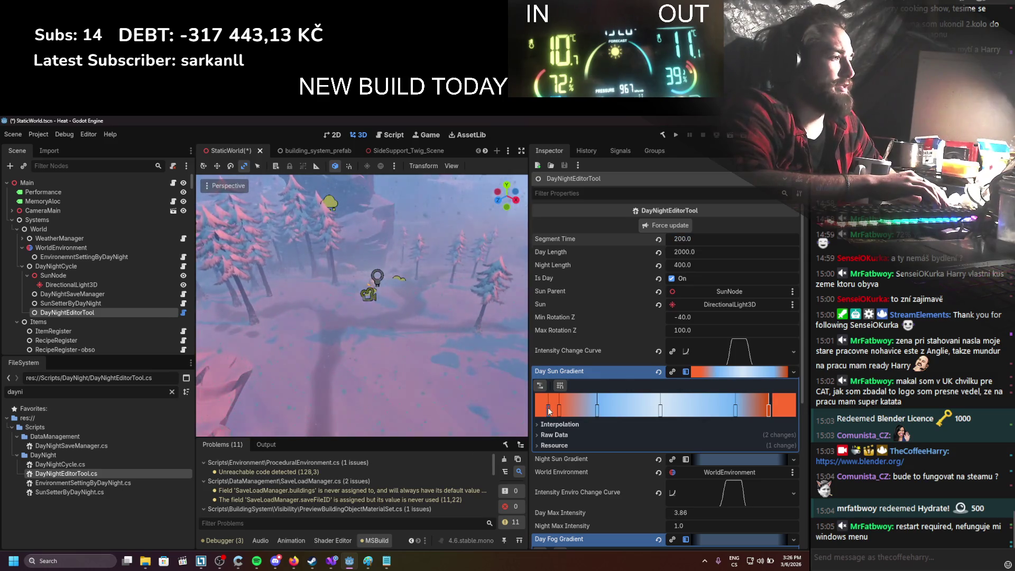
pyautogui.click(585, 294)
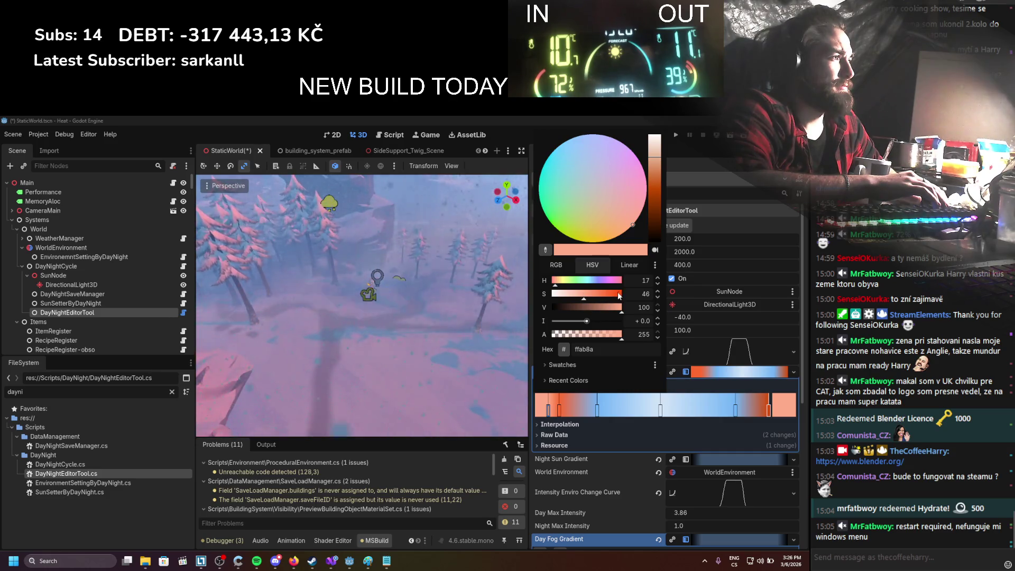
pyautogui.click(700, 233)
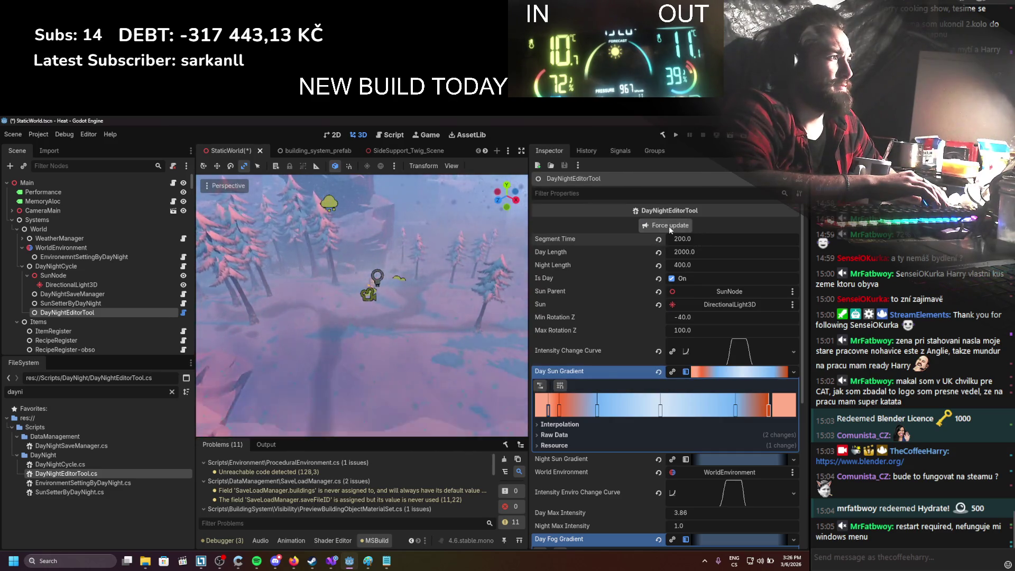
# Step: Preview lighting at Segment Time 100 and 150, finishing at 500
pyautogui.click(685, 239)
pyautogui.write('1')
pyautogui.click(686, 226)
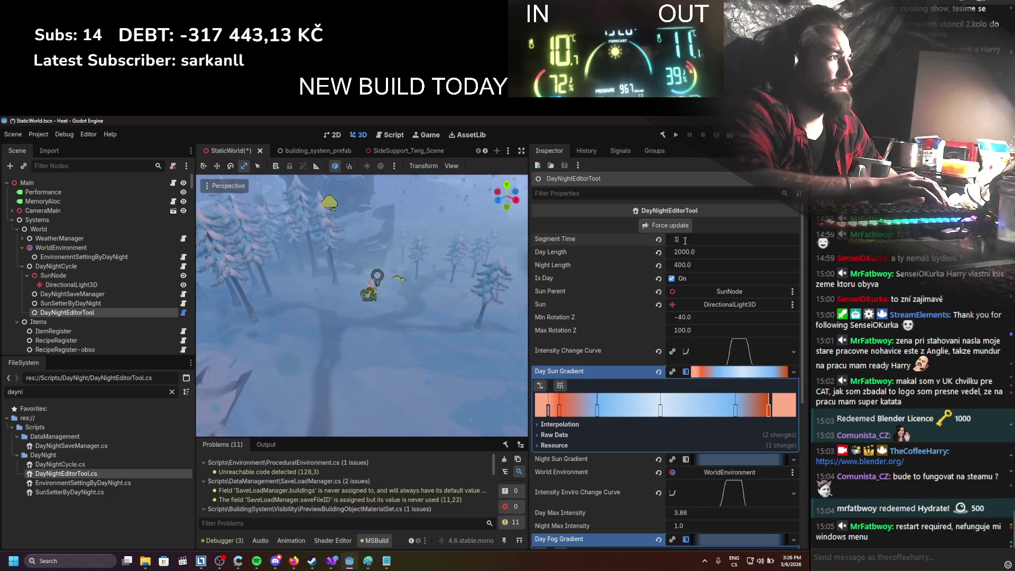
pyautogui.write('50.0')
pyautogui.click(687, 227)
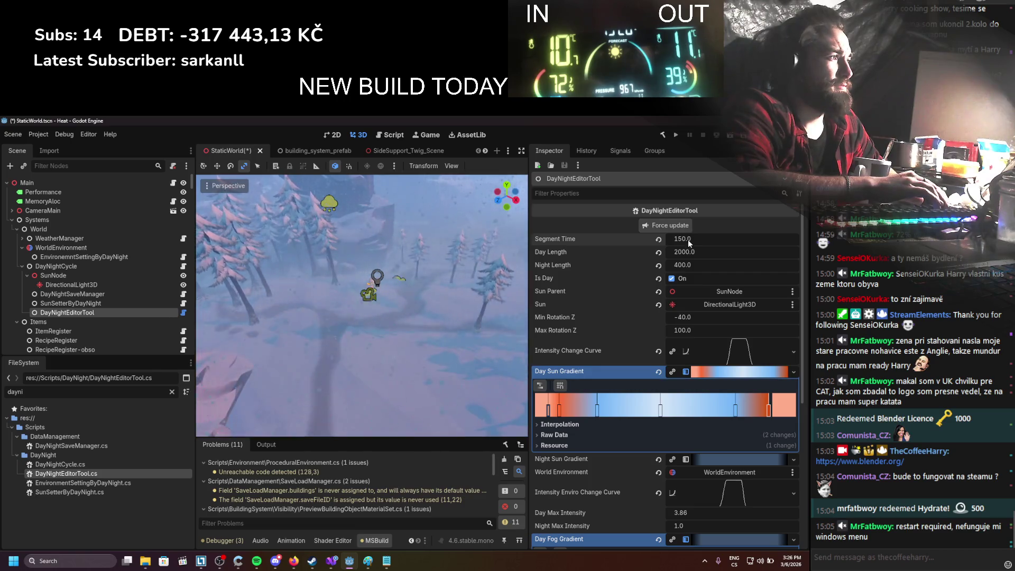
pyautogui.write('500')
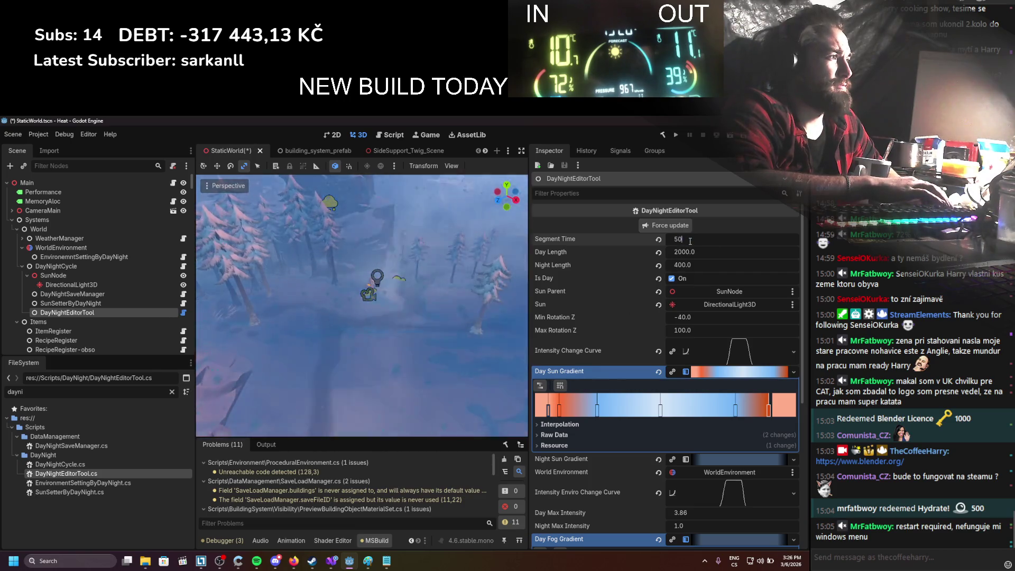
pyautogui.click(685, 227)
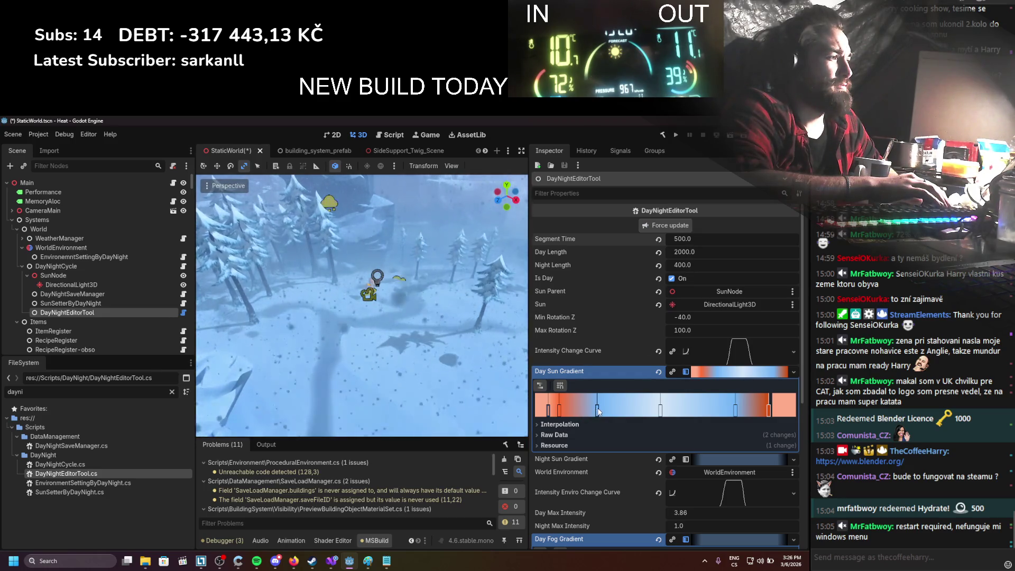
# Step: Lighten the blue Day Sun Gradient stop's saturation, previewing Segment Time 400 and 300
pyautogui.doubleClick(598, 410)
pyautogui.moveTo(590, 294); pyautogui.dragTo(577, 297)
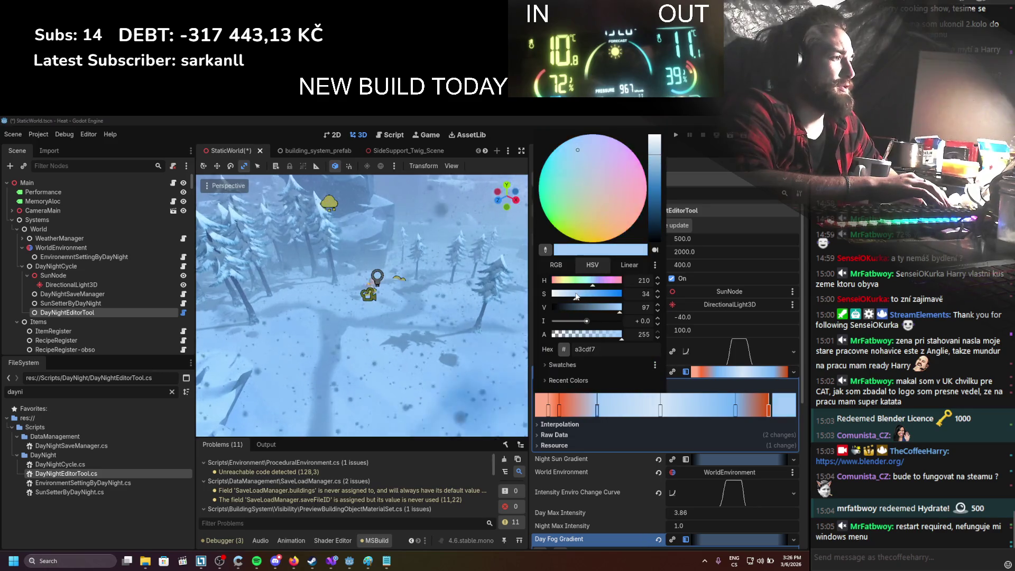
pyautogui.click(723, 232)
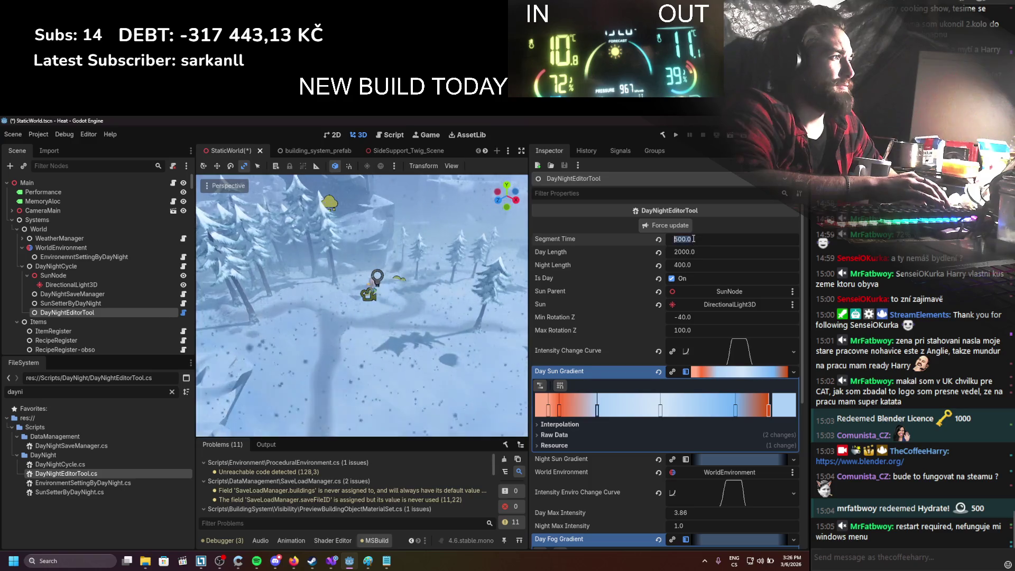
pyautogui.write('400')
pyautogui.press('Return')
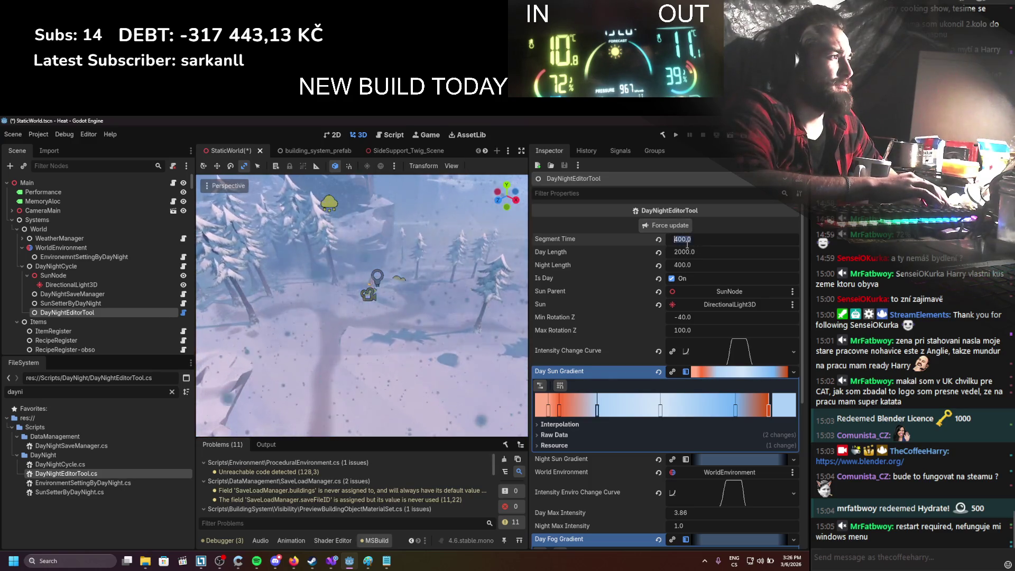
pyautogui.write('300')
pyautogui.press('Return')
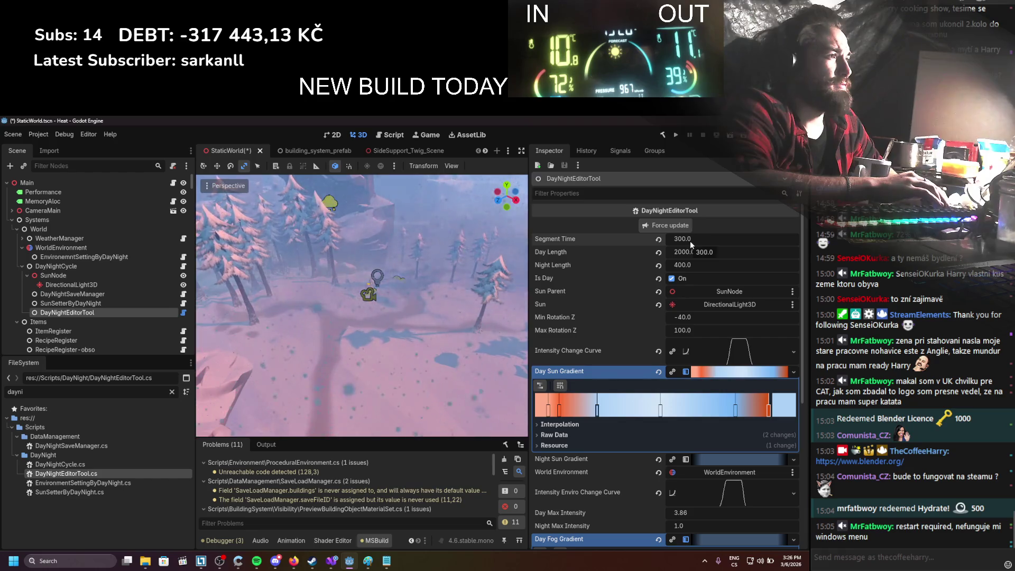
# Step: Lighten the orange stop's saturation, step Segment Time through 200 and 100, then reset it to 0
pyautogui.doubleClick(559, 410)
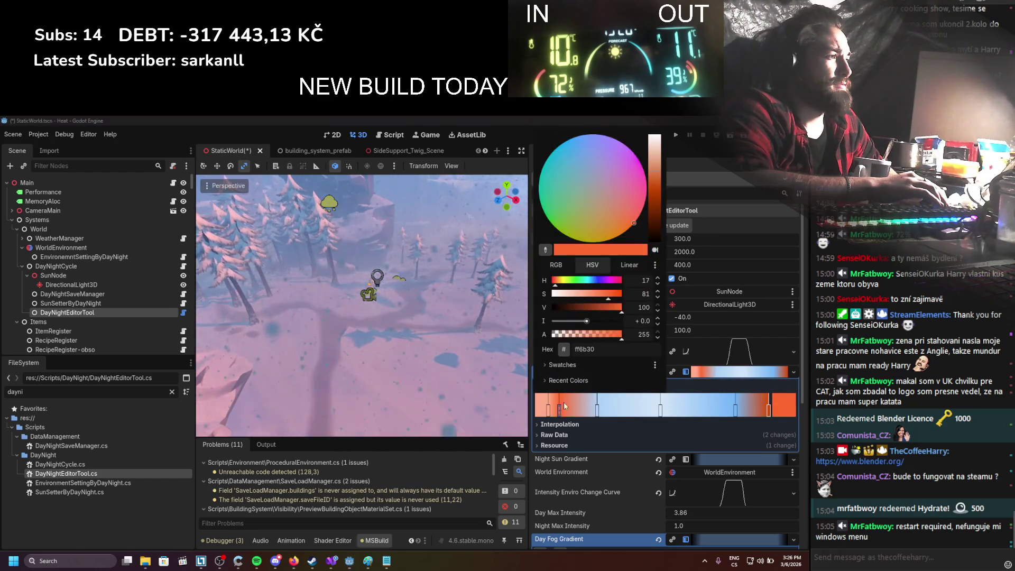
pyautogui.moveTo(605, 295); pyautogui.dragTo(598, 296)
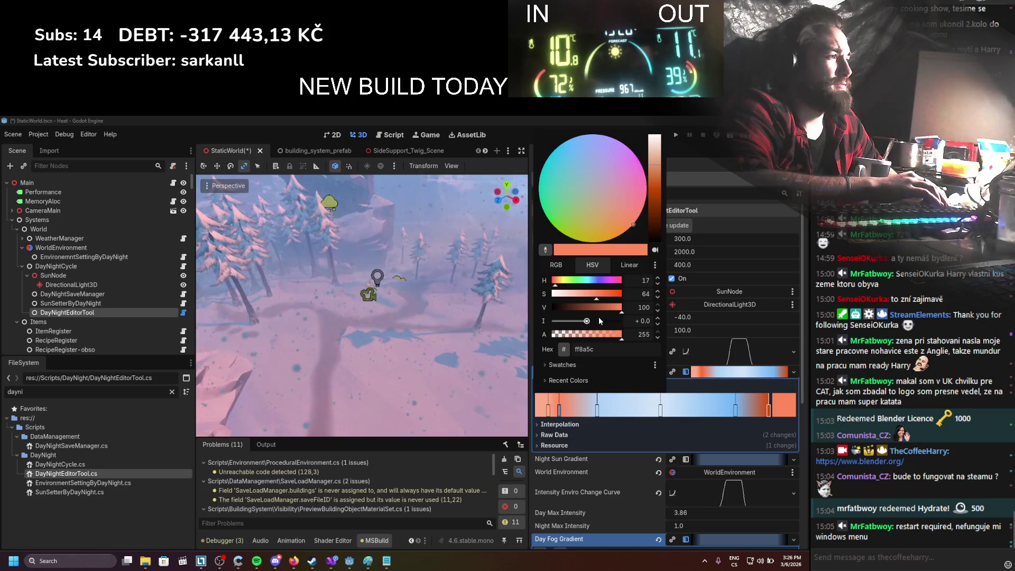
pyautogui.click(707, 237)
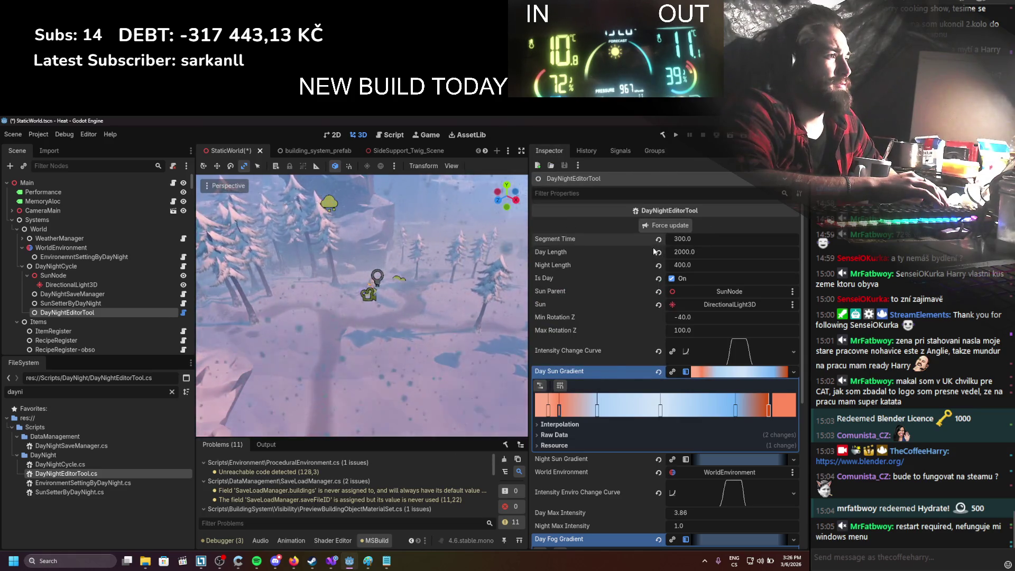
pyautogui.write('200')
pyautogui.press('Return')
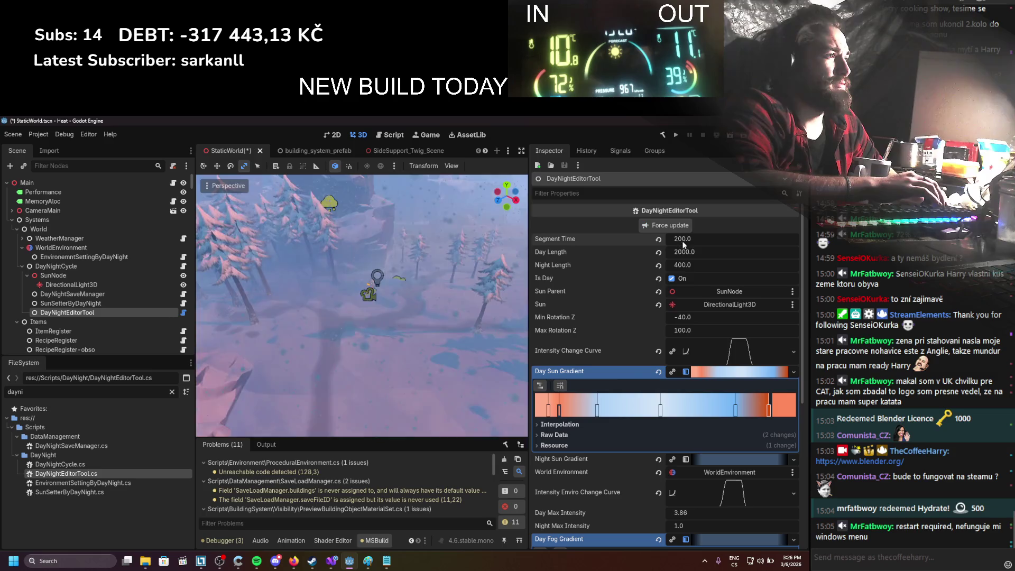
pyautogui.write('0')
pyautogui.press('Return')
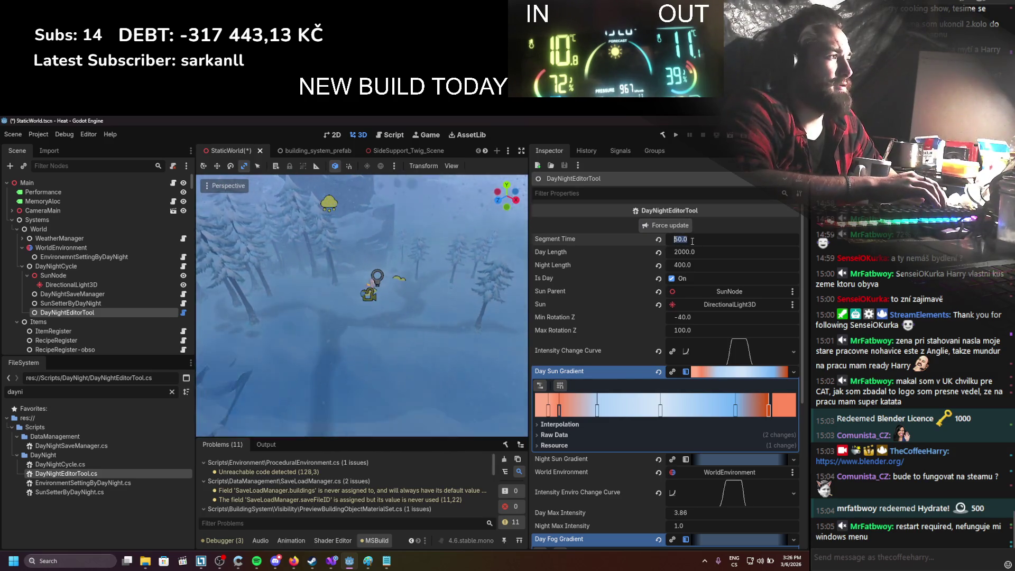
pyautogui.click(684, 225)
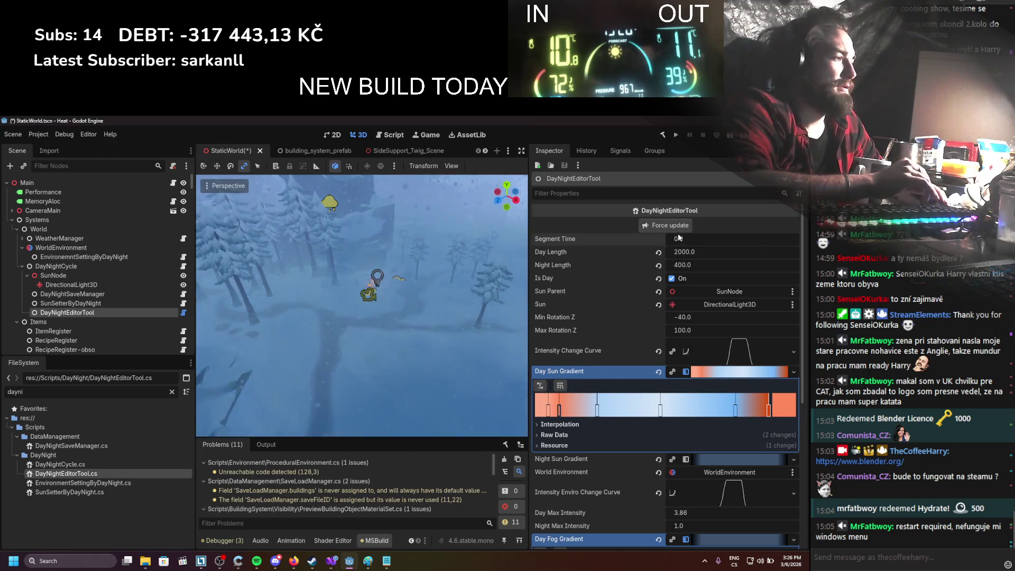
# Step: Pin the first Day Sun Gradient stop to the gradient's start, then select WorldEnvironment
pyautogui.scroll(-1, 661, 331)
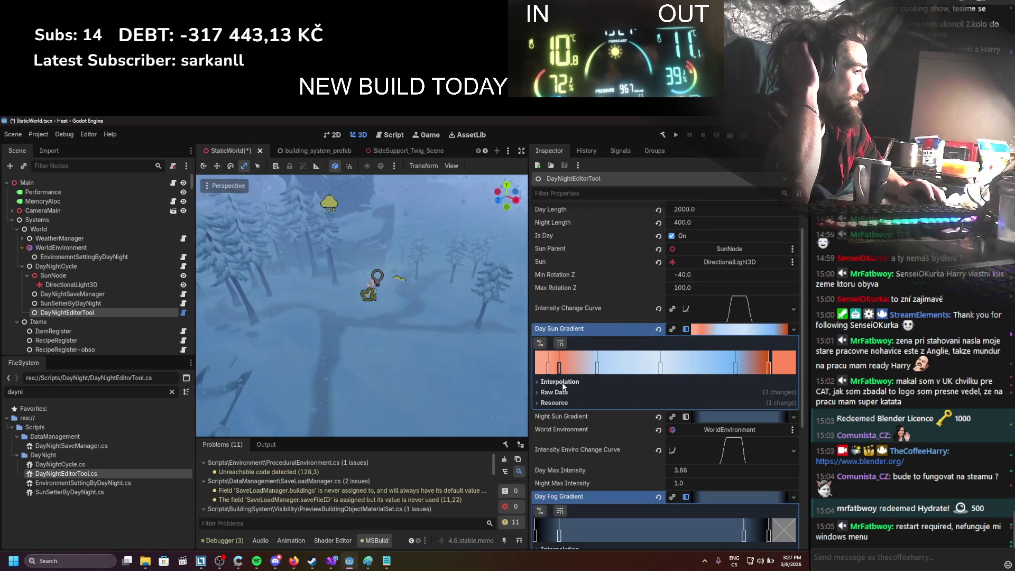
pyautogui.moveTo(538, 371); pyautogui.dragTo(535, 370)
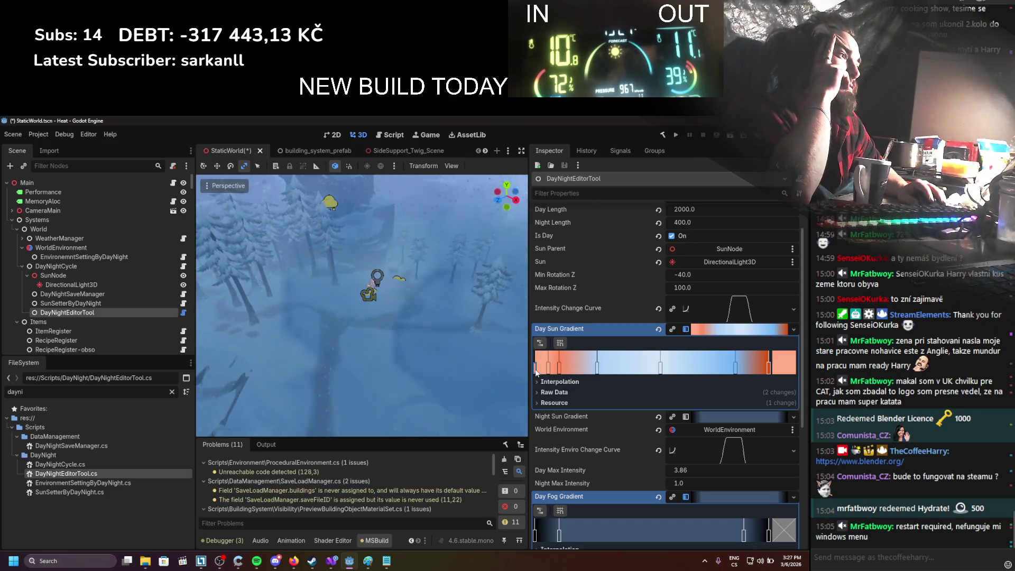
pyautogui.doubleClick(536, 371)
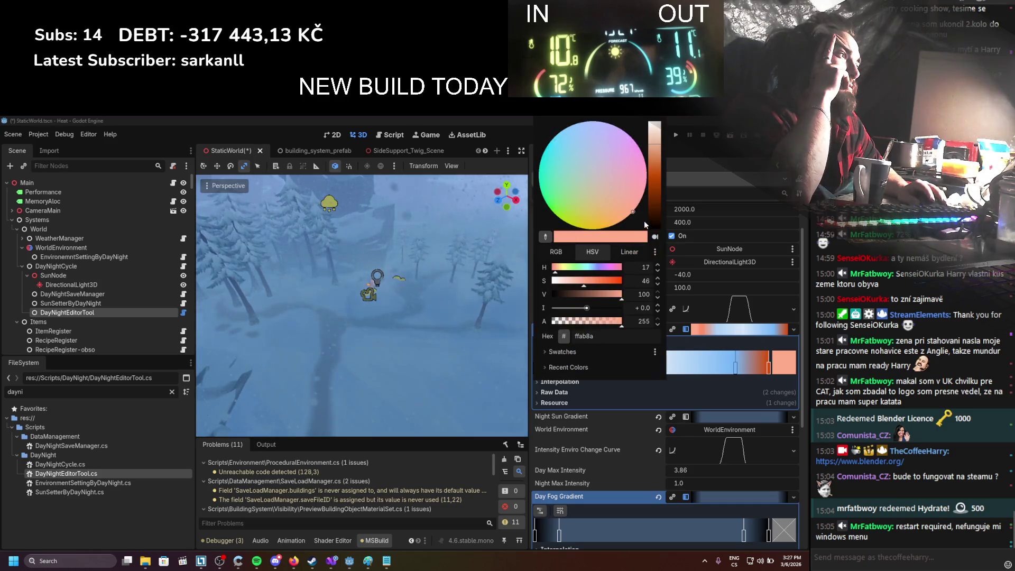
pyautogui.click(693, 237)
pyautogui.scroll(2, 649, 262)
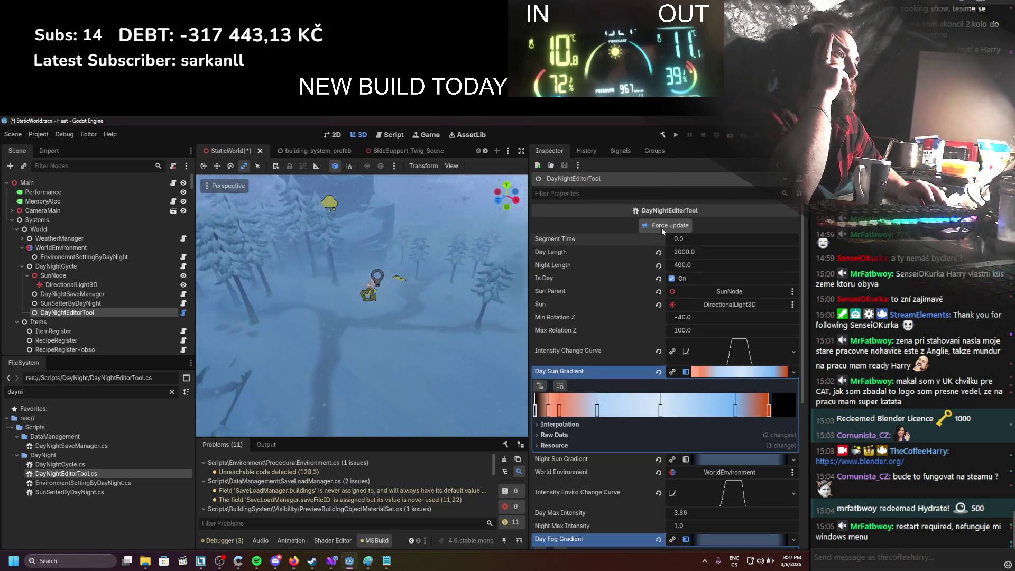
pyautogui.scroll(-4, 655, 333)
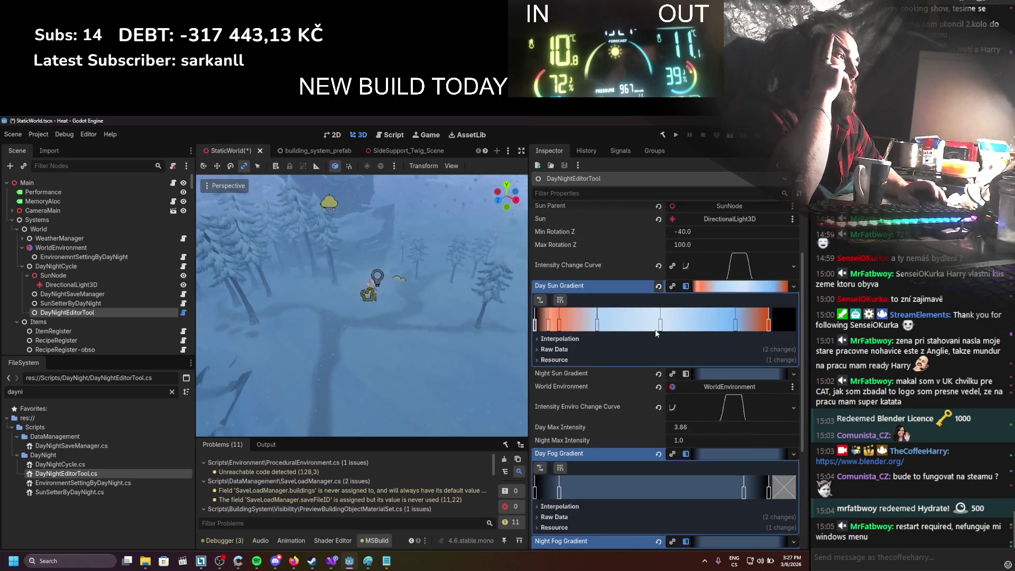
pyautogui.scroll(-6, 655, 333)
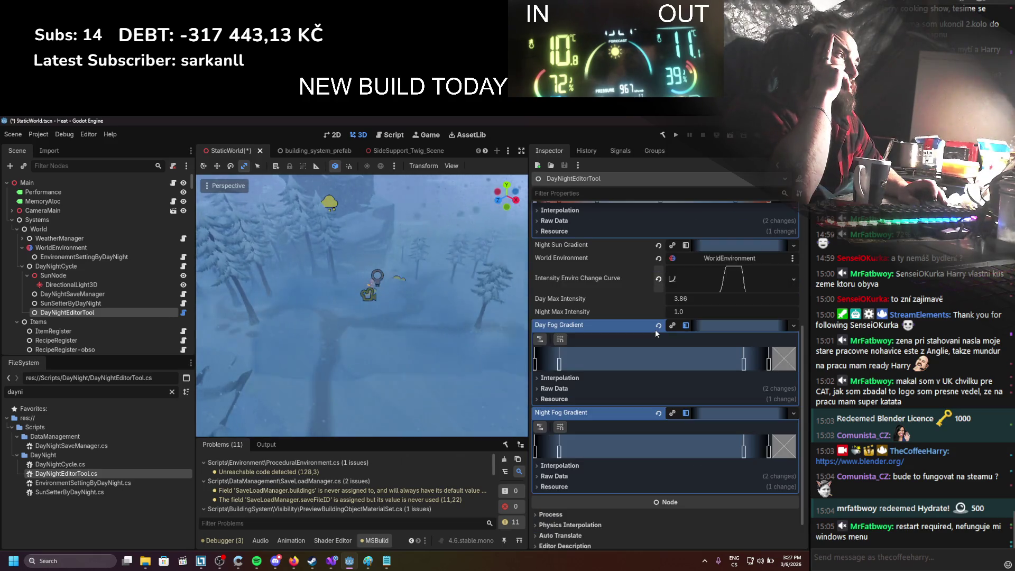
pyautogui.scroll(4, 655, 332)
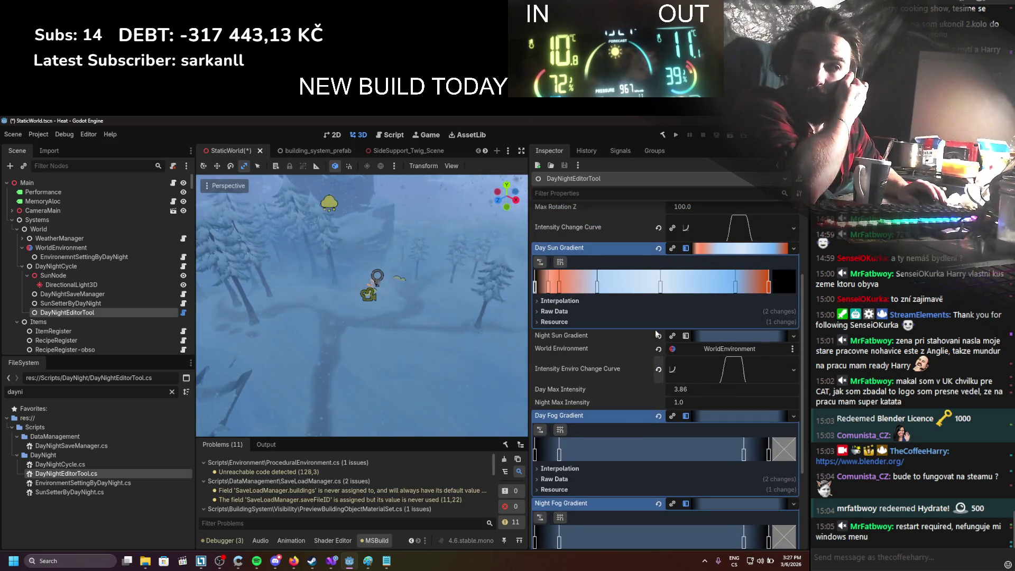
pyautogui.click(125, 248)
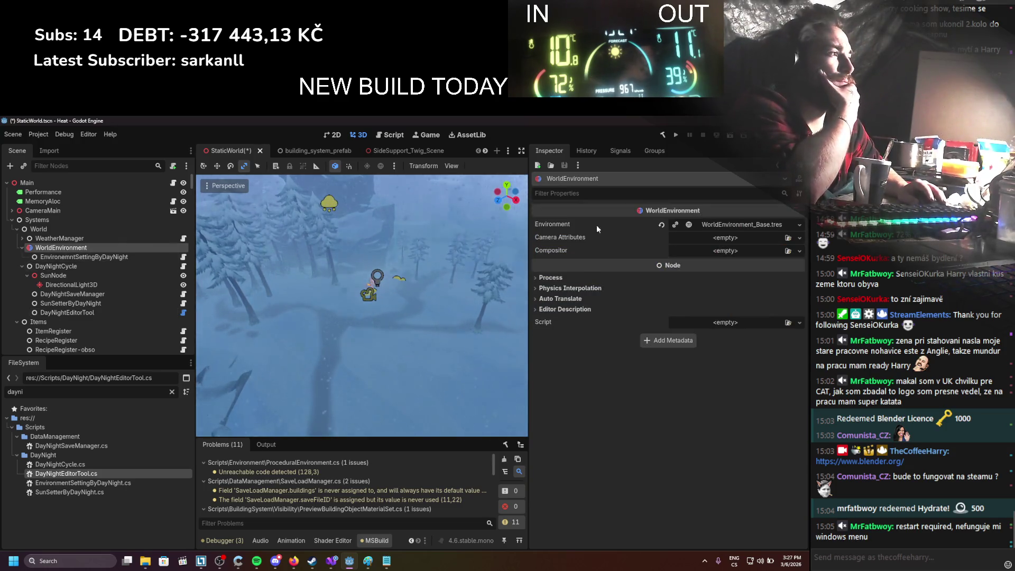
# Step: Set WorldEnvironment_Base ambient light to sky contribution 0.85 and energy 2.96, save, and return to DayNightEditorTool.cs
pyautogui.click(713, 225)
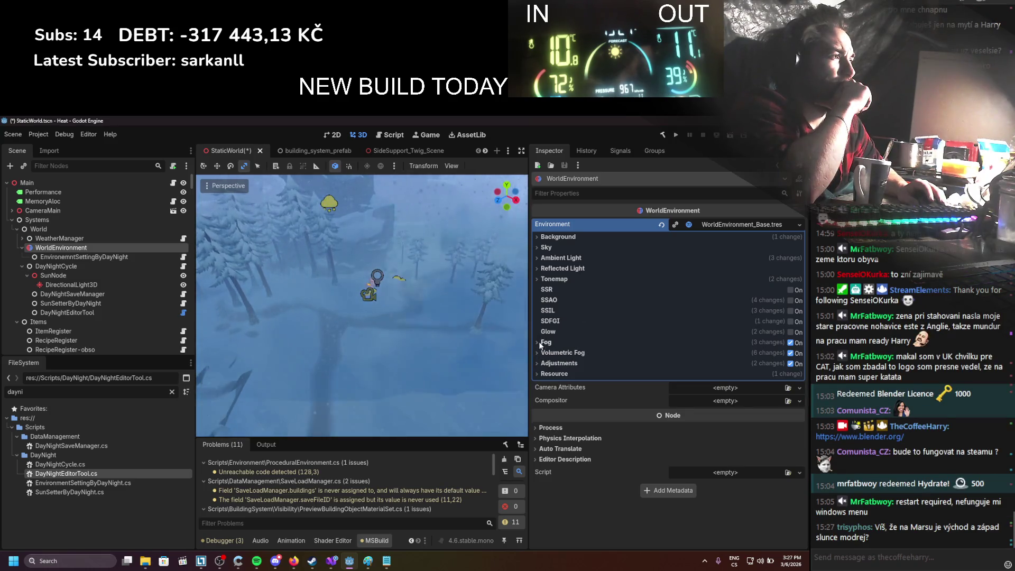
pyautogui.click(535, 259)
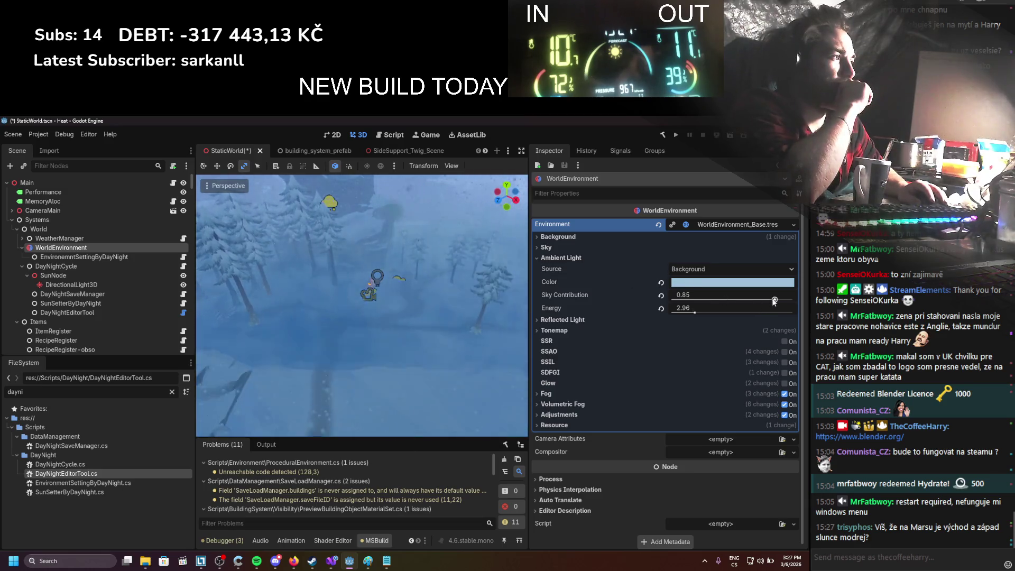
pyautogui.moveTo(774, 300)
pyautogui.mouseDown()
pyautogui.moveTo(794, 300)
pyautogui.moveTo(771, 310)
pyautogui.mouseUp()
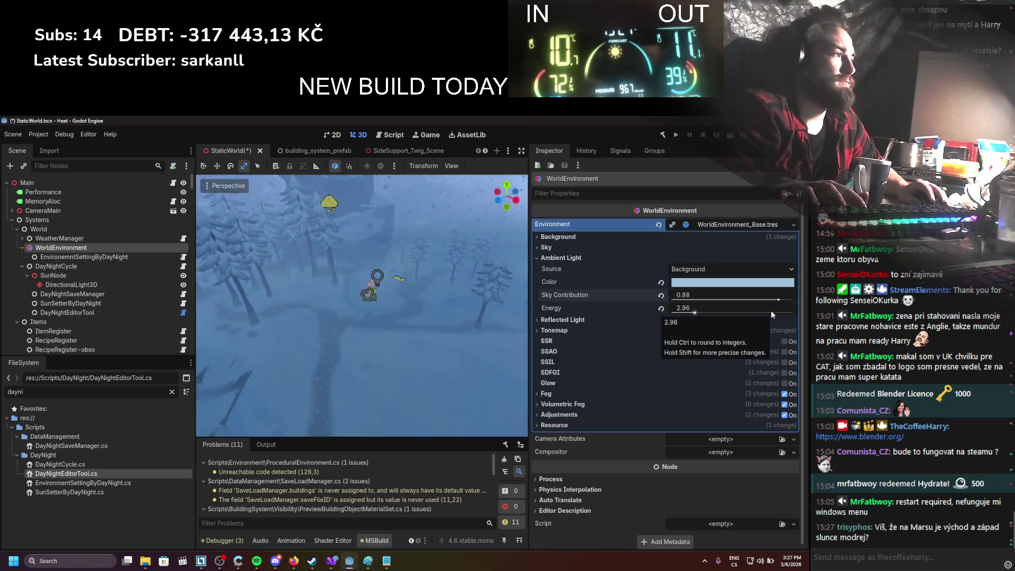
pyautogui.moveTo(694, 313)
pyautogui.mouseDown()
pyautogui.moveTo(667, 313)
pyautogui.moveTo(694, 313)
pyautogui.mouseUp()
pyautogui.hotkey('ctrl', 's')
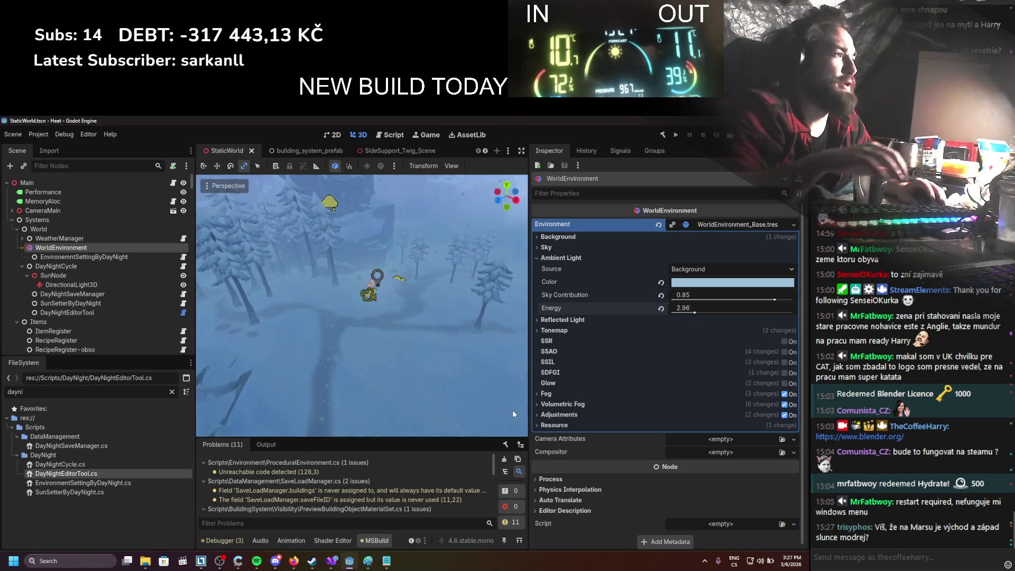
pyautogui.click(331, 560)
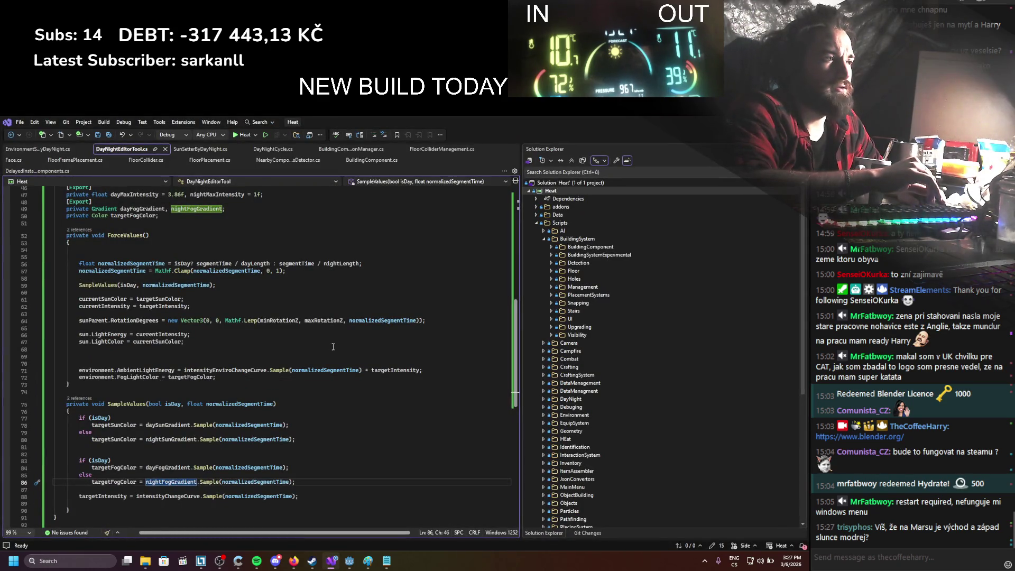
# Step: Check where targetIntensity is used, then wrap the daySunGradient assignment in braces under if (isDay)
pyautogui.click(398, 372)
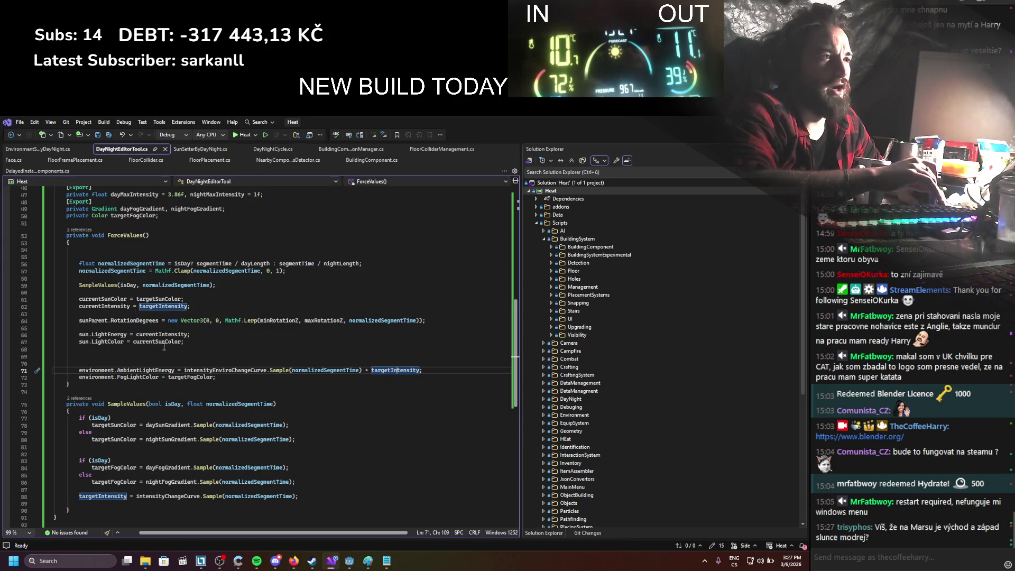
pyautogui.scroll(2, 164, 347)
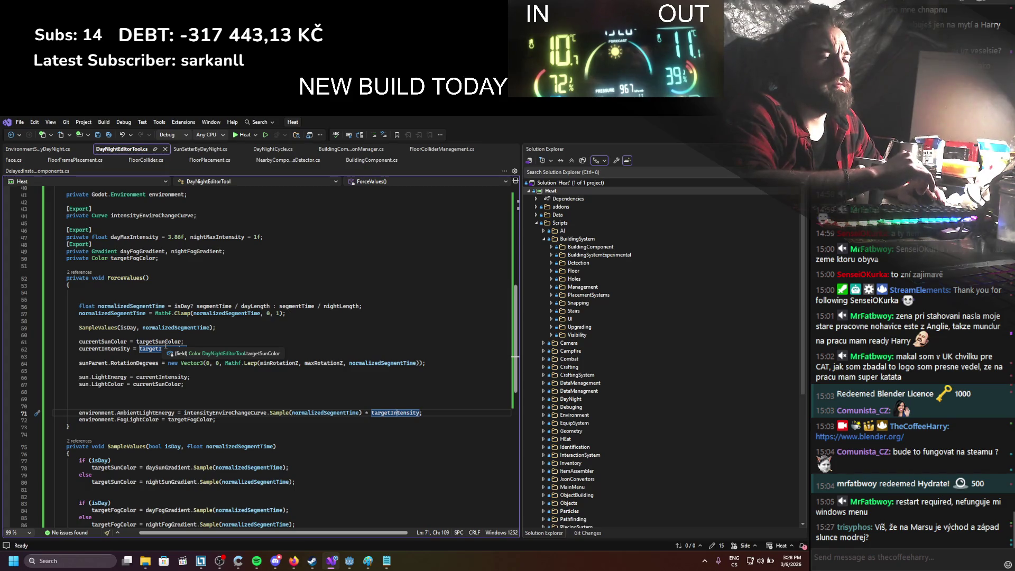
pyautogui.scroll(-2, 166, 346)
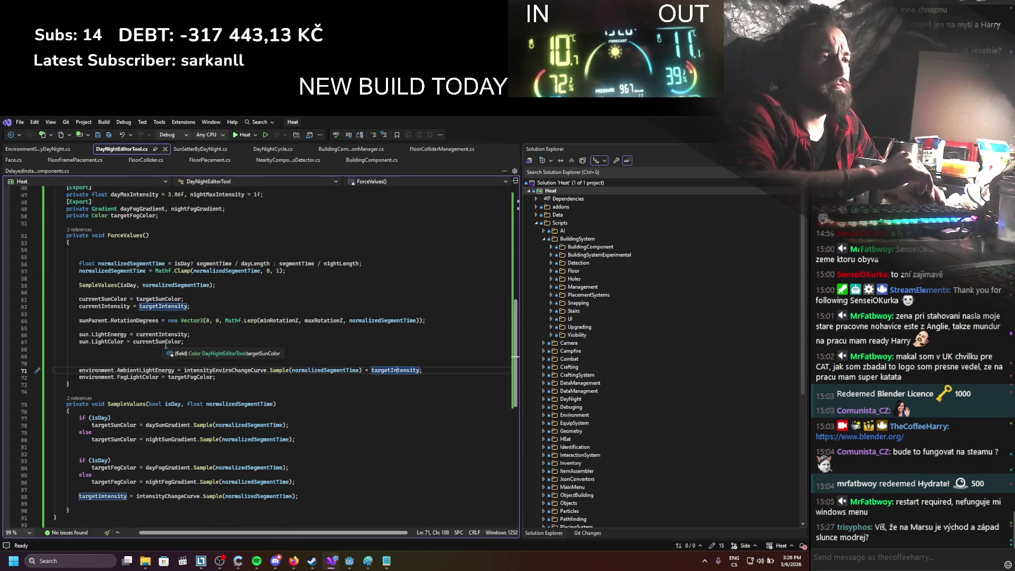
pyautogui.click(131, 418)
pyautogui.press('Return')
pyautogui.write('{')
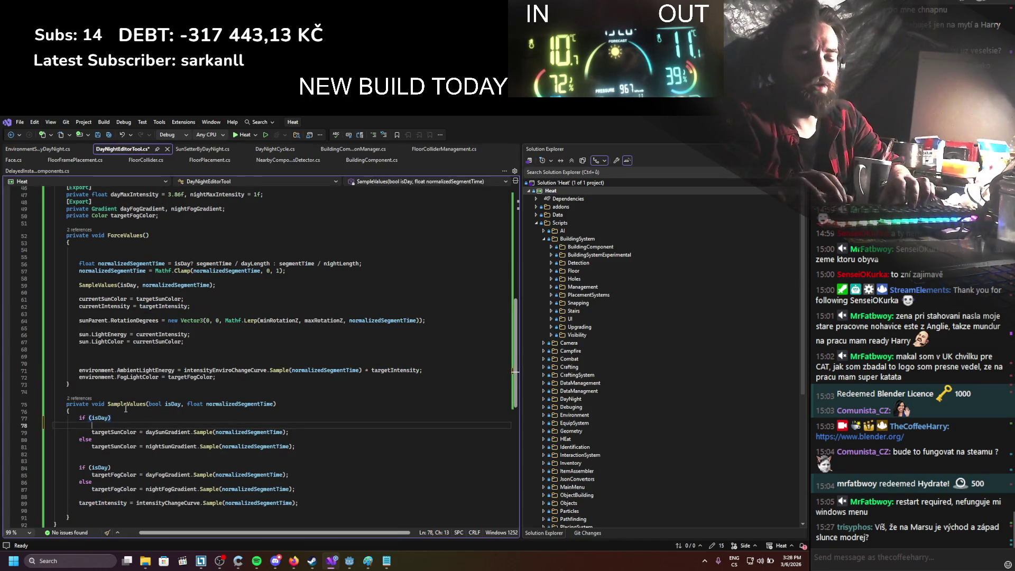
pyautogui.press('Return')
pyautogui.hotkey('shift', 'Down')
pyautogui.hotkey('alt', 'Down')
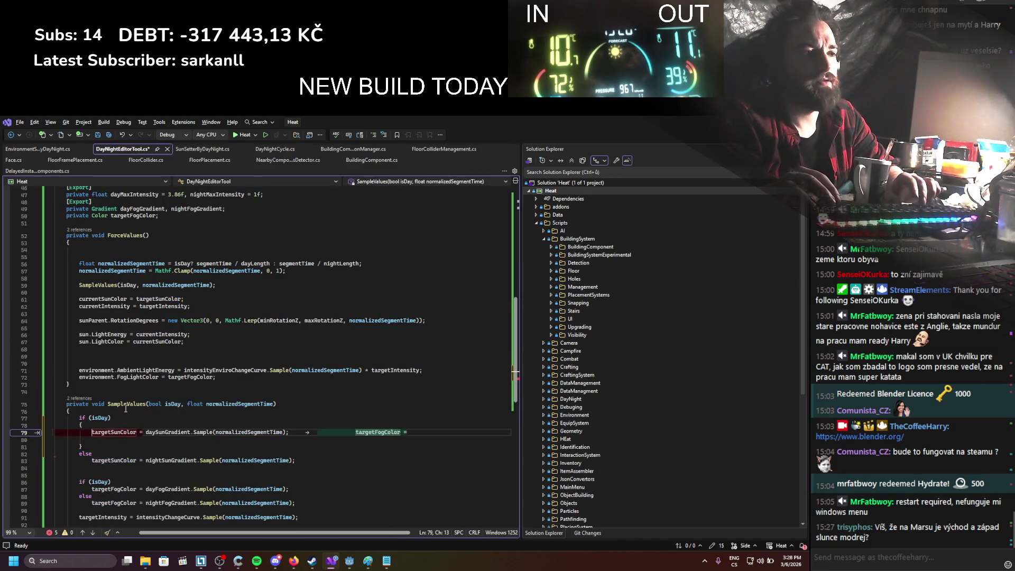
# Step: Give the else branch braces enclosing the nightSunGradient assignment
pyautogui.press('Return')
pyautogui.write('{')
pyautogui.press('Return')
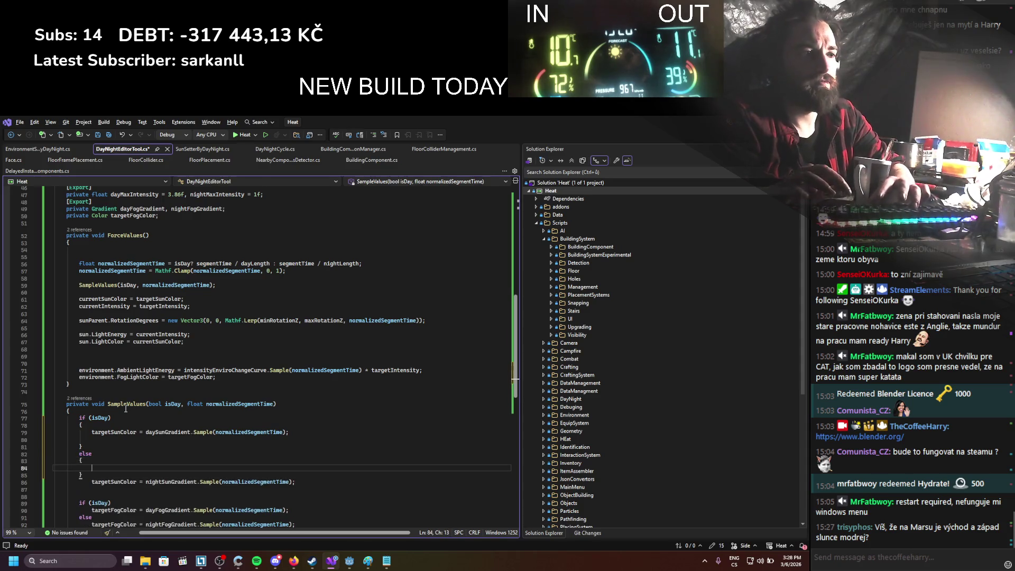
pyautogui.hotkey('shift', 'Up')
pyautogui.hotkey('alt', 'Down')
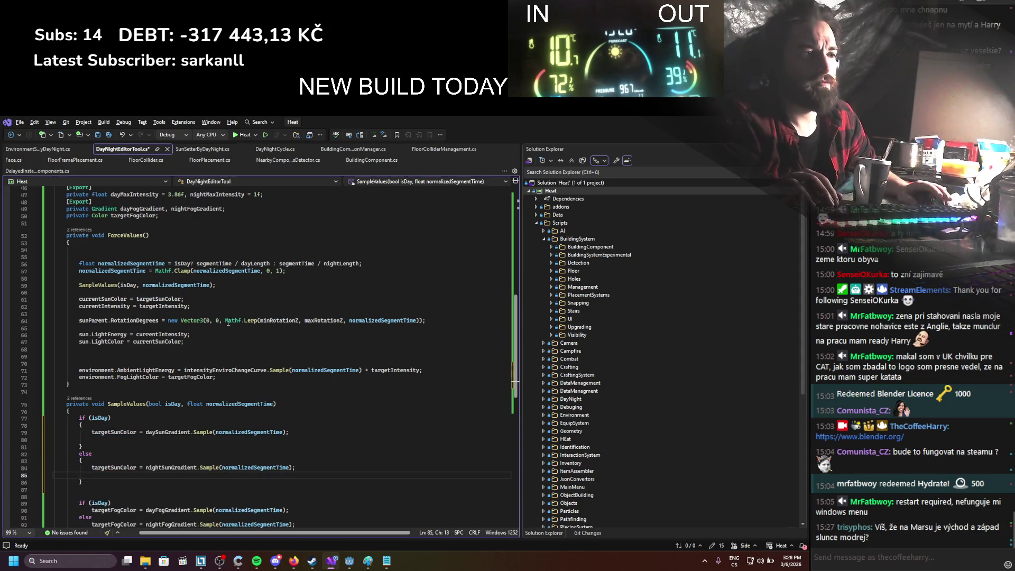
# Step: Move the dayFogGradient and nightFogGradient lines into the day and night blocks
pyautogui.scroll(-3, 228, 323)
pyautogui.click(289, 446)
pyautogui.hotkey('alt', 'Up')
pyautogui.hotkey('alt', 'Up')
pyautogui.hotkey('alt', 'Up')
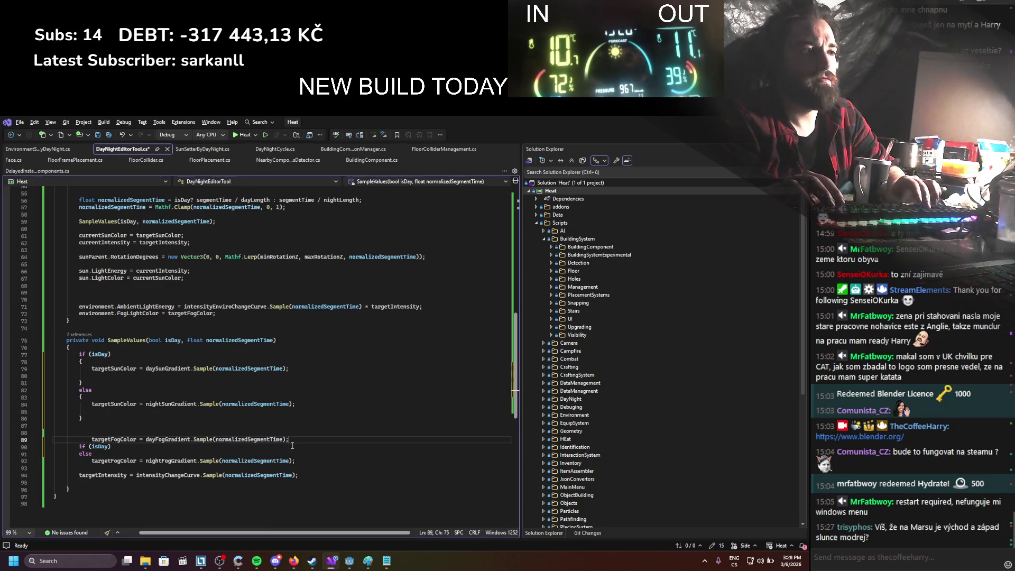
pyautogui.press('Down')
pyautogui.press('Down')
pyautogui.press('Down')
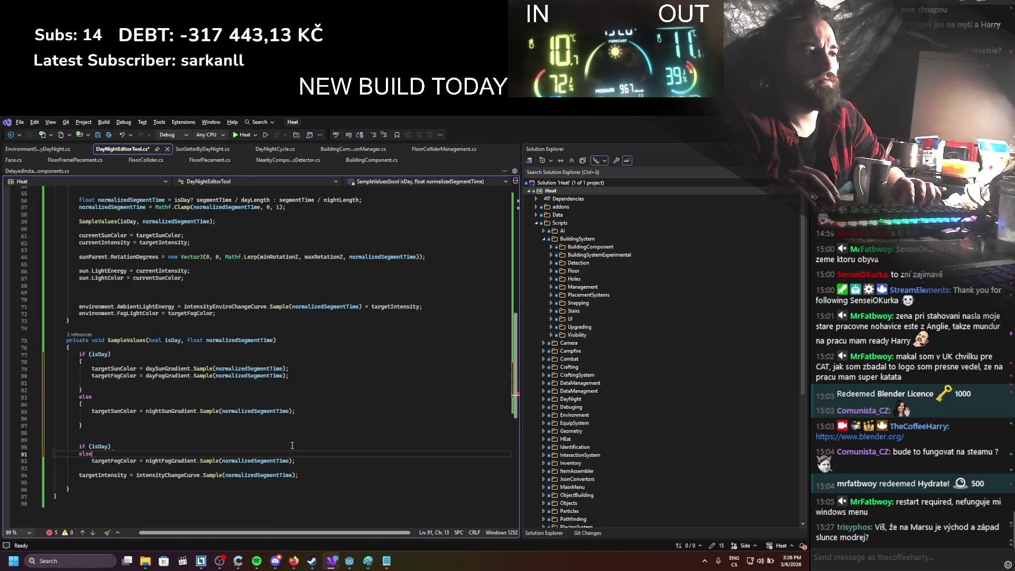
pyautogui.hotkey('alt', 'Up')
pyautogui.hotkey('alt', 'Up')
pyautogui.hotkey('alt', 'Up')
pyautogui.hotkey('alt', 'Up')
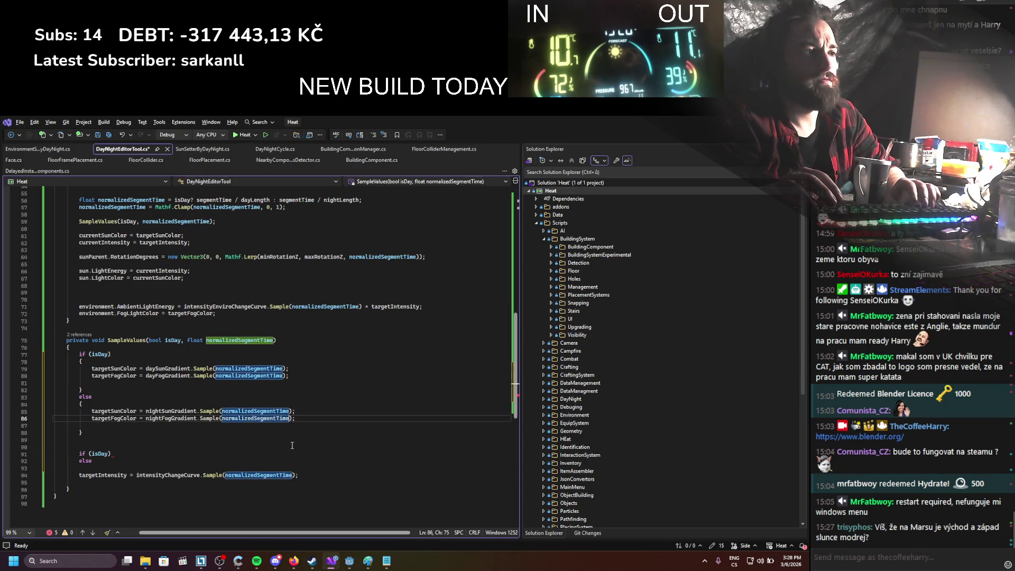
# Step: Delete the leftover if (isDay)/else lines and save DayNightEditorTool.cs
pyautogui.moveTo(141, 468); pyautogui.dragTo(71, 434)
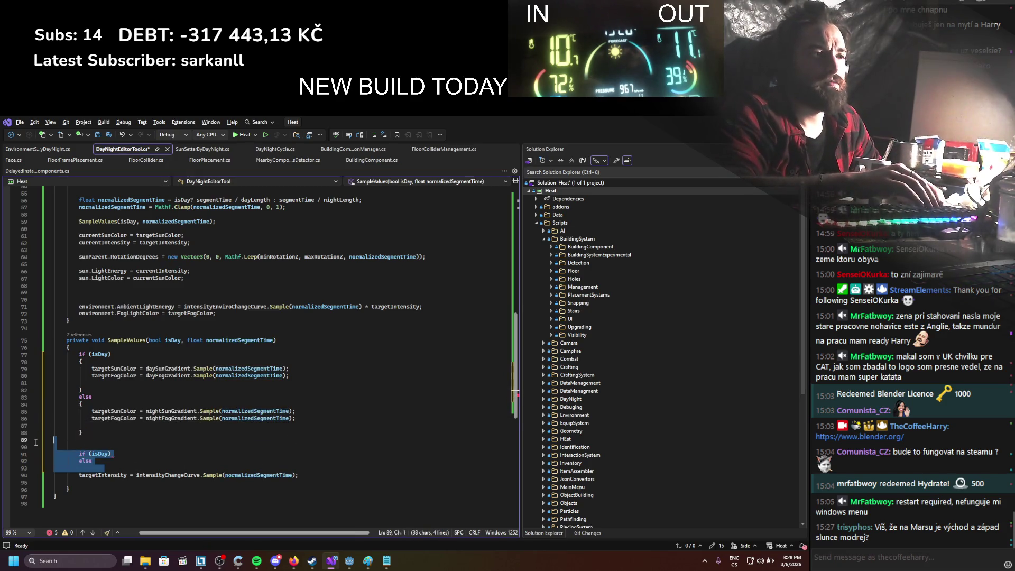
pyautogui.press('Delete')
pyautogui.scroll(5, 169, 279)
pyautogui.hotkey('ctrl', 's')
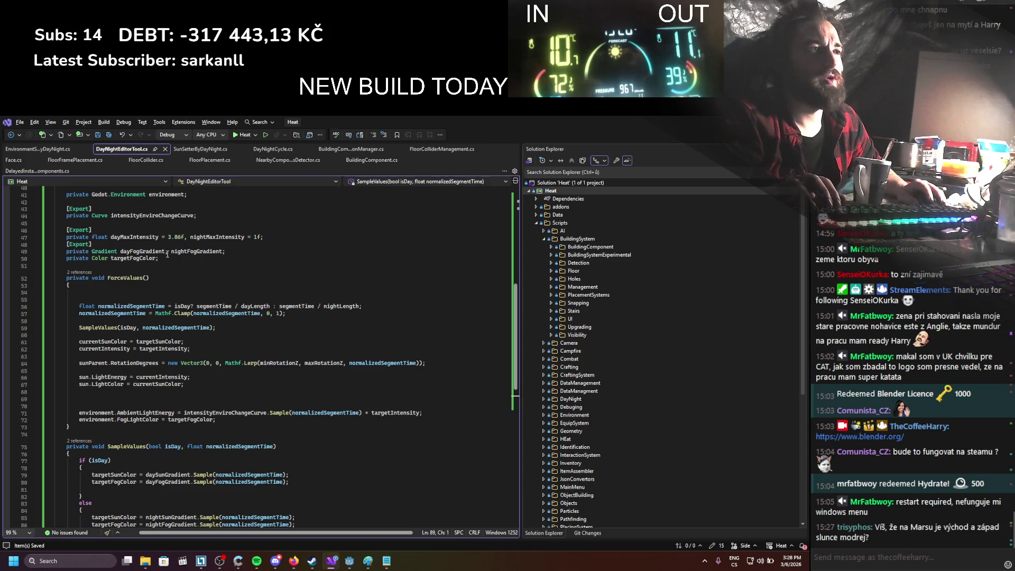
# Step: Declare a new private float field targetEnviroIntensity below targetFogColor
pyautogui.press('Return')
pyautogui.write('privat')
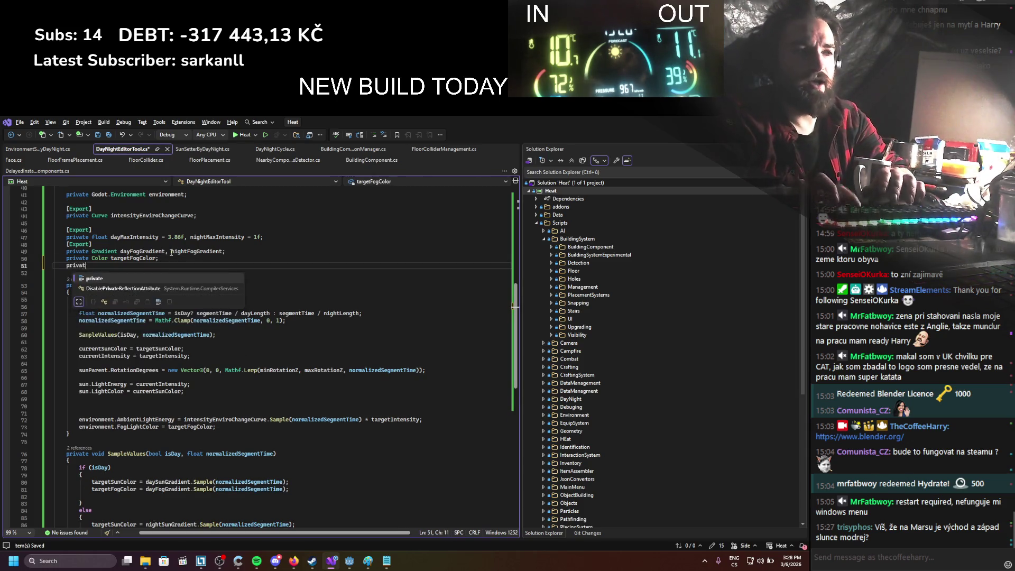
pyautogui.write('e float targetEnviroIntensity')
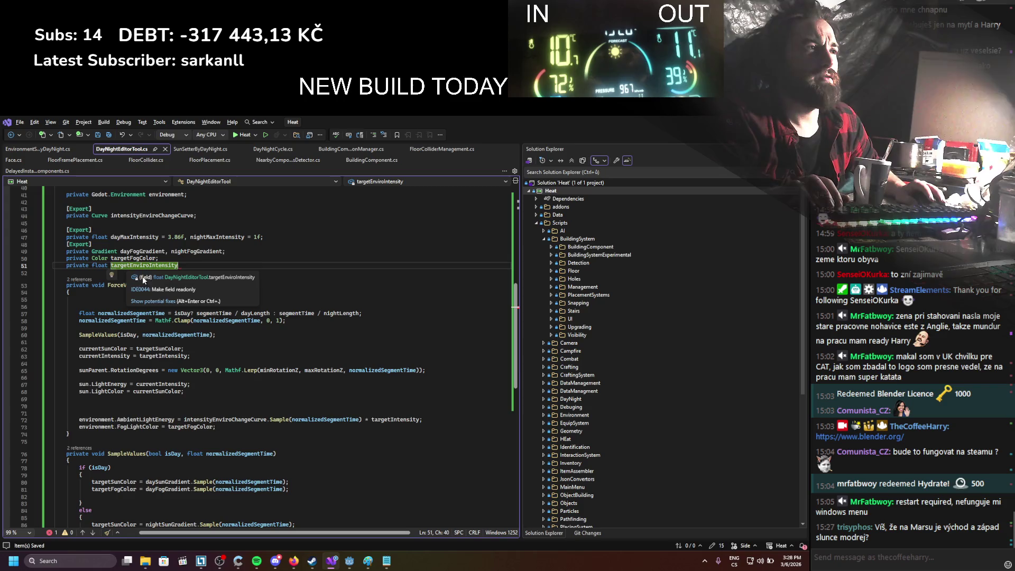
pyautogui.write(';')
pyautogui.doubleClick(160, 267)
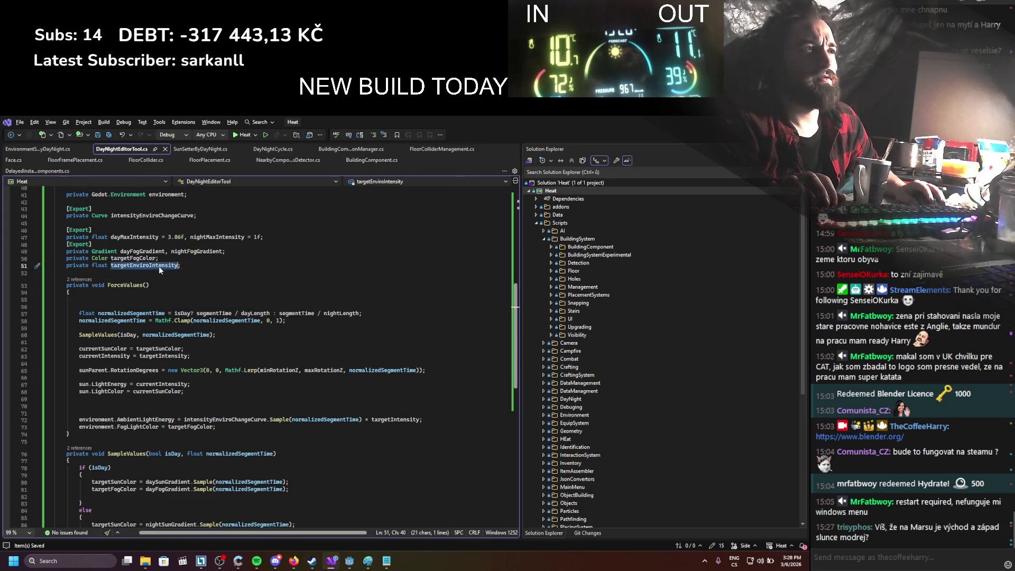
# Step: Rename dayMaxIntensity and nightMaxIntensity to fog intensity names like nightFogIntensity, and save
pyautogui.scroll(2, 161, 282)
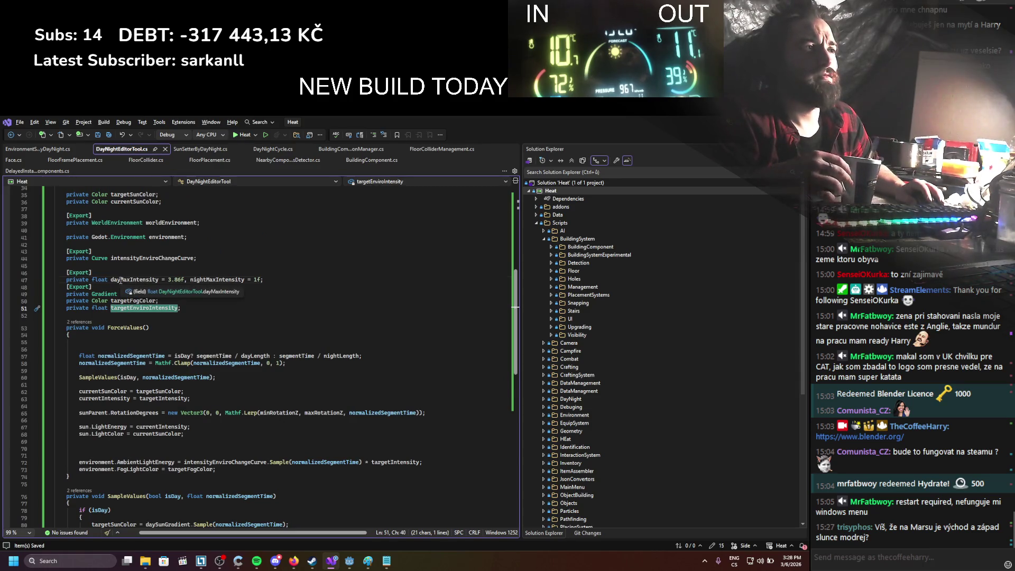
pyautogui.moveTo(121, 280); pyautogui.dragTo(130, 280)
pyautogui.write('Fog')
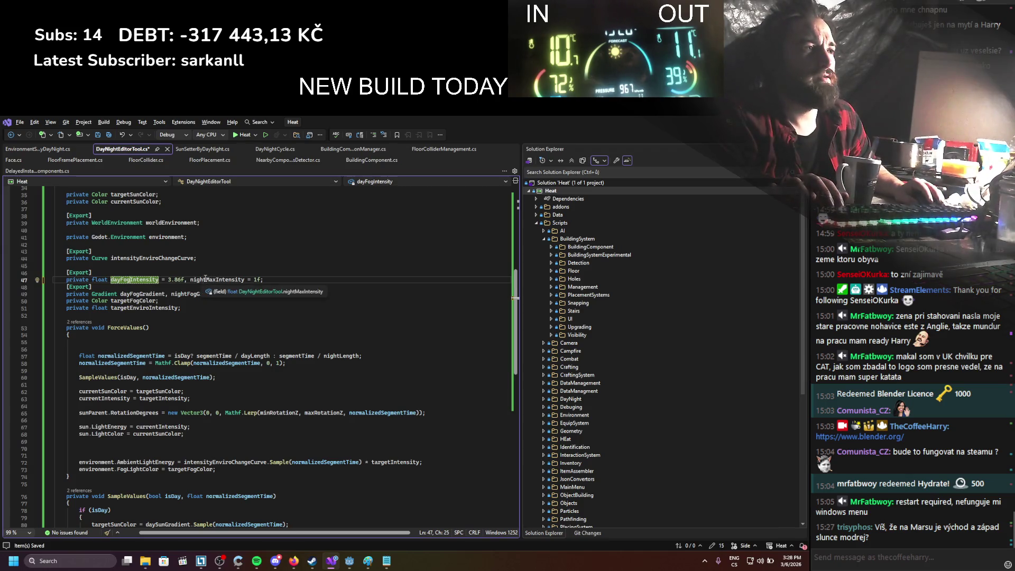
pyautogui.moveTo(205, 279); pyautogui.dragTo(214, 280)
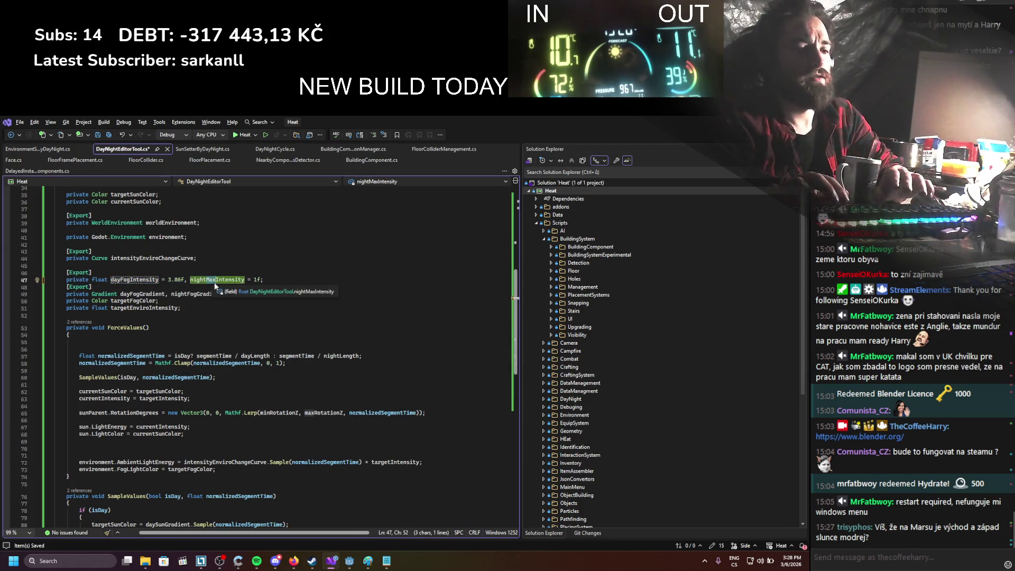
pyautogui.write('Fog')
pyautogui.hotkey('ctrl', 's')
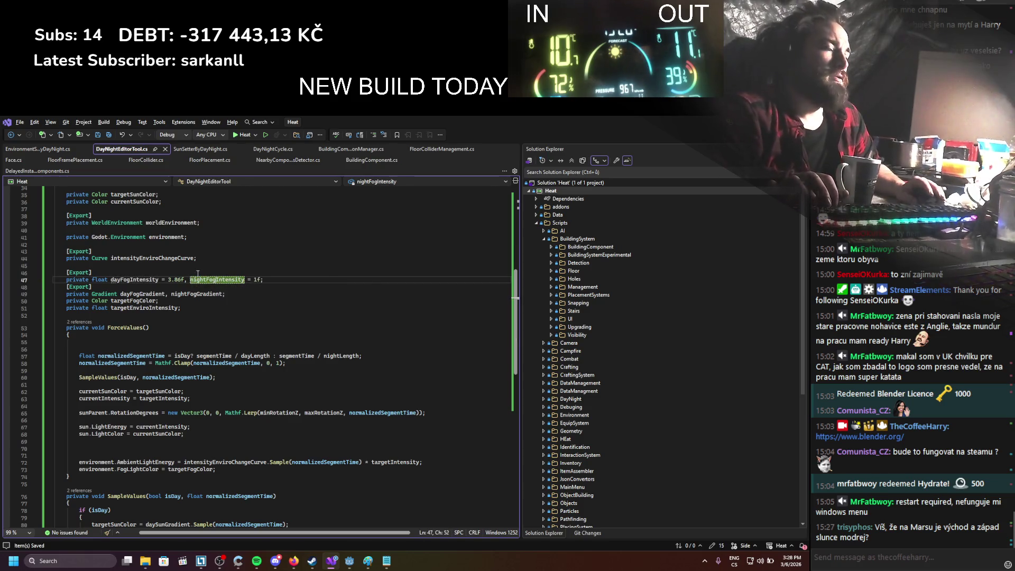
# Step: Add a targetEnviroIntensity assignment to the day block and duplicate it into the night block
pyautogui.doubleClick(158, 309)
pyautogui.hotkey('ctrl', 'c')
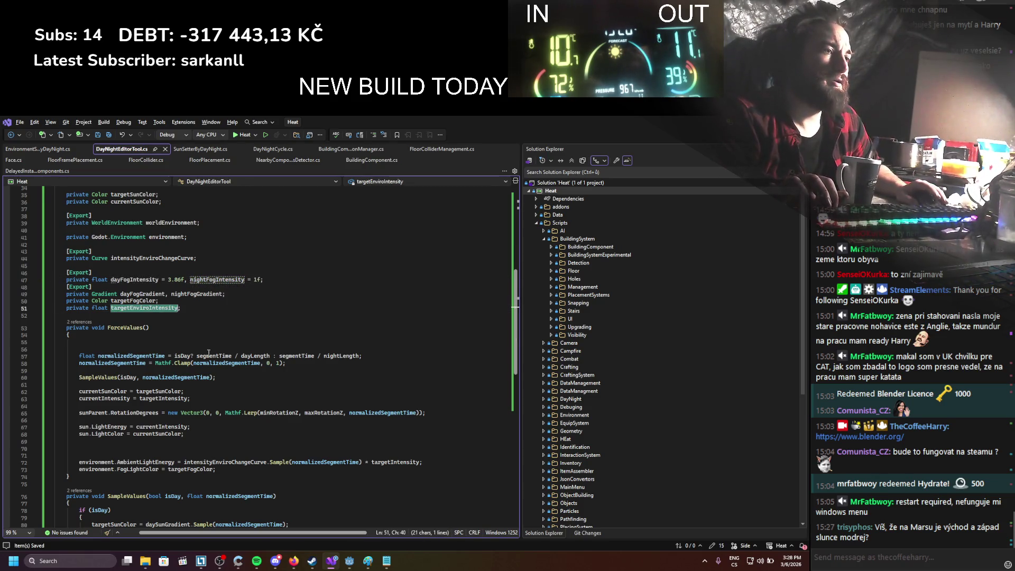
pyautogui.scroll(-5, 220, 381)
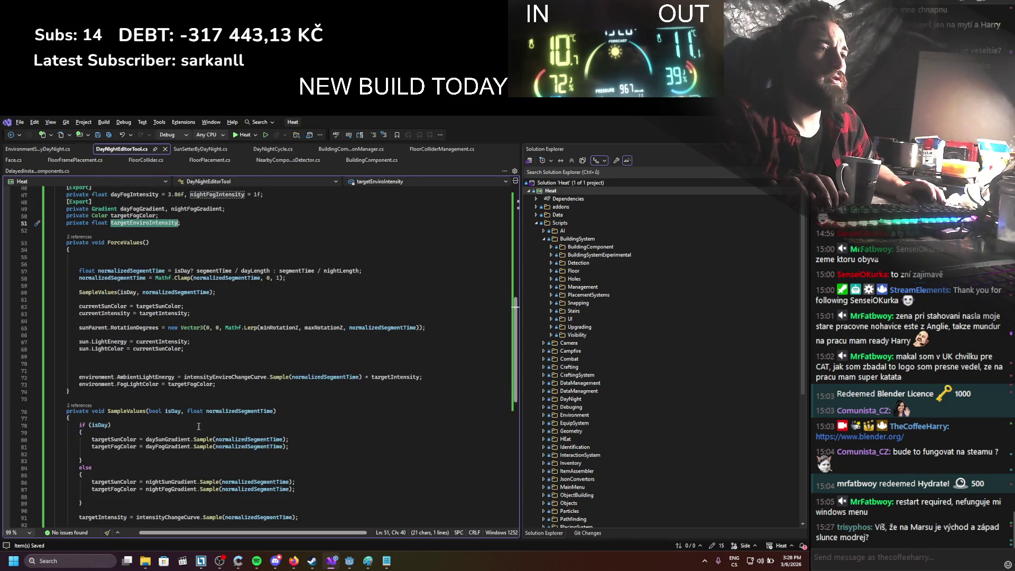
pyautogui.scroll(-1, 182, 420)
pyautogui.click(227, 412)
pyautogui.hotkey('ctrl', 'v')
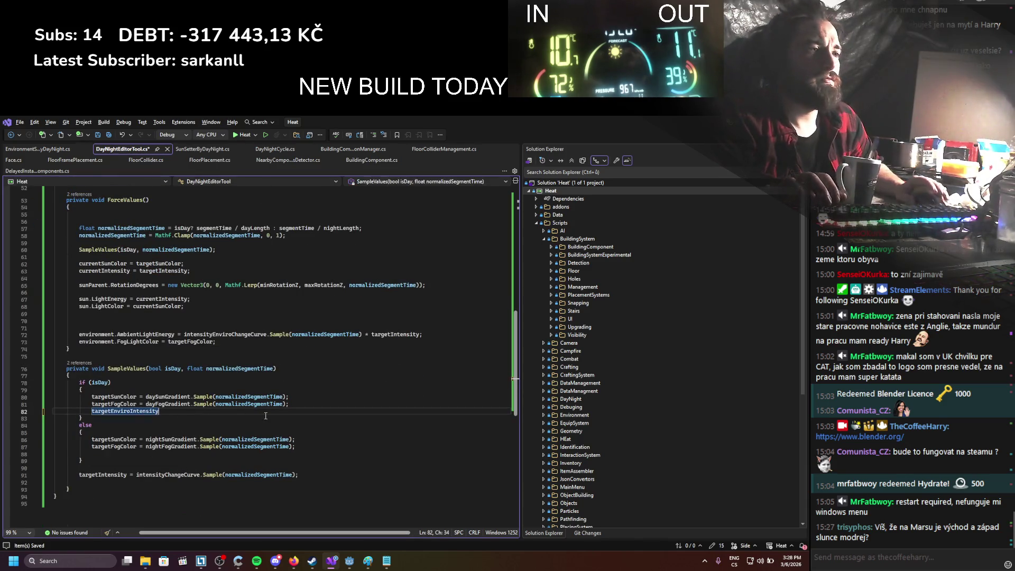
pyautogui.scroll(5, 266, 416)
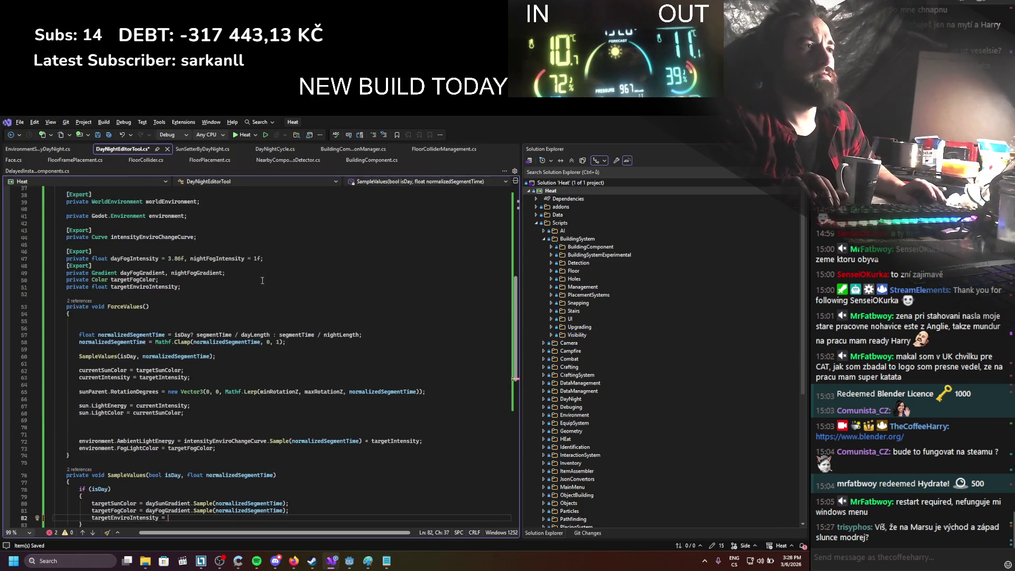
pyautogui.scroll(-3, 158, 370)
pyautogui.click(177, 447)
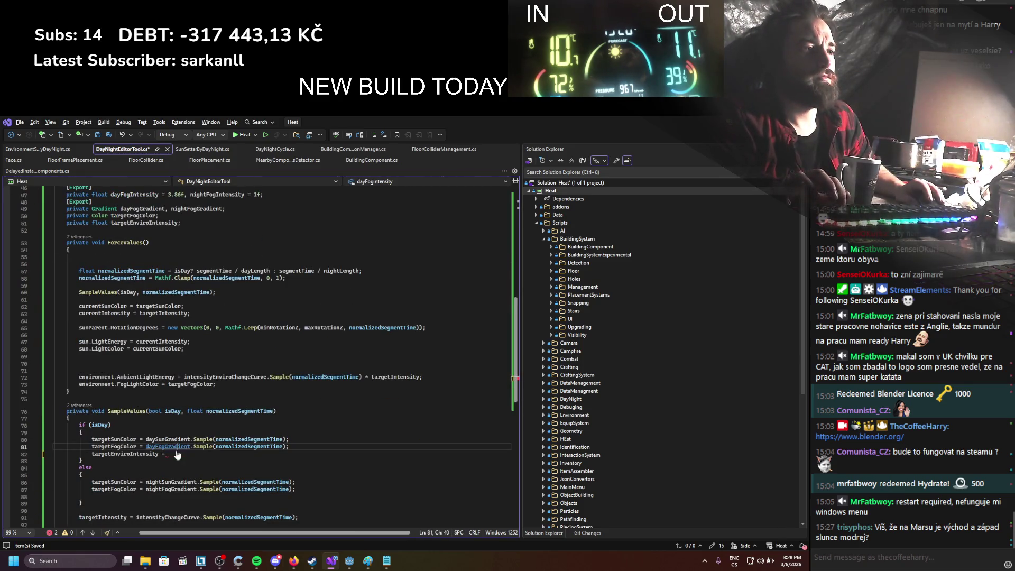
pyautogui.write('dayFogIntensity;')
pyautogui.hotkey('ctrl', 'd')
pyautogui.hotkey('alt', 'Down')
pyautogui.hotkey('alt', 'Down')
pyautogui.hotkey('alt', 'Down')
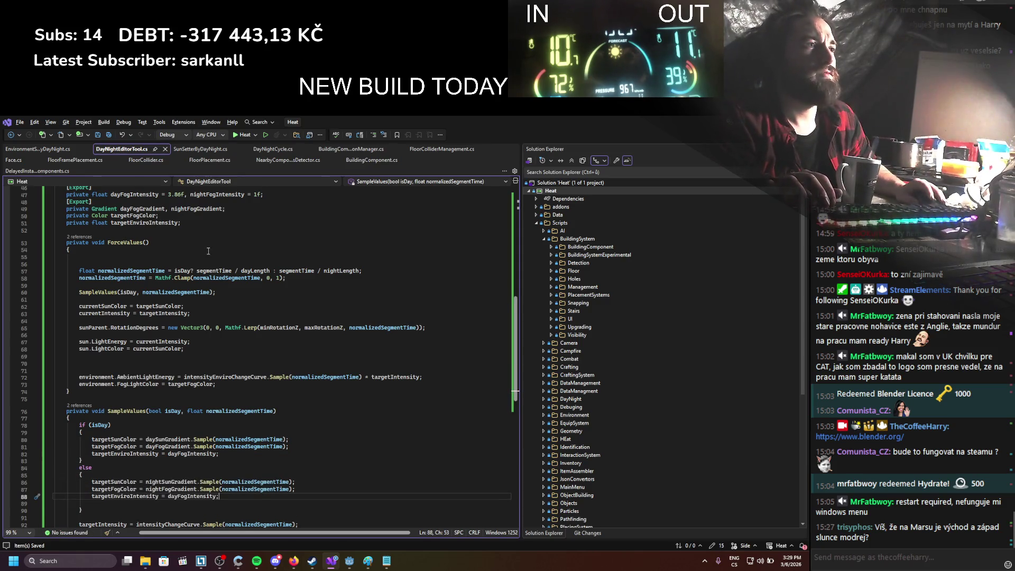
# Step: Make the night block's targetEnviroIntensity assignment use nightFogIntensity
pyautogui.doubleClick(217, 195)
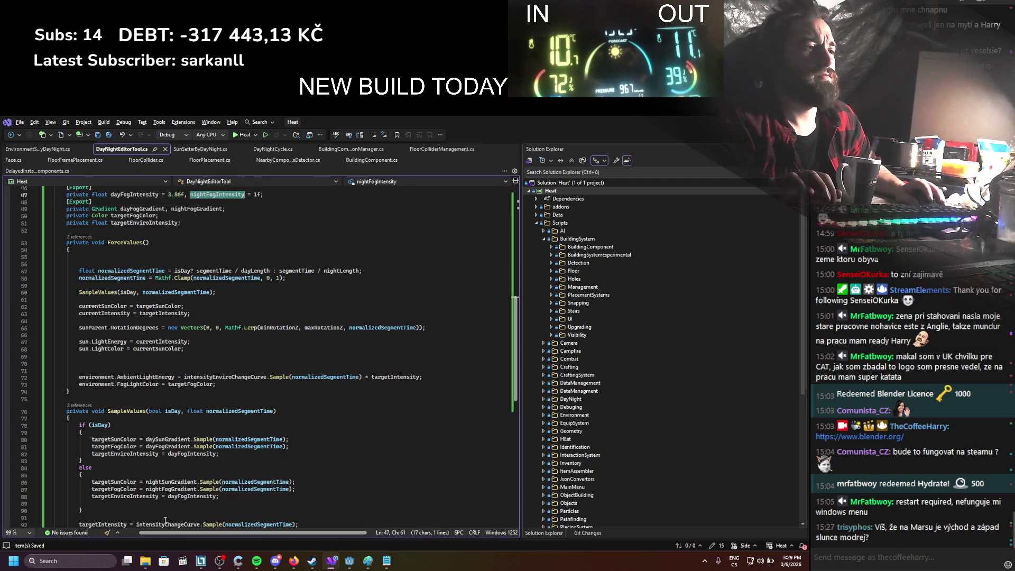
pyautogui.hotkey('ctrl', 'c')
pyautogui.click(188, 497)
pyautogui.hotkey('ctrl', 'v')
pyautogui.doubleClick(187, 499)
pyautogui.hotkey('ctrl', 'v')
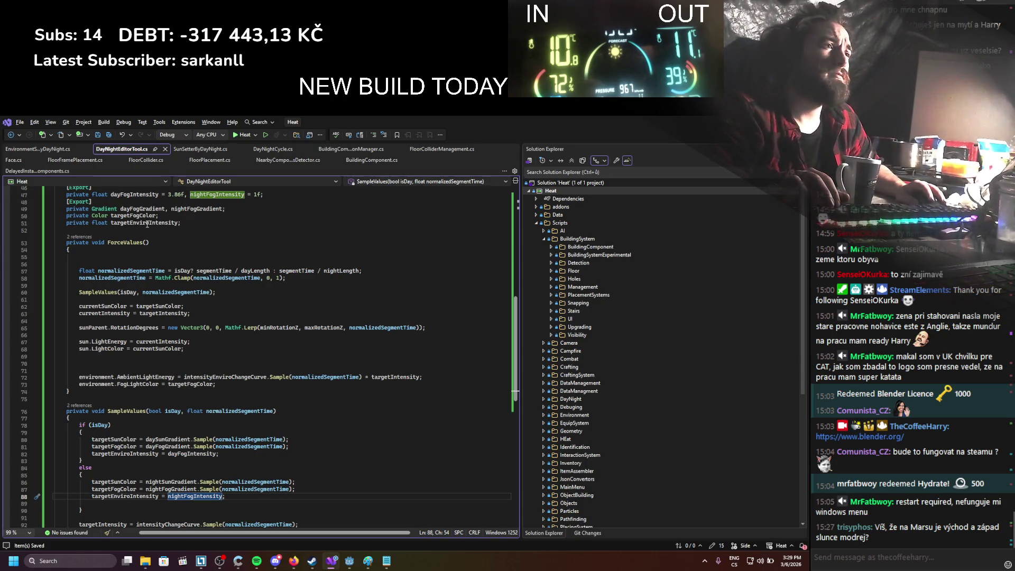
# Step: Replace targetIntensity with targetEnviroIntensity on the ambient energy line and rebuild in Godot
pyautogui.doubleClick(148, 223)
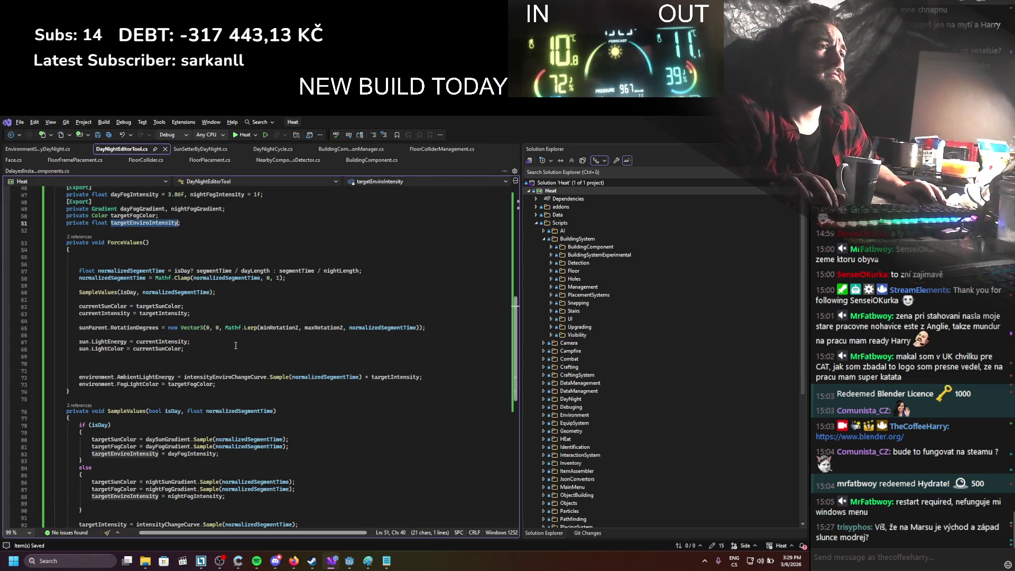
pyautogui.doubleClick(389, 376)
pyautogui.hotkey('ctrl', 'v')
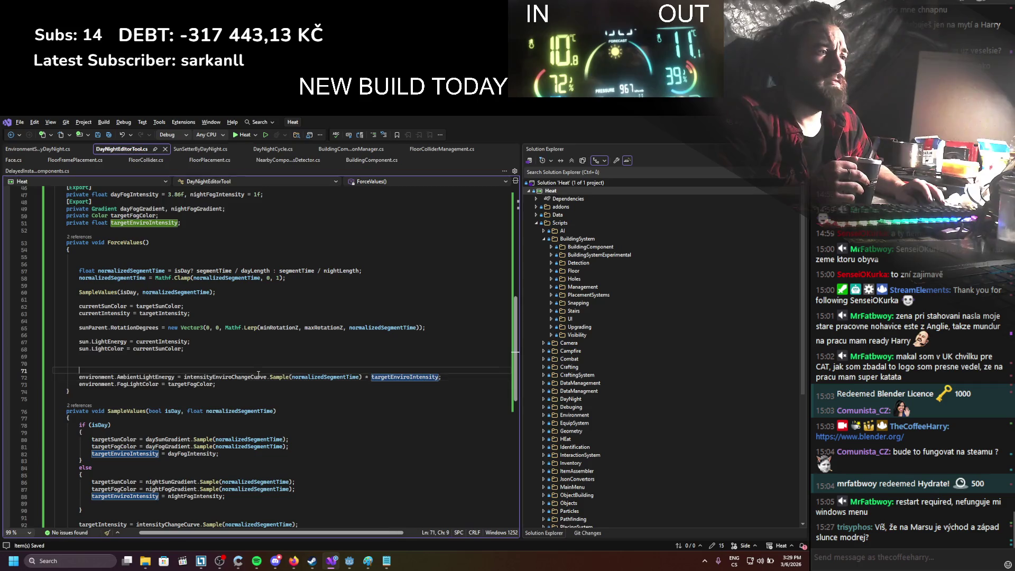
pyautogui.scroll(3, 289, 427)
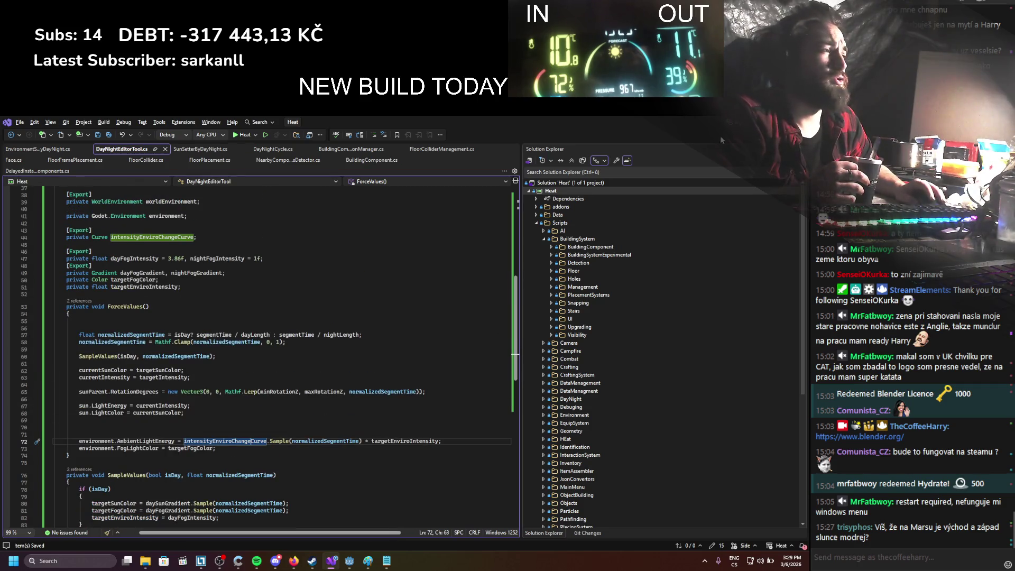
pyautogui.hotkey('alt', 'Tab')
pyautogui.click(663, 137)
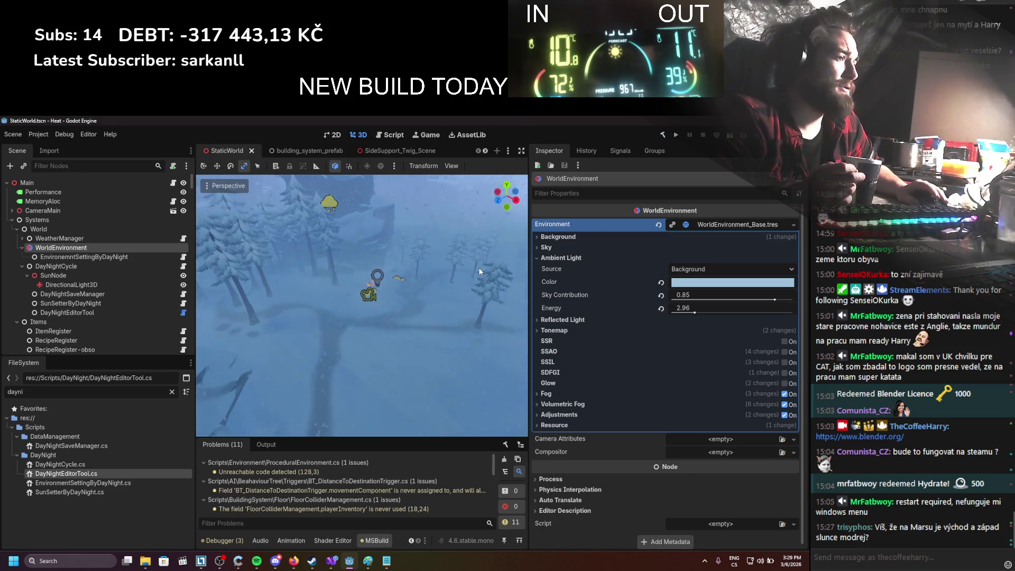
# Step: Move the first point of DayNightEditorTool's Intensity Enviro Change Curve to 0.07
pyautogui.click(109, 314)
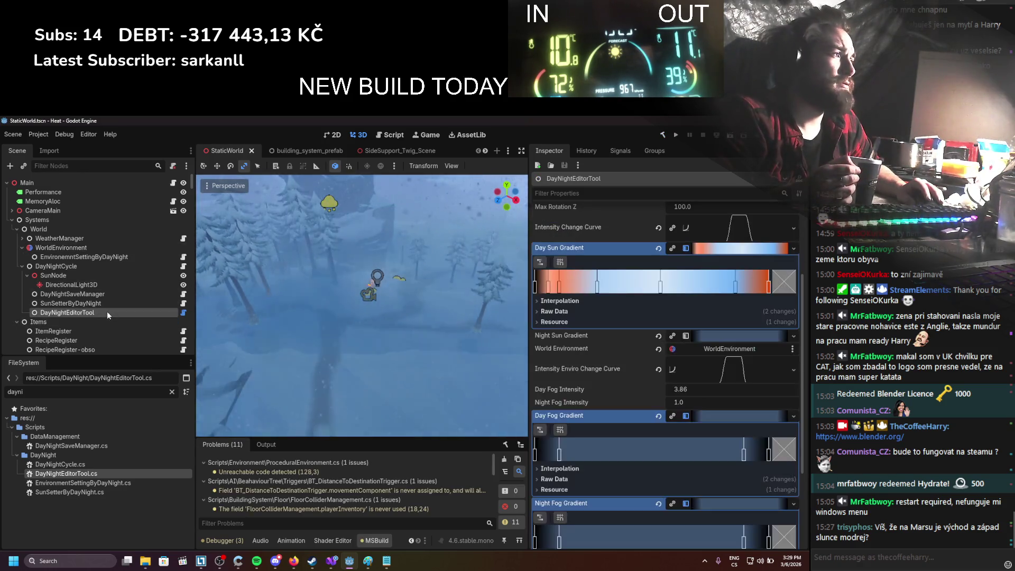
pyautogui.click(737, 375)
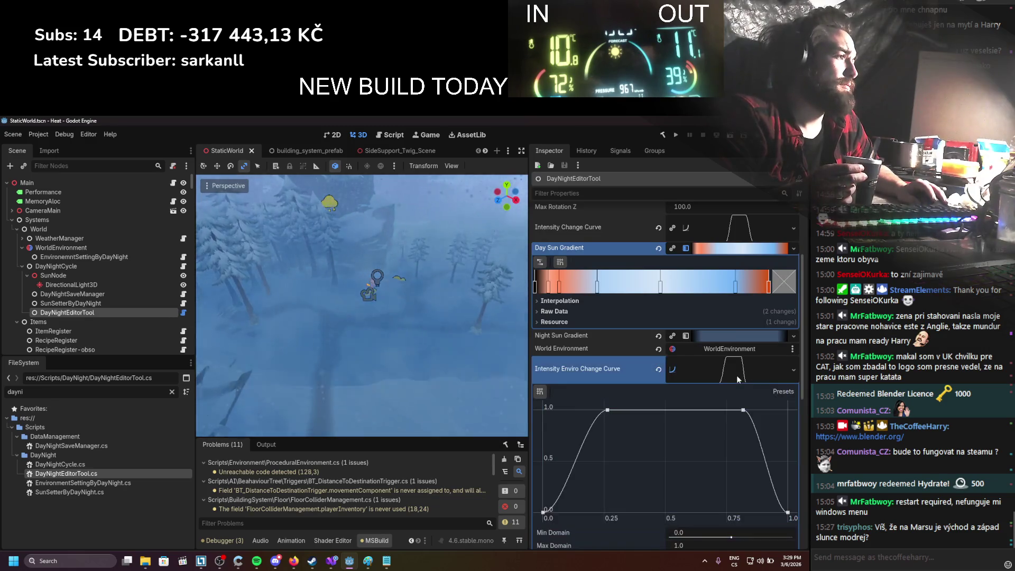
pyautogui.moveTo(545, 514); pyautogui.dragTo(561, 515)
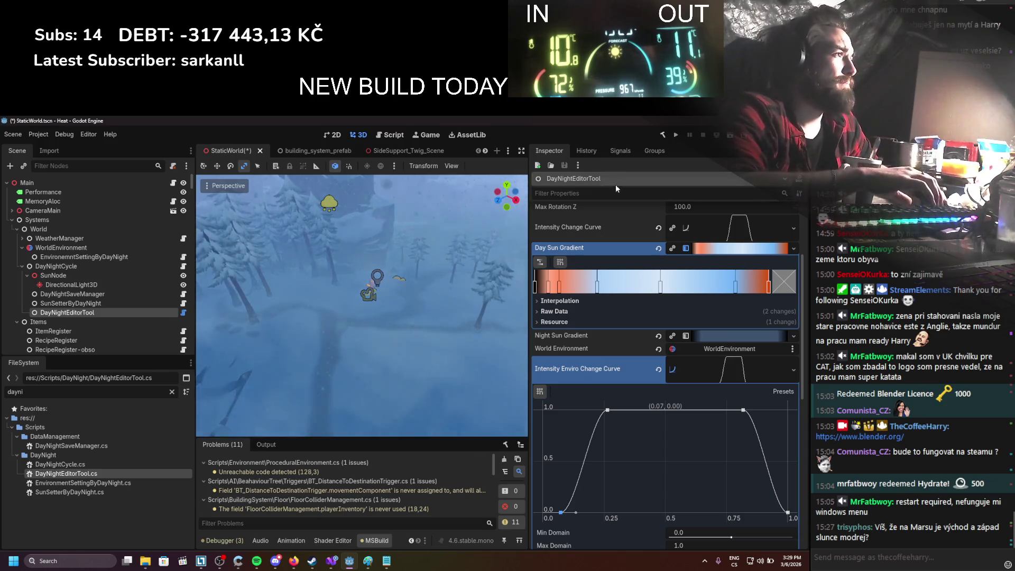
# Step: Review the EnvironemntSettingByDayNight, WeatherManager and WorldEnvironment ambient light settings
pyautogui.scroll(3, 617, 211)
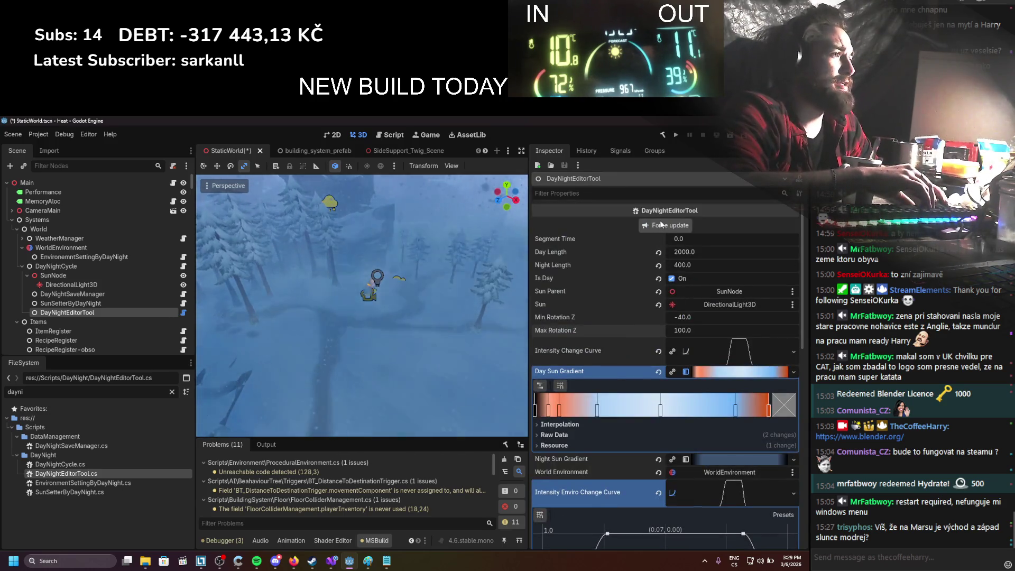
pyautogui.click(64, 257)
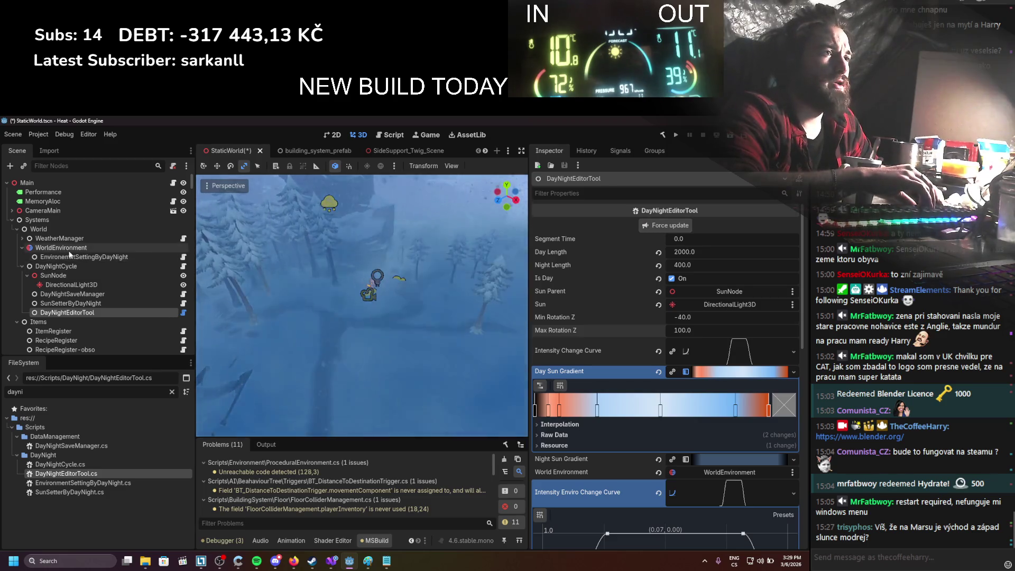
pyautogui.click(59, 238)
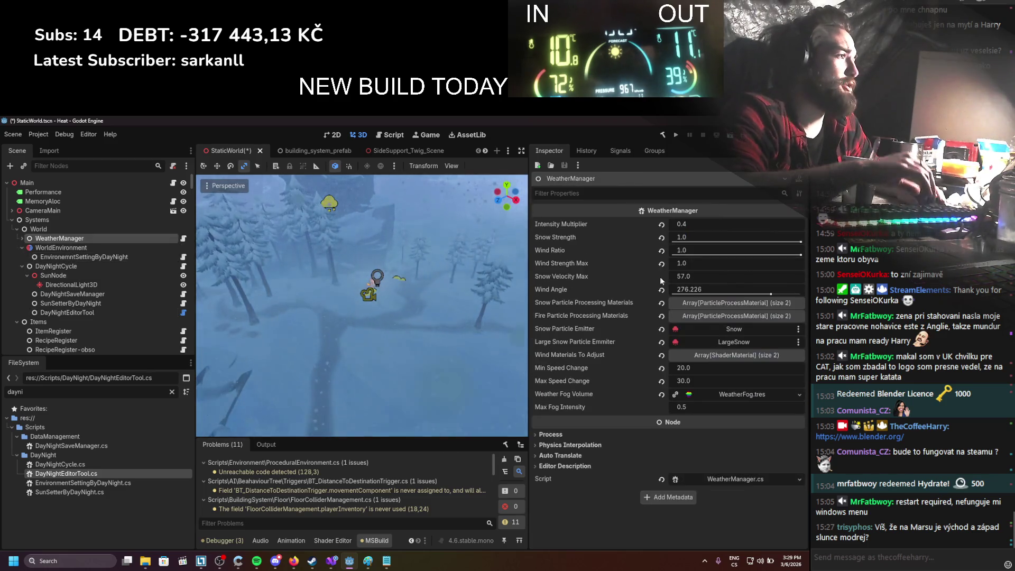
pyautogui.click(110, 247)
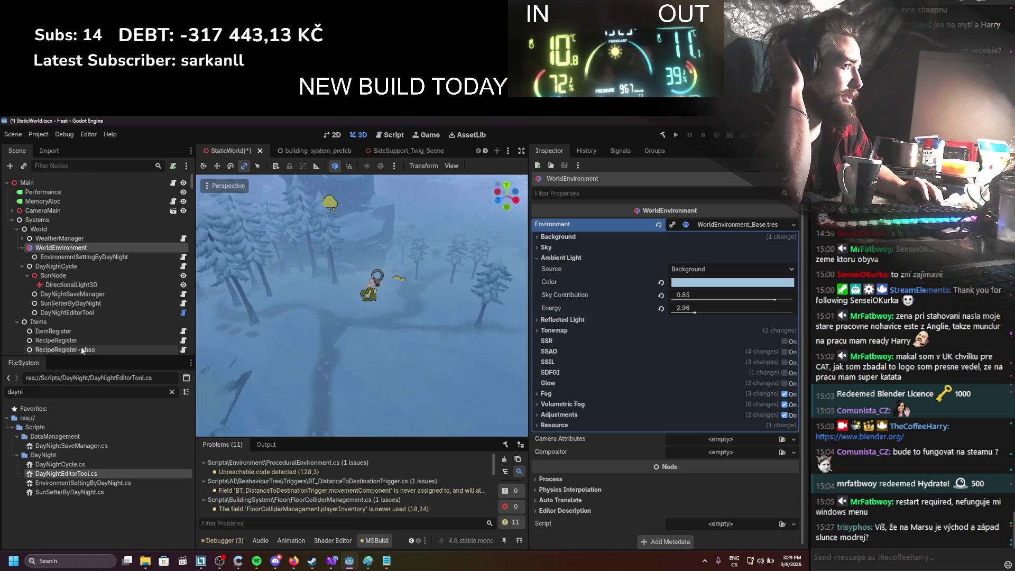
pyautogui.scroll(-2, 79, 343)
# Step: Set DayNightEditorTool's Segment Time to 500, recheck WorldEnvironment, and return to Visual Studio
pyautogui.click(69, 269)
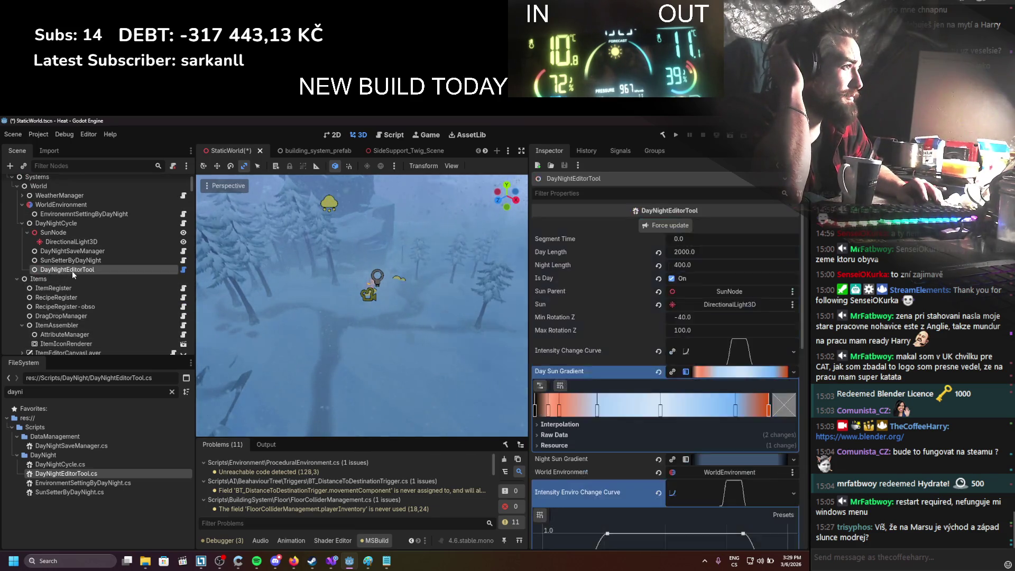
pyautogui.click(683, 238)
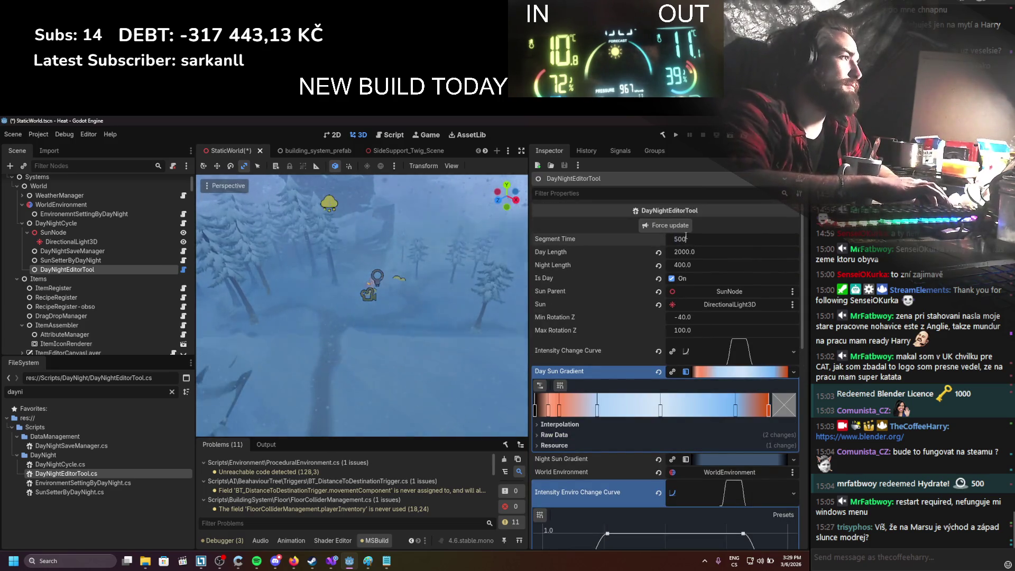
pyautogui.write('500')
pyautogui.press('Return')
pyautogui.click(62, 205)
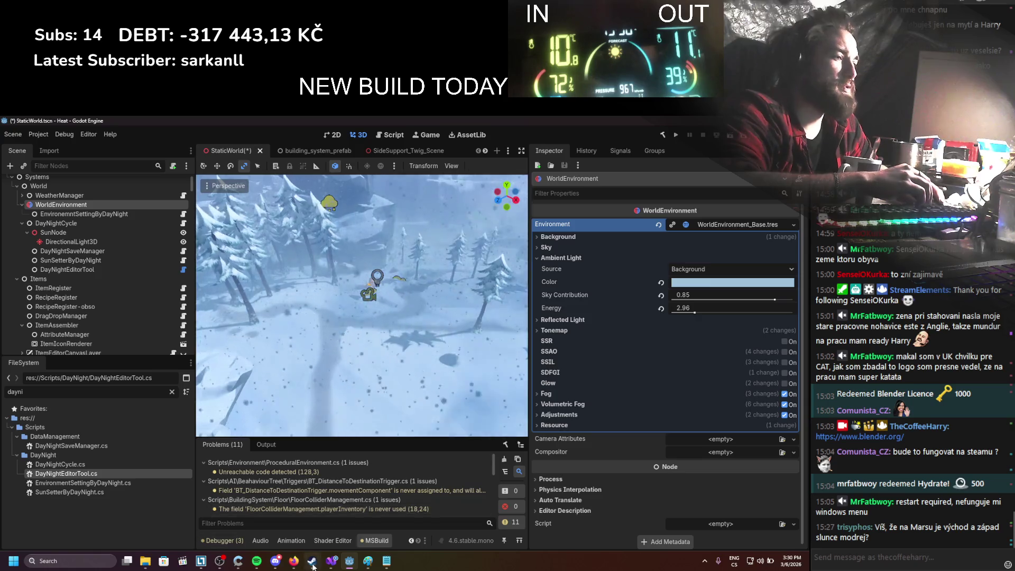
pyautogui.click(329, 562)
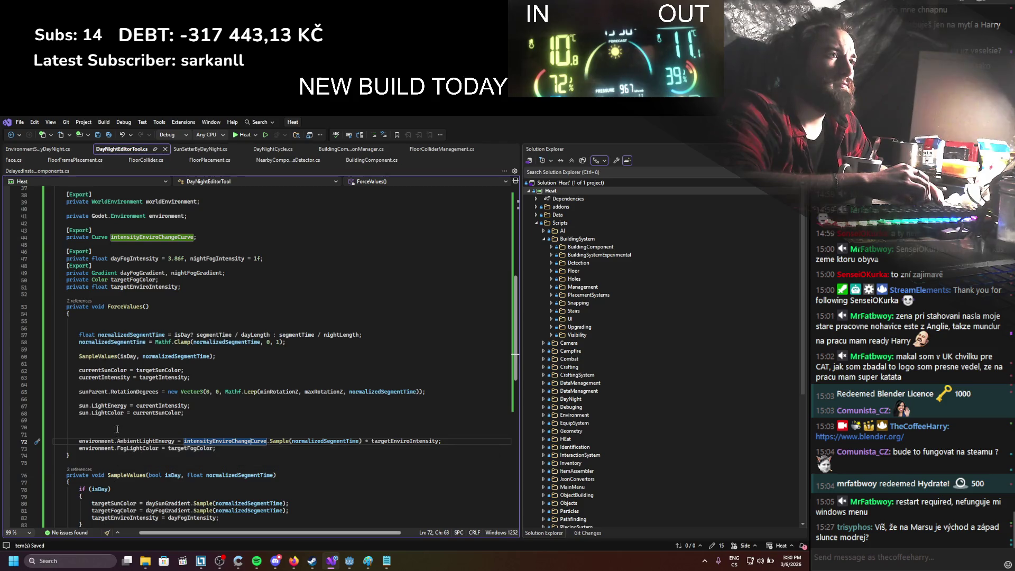
# Step: Remove the environment field and make the ambient energy line use worldEnvironment.Environment
pyautogui.moveTo(183, 215); pyautogui.dragTo(185, 215)
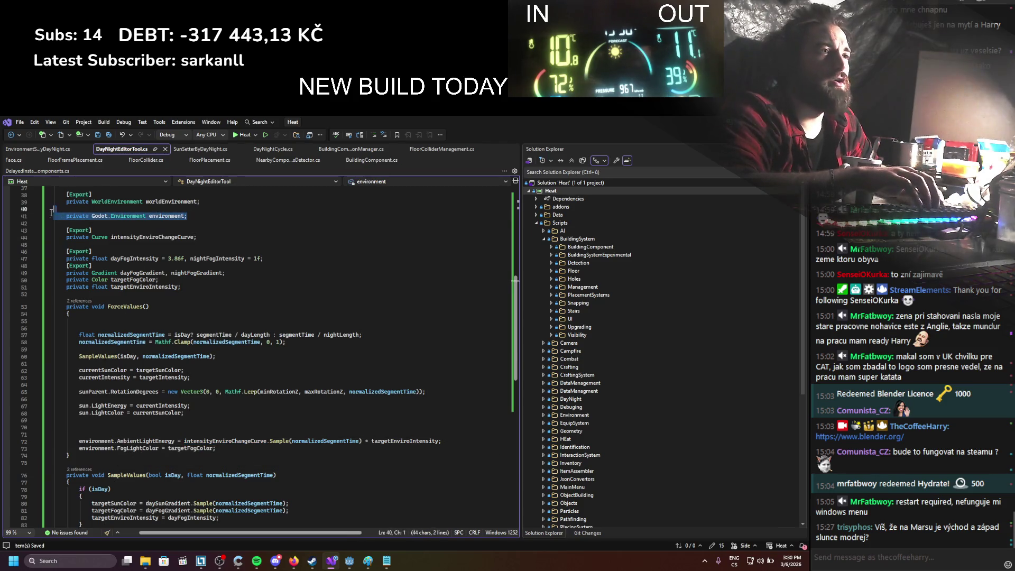
pyautogui.press('BackSpace')
pyautogui.press('BackSpace')
pyautogui.doubleClick(155, 202)
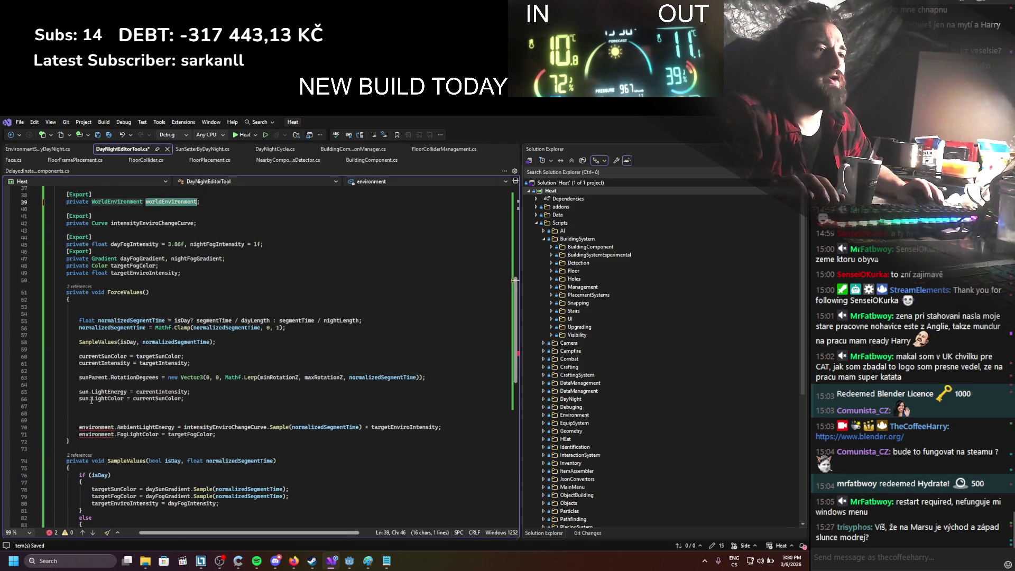
pyautogui.hotkey('ctrl', 'c')
pyautogui.doubleClick(82, 427)
pyautogui.hotkey('ctrl', 'v')
pyautogui.write('.')
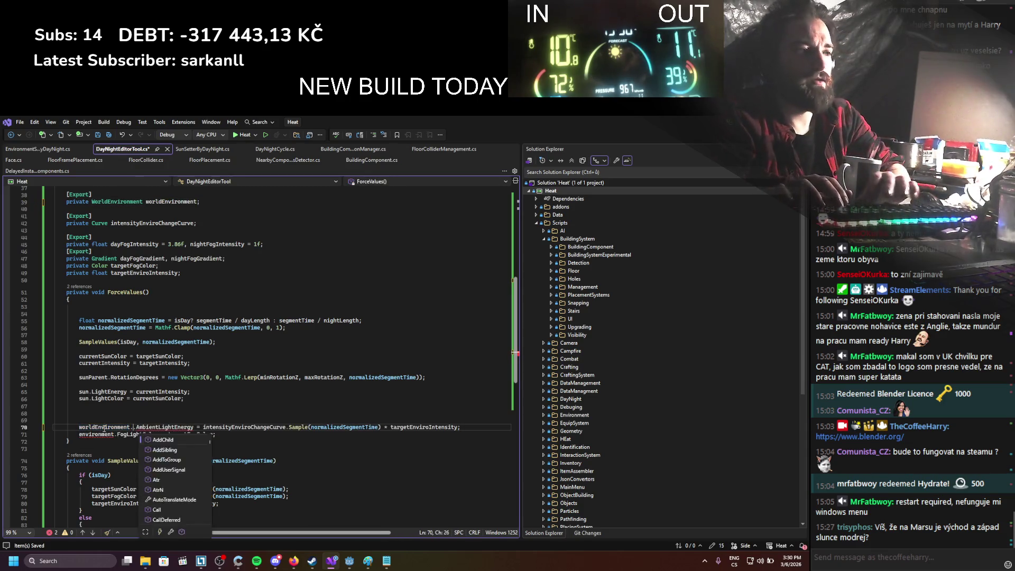
pyautogui.write('Environment')
pyautogui.hotkey('ctrl', 's')
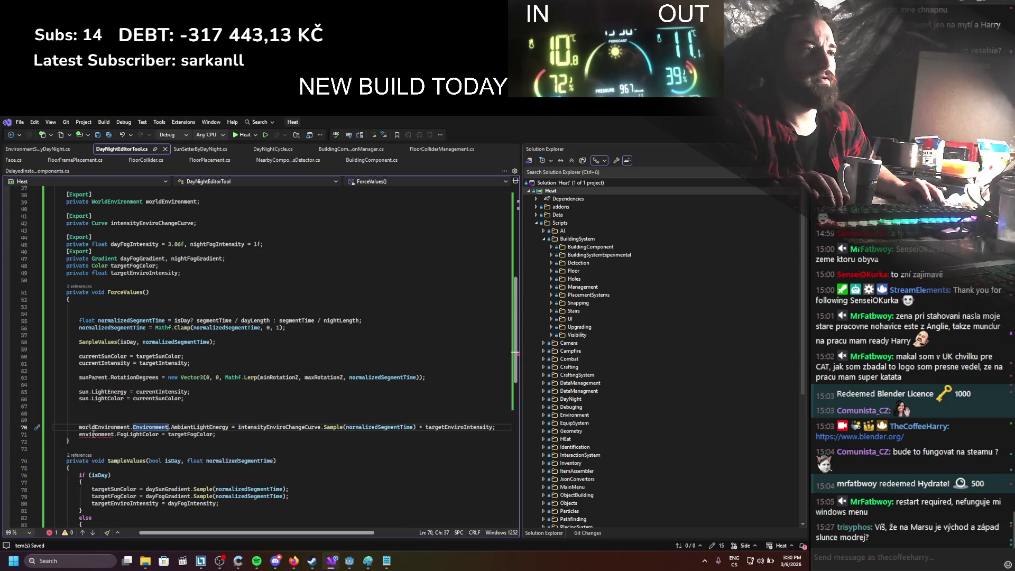
# Step: Switch the fog colour line to worldEnvironment.Environment, save, and rebuild in Godot
pyautogui.doubleClick(94, 434)
pyautogui.hotkey('ctrl', 'v')
pyautogui.write('.Environment')
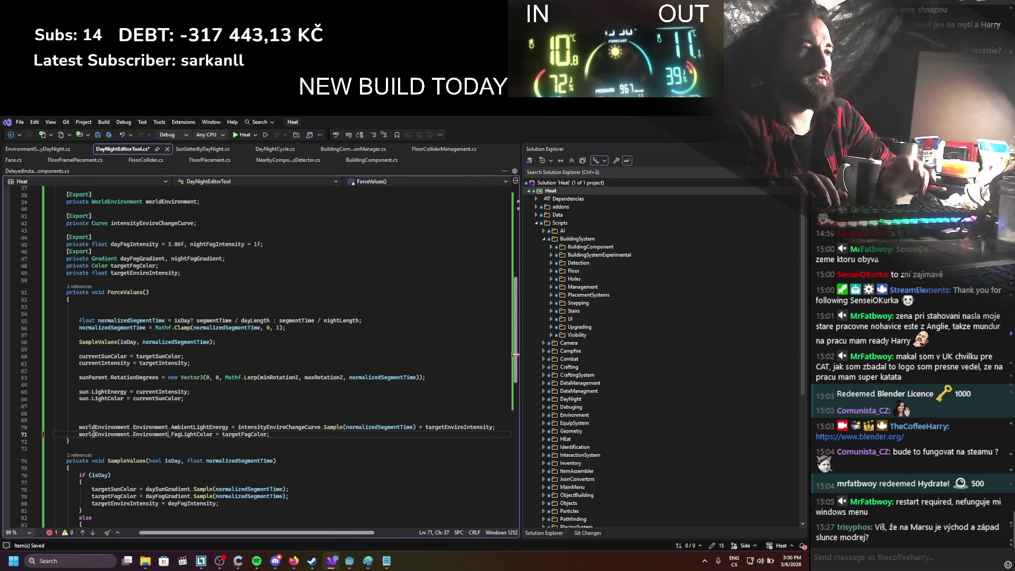
pyautogui.hotkey('ctrl', 's')
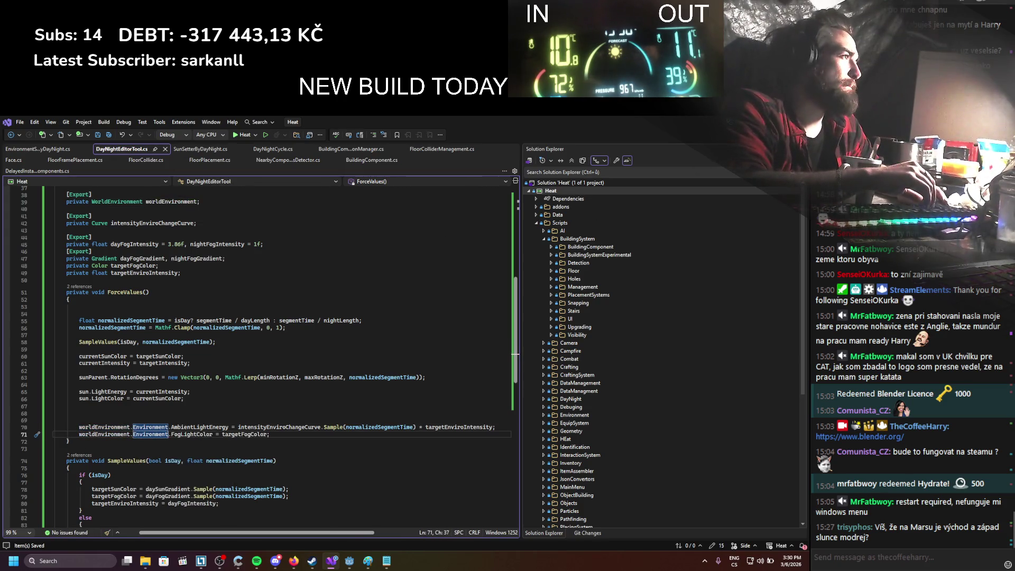
pyautogui.hotkey('alt', 'Tab')
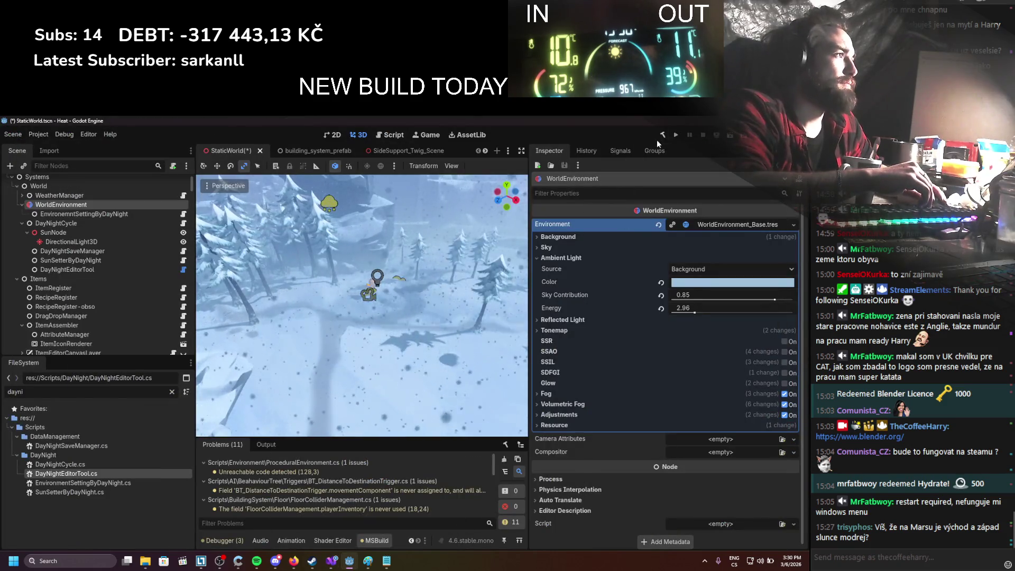
pyautogui.click(662, 136)
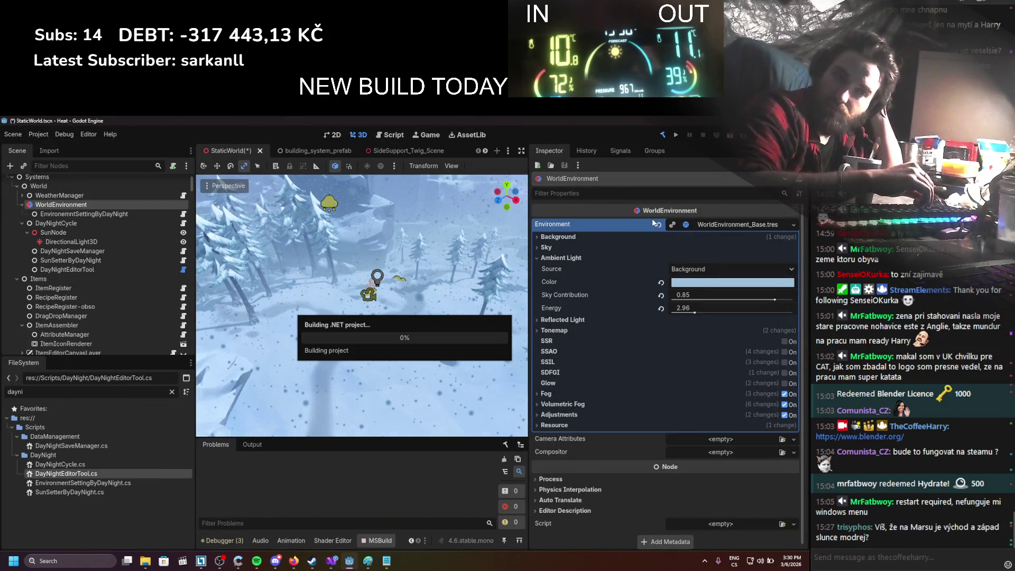
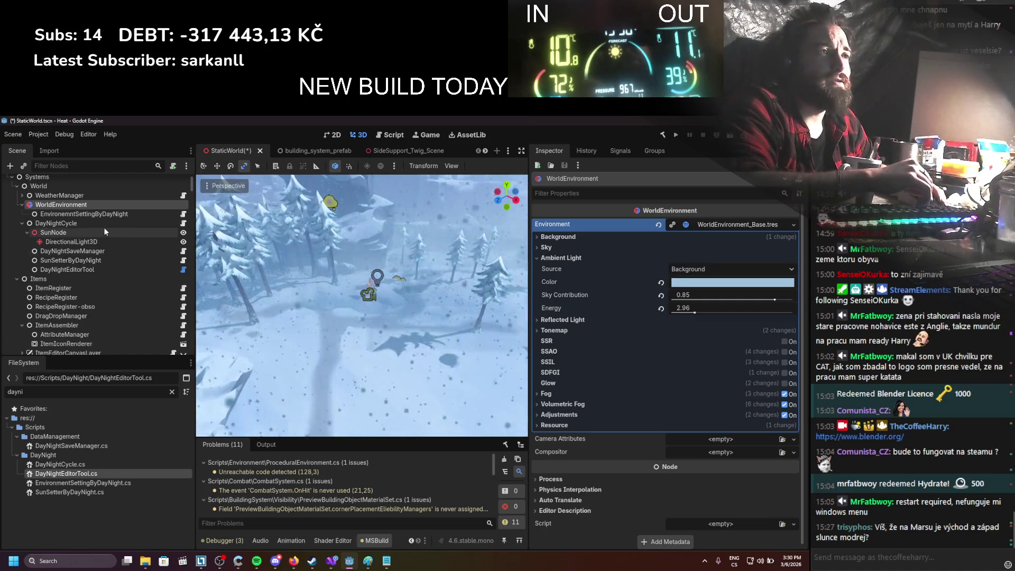
# Step: Select DayNightEditorTool in the Scene tree to show its settings in the Inspector
pyautogui.click(84, 214)
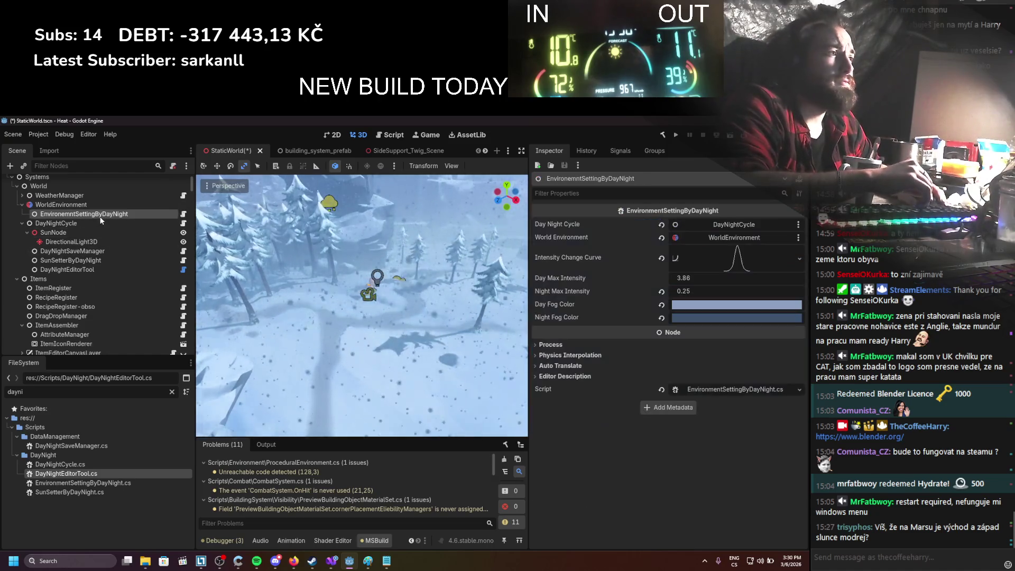
pyautogui.click(119, 271)
pyautogui.click(687, 223)
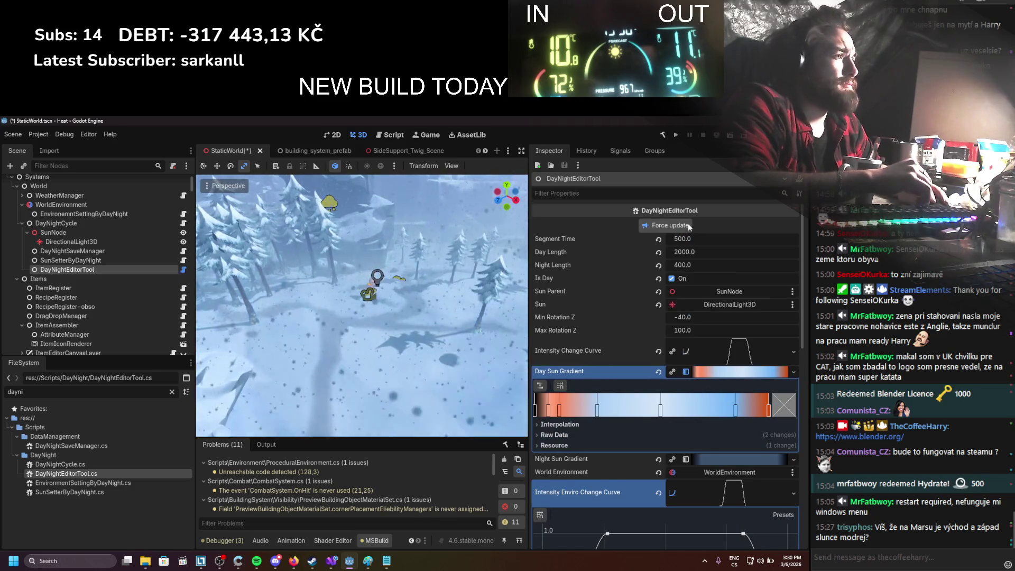
pyautogui.scroll(-5, 438, 311)
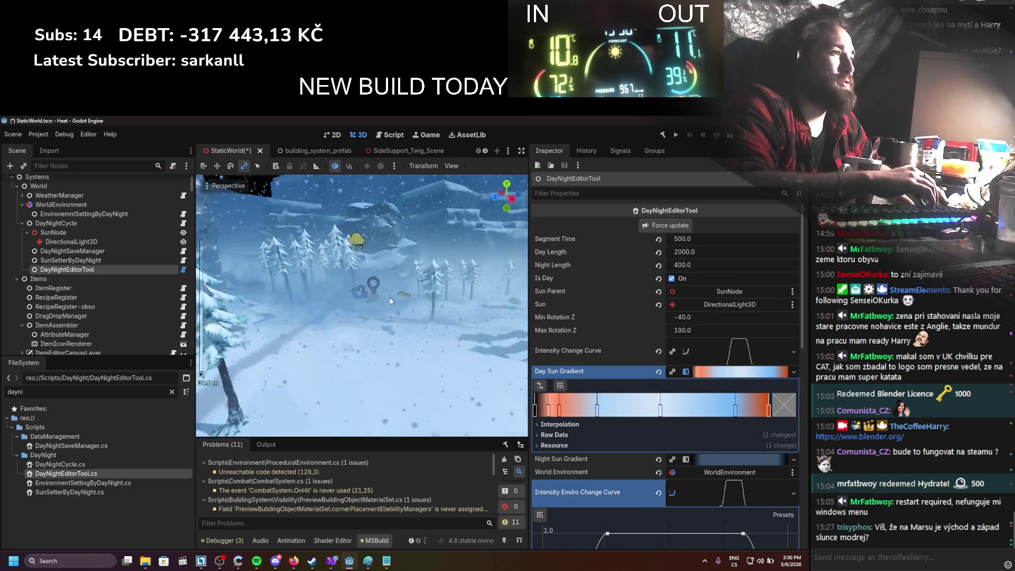
pyautogui.scroll(5, 407, 325)
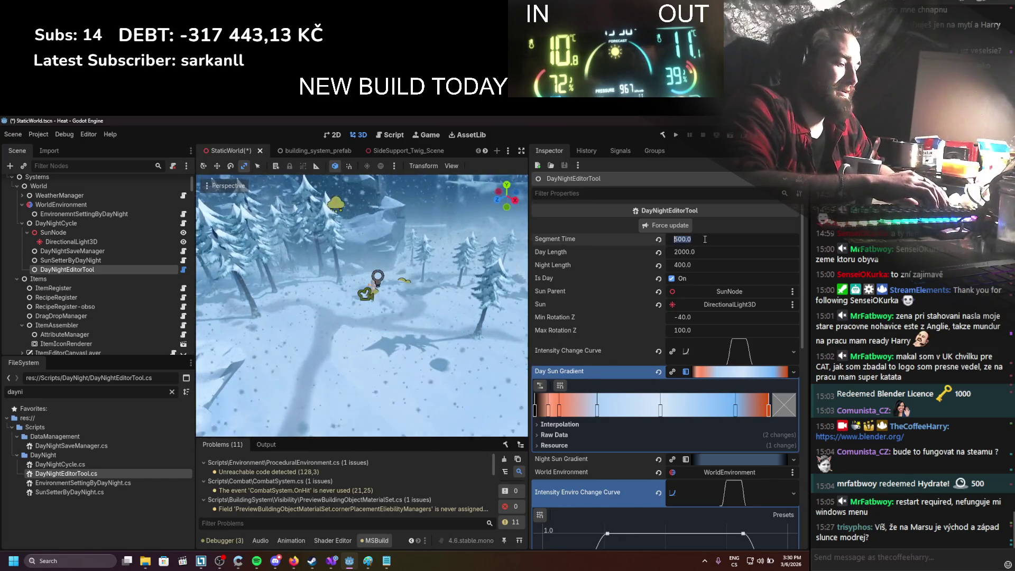
pyautogui.write('400')
# Step: Step Segment Time down through 400 and 200 to 100, refreshing the lighting each time
pyautogui.click(686, 227)
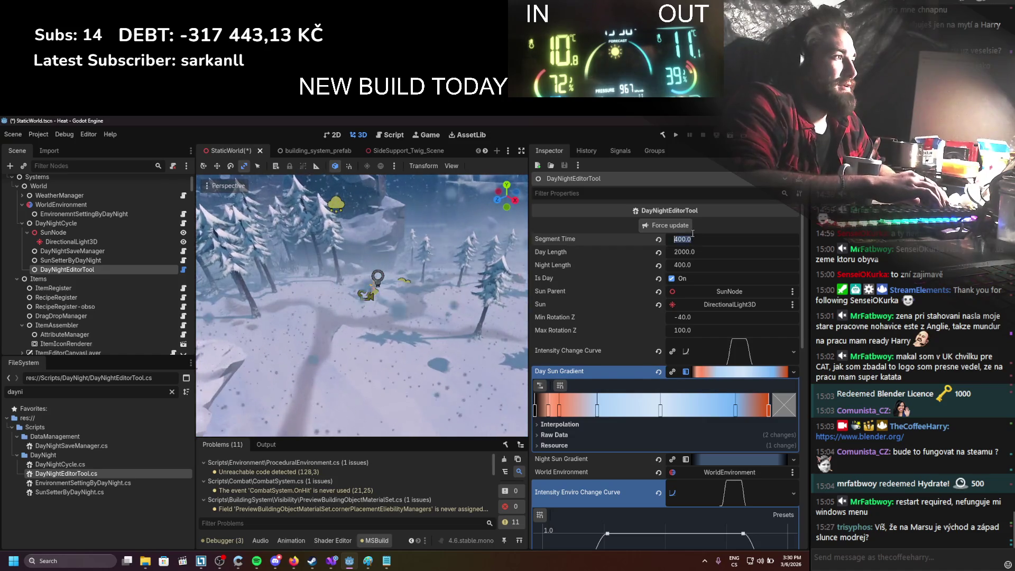
pyautogui.click(687, 228)
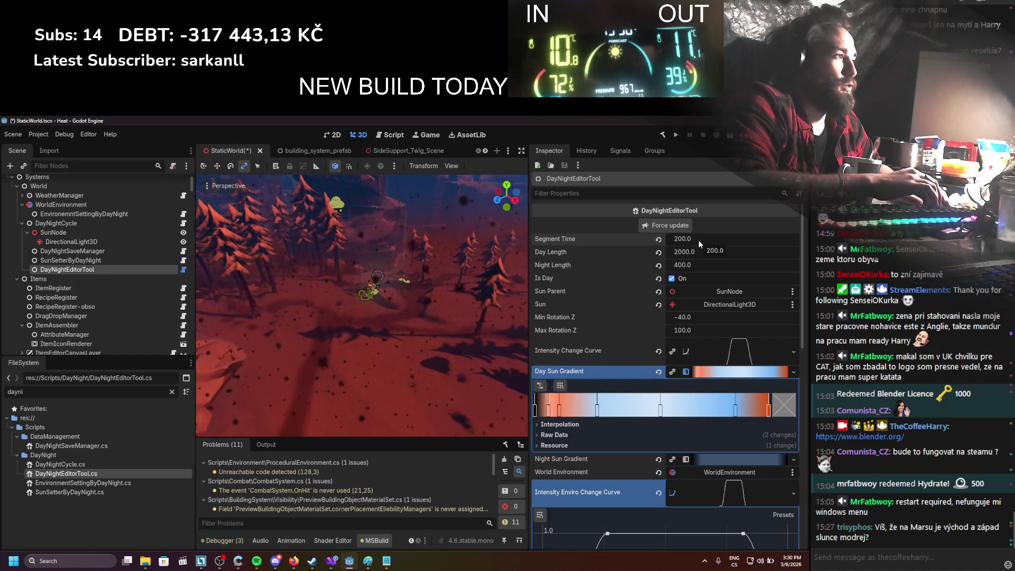
pyautogui.click(691, 238)
pyautogui.write('100')
pyautogui.press('Return')
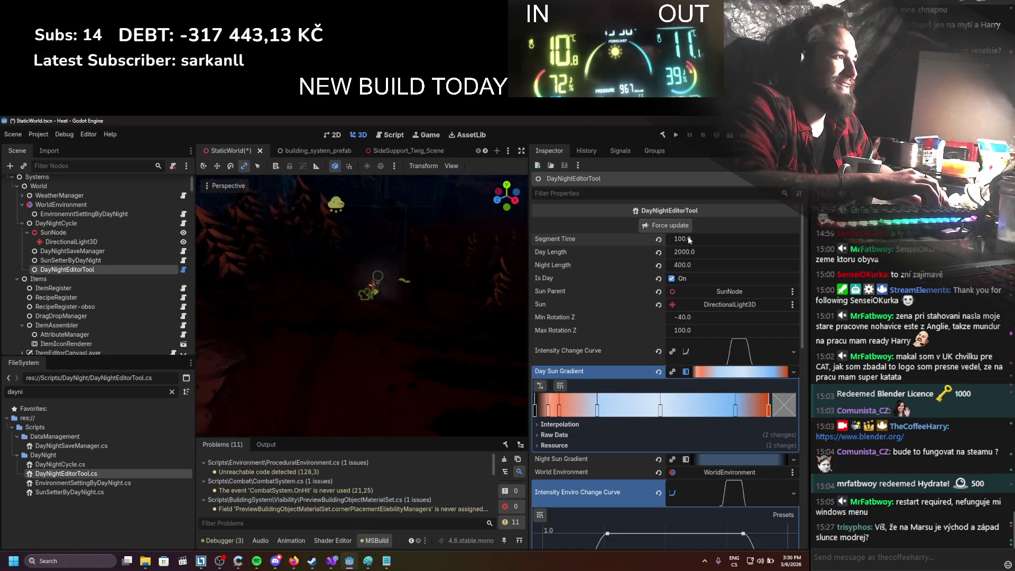
# Step: Adjust points on the Intensity Enviro Change Curve and refresh the lighting preview
pyautogui.doubleClick(538, 406)
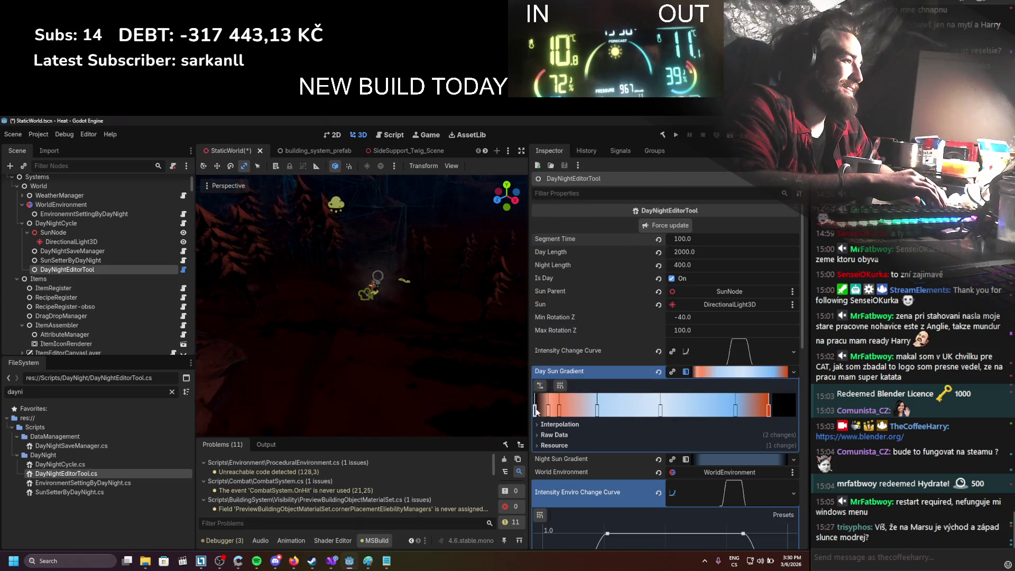
pyautogui.click(553, 392)
pyautogui.scroll(-4, 630, 342)
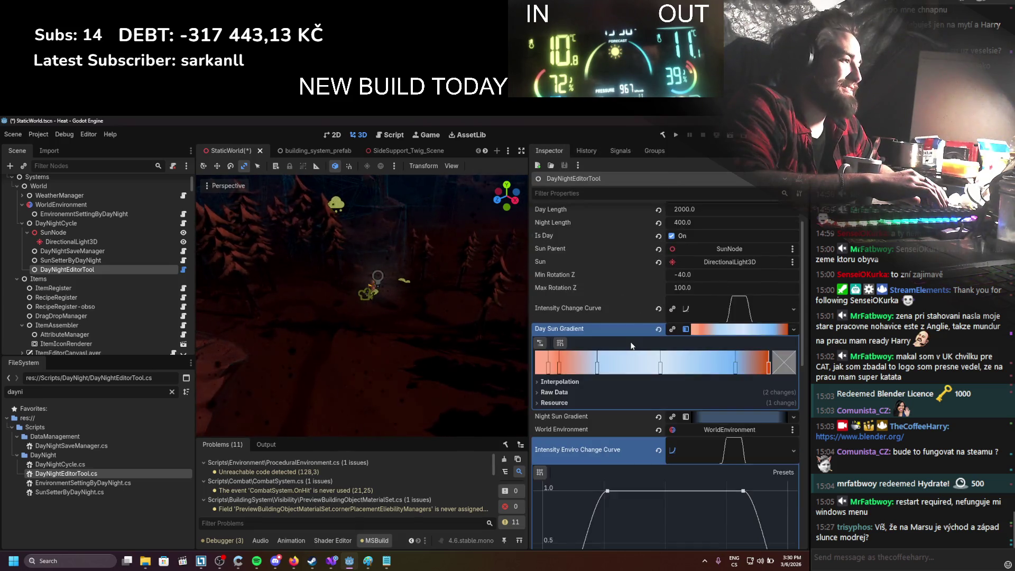
pyautogui.scroll(-1, 631, 341)
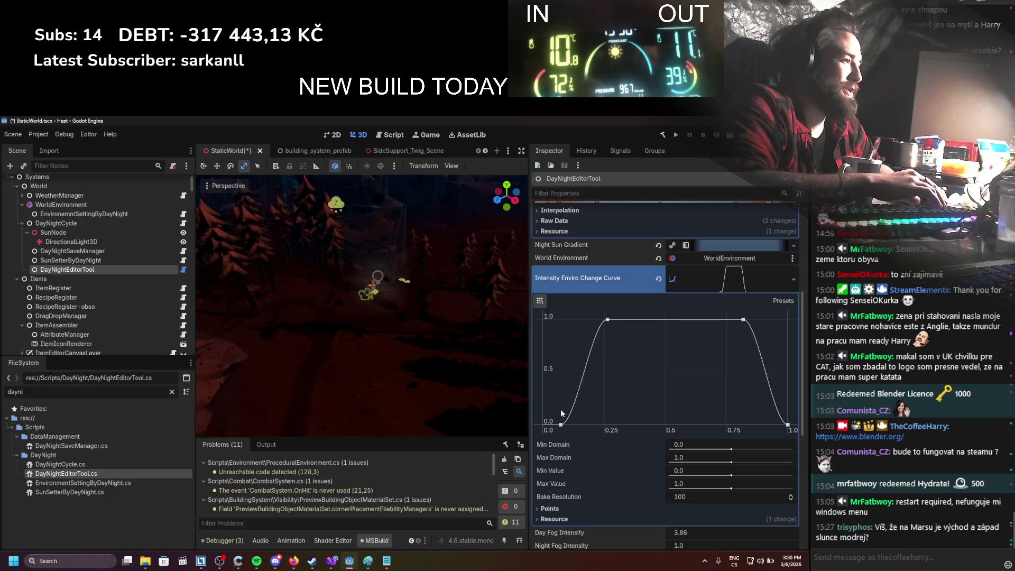
pyautogui.moveTo(560, 425); pyautogui.dragTo(547, 426)
pyautogui.click(788, 424)
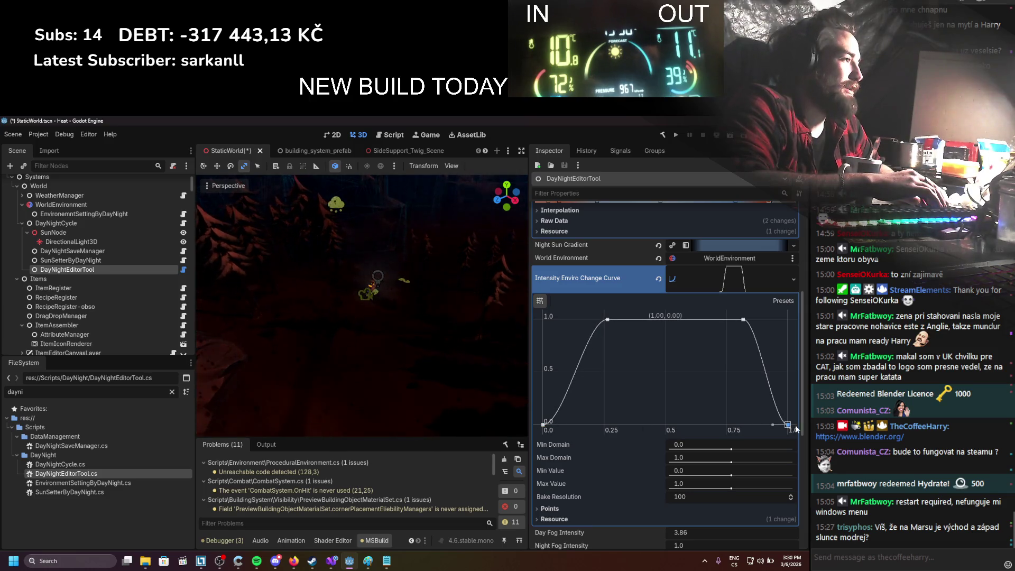
pyautogui.scroll(5, 605, 322)
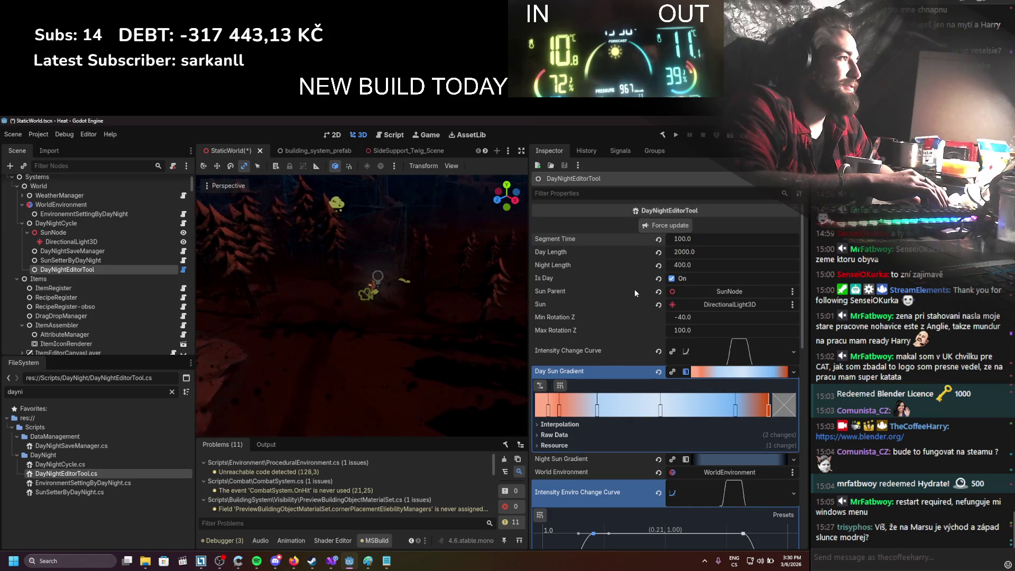
pyautogui.click(659, 225)
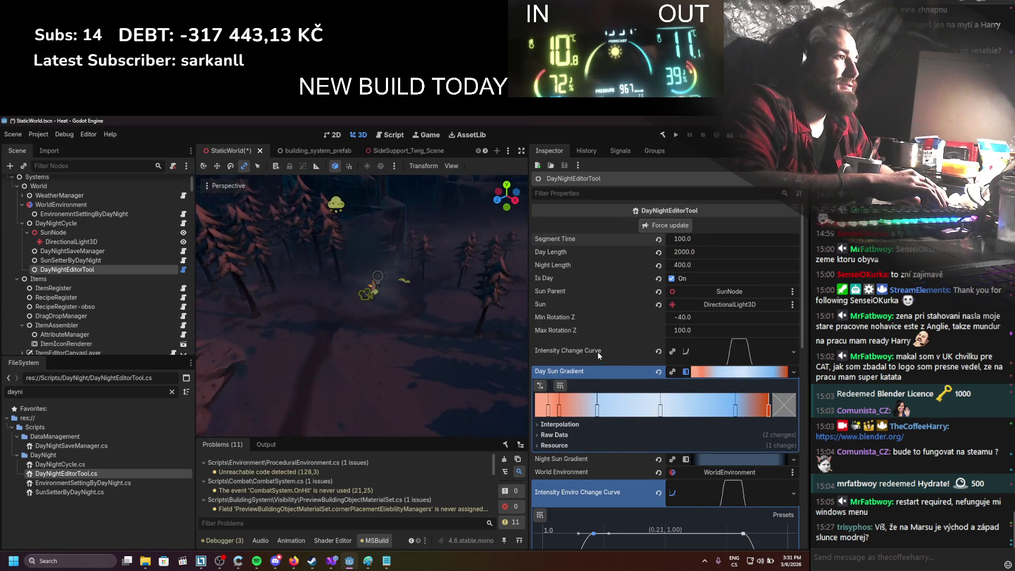
# Step: Reset Segment Time to 0.0 and refresh the lighting preview
pyautogui.scroll(-1, 597, 351)
pyautogui.scroll(-2, 599, 360)
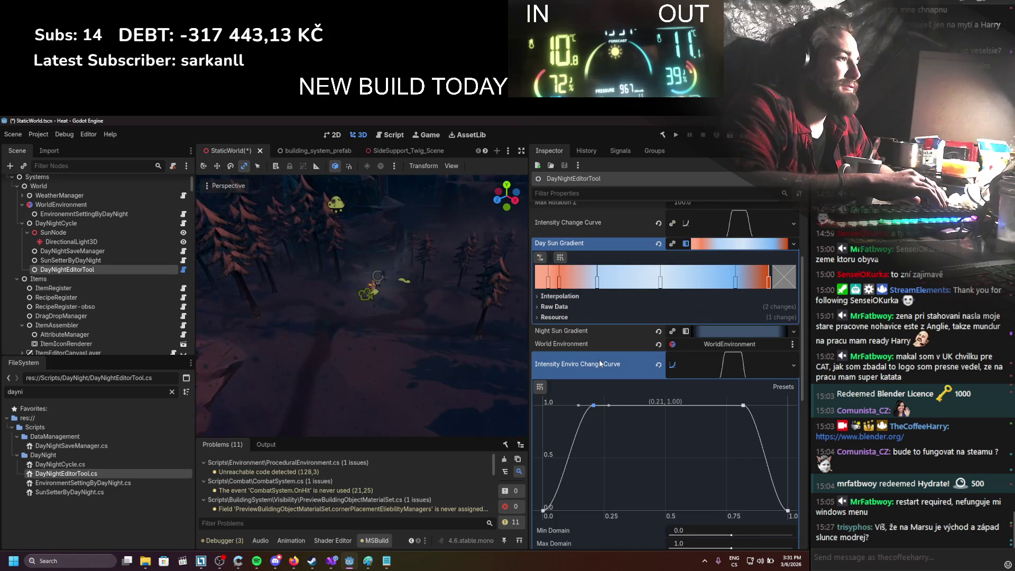
pyautogui.scroll(3, 602, 358)
pyautogui.click(658, 239)
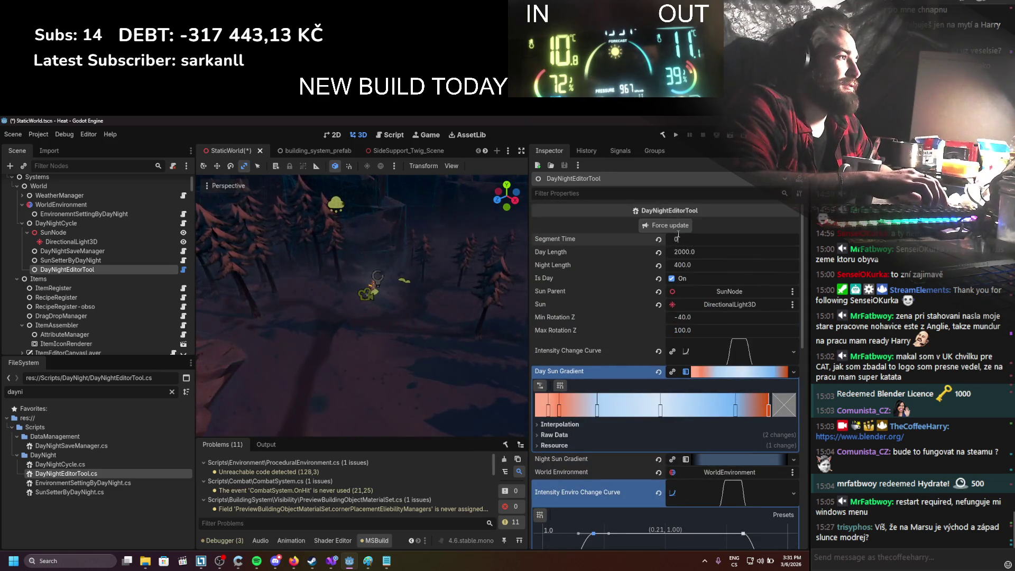
pyautogui.click(676, 226)
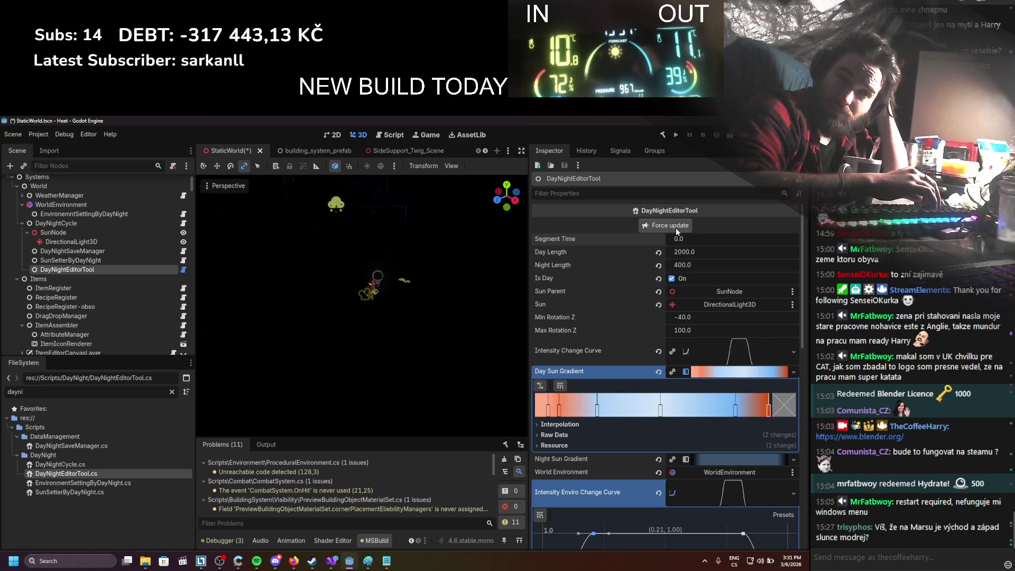
# Step: Raise the curve's first point to about 0.45 and last point to about 0.49, then refresh
pyautogui.scroll(-3, 710, 306)
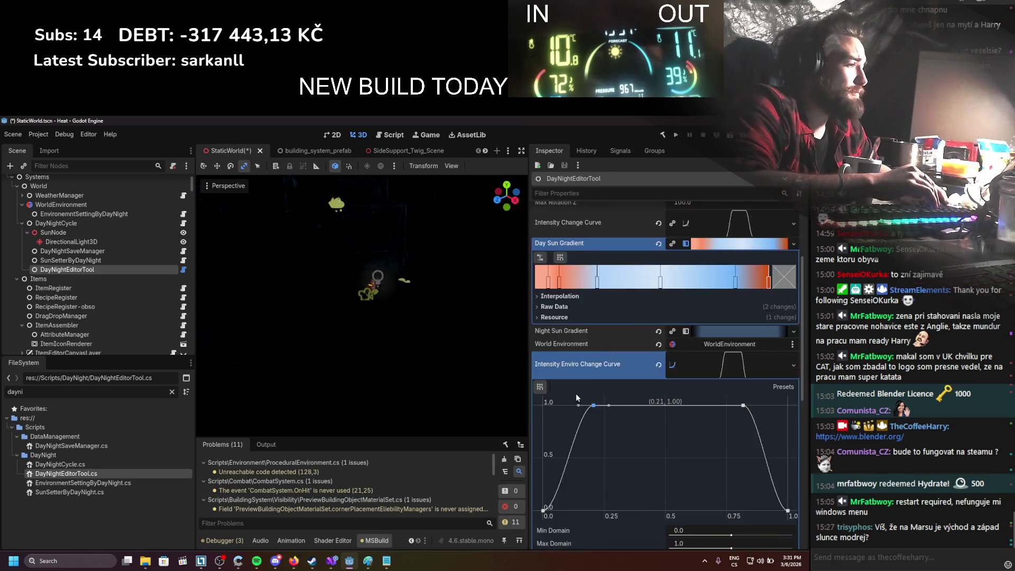
pyautogui.scroll(-1, 536, 488)
pyautogui.moveTo(544, 468); pyautogui.dragTo(543, 421)
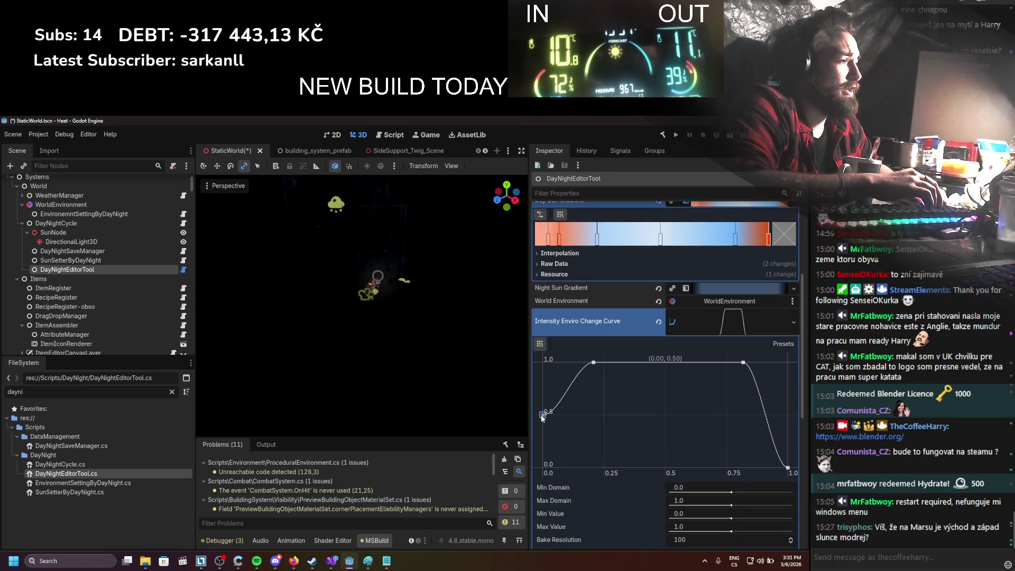
pyautogui.moveTo(788, 446); pyautogui.dragTo(788, 412)
pyautogui.scroll(4, 714, 317)
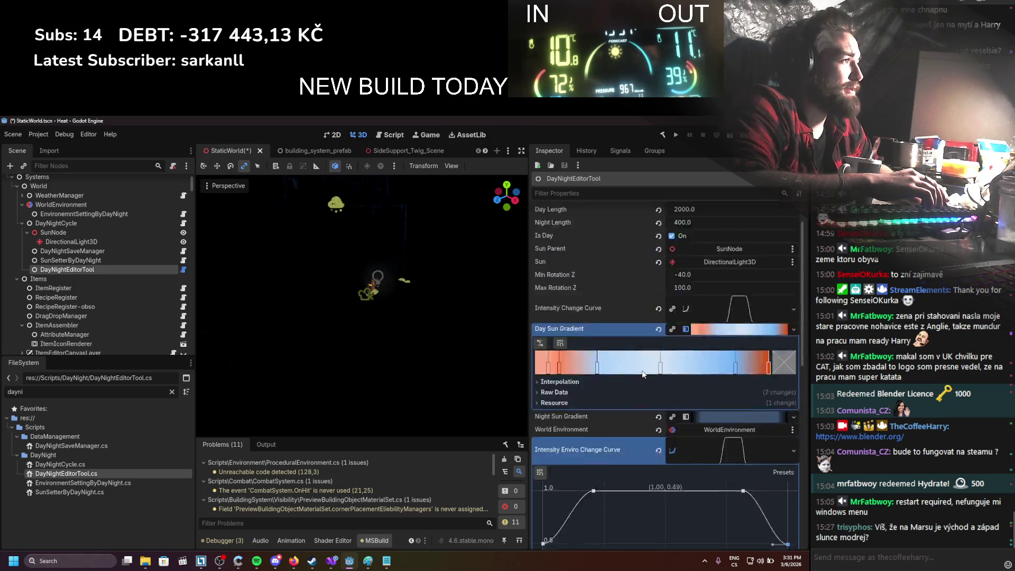
pyautogui.click(661, 226)
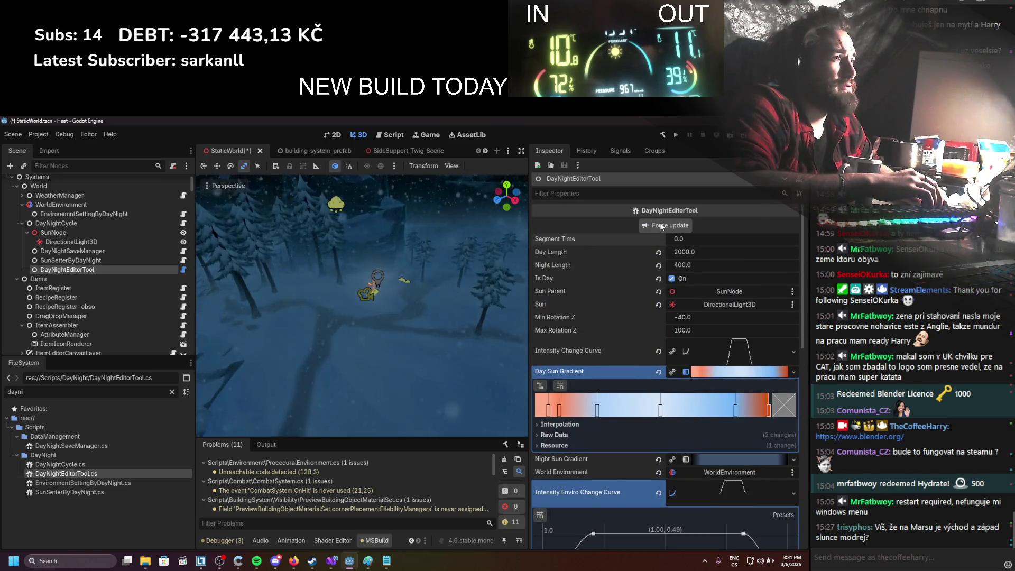
# Step: Lower the curve's start point to 0.26 and refresh the preview
pyautogui.scroll(-3, 392, 278)
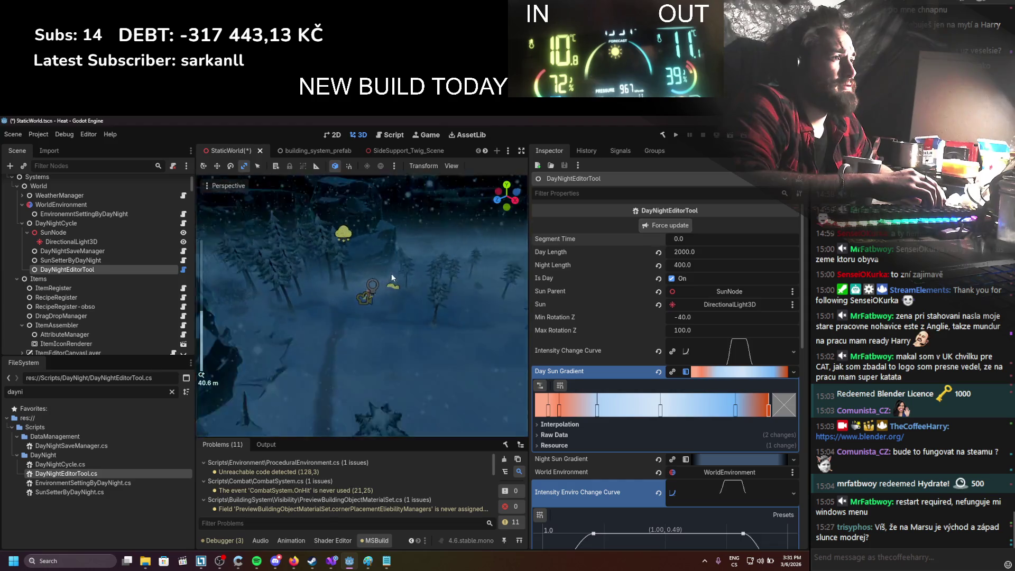
pyautogui.moveTo(392, 277); pyautogui.dragTo(405, 338)
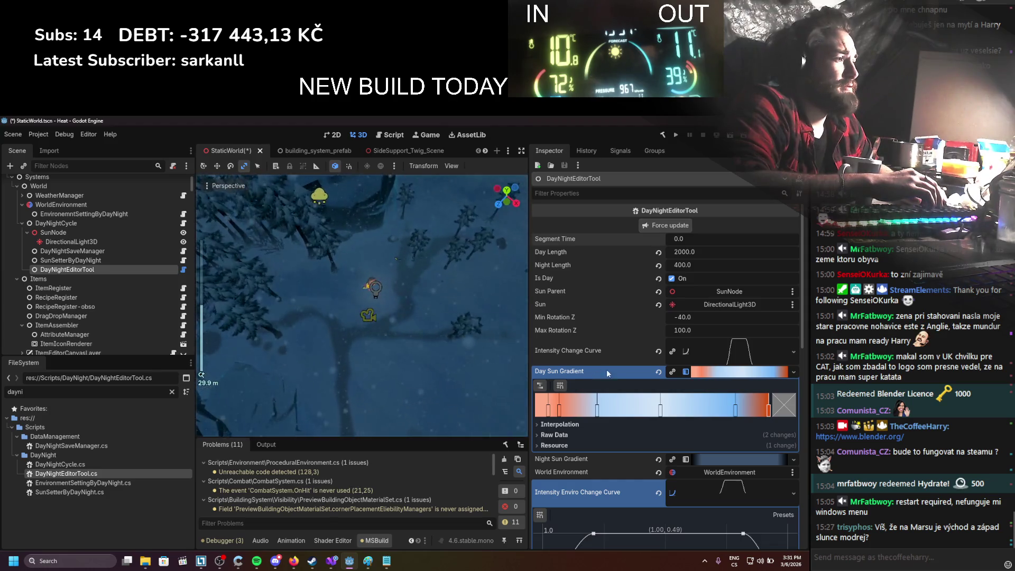
pyautogui.scroll(-3, 564, 444)
pyautogui.moveTo(542, 415); pyautogui.dragTo(543, 438)
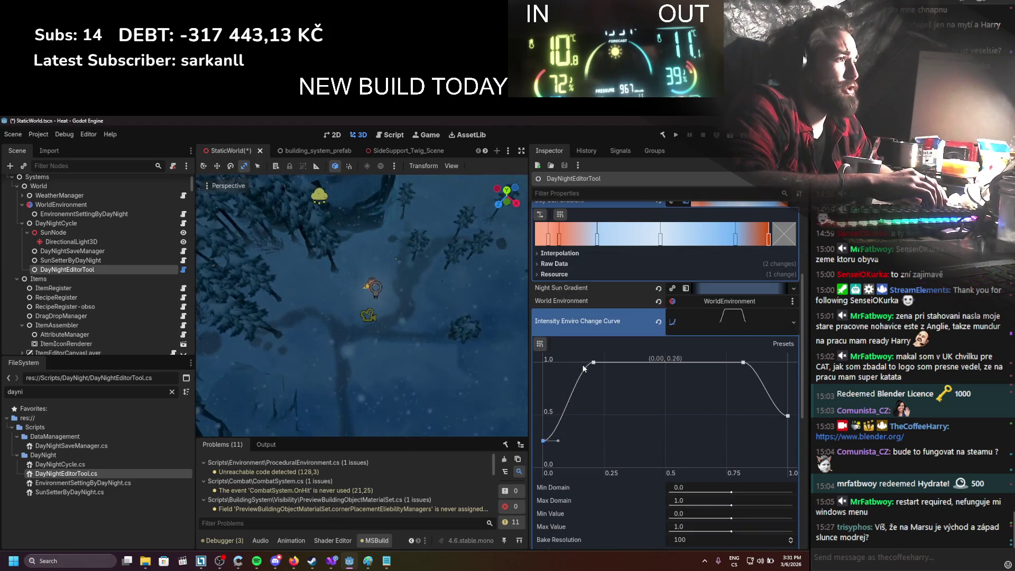
pyautogui.scroll(4, 661, 344)
pyautogui.click(662, 225)
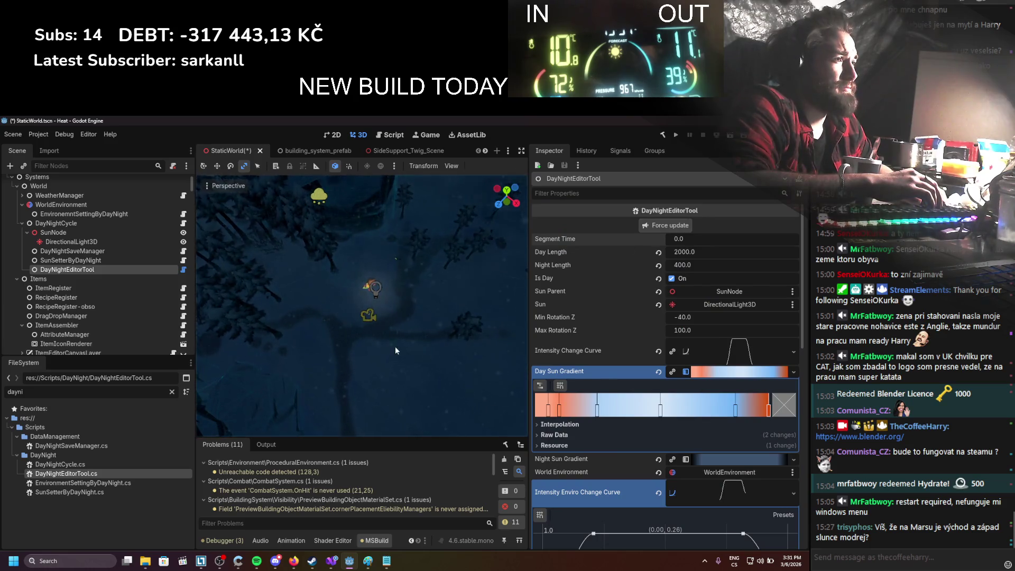
pyautogui.moveTo(395, 347); pyautogui.dragTo(422, 293)
pyautogui.scroll(-2, 660, 366)
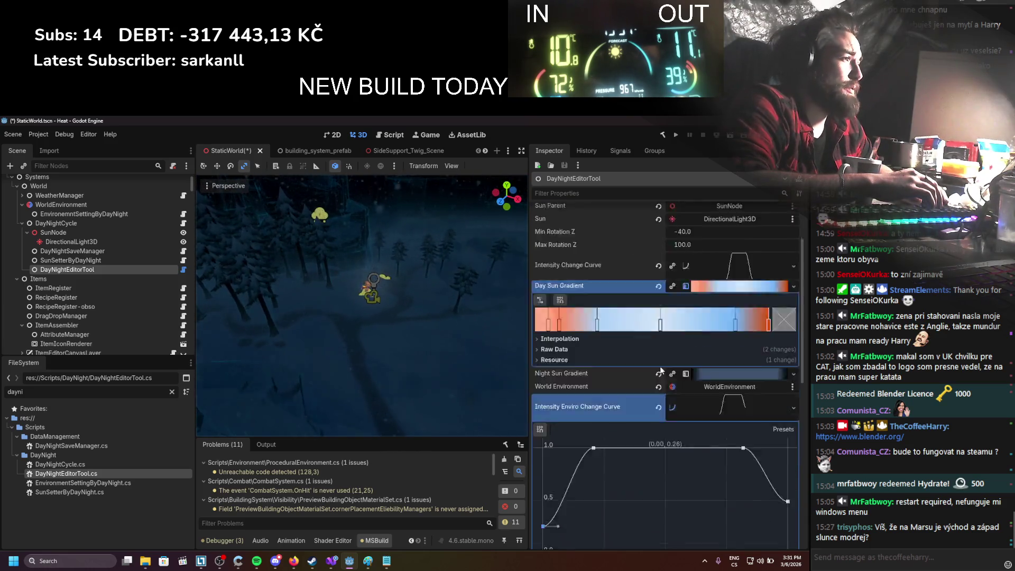
pyautogui.scroll(-2, 660, 366)
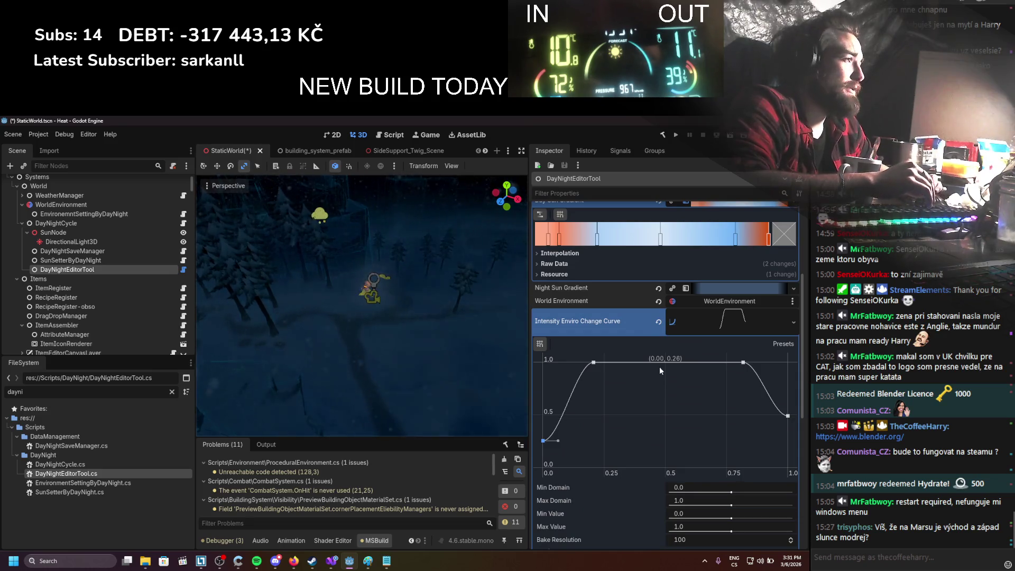
pyautogui.scroll(4, 659, 366)
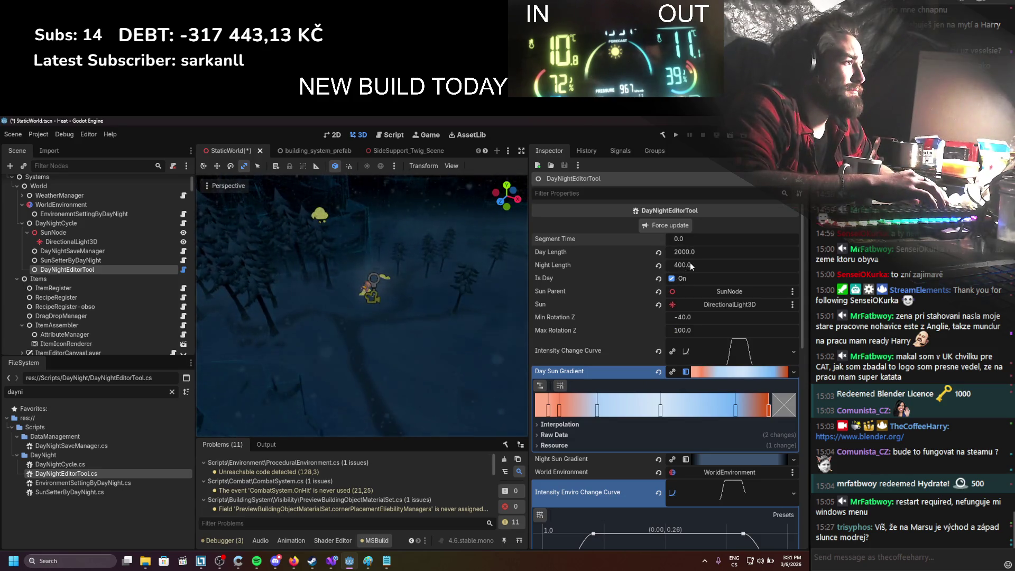
# Step: Set Night Length to 2000
pyautogui.click(690, 262)
pyautogui.write('2000')
pyautogui.press('Return')
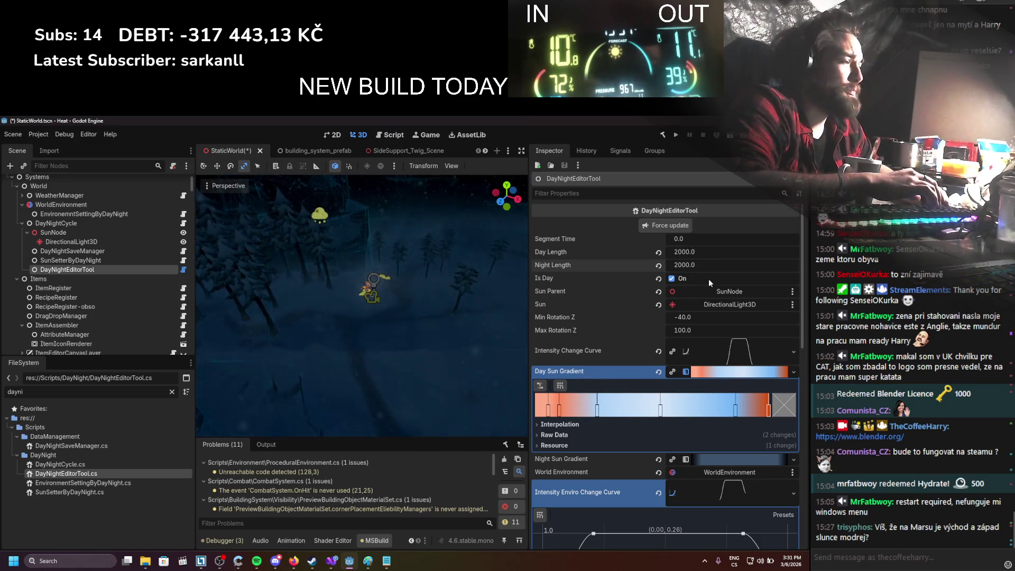
# Step: Drag the intensity curve's end point down toward zero and refresh the day/night preview
pyautogui.scroll(-5, 703, 296)
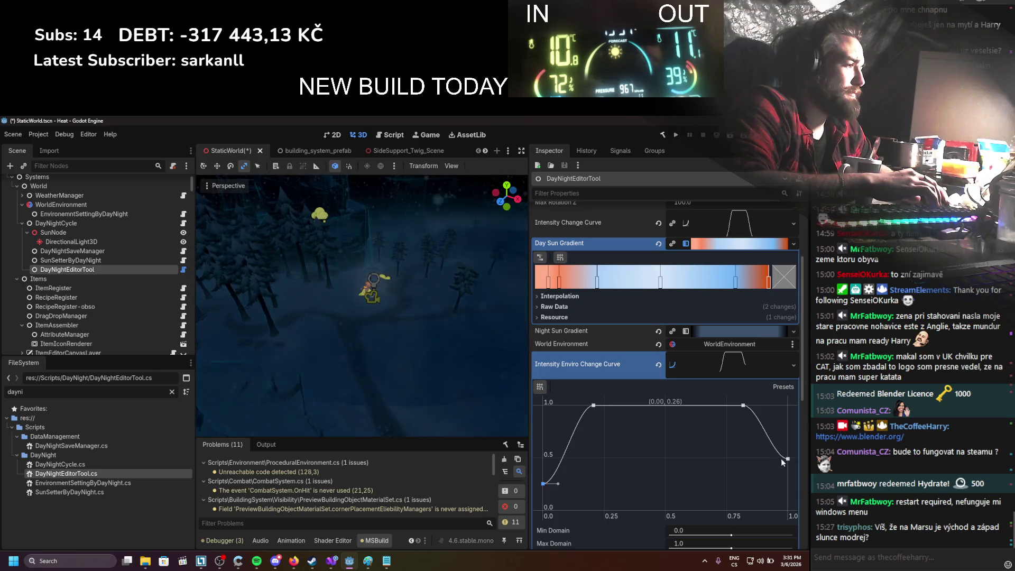
pyautogui.moveTo(782, 458); pyautogui.dragTo(800, 485)
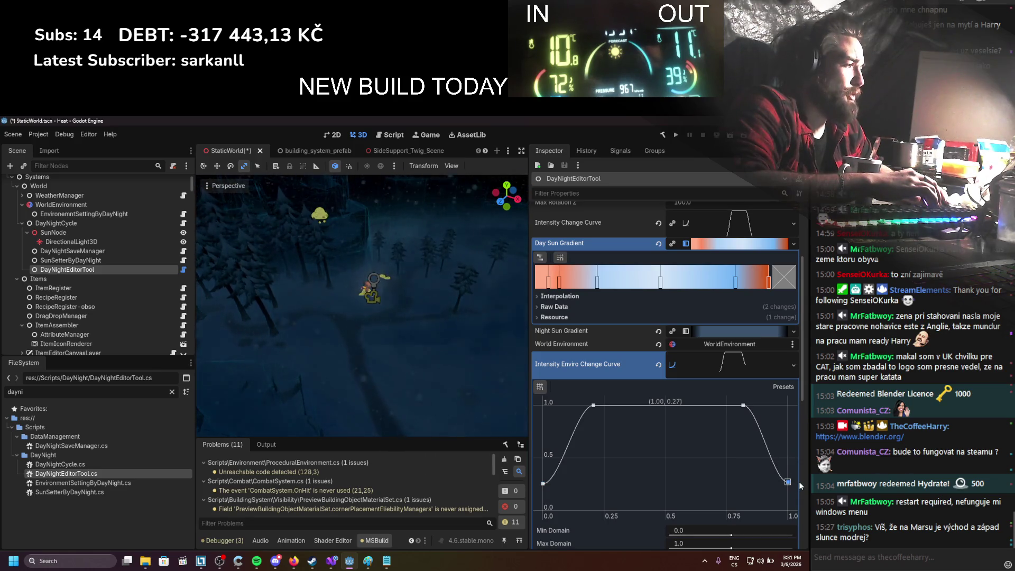
pyautogui.scroll(2, 757, 464)
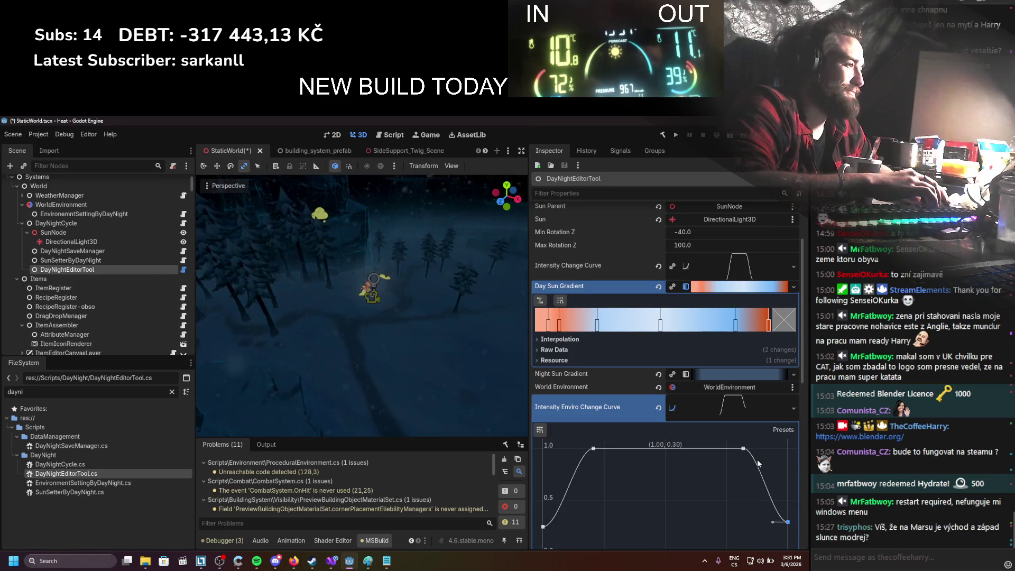
pyautogui.scroll(-3, 757, 464)
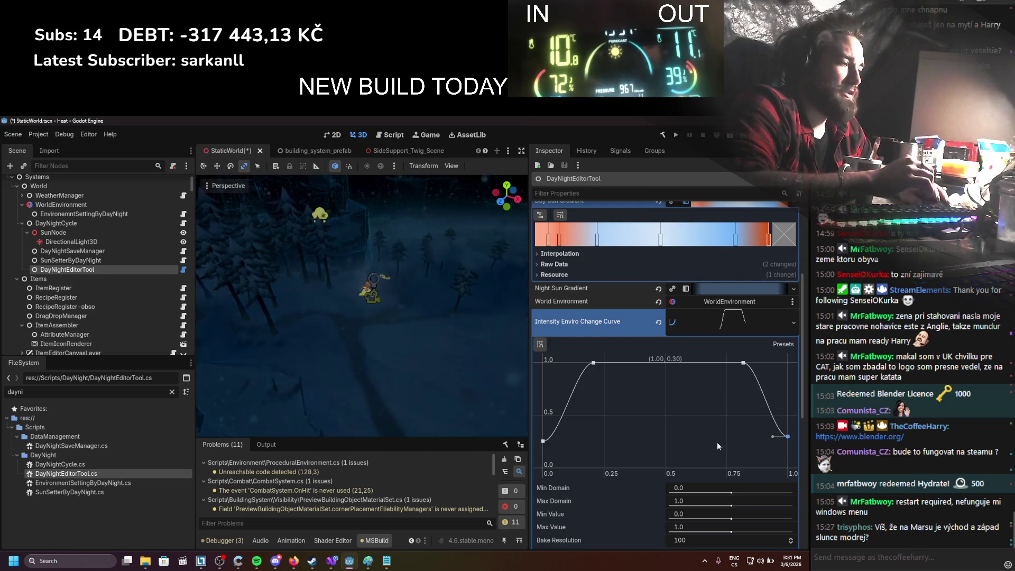
pyautogui.scroll(3, 704, 421)
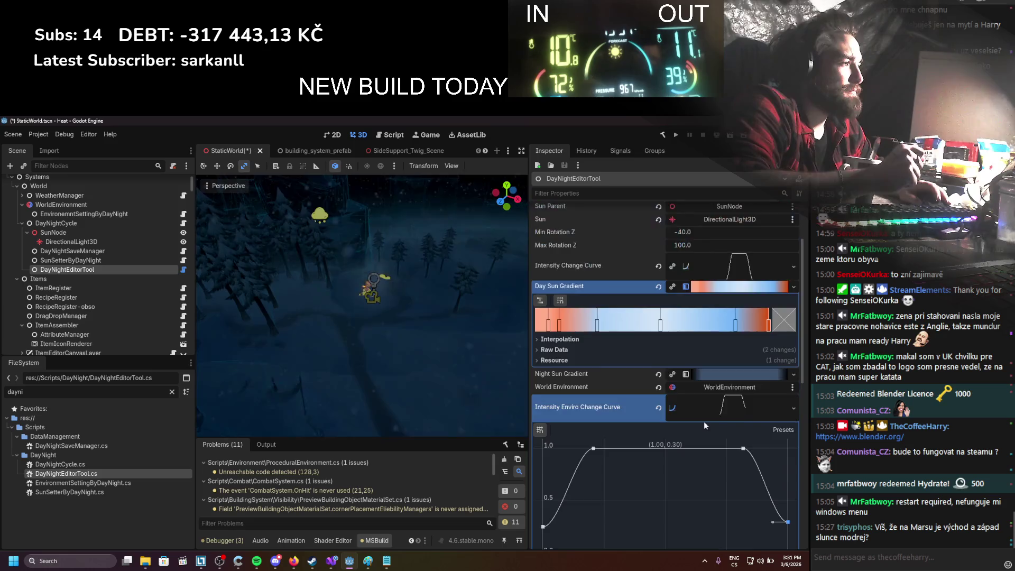
pyautogui.scroll(2, 703, 421)
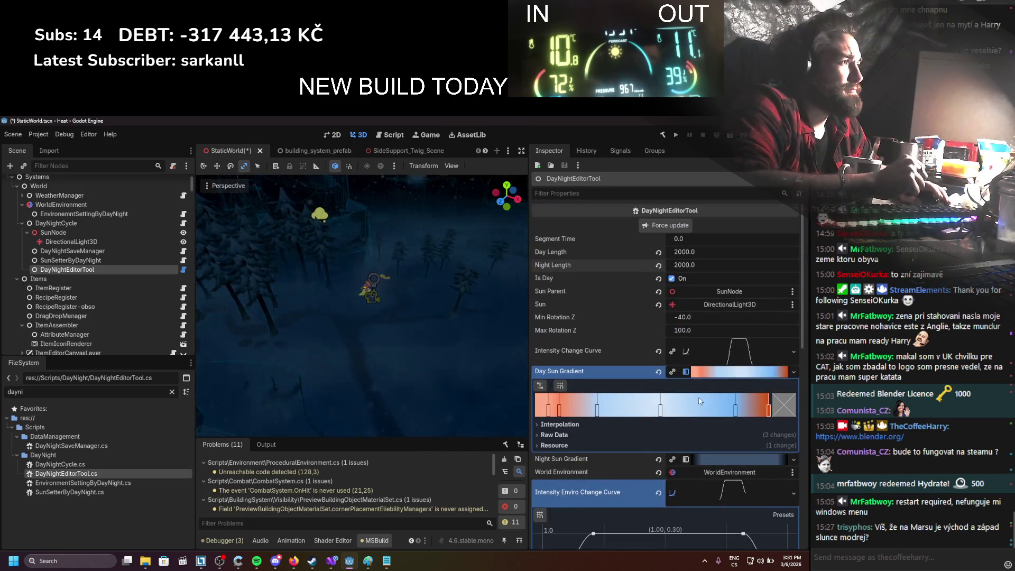
pyautogui.click(667, 226)
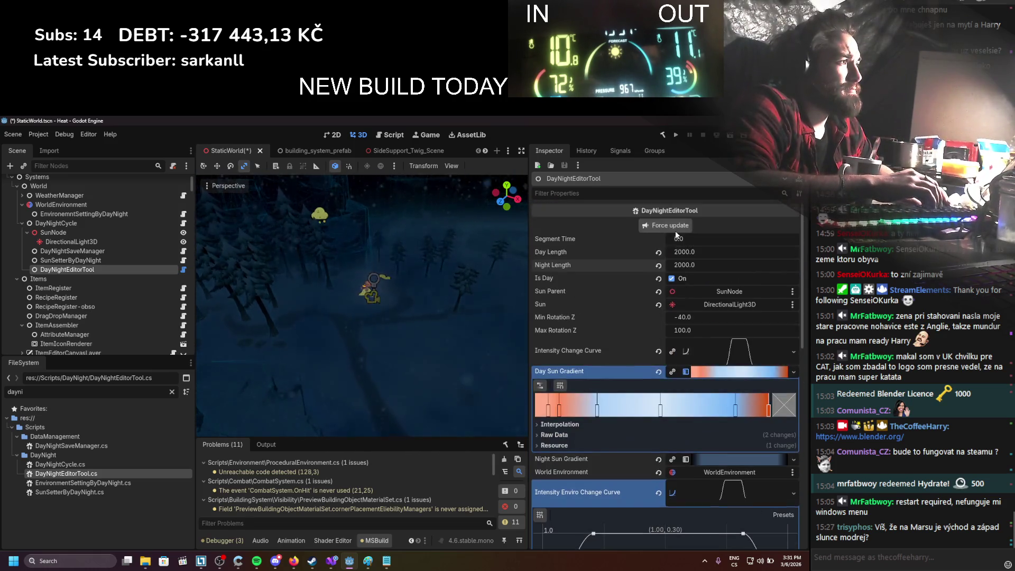
pyautogui.click(672, 278)
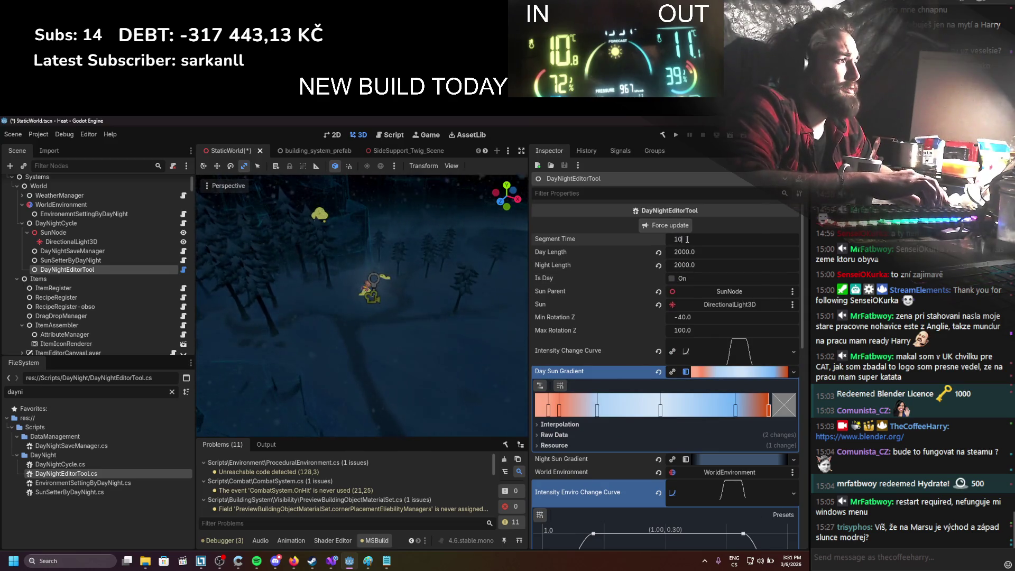
# Step: Apply Segment Time 100 to the lighting preview
pyautogui.click(671, 225)
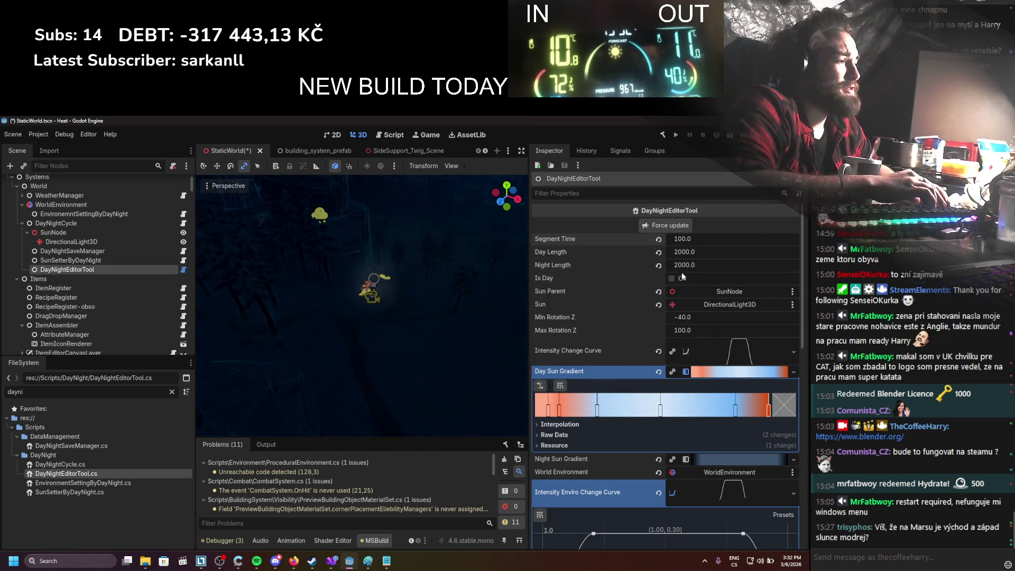
pyautogui.scroll(-5, 672, 288)
pyautogui.scroll(-4, 665, 303)
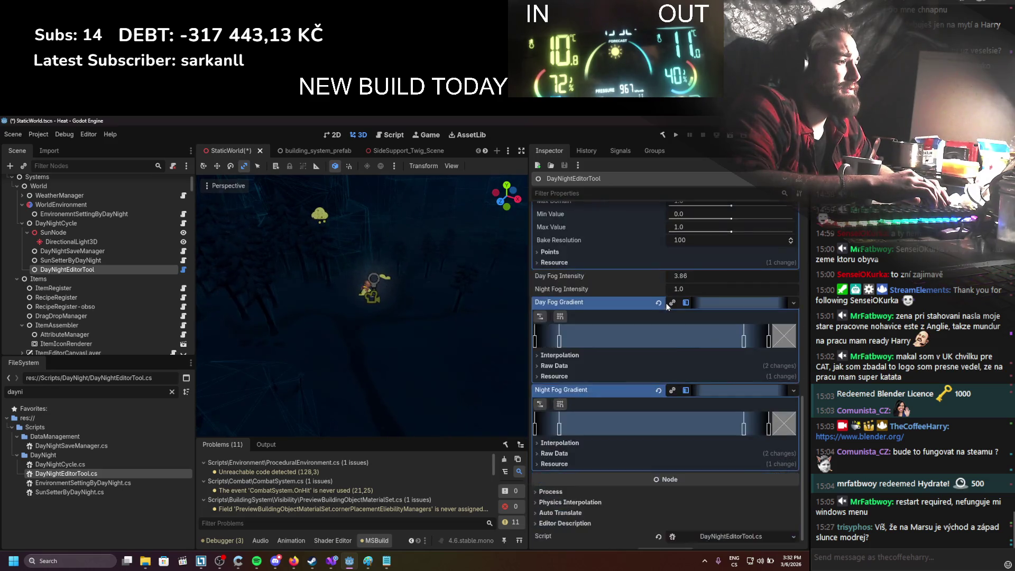
pyautogui.scroll(5, 665, 302)
pyautogui.scroll(-2, 665, 302)
pyautogui.scroll(-3, 667, 307)
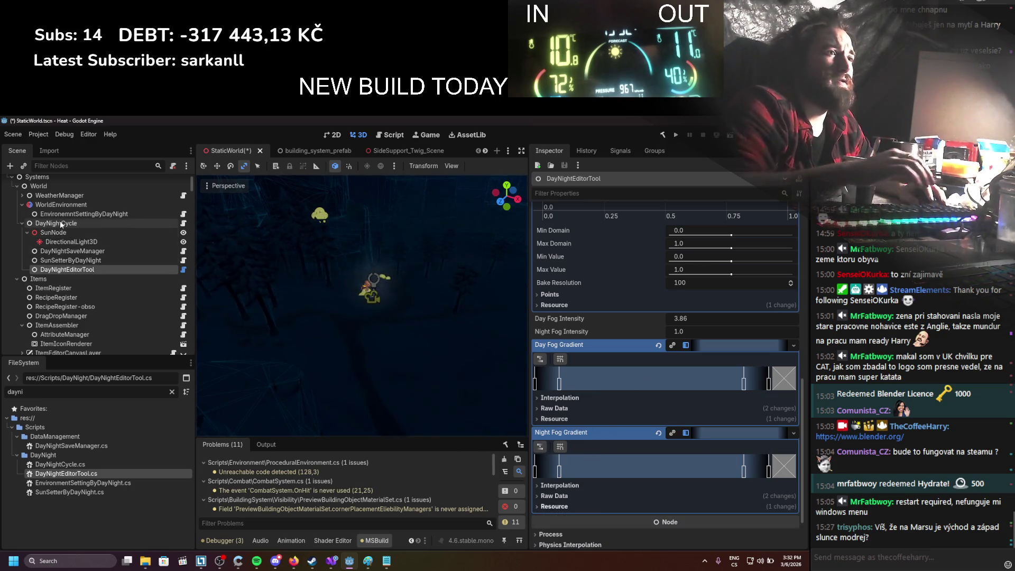
# Step: Copy the Day Fog Color hex from EnvironmentSettingByDayNight, then return to DayNightEditorTool
pyautogui.click(80, 213)
pyautogui.click(734, 305)
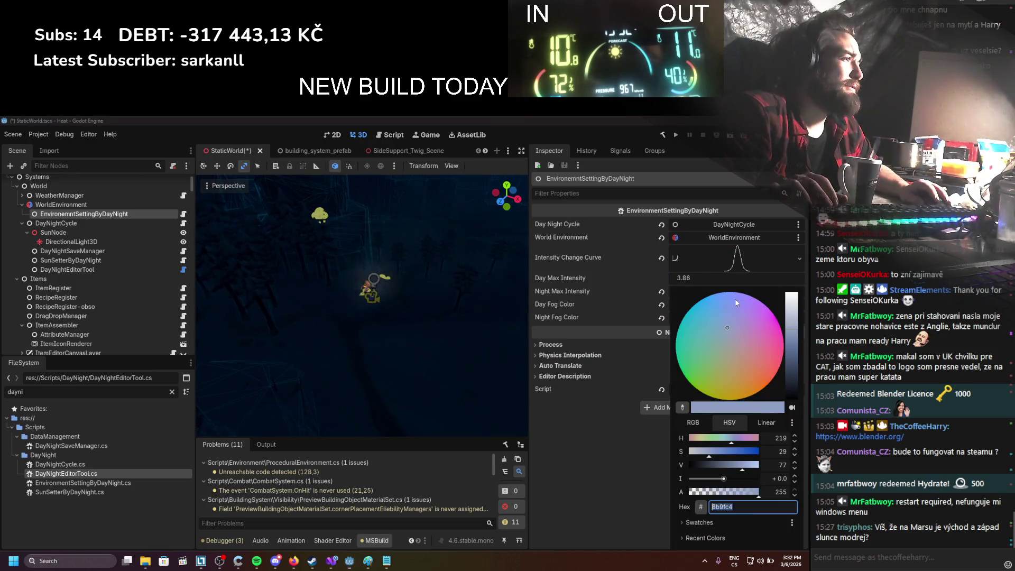
pyautogui.click(763, 509)
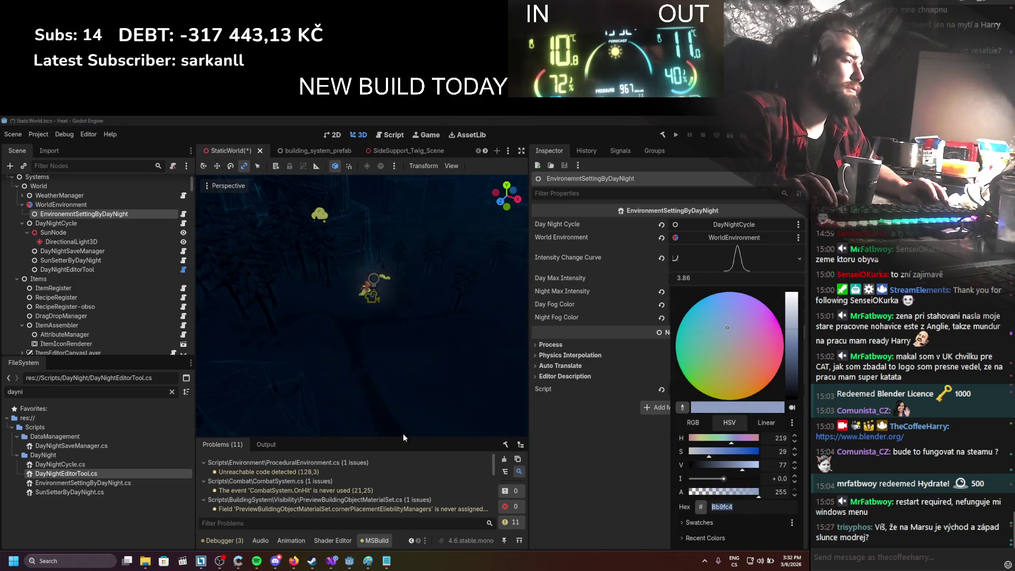
pyautogui.click(93, 268)
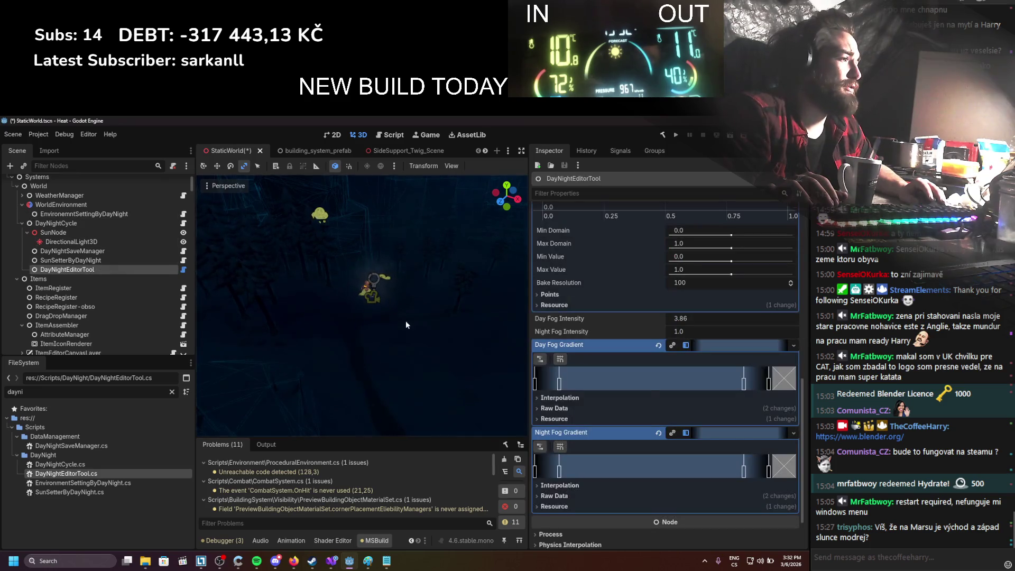
# Step: Make the Day Fog Gradient unique and set one of its stops to 8b9fc4
pyautogui.rightClick(698, 350)
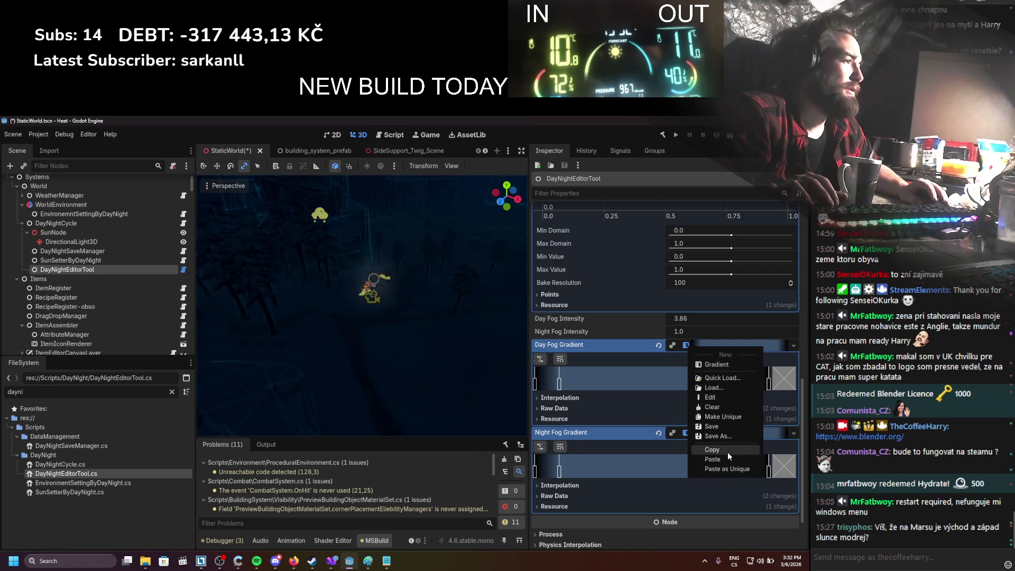
pyautogui.click(731, 417)
pyautogui.doubleClick(559, 384)
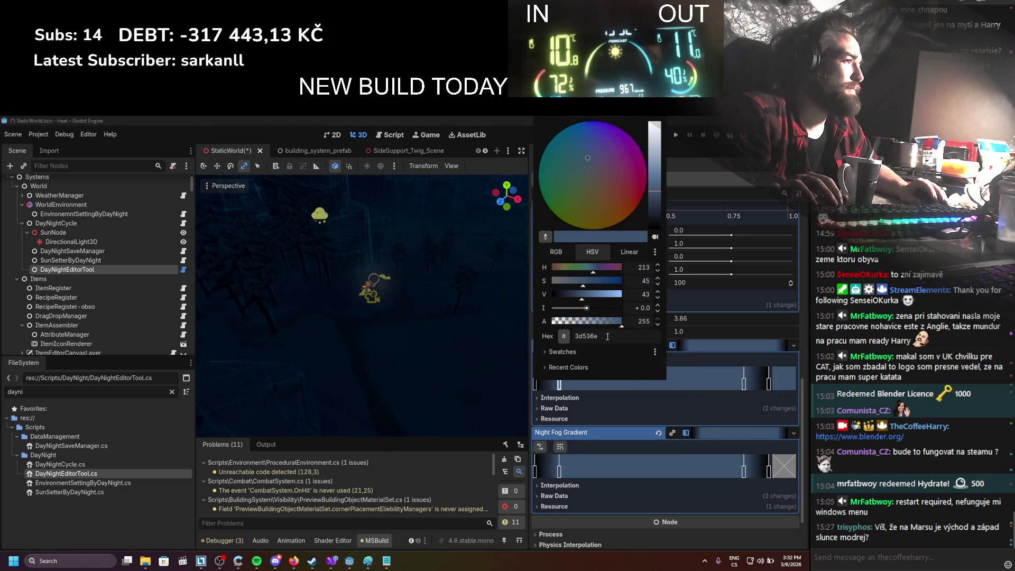
pyautogui.click(744, 385)
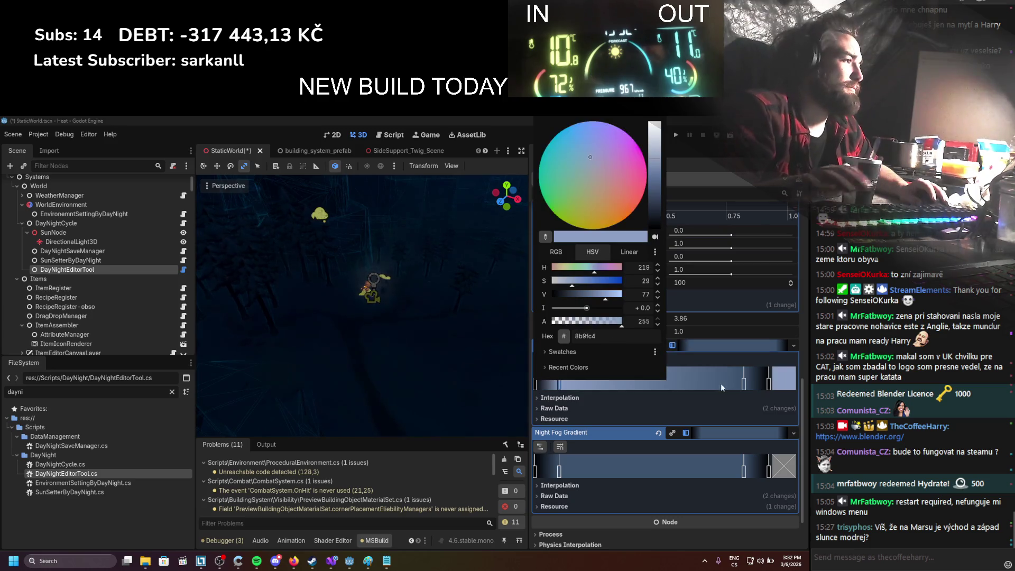
pyautogui.click(743, 390)
pyautogui.doubleClick(732, 386)
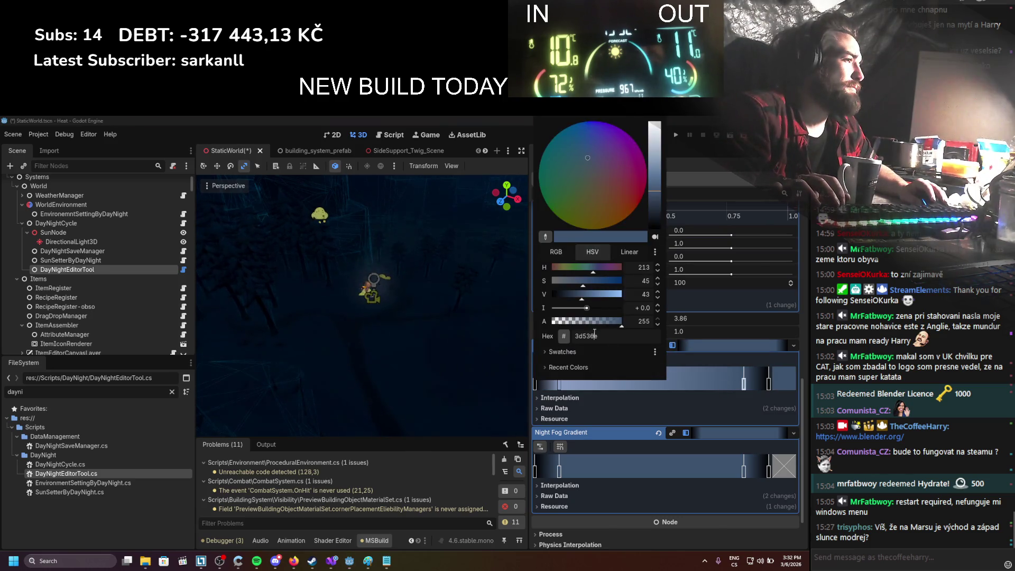
pyautogui.click(665, 399)
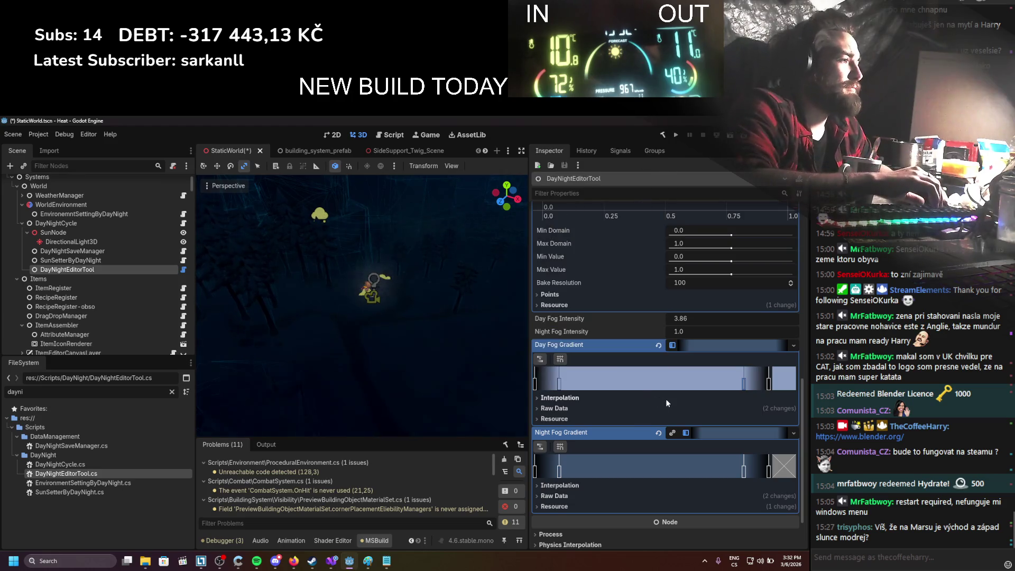
pyautogui.scroll(5, 666, 399)
# Step: Change the Night Sun Gradient's black stop to a dark blue and refresh the preview
pyautogui.scroll(5, 665, 398)
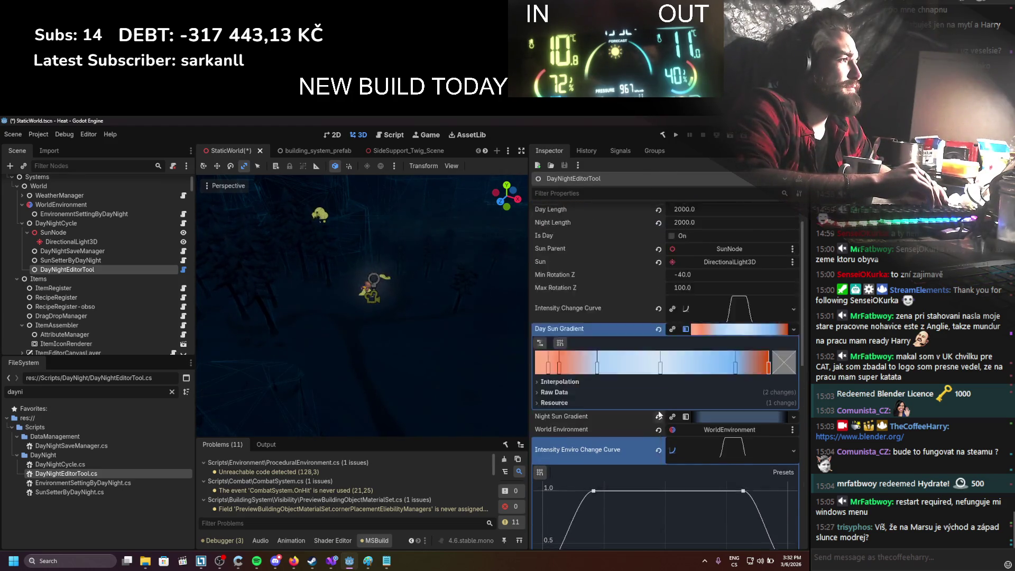
pyautogui.scroll(-3, 653, 417)
pyautogui.scroll(3, 643, 414)
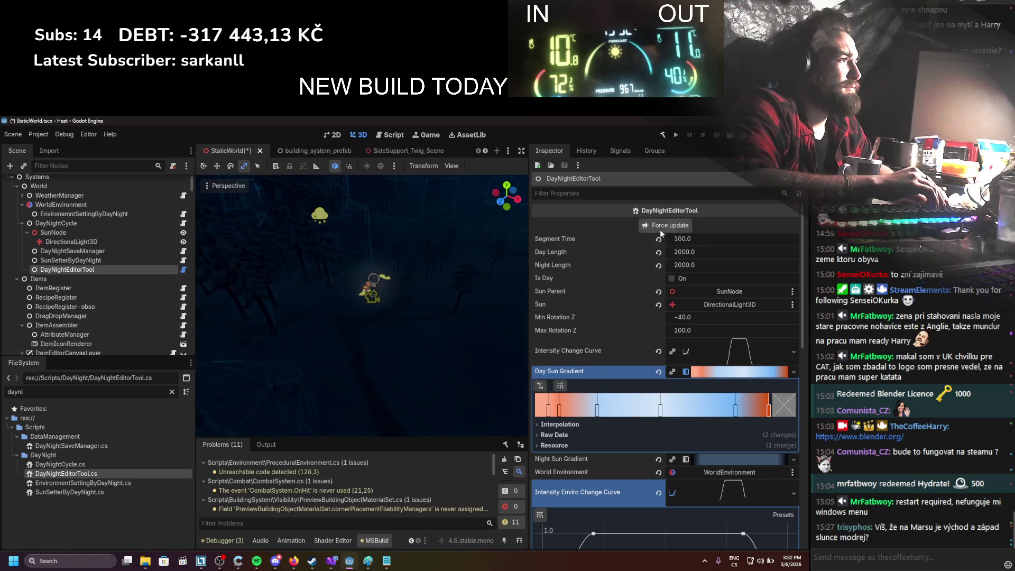
pyautogui.click(725, 461)
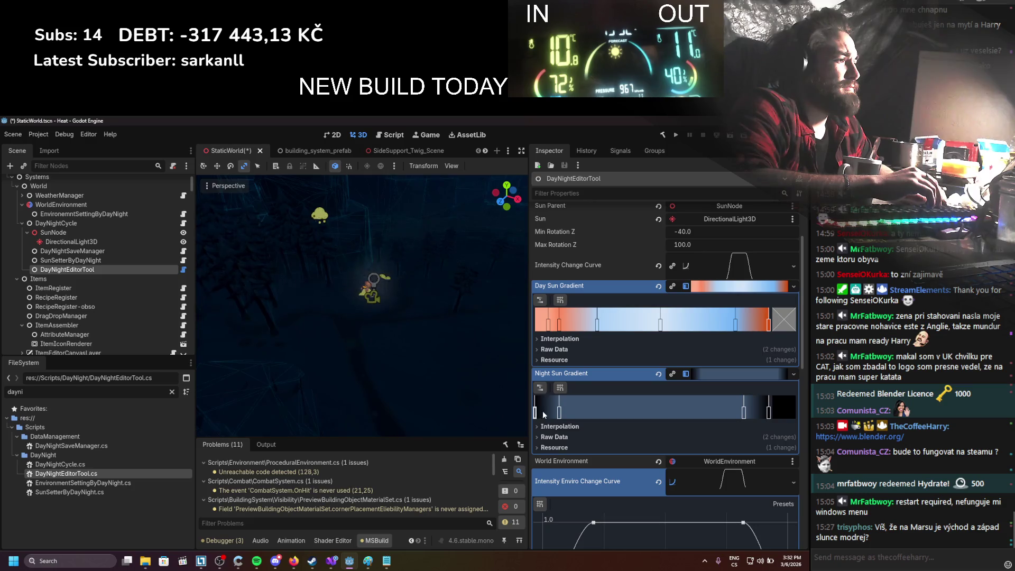
pyautogui.click(794, 417)
pyautogui.moveTo(655, 227); pyautogui.dragTo(656, 191)
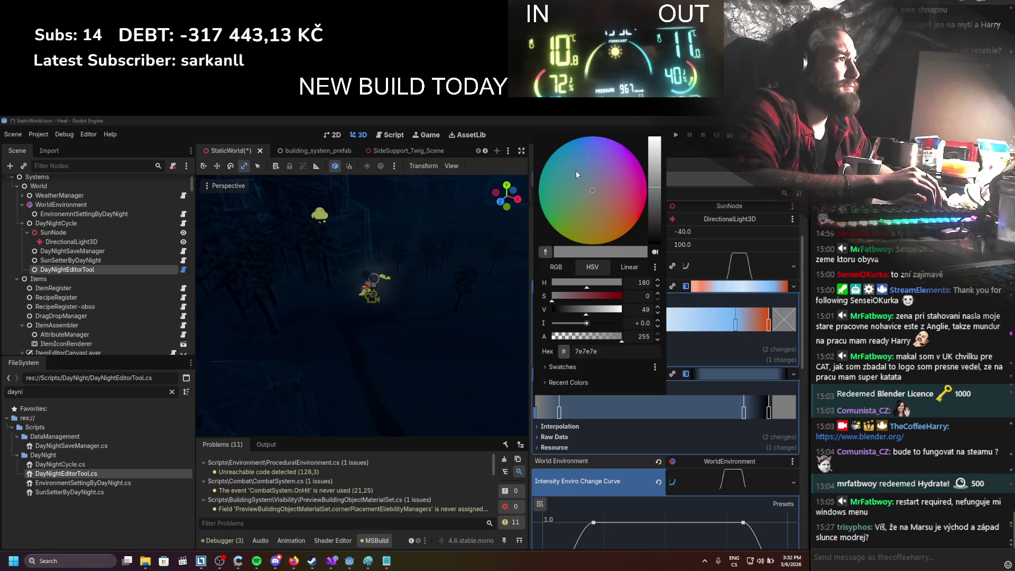
pyautogui.moveTo(575, 170)
pyautogui.mouseDown()
pyautogui.moveTo(594, 156)
pyautogui.moveTo(595, 141)
pyautogui.mouseUp()
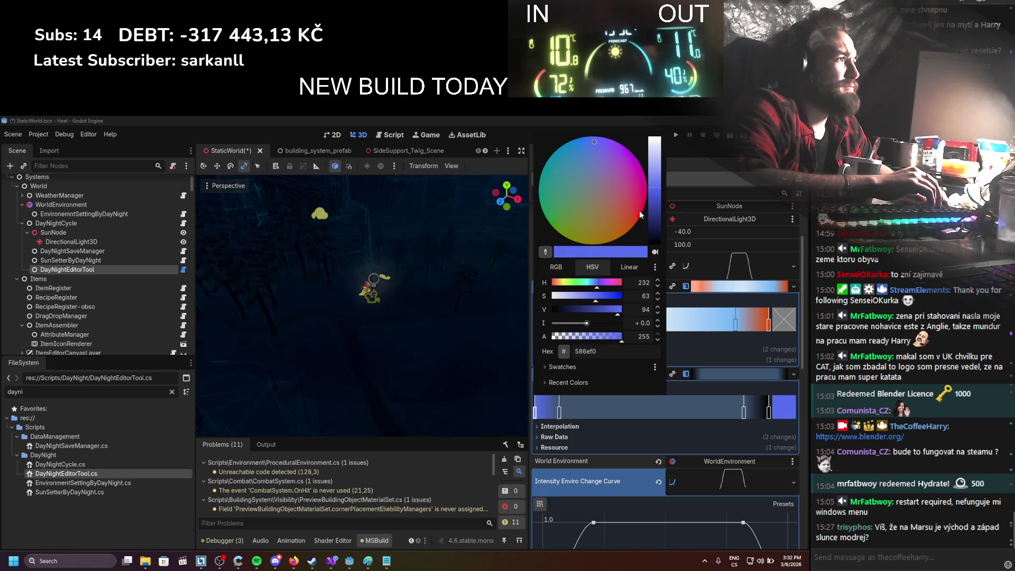
pyautogui.click(655, 218)
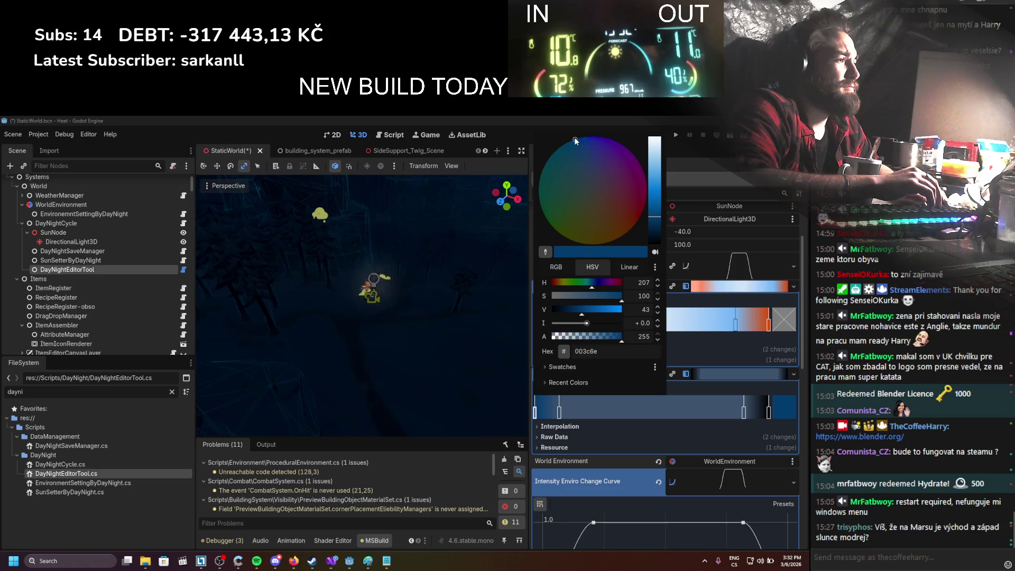
pyautogui.click(727, 390)
pyautogui.scroll(3, 727, 391)
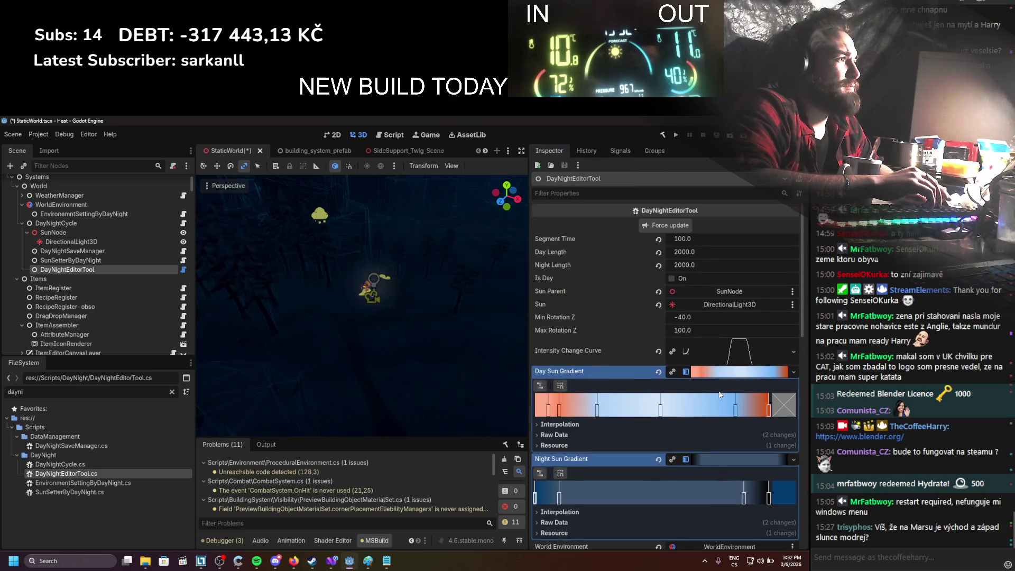
pyautogui.click(664, 224)
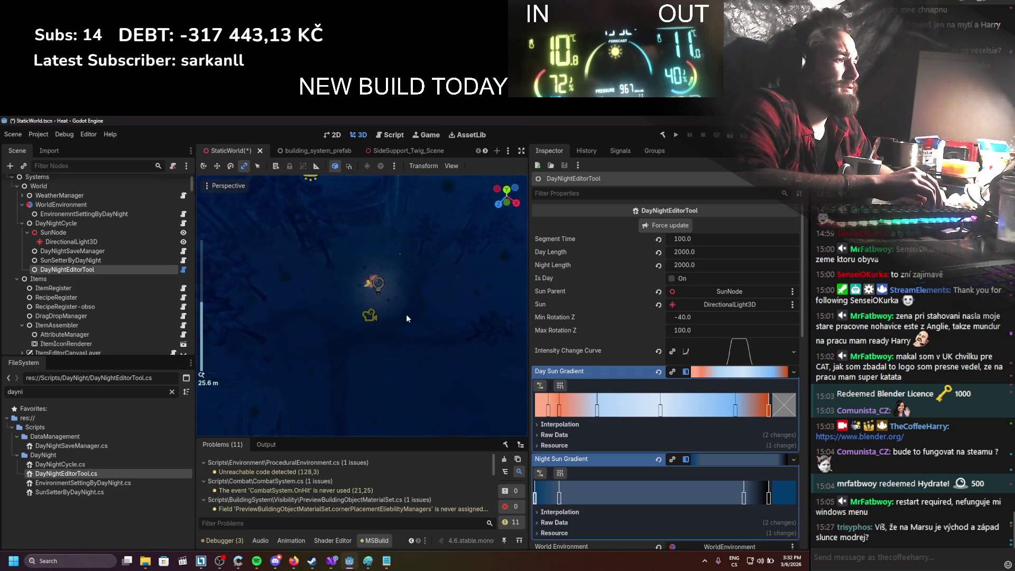
# Step: Lower the first Night Sun Gradient stop's saturation to about 51 and refresh the scene
pyautogui.doubleClick(536, 498)
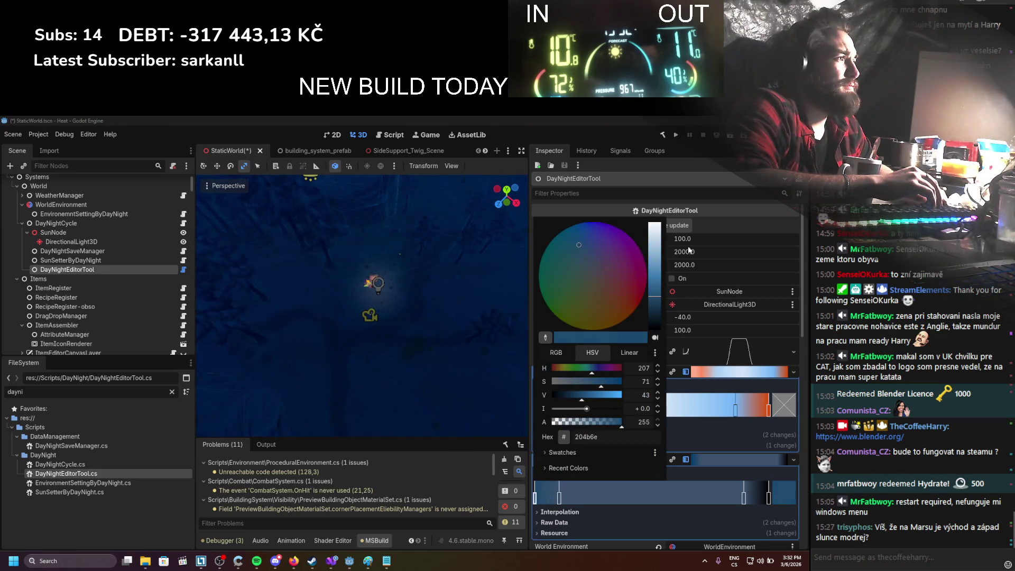
pyautogui.click(688, 226)
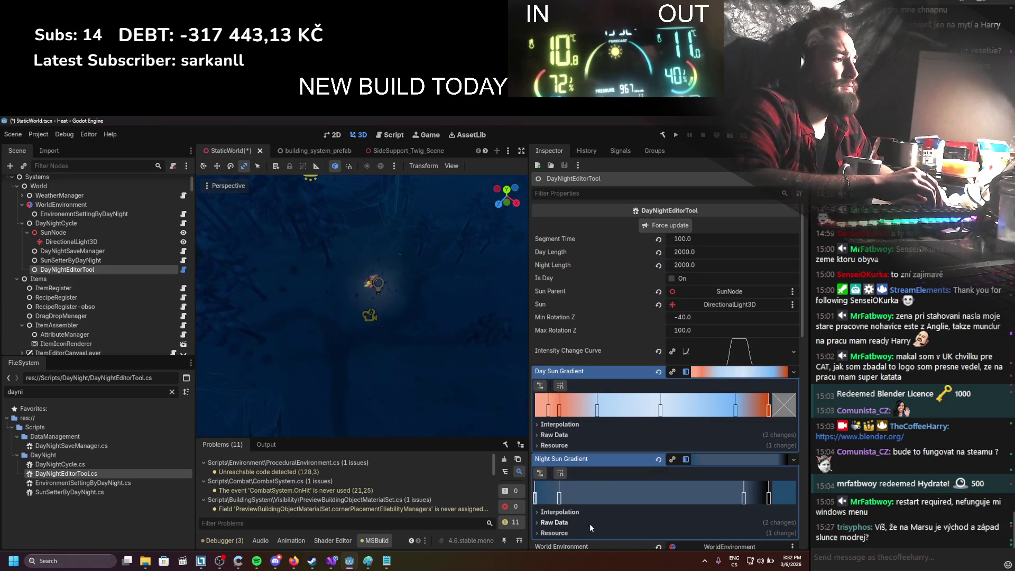
pyautogui.doubleClick(536, 498)
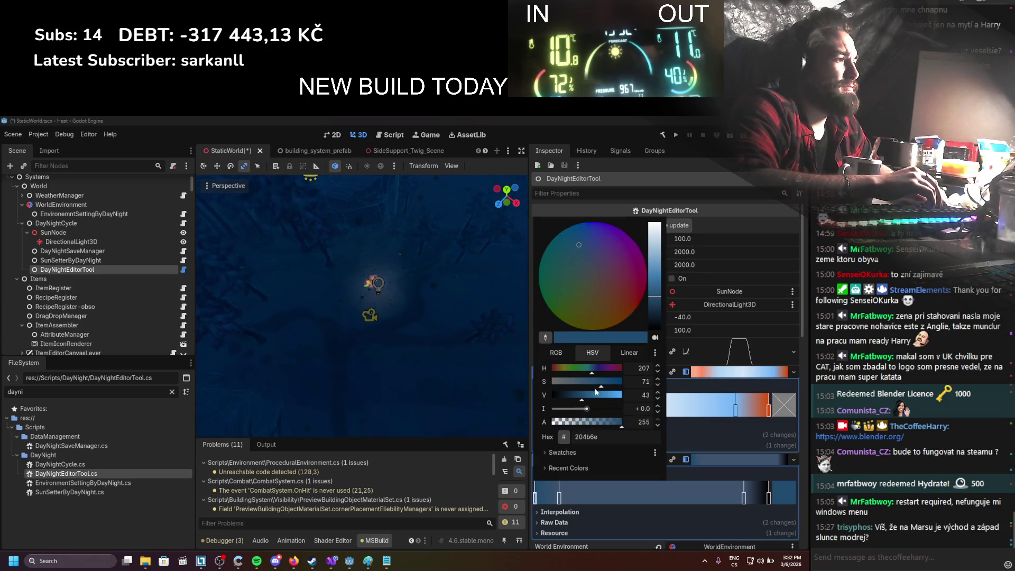
pyautogui.click(588, 384)
pyautogui.click(684, 258)
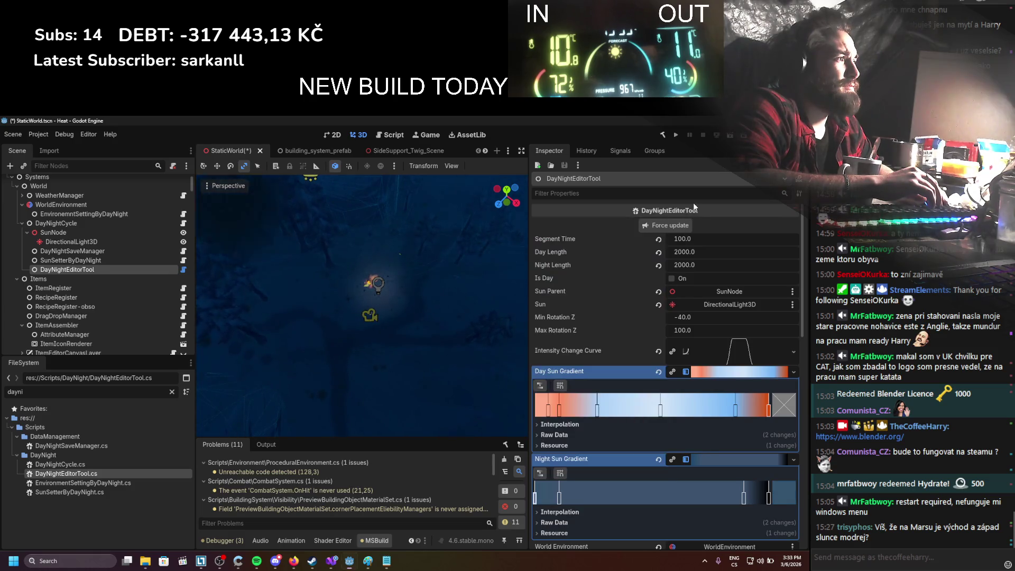
pyautogui.click(680, 223)
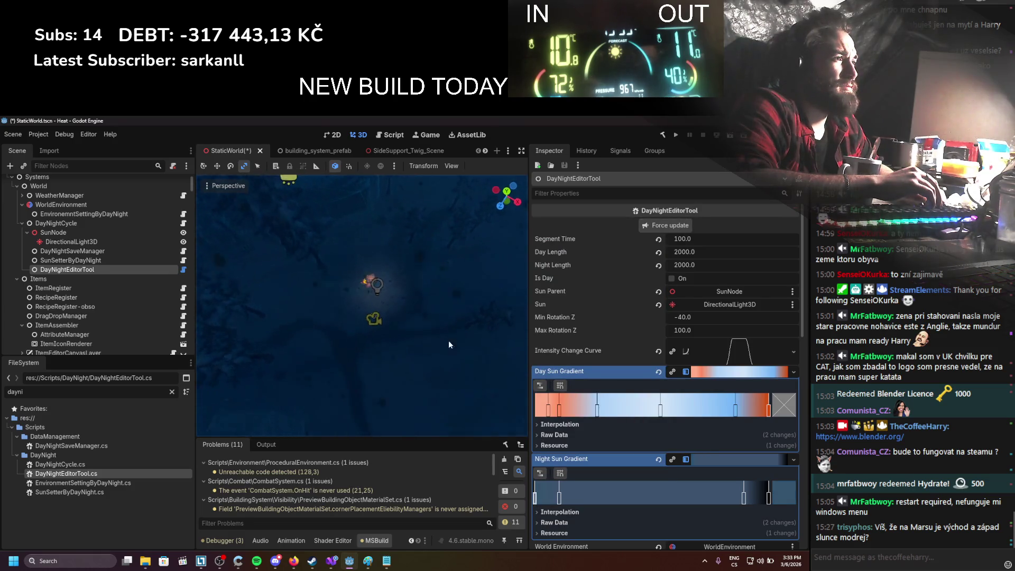
# Step: Preview the scene at Segment Time 200
pyautogui.scroll(4, 455, 317)
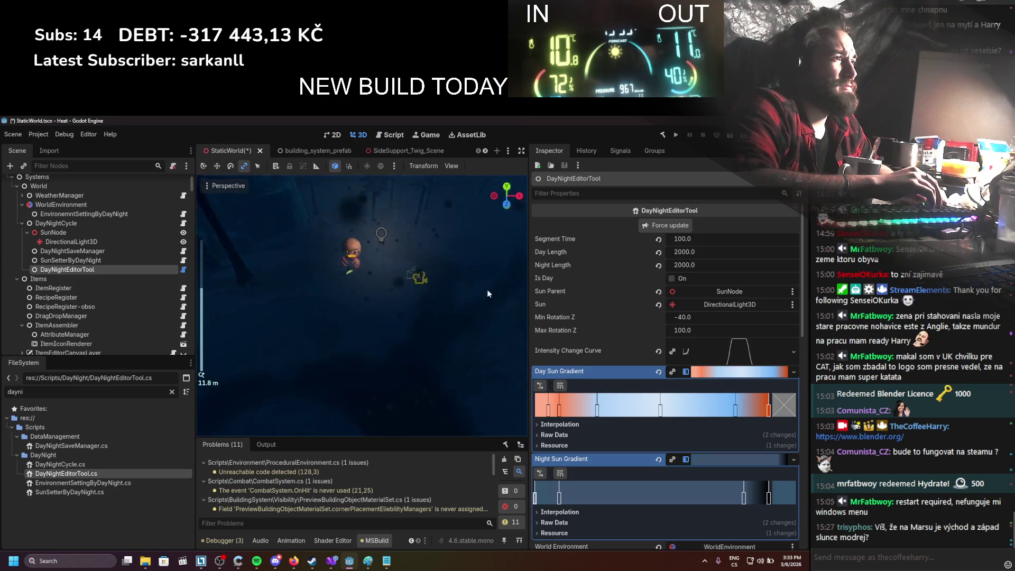
pyautogui.scroll(-6, 461, 325)
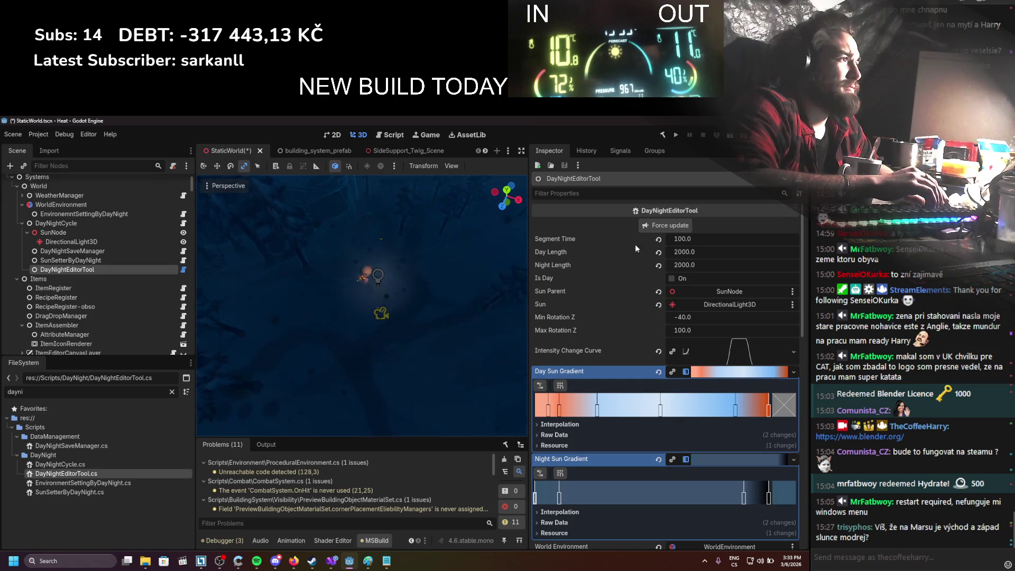
pyautogui.click(687, 239)
pyautogui.write('200')
pyautogui.click(687, 226)
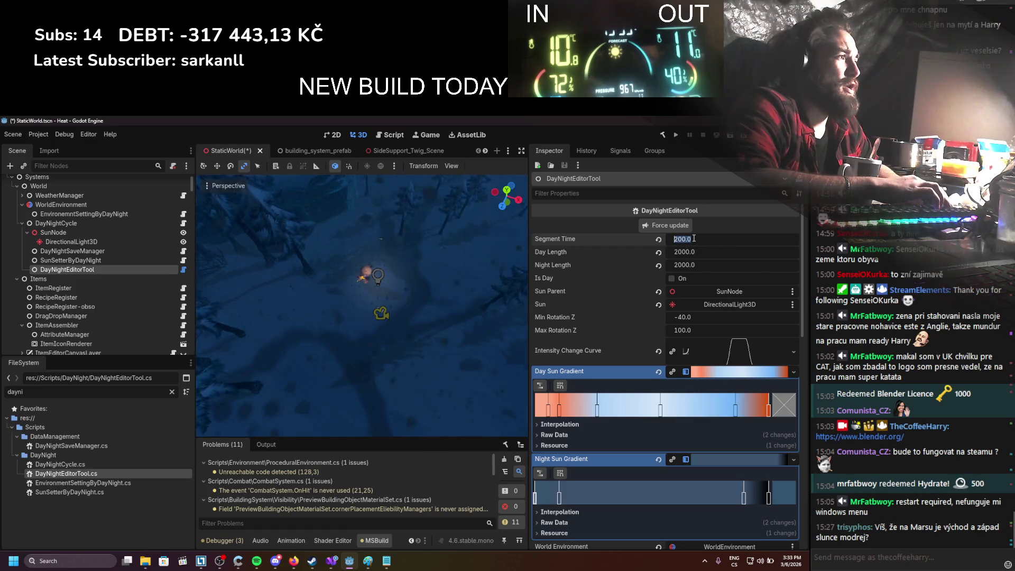
# Step: Raise Segment Time to 500 for a daylight preview of the snowy scene
pyautogui.click(693, 237)
pyautogui.write('3')
pyautogui.press('BackSpace')
pyautogui.press('BackSpace')
pyautogui.press('BackSpace')
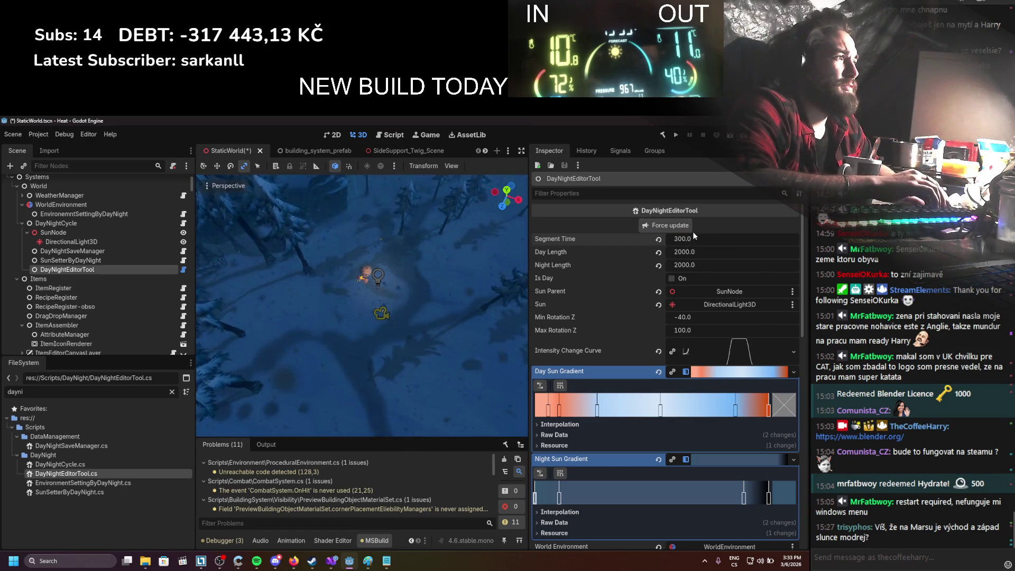
pyautogui.write('500')
pyautogui.click(691, 231)
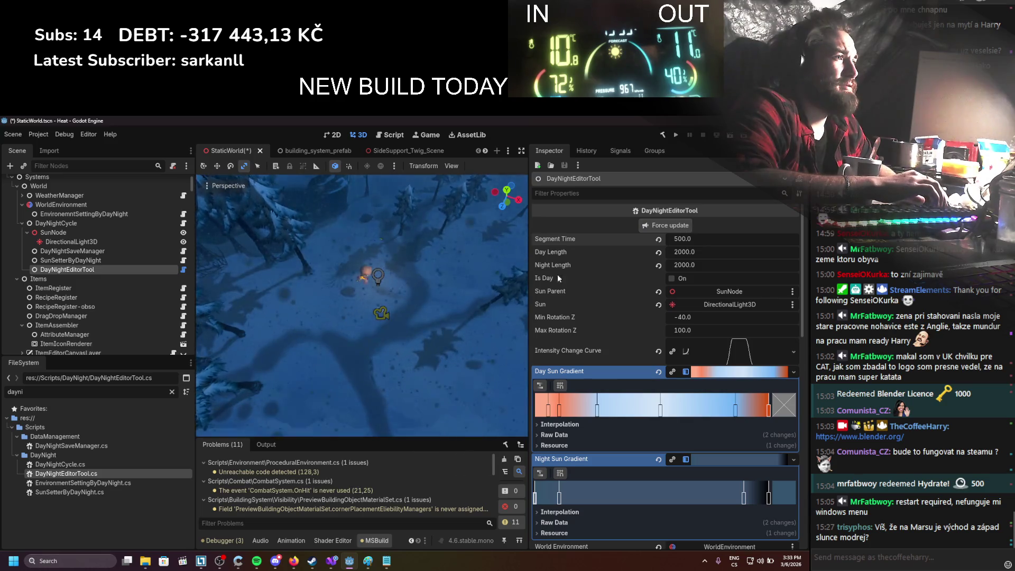
pyautogui.scroll(-3, 391, 312)
pyautogui.scroll(2, 395, 319)
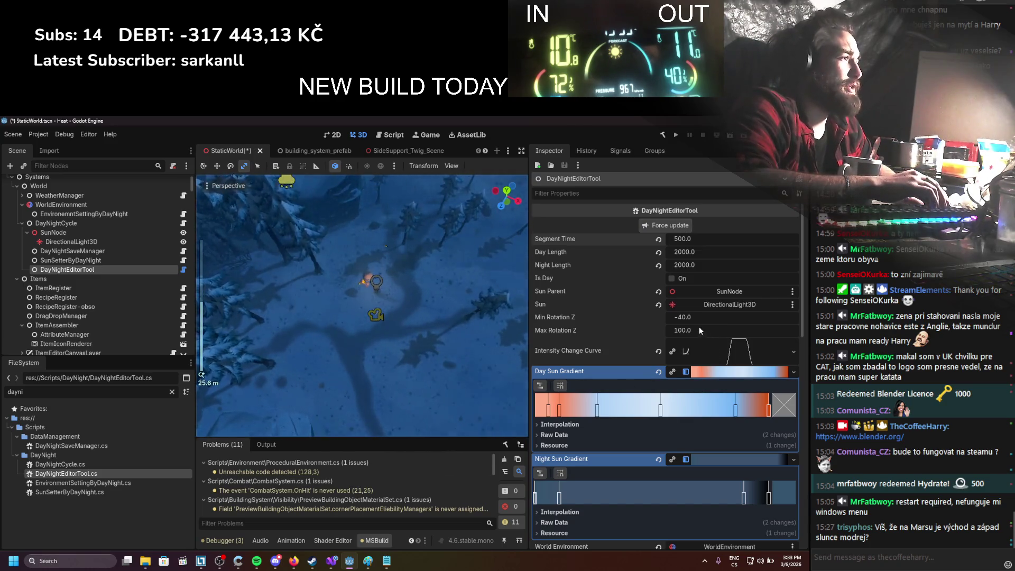
pyautogui.scroll(-10, 632, 387)
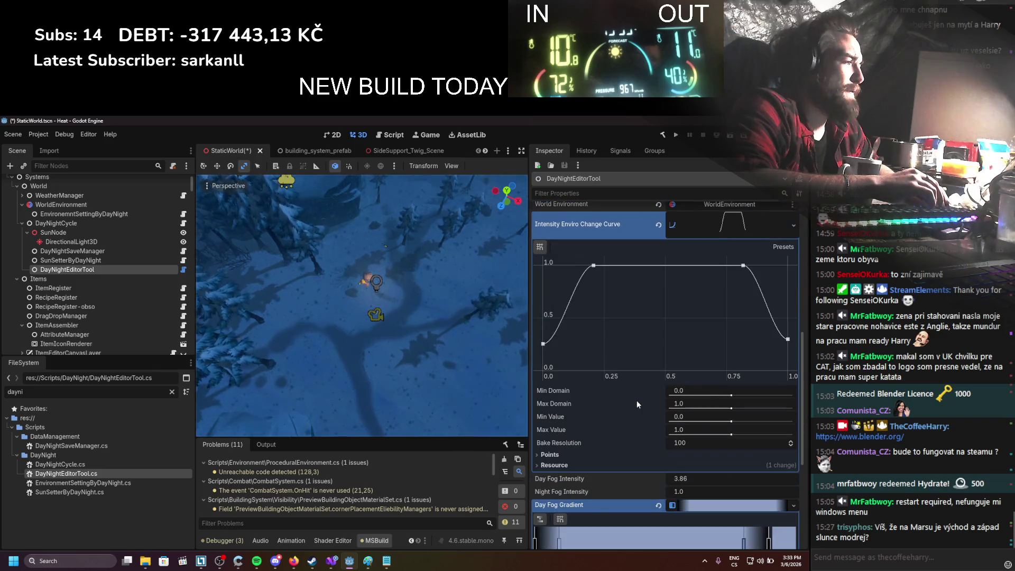
pyautogui.scroll(1, 656, 399)
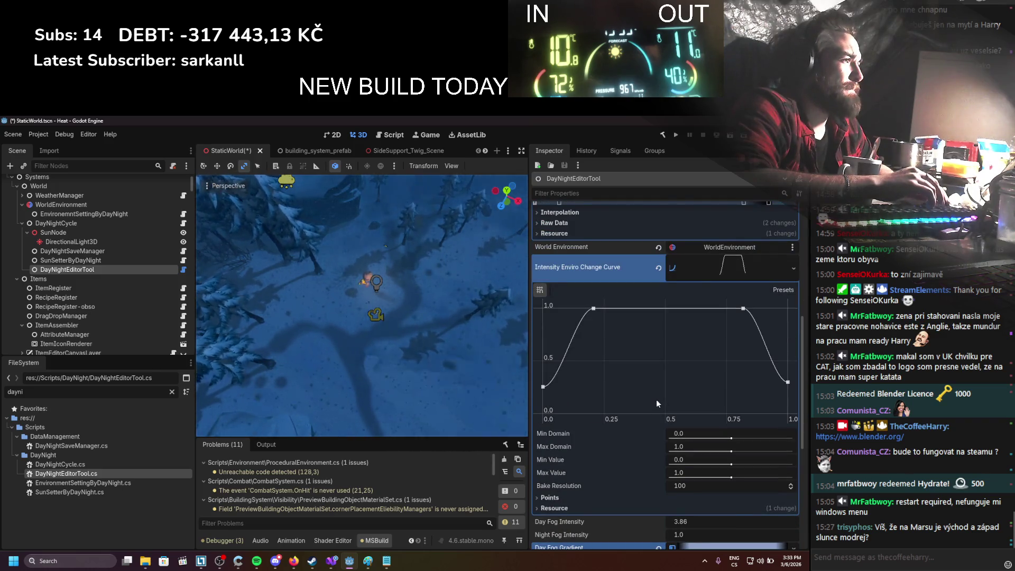
pyautogui.scroll(7, 656, 399)
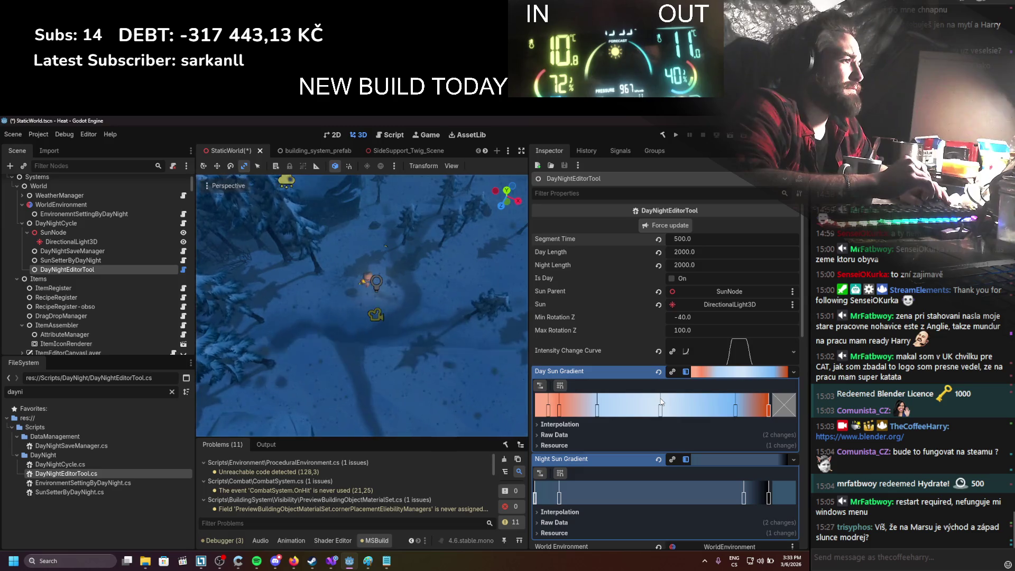
# Step: Expand the intensity change curve and inspect a Night Sun Gradient stop's colour
pyautogui.click(721, 349)
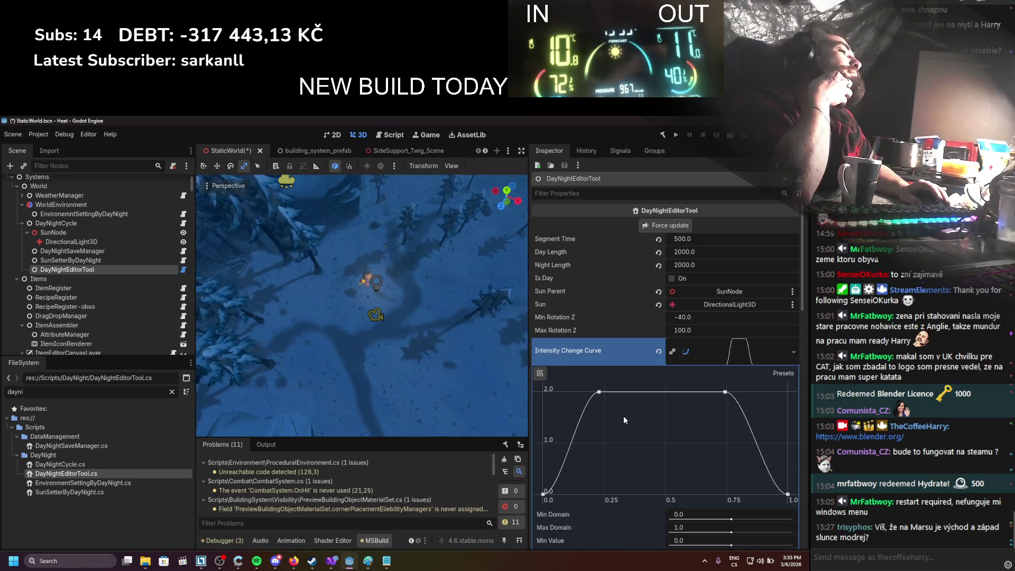
pyautogui.scroll(-5, 624, 416)
pyautogui.scroll(-2, 650, 452)
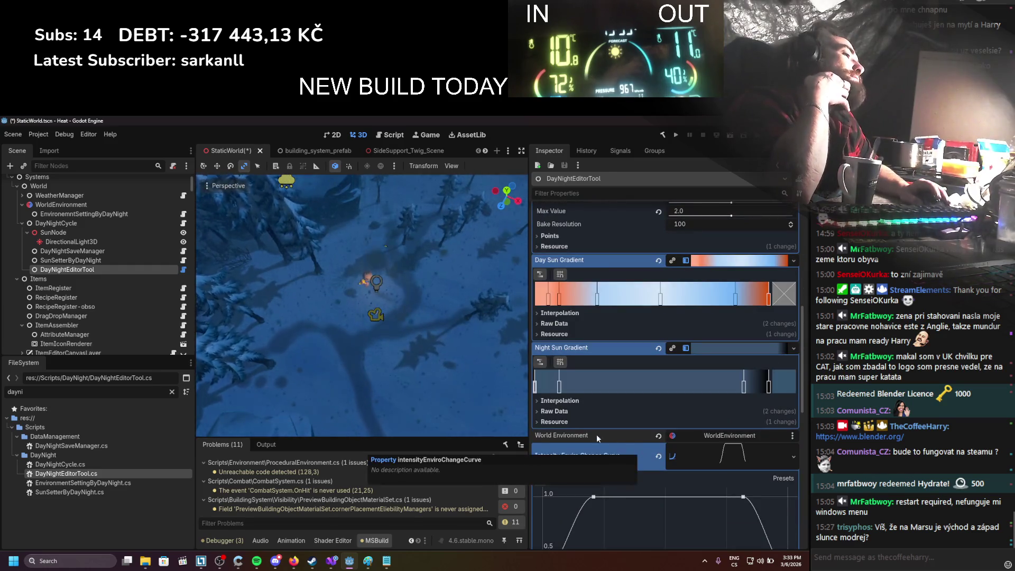
pyautogui.doubleClick(560, 388)
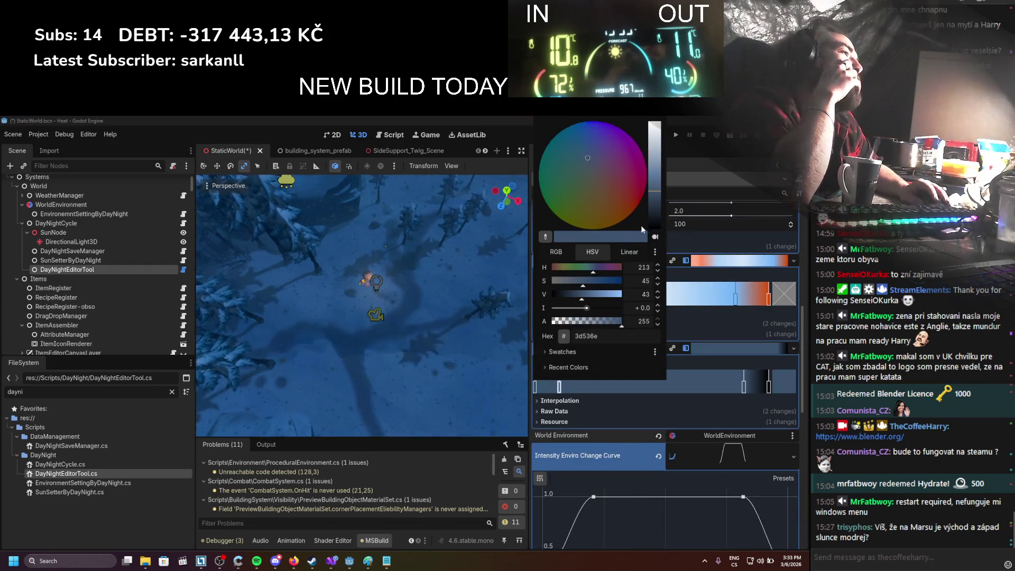
pyautogui.click(721, 189)
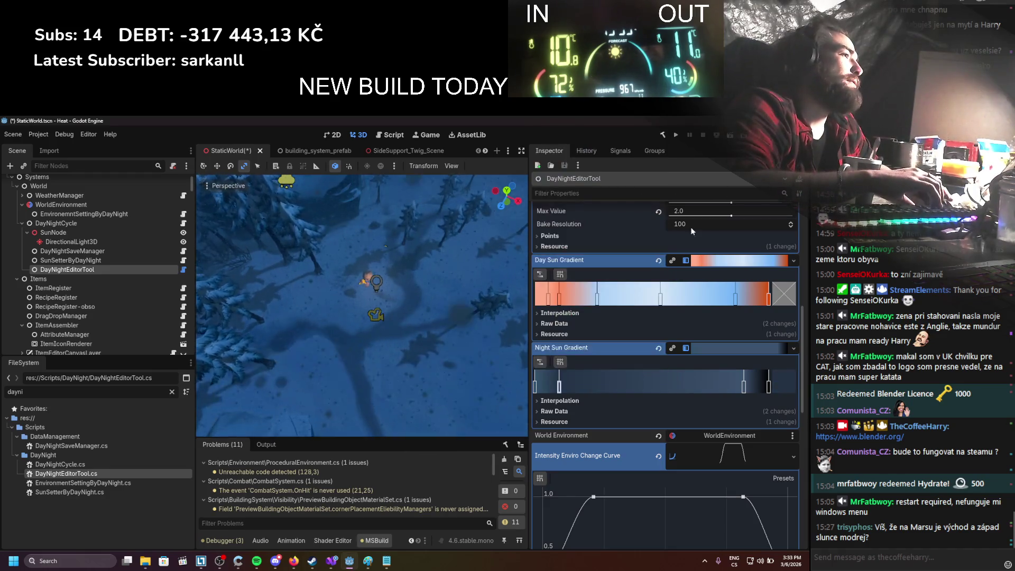
pyautogui.scroll(7, 691, 227)
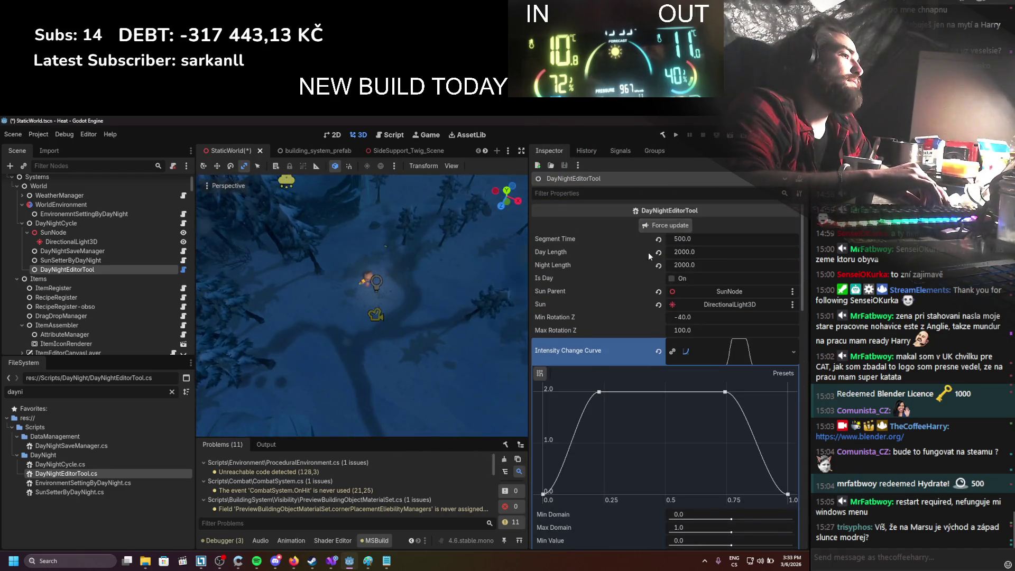
pyautogui.scroll(-5, 632, 363)
# Step: Make the dark Night Sun Gradient stop a more saturated blue and delete a stop so it fades to black
pyautogui.doubleClick(559, 513)
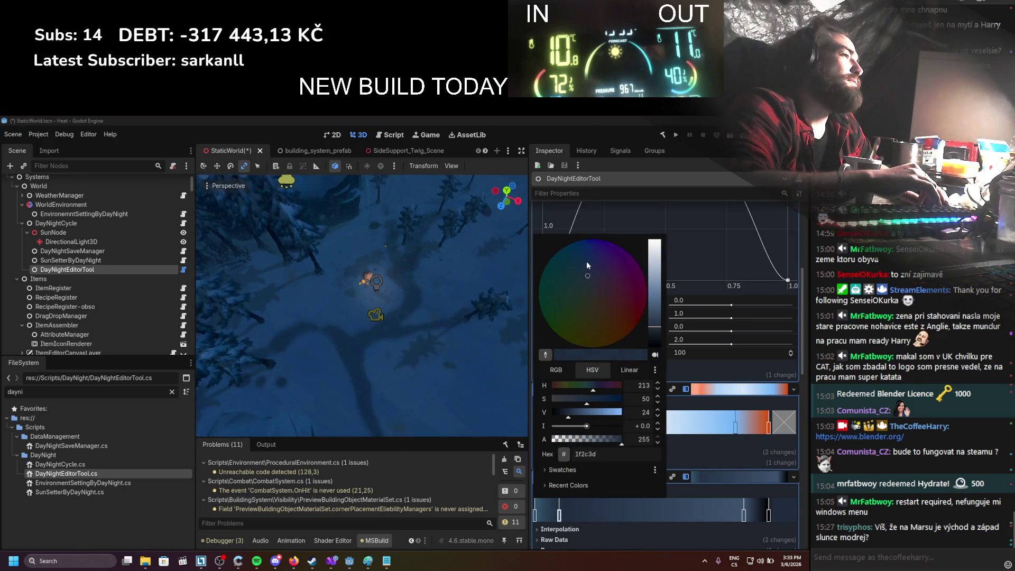
pyautogui.moveTo(586, 261); pyautogui.dragTo(586, 269)
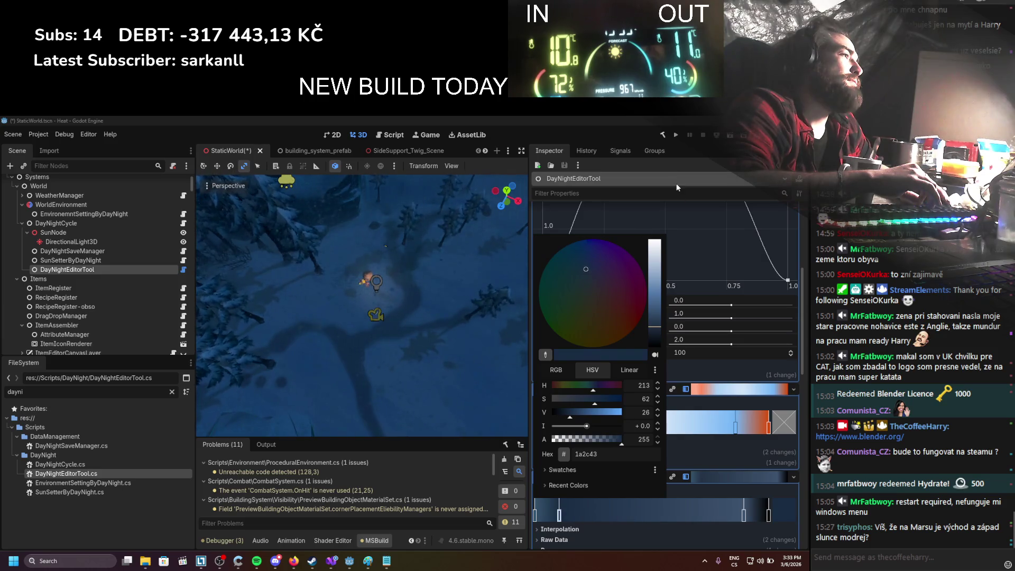
pyautogui.click(677, 167)
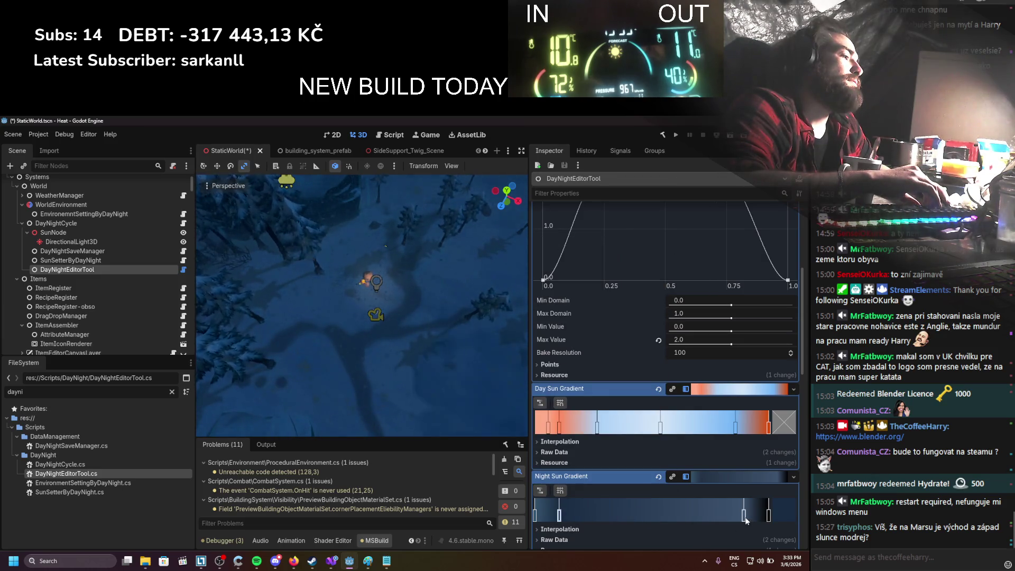
pyautogui.rightClick(744, 514)
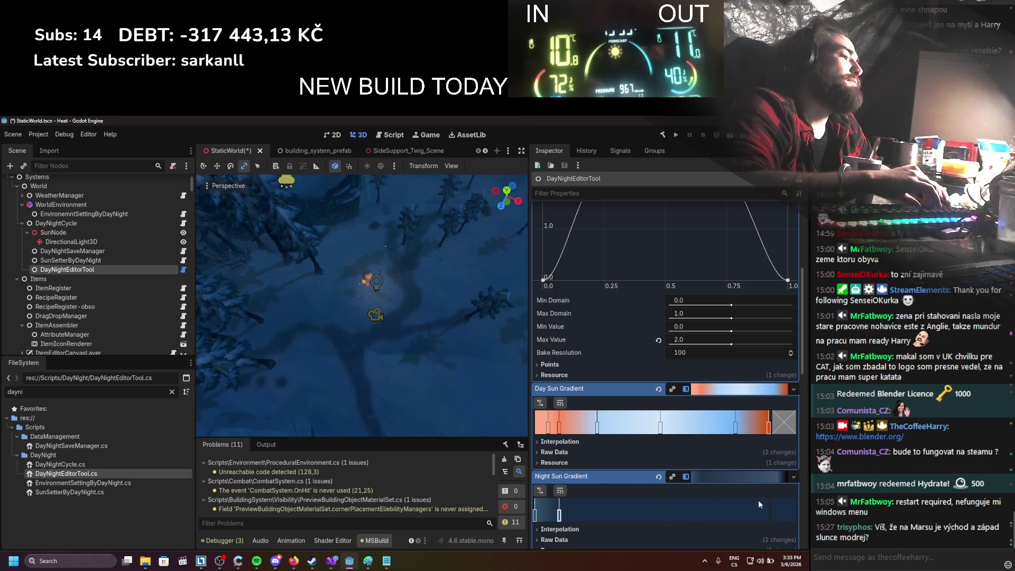
pyautogui.scroll(5, 758, 500)
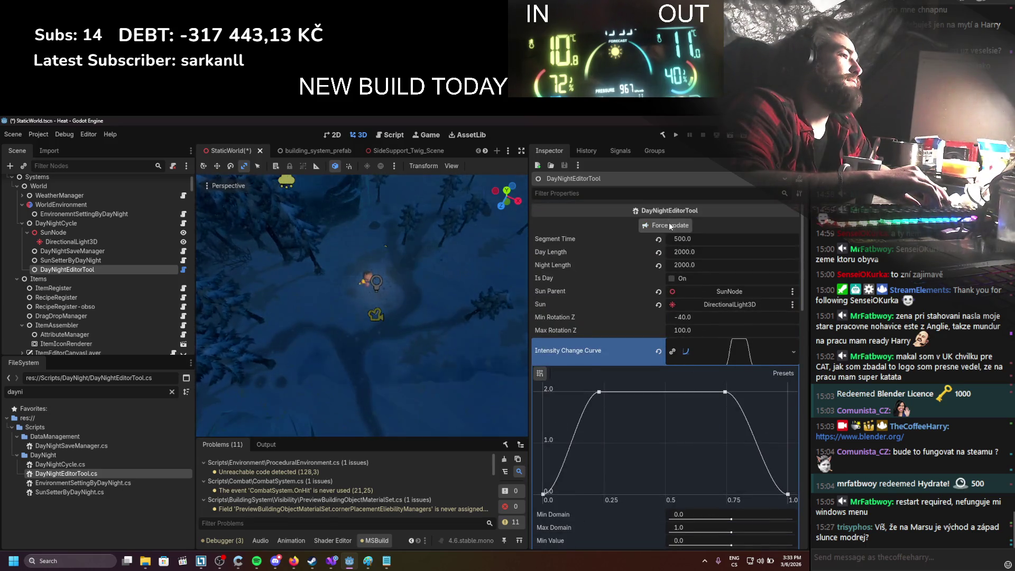
pyautogui.scroll(-6, 689, 389)
# Step: Darken another Night Sun Gradient stop to deep navy 142437 and refresh the scene
pyautogui.doubleClick(559, 472)
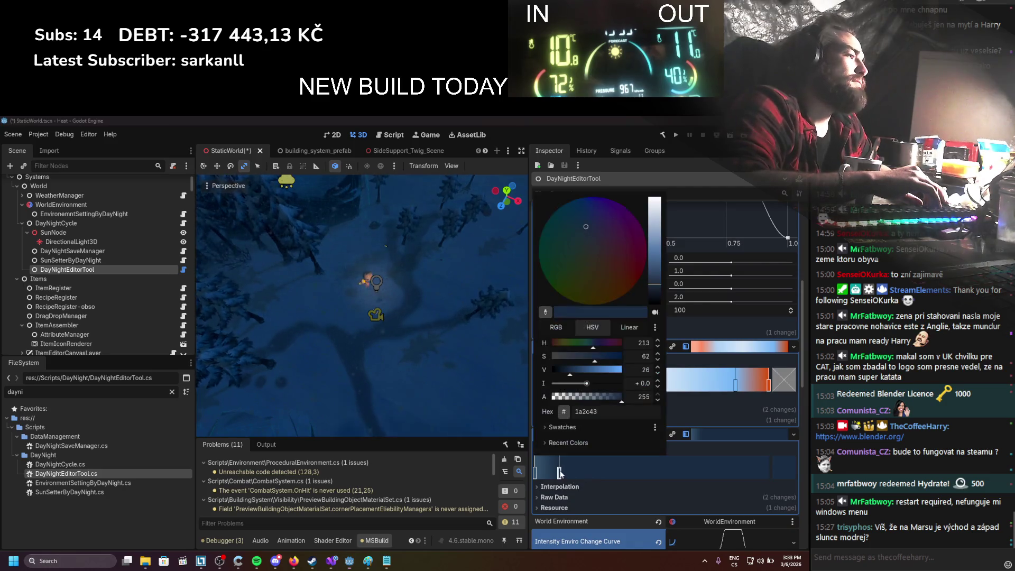
pyautogui.moveTo(655, 227); pyautogui.dragTo(658, 291)
pyautogui.click(701, 276)
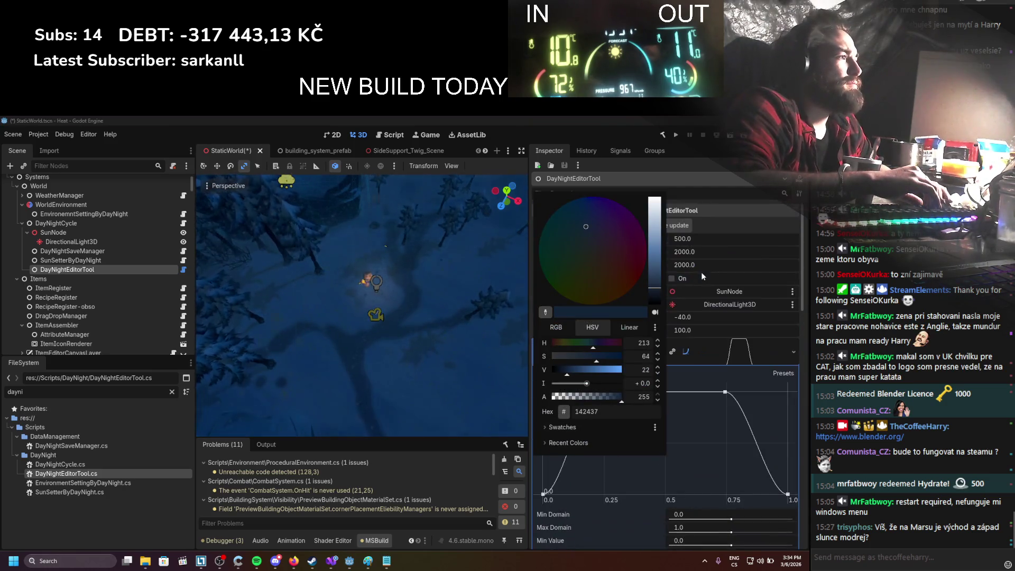
pyautogui.scroll(6, 689, 226)
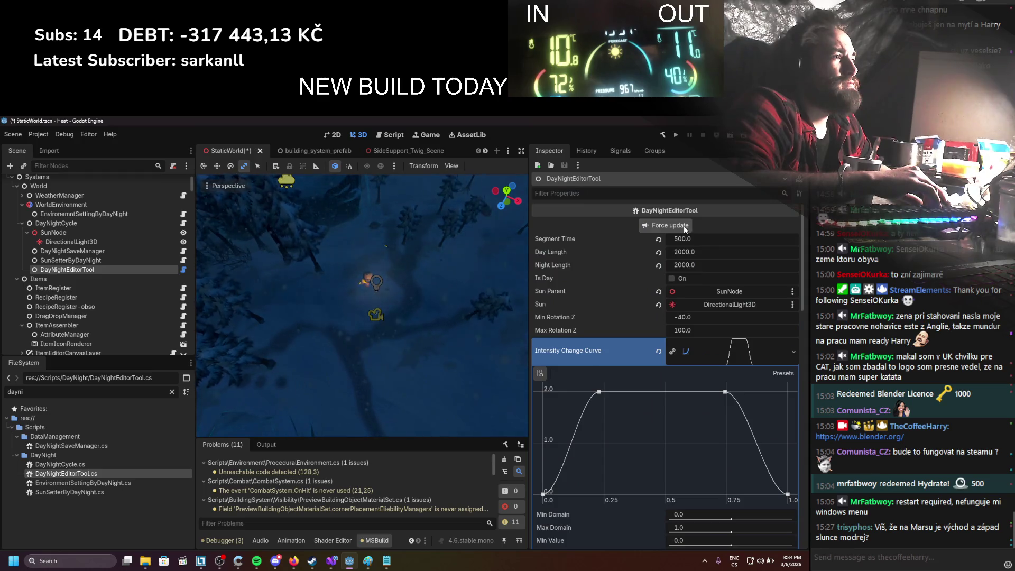
pyautogui.click(683, 226)
pyautogui.scroll(-6, 643, 345)
pyautogui.scroll(6, 647, 318)
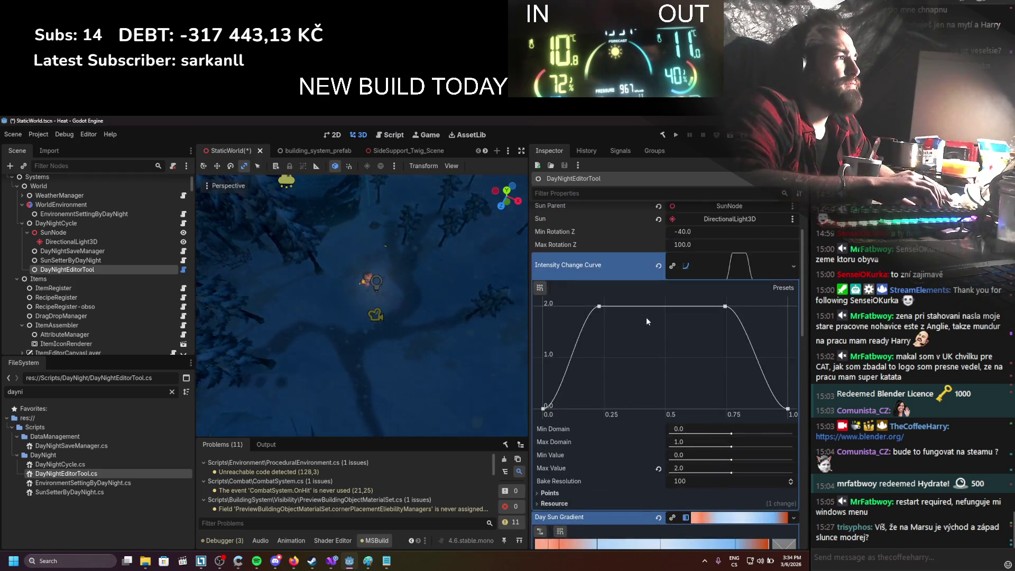
# Step: Set Segment Time to 400
pyautogui.click(689, 236)
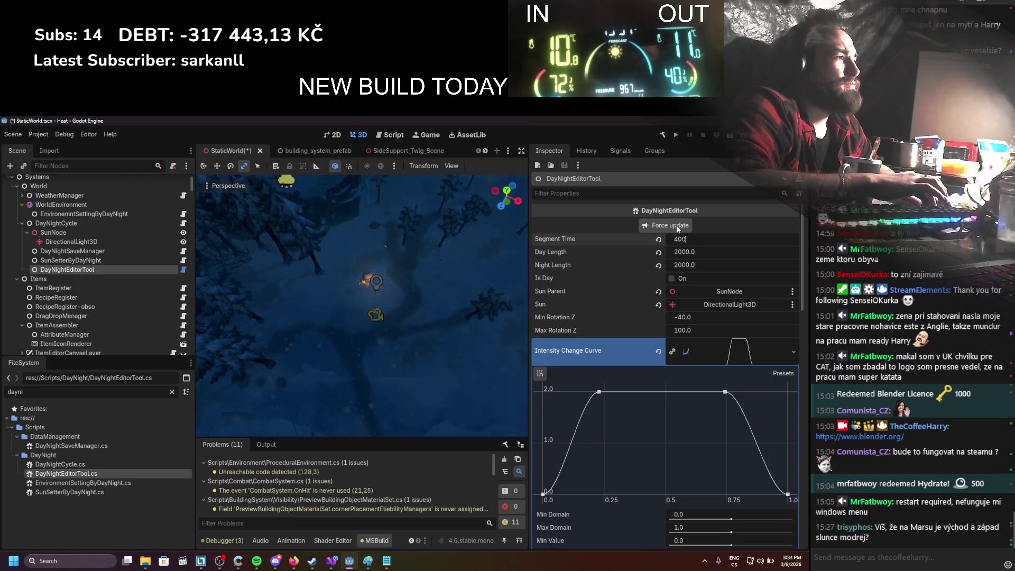
pyautogui.write('400')
pyautogui.press('Return')
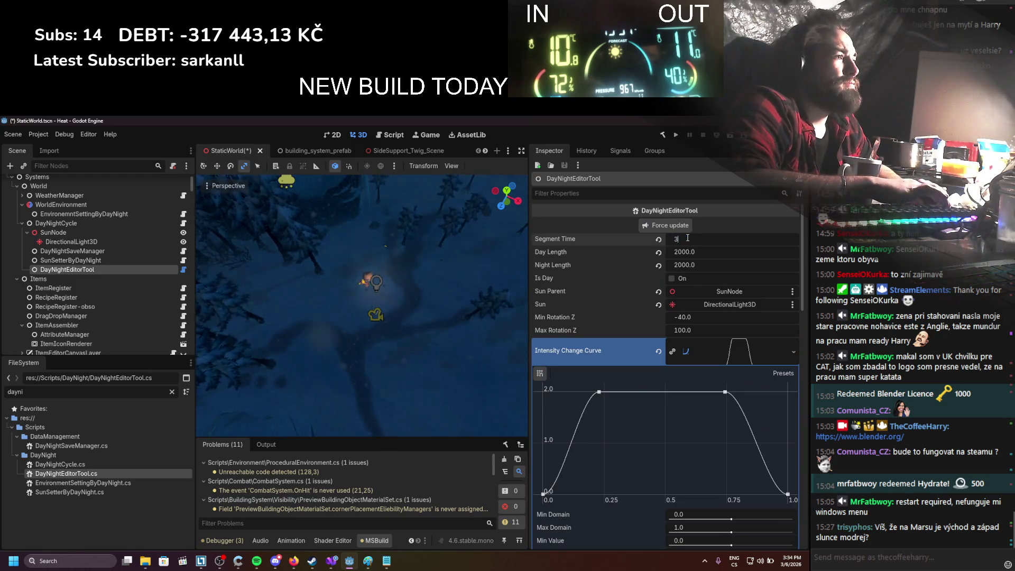
# Step: Enter Segment Time 200, then clear it to 0.0 and review the curve and gradient settings
pyautogui.click(688, 241)
pyautogui.write('200')
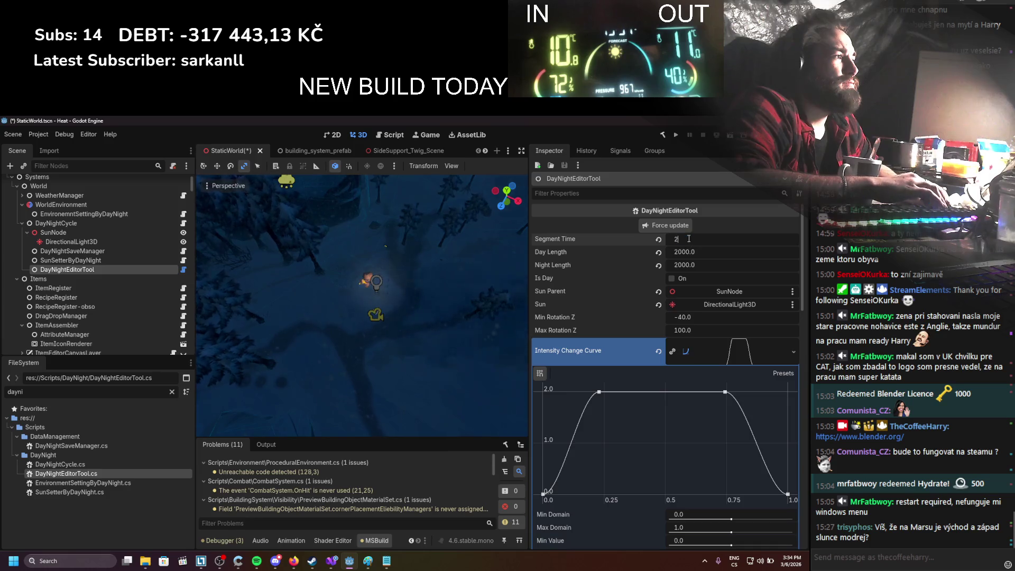
pyautogui.press('Return')
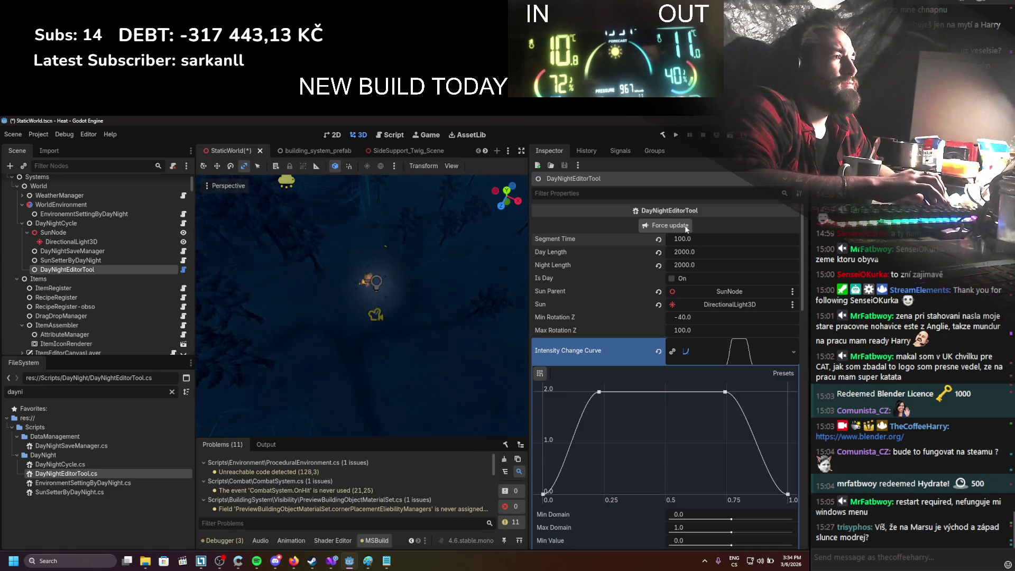
pyautogui.press('BackSpace')
pyautogui.press('BackSpace')
pyautogui.press('Return')
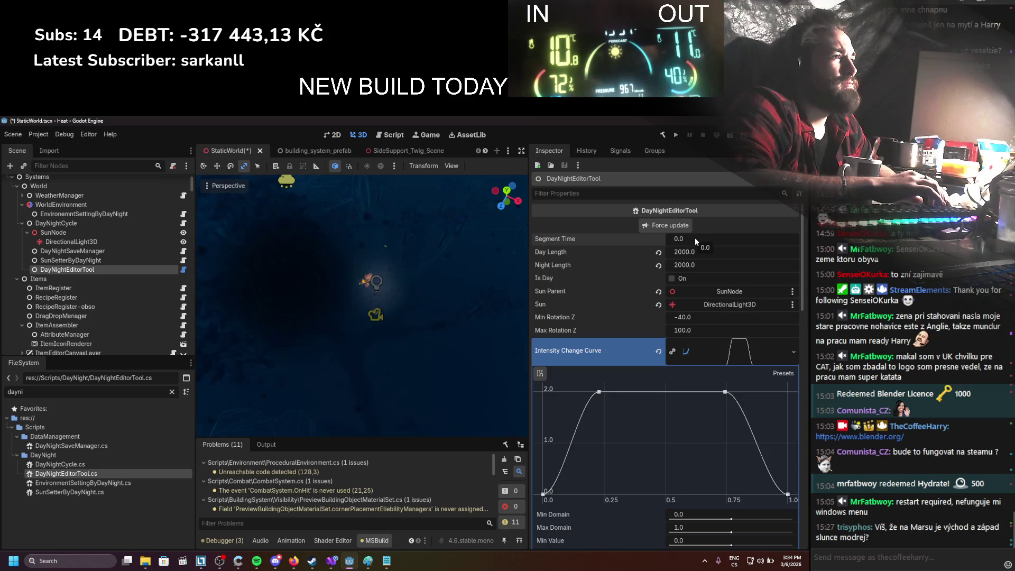
pyautogui.scroll(-2, 405, 335)
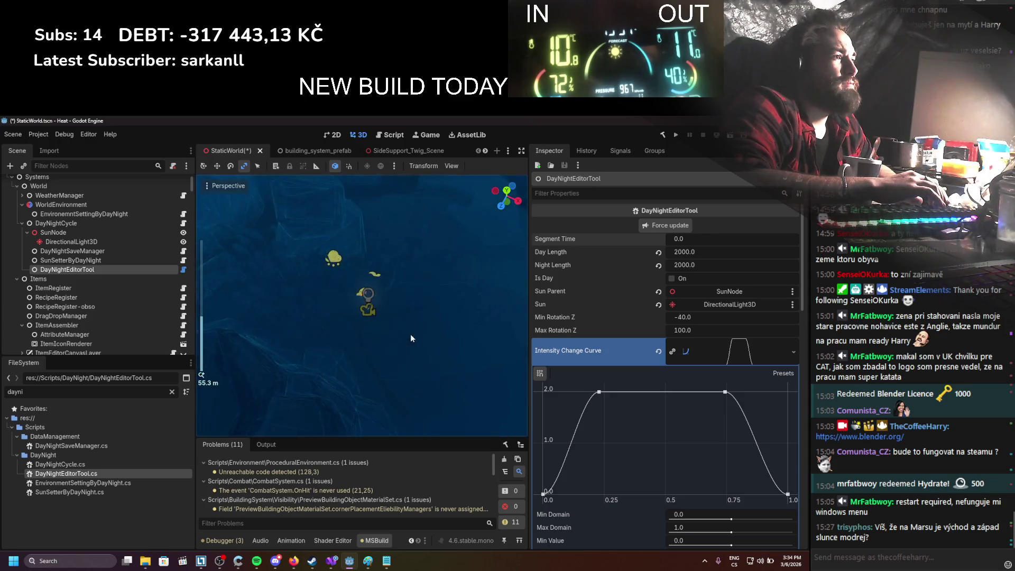
pyautogui.scroll(2, 423, 337)
pyautogui.scroll(-10, 598, 398)
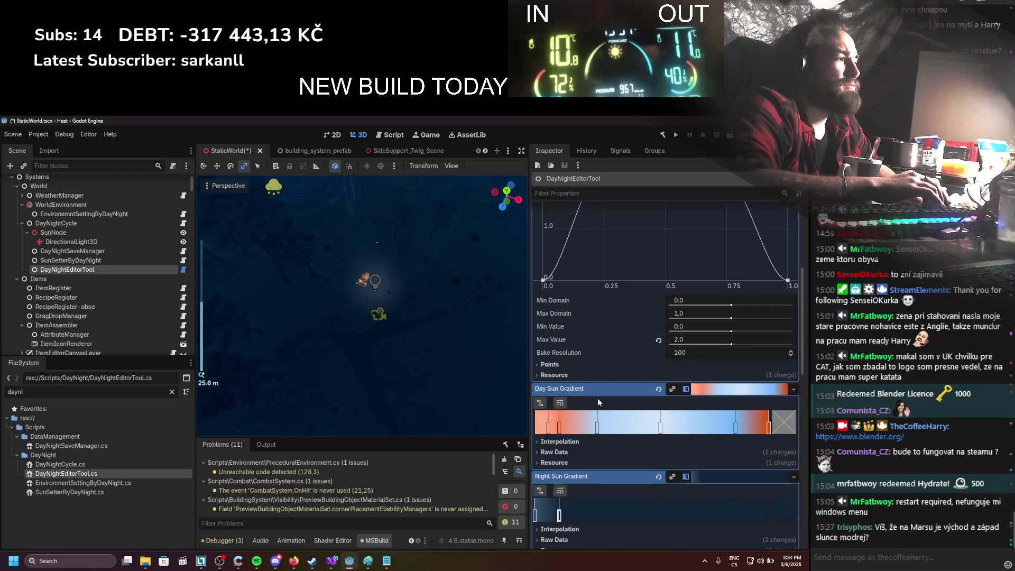
pyautogui.scroll(-3, 598, 398)
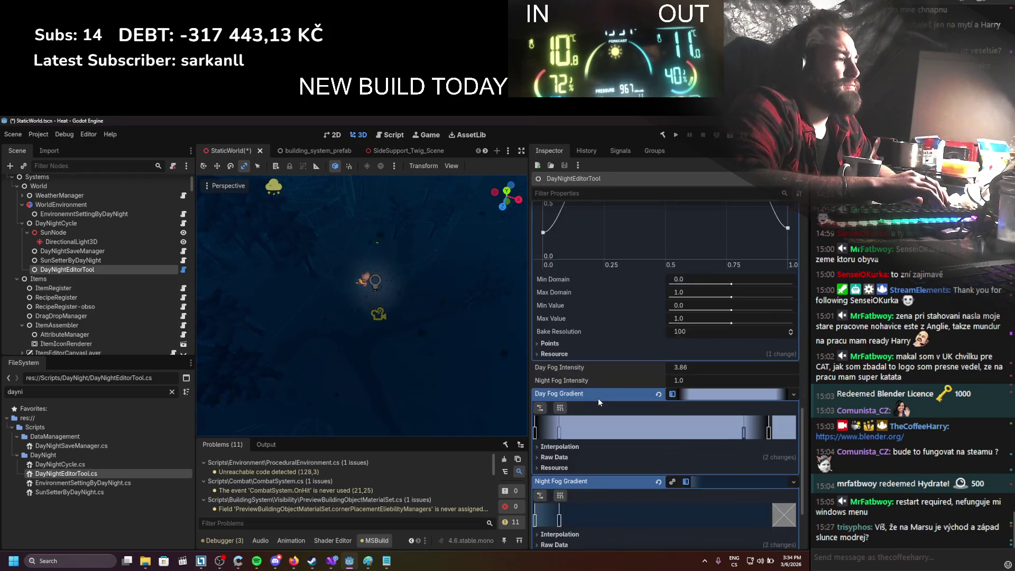
pyautogui.scroll(3, 598, 399)
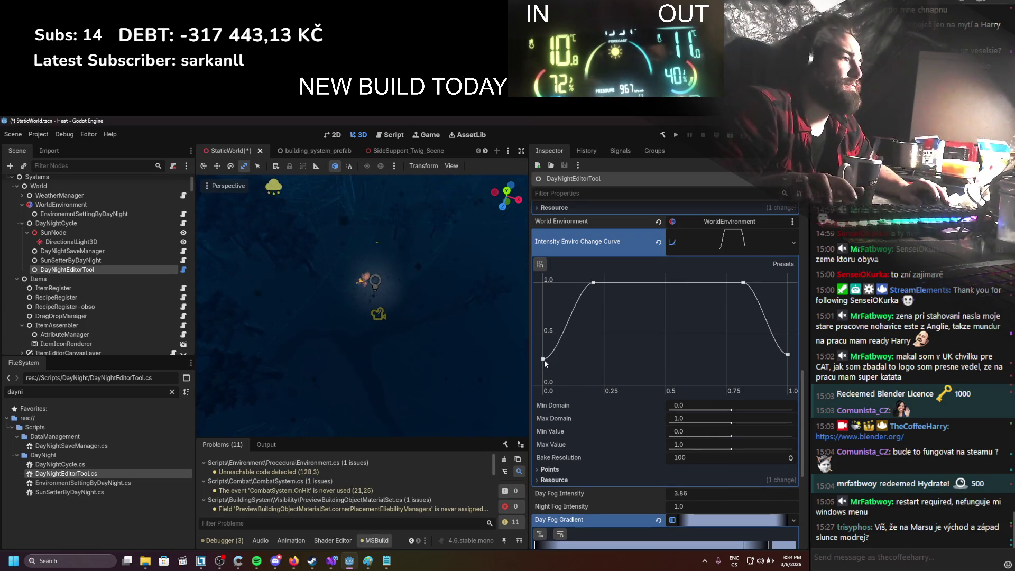
# Step: Save the scene and expand the Intensity Enviro Change Curve's Points list
pyautogui.hotkey('ctrl', 's')
pyautogui.click(544, 360)
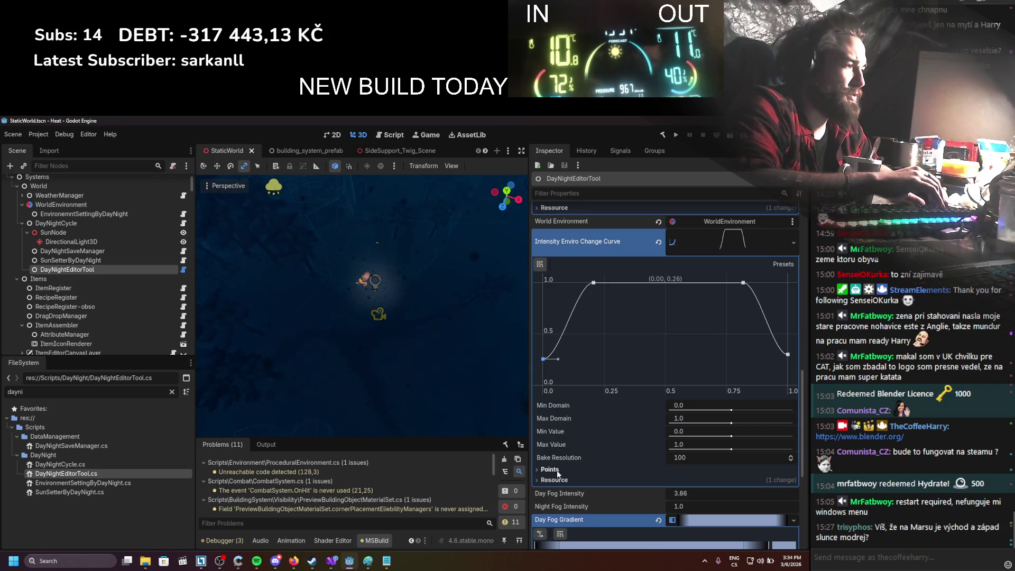
pyautogui.click(550, 470)
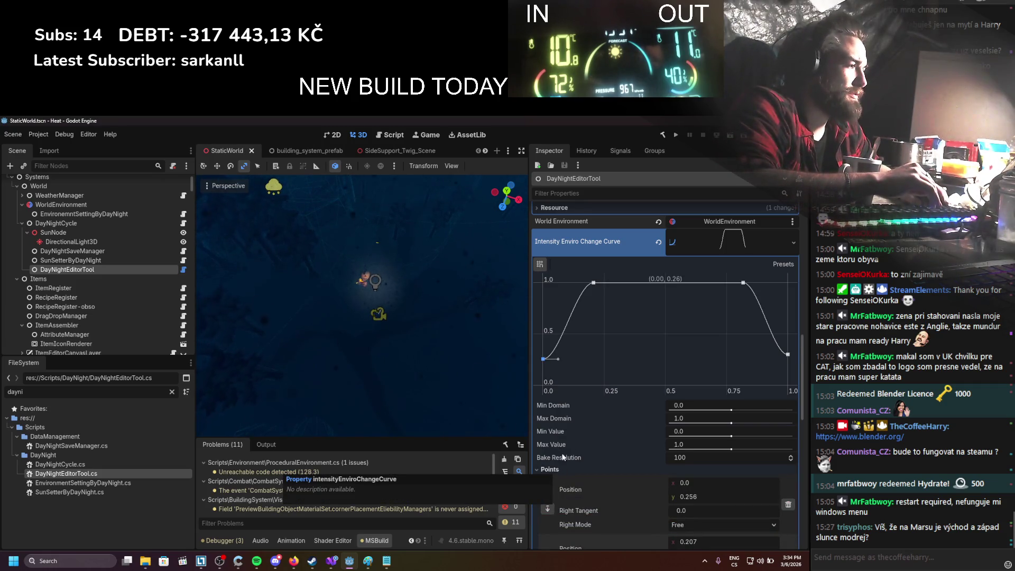
pyautogui.scroll(-2, 564, 458)
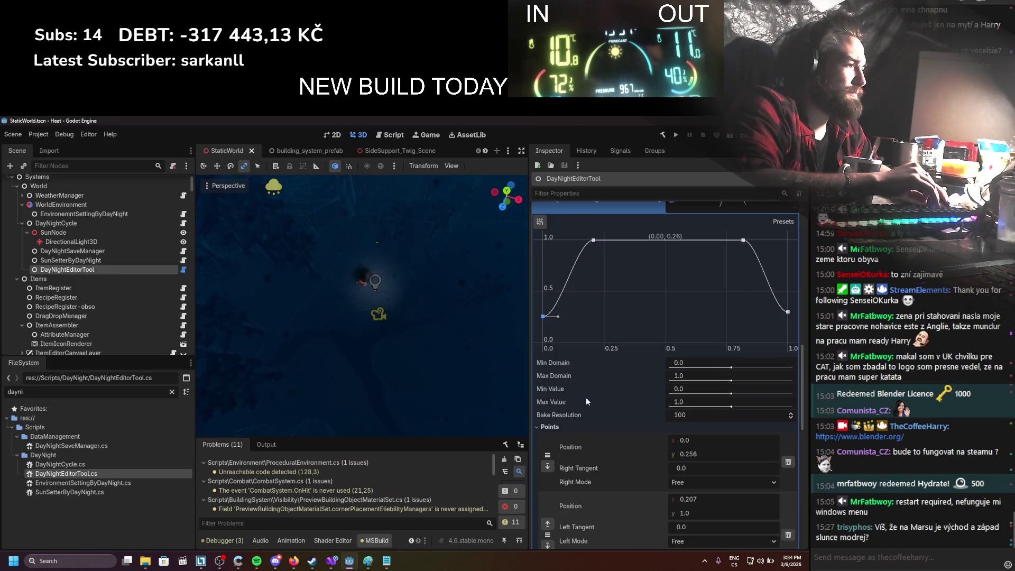
# Step: Nudge the curve's first point right, undo the move, and collapse the curve editor
pyautogui.moveTo(543, 316); pyautogui.dragTo(553, 317)
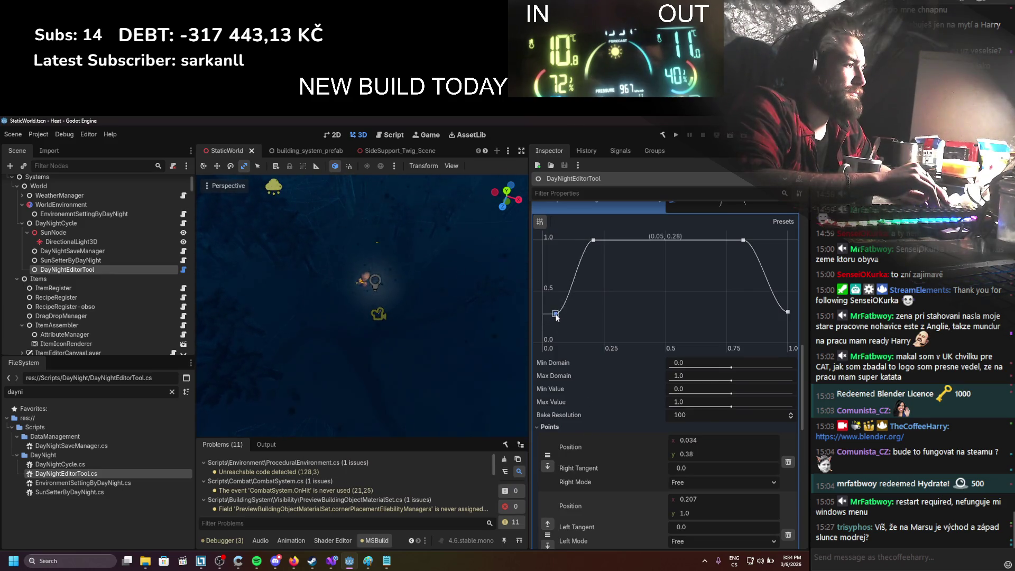
pyautogui.hotkey('ctrl', 'z')
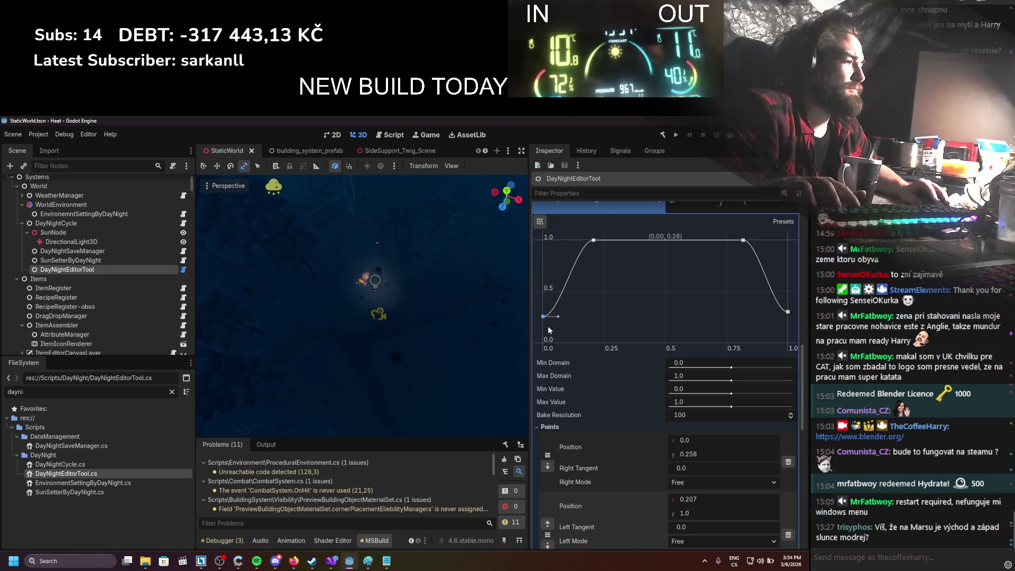
pyautogui.scroll(-10, 675, 436)
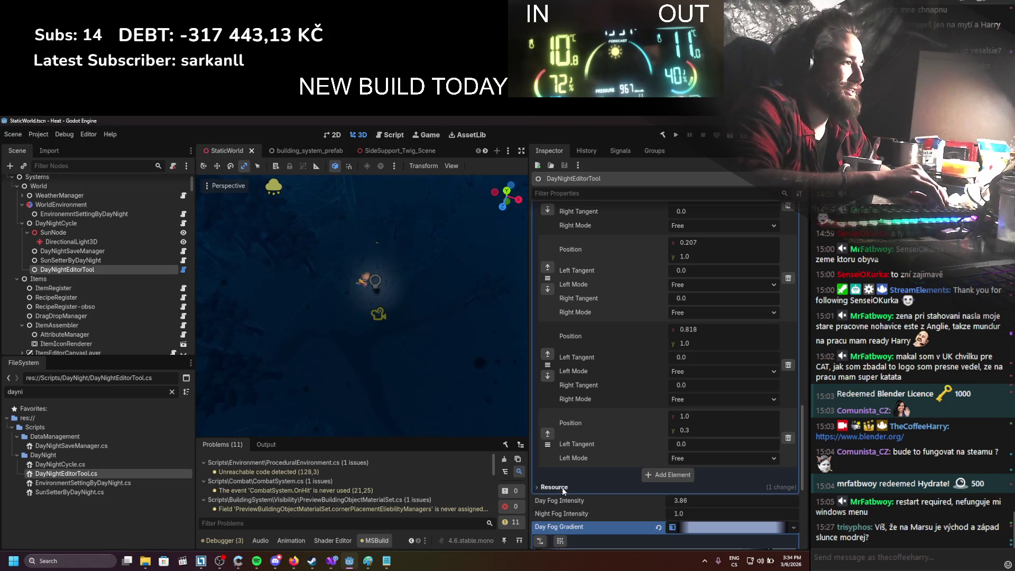
pyautogui.scroll(5, 563, 481)
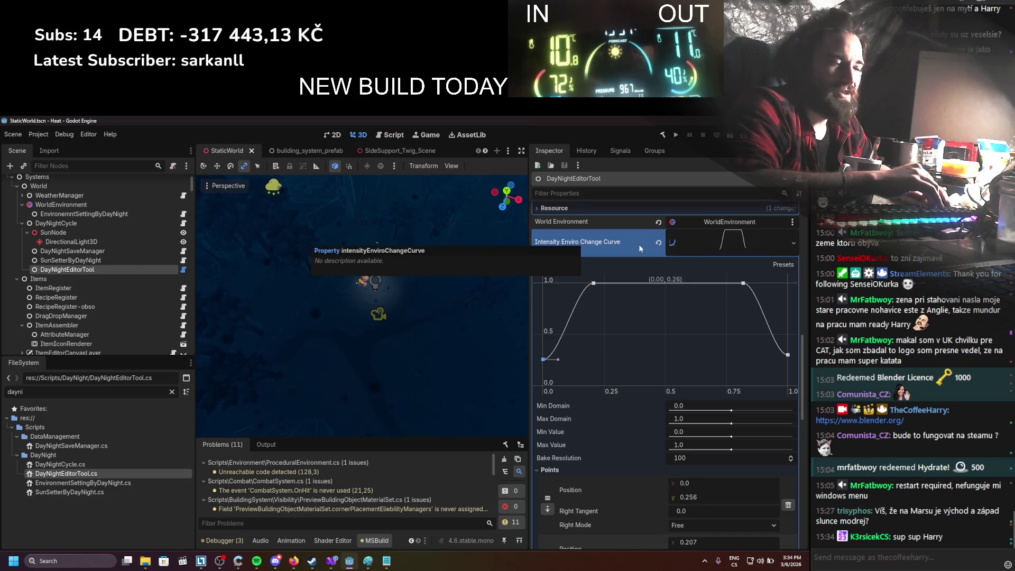
pyautogui.click(703, 243)
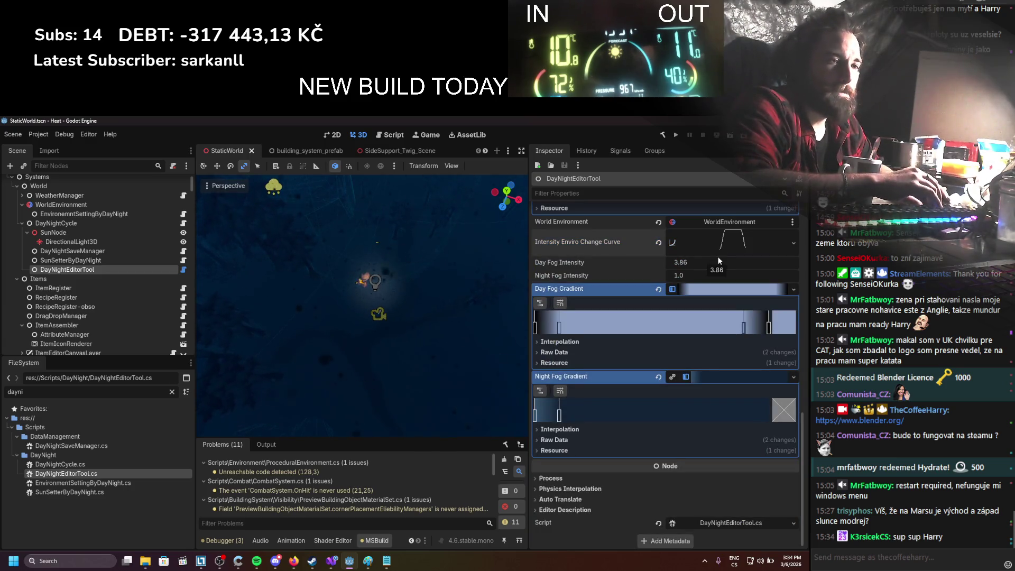
pyautogui.scroll(10, 633, 325)
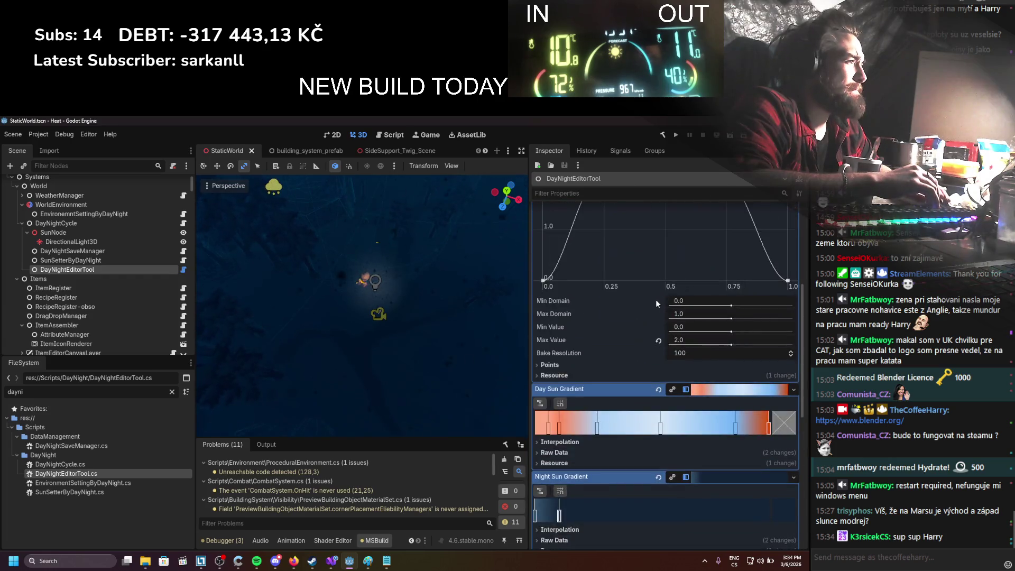
# Step: Preview the lighting with Segment Time at 80, 800 and 1200
pyautogui.click(688, 240)
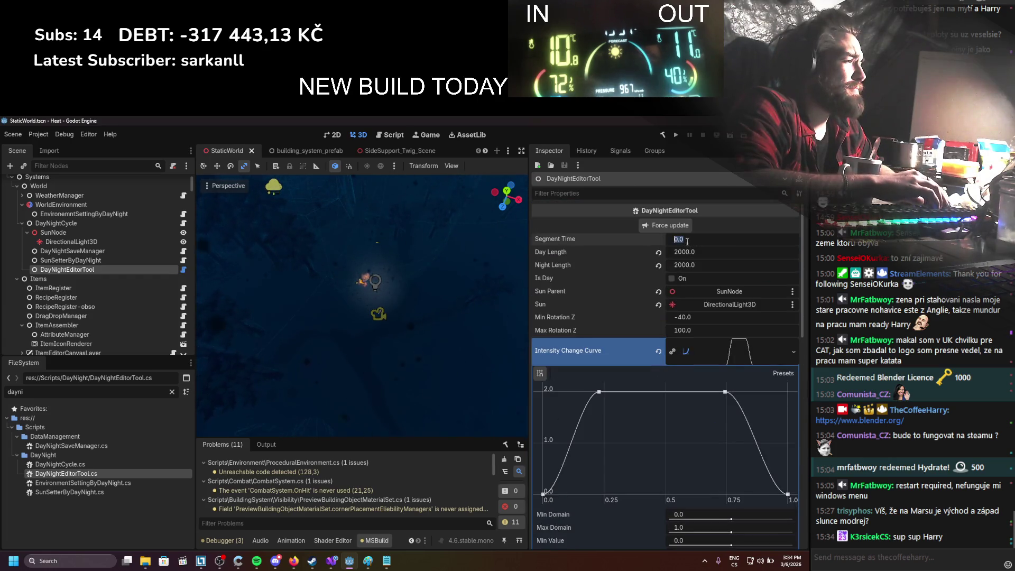
pyautogui.write('500')
pyautogui.press('Return')
pyautogui.click(689, 242)
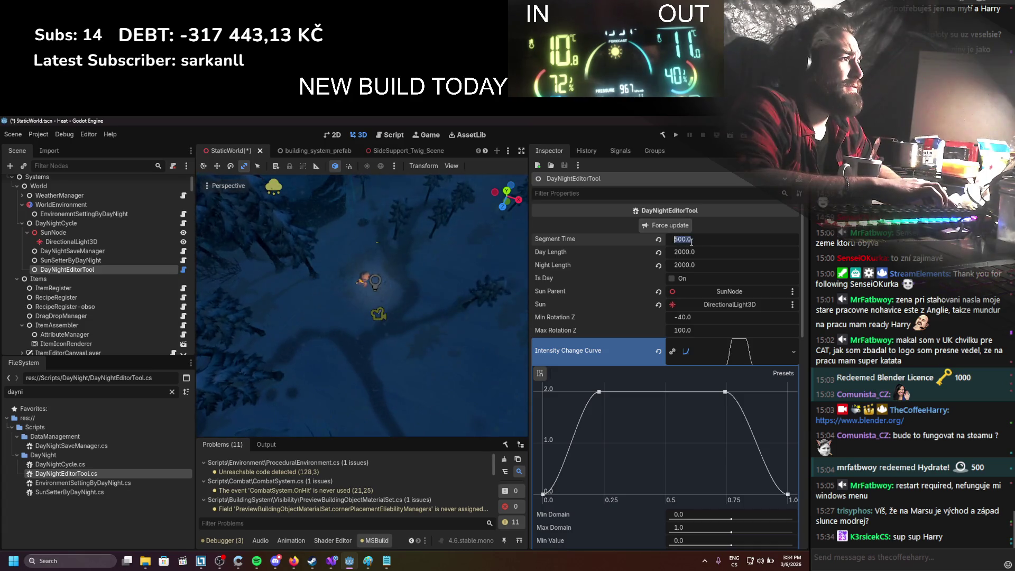
pyautogui.write('80')
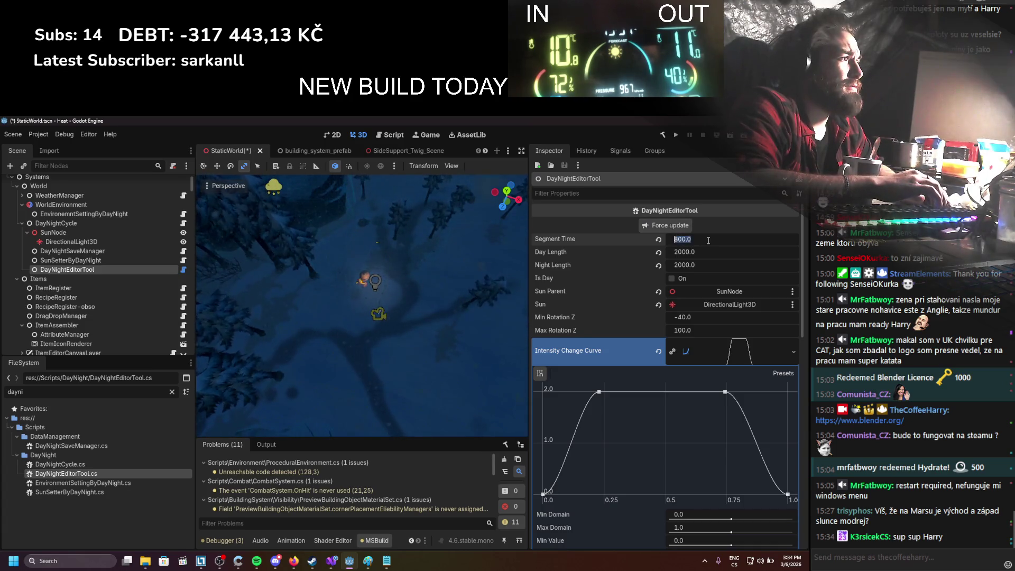
pyautogui.click(691, 226)
pyautogui.write('8')
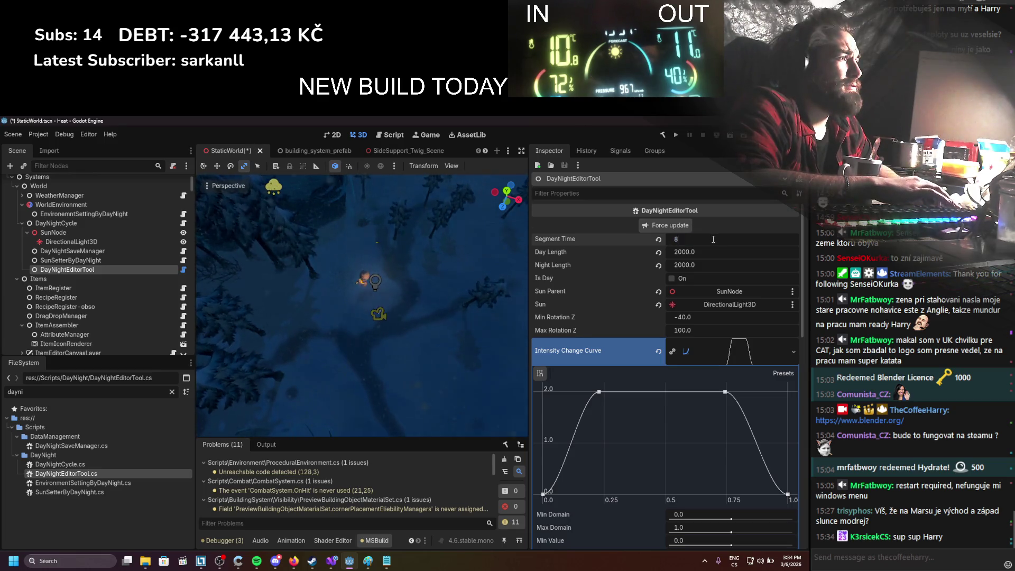
pyautogui.write('00')
pyautogui.click(687, 227)
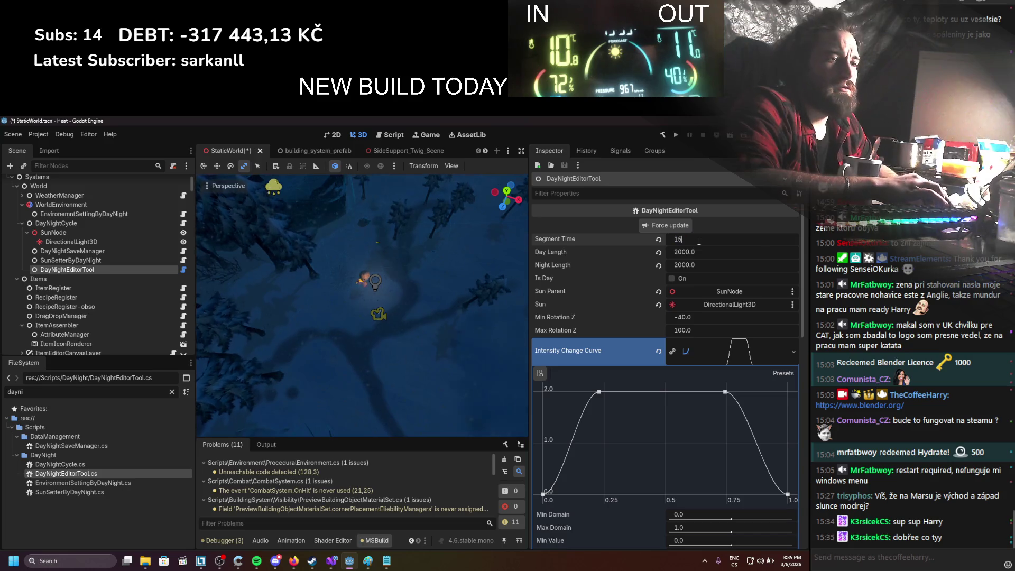
pyautogui.write('00')
# Step: Preview Segment Time at 1500 and 1800, then enter 200
pyautogui.click(681, 225)
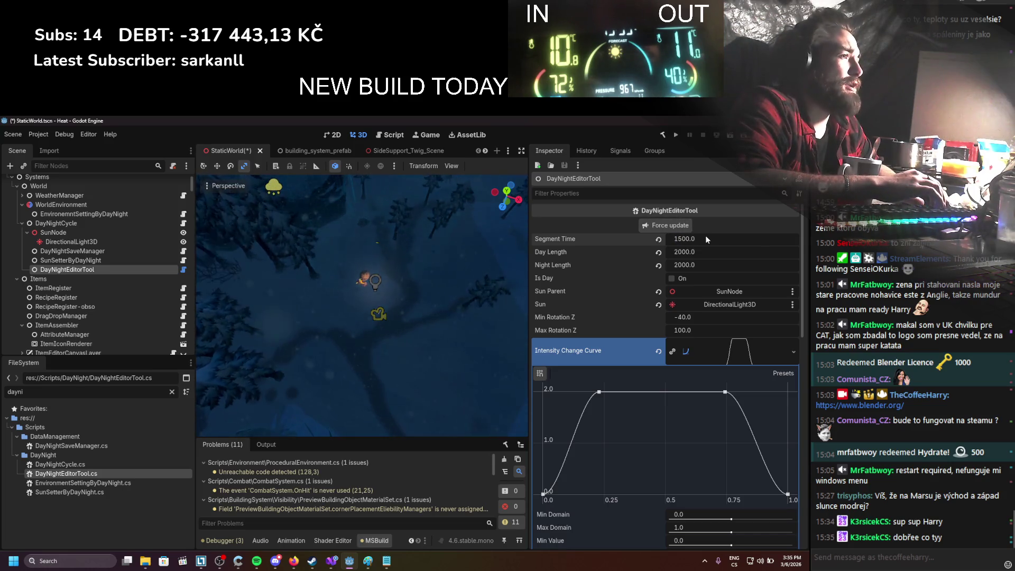
pyautogui.write('10')
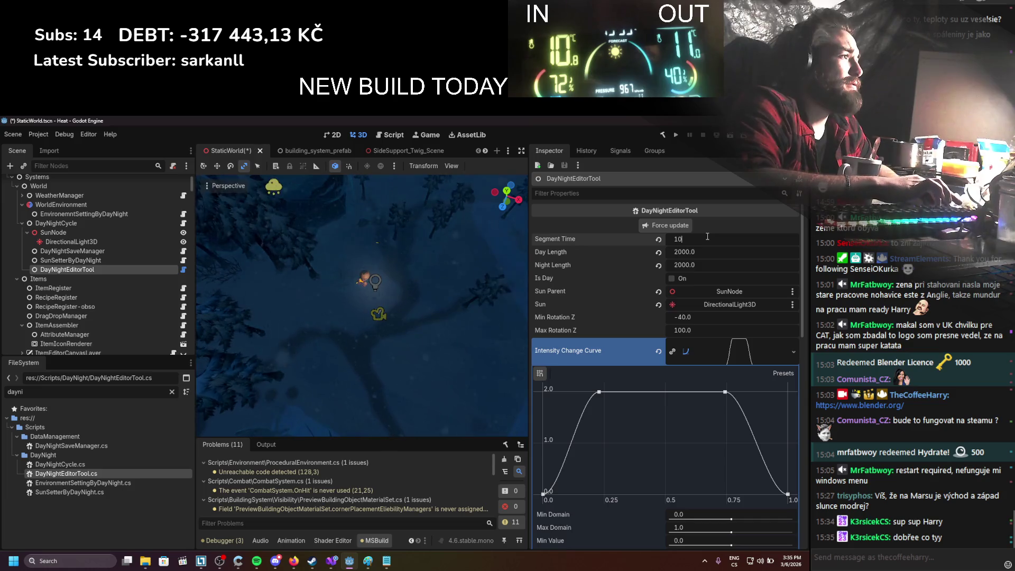
pyautogui.write('0')
pyautogui.click(685, 227)
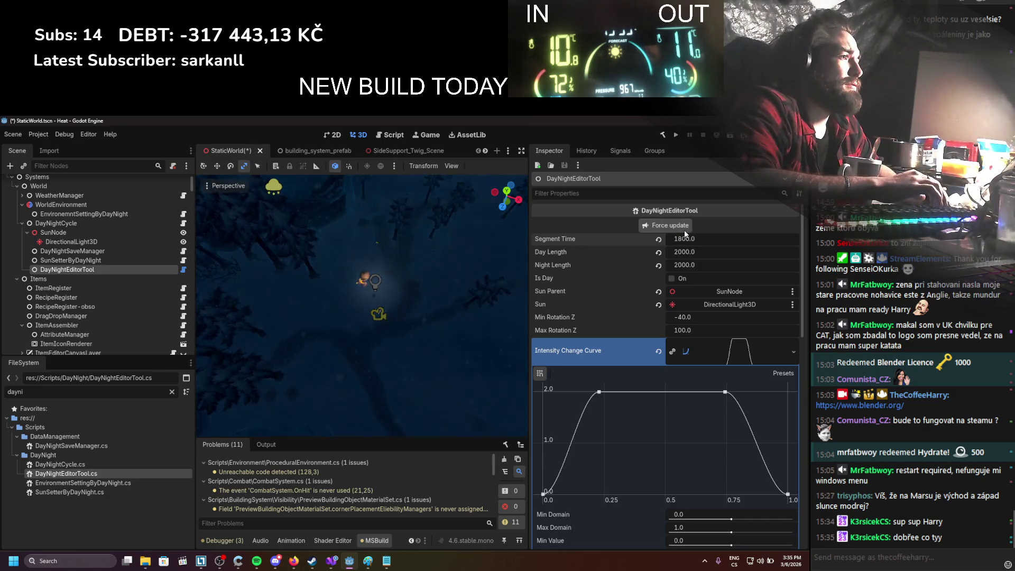
pyautogui.click(701, 240)
pyautogui.write('20')
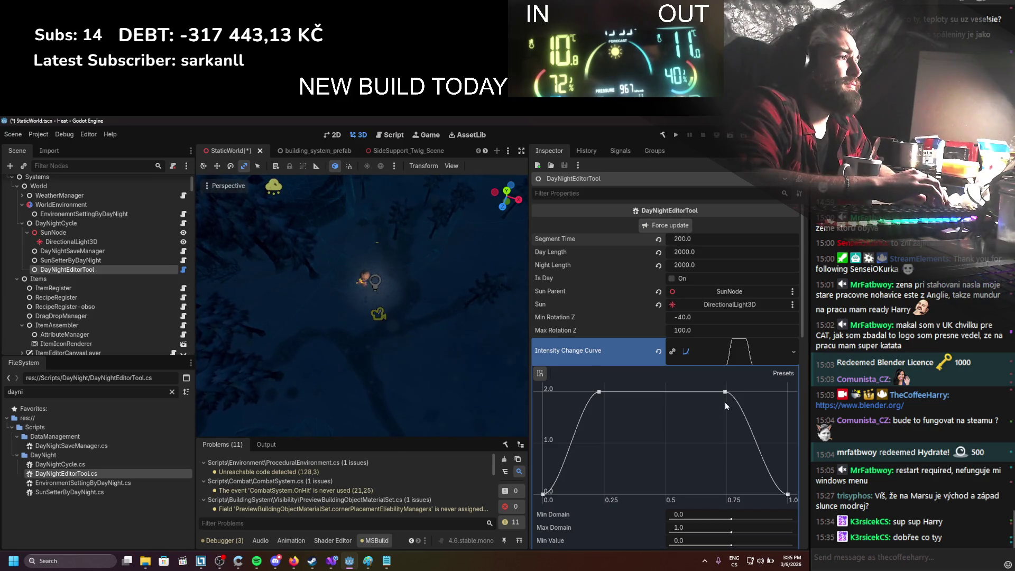
pyautogui.scroll(-8, 725, 402)
# Step: Expand the Intensity Enviro Change Curve, collapse its Points list and enlarge the graph
pyautogui.scroll(-3, 761, 400)
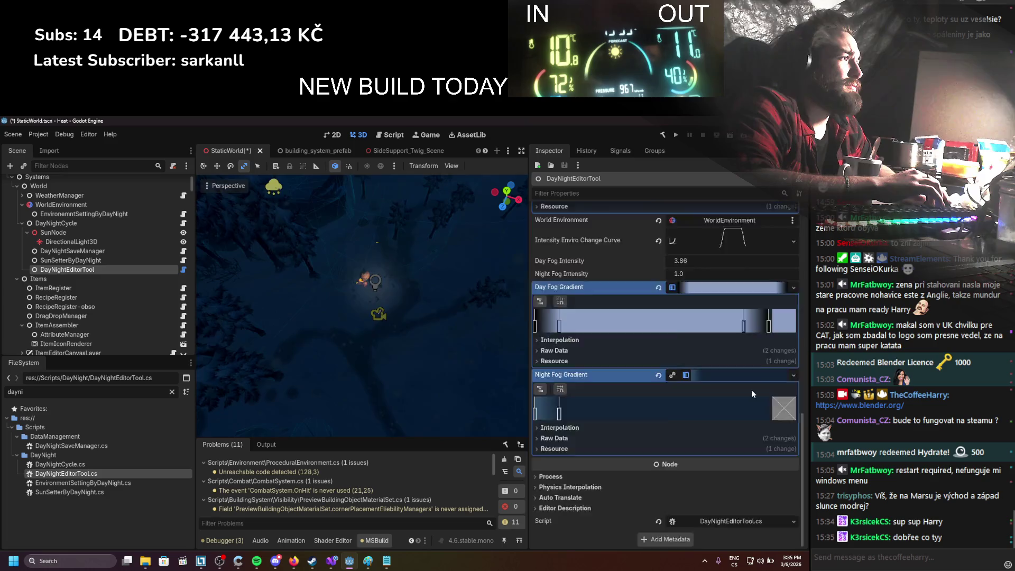
pyautogui.scroll(3, 751, 389)
pyautogui.click(744, 317)
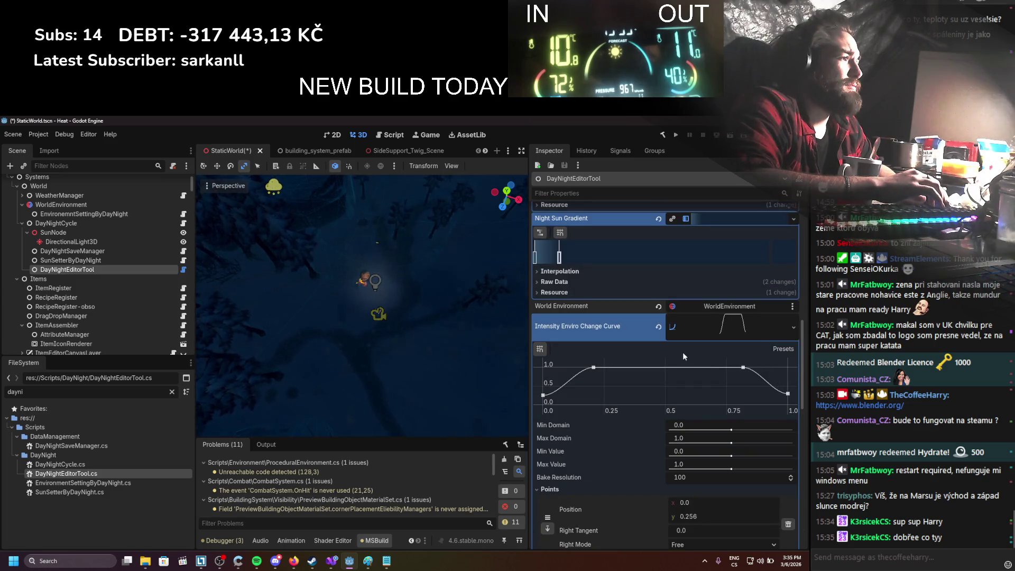
pyautogui.click(579, 490)
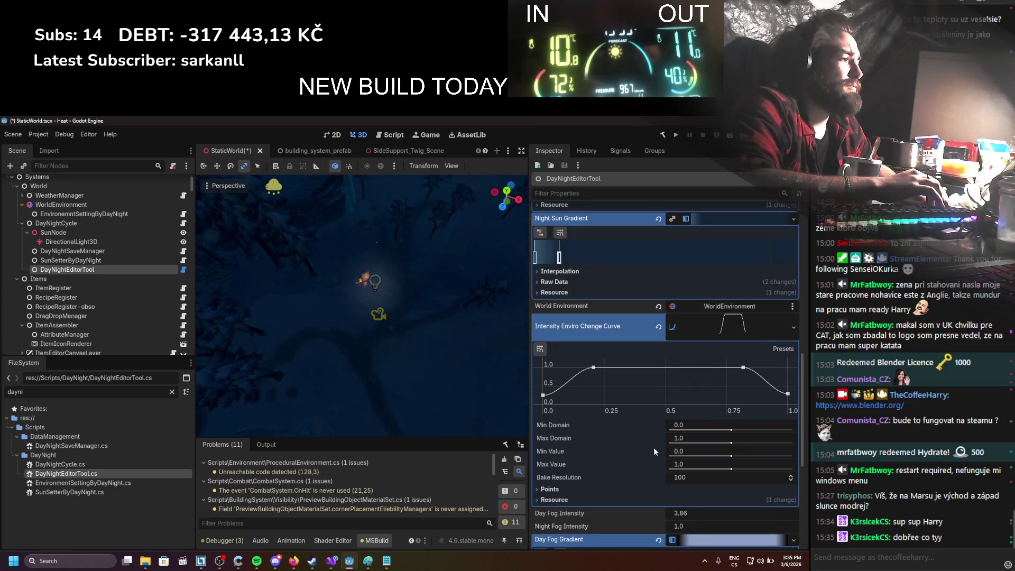
pyautogui.click(703, 331)
pyautogui.click(717, 331)
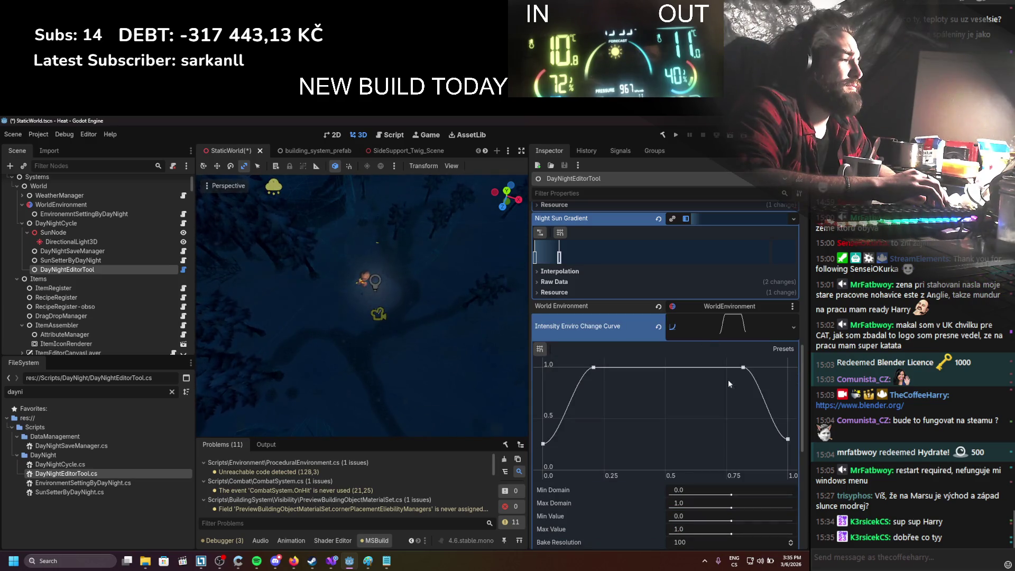
pyautogui.scroll(5, 685, 376)
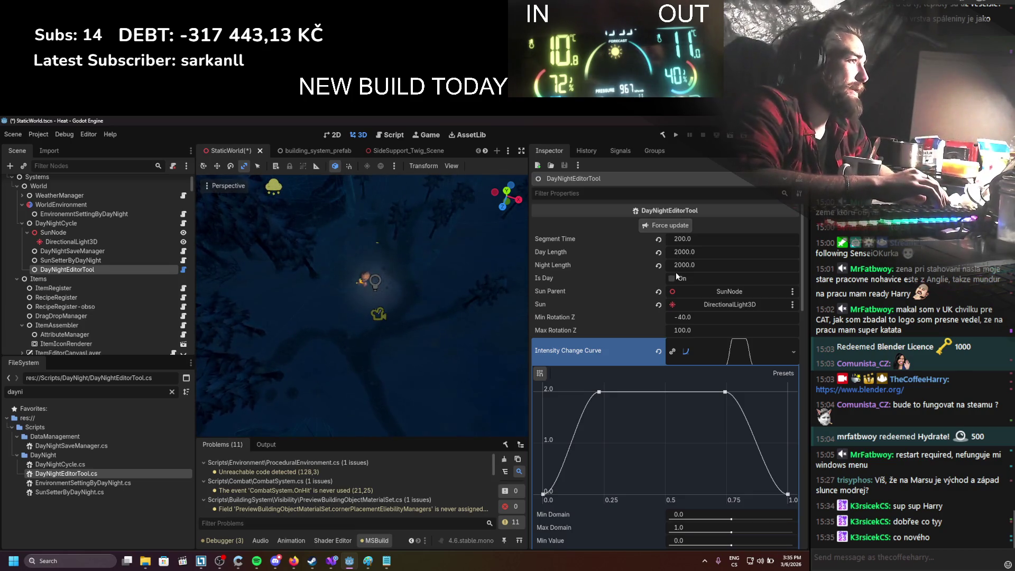
# Step: Preview daylight with Segment Time 10, then drag the Night Fog Gradient's second stop
pyautogui.click(672, 278)
pyautogui.click(686, 226)
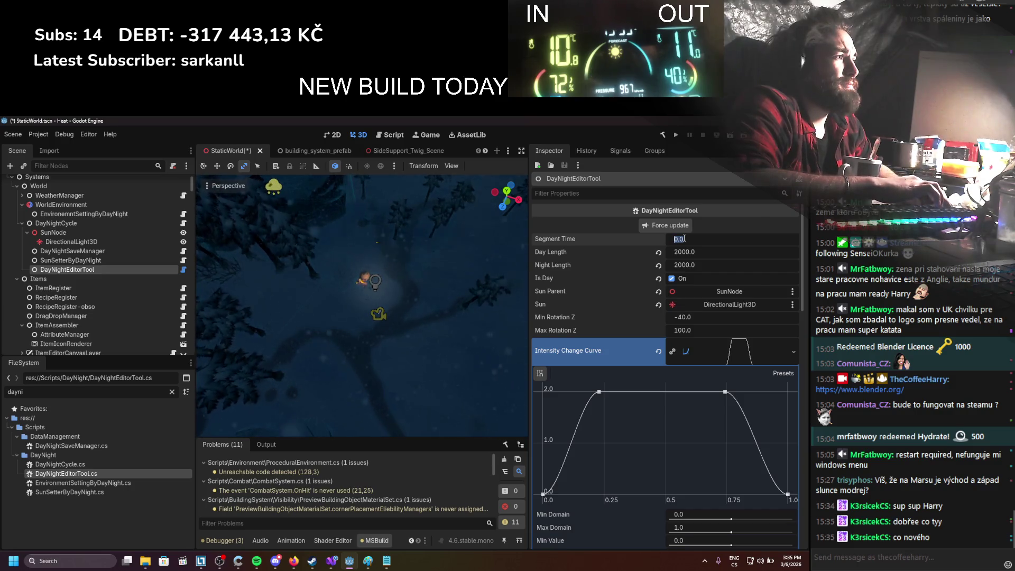
pyautogui.write('10')
pyautogui.press('Return')
pyautogui.scroll(-5, 570, 411)
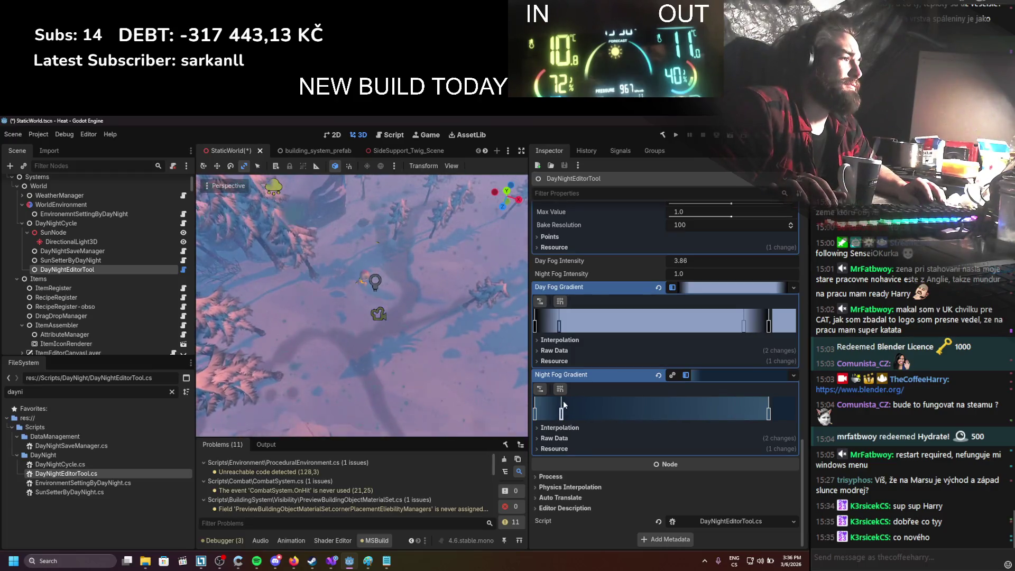
pyautogui.moveTo(563, 401)
pyautogui.mouseDown()
pyautogui.moveTo(562, 417)
pyautogui.moveTo(746, 420)
pyautogui.mouseUp()
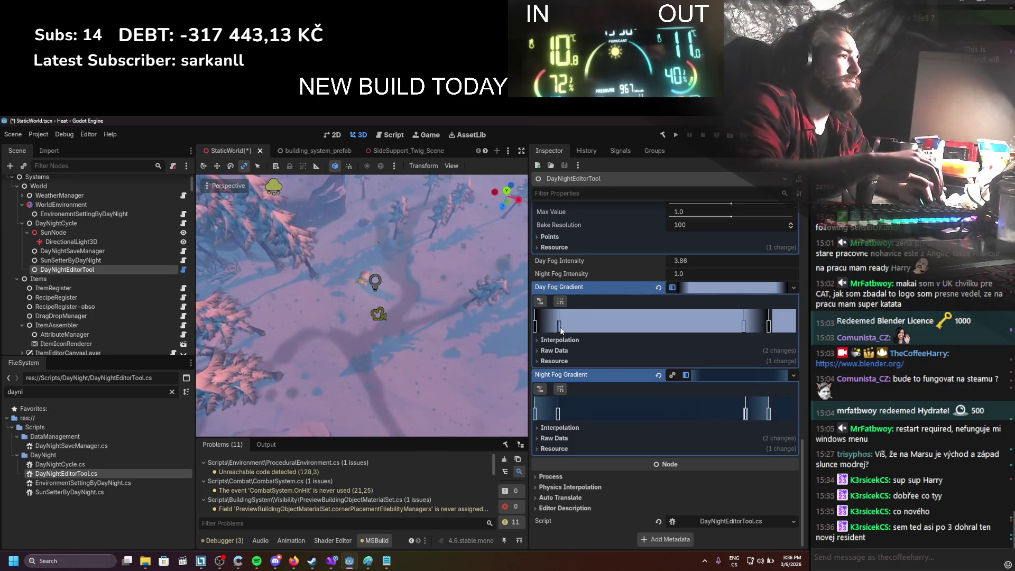
# Step: Check a Day Fog Gradient stop, then set the first stop's colour to hex 35546e
pyautogui.doubleClick(560, 327)
pyautogui.click(684, 350)
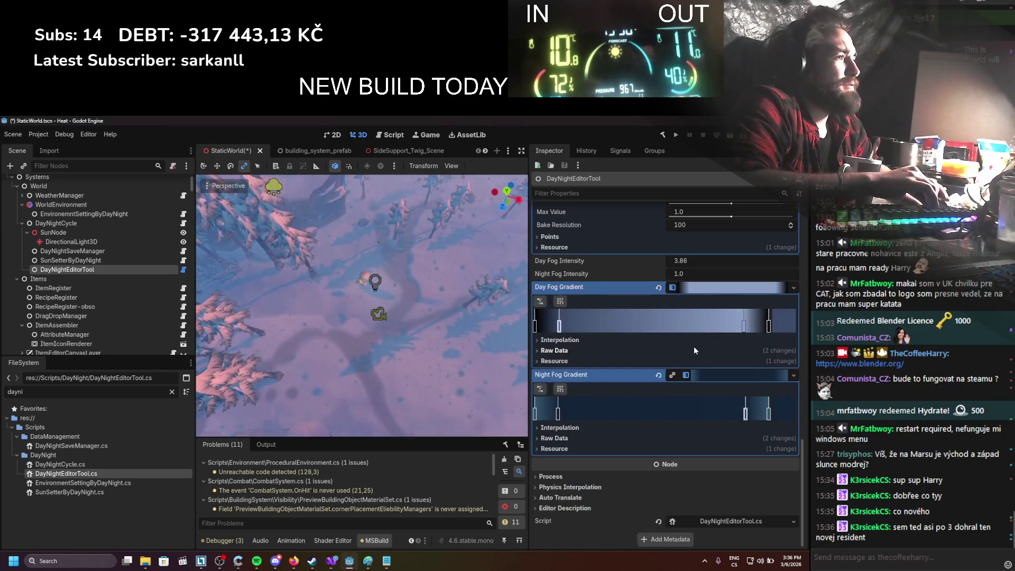
pyautogui.scroll(-5, 693, 347)
pyautogui.scroll(-5, 686, 239)
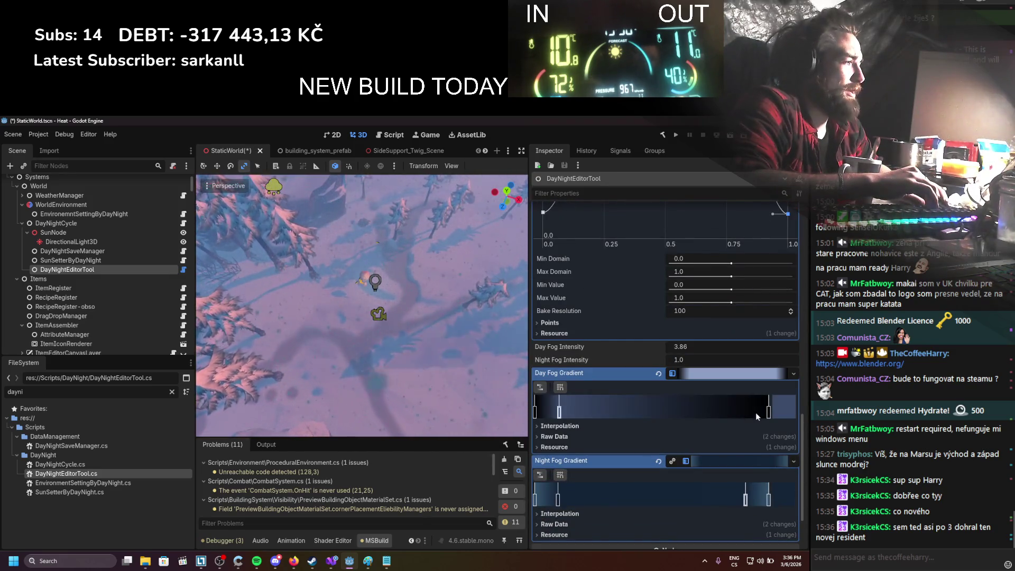
pyautogui.scroll(5, 656, 416)
pyautogui.scroll(-5, 654, 402)
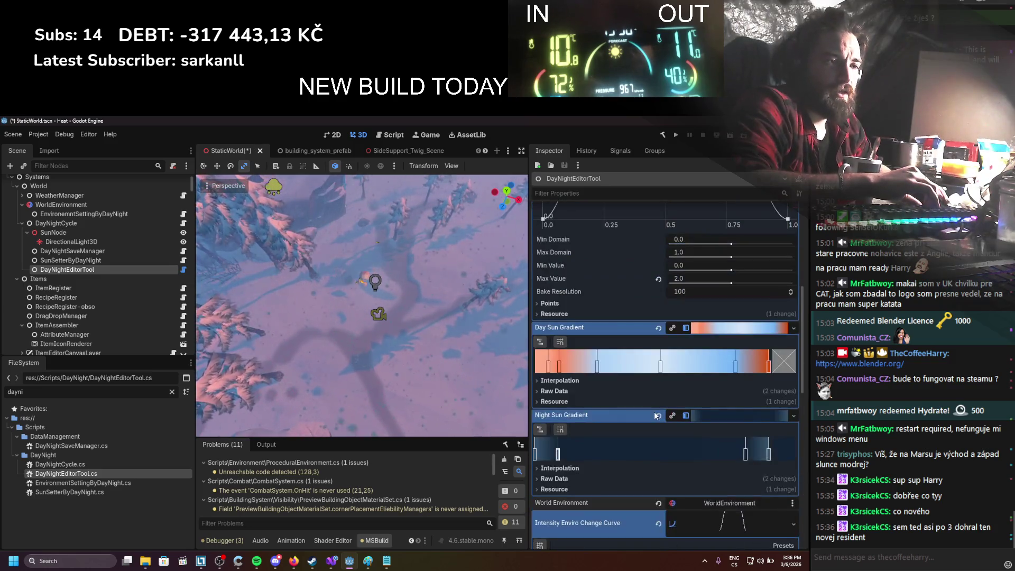
pyautogui.scroll(4, 655, 358)
pyautogui.scroll(-3, 653, 364)
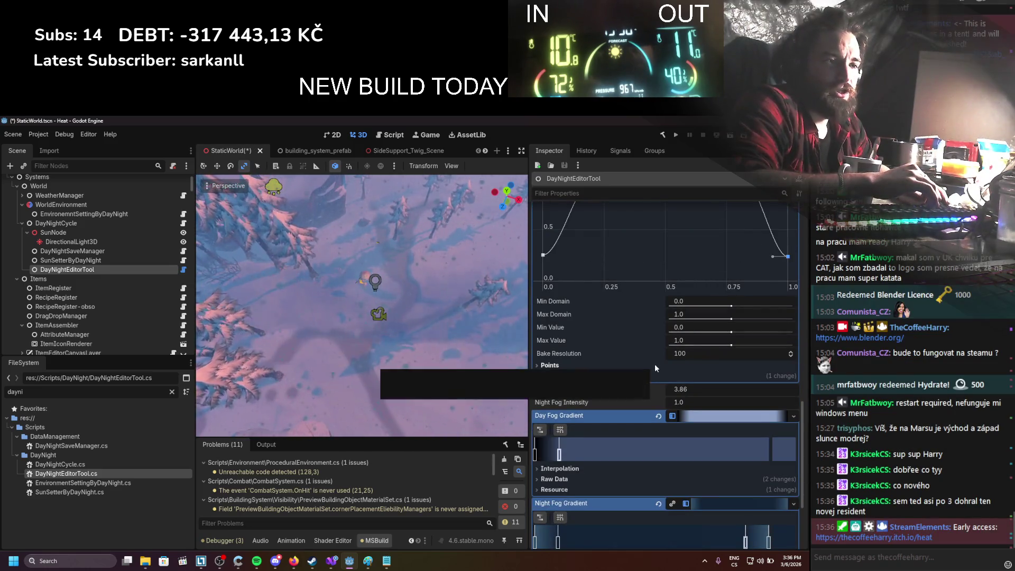
pyautogui.scroll(-2, 551, 453)
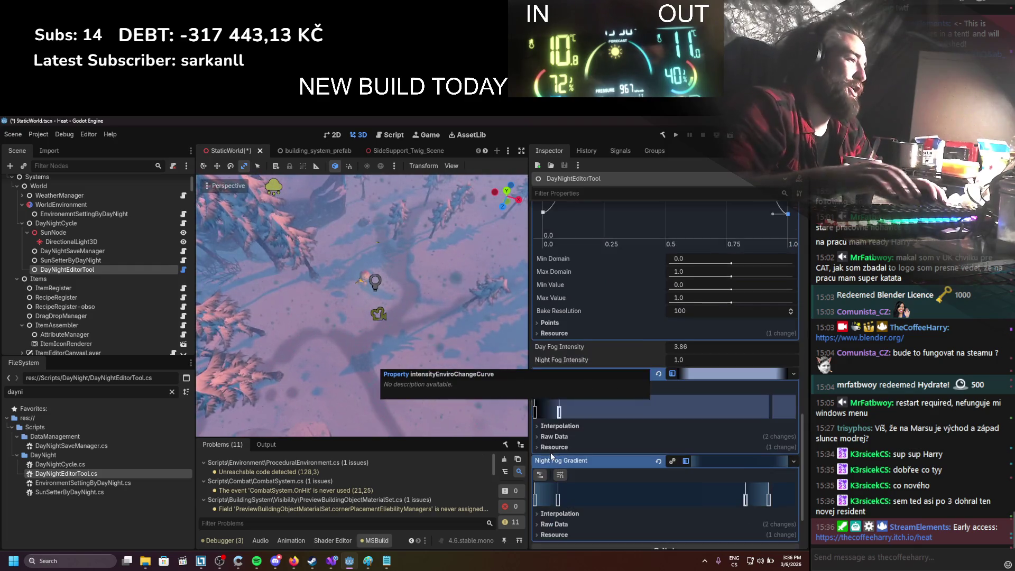
pyautogui.doubleClick(535, 411)
pyautogui.write('35546e')
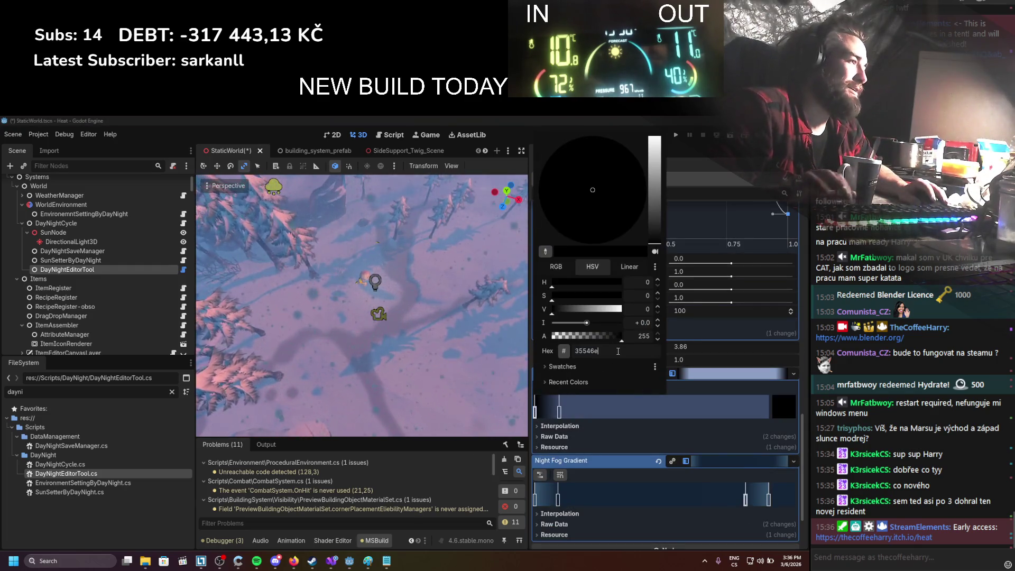
pyautogui.press('Return')
pyautogui.click(617, 422)
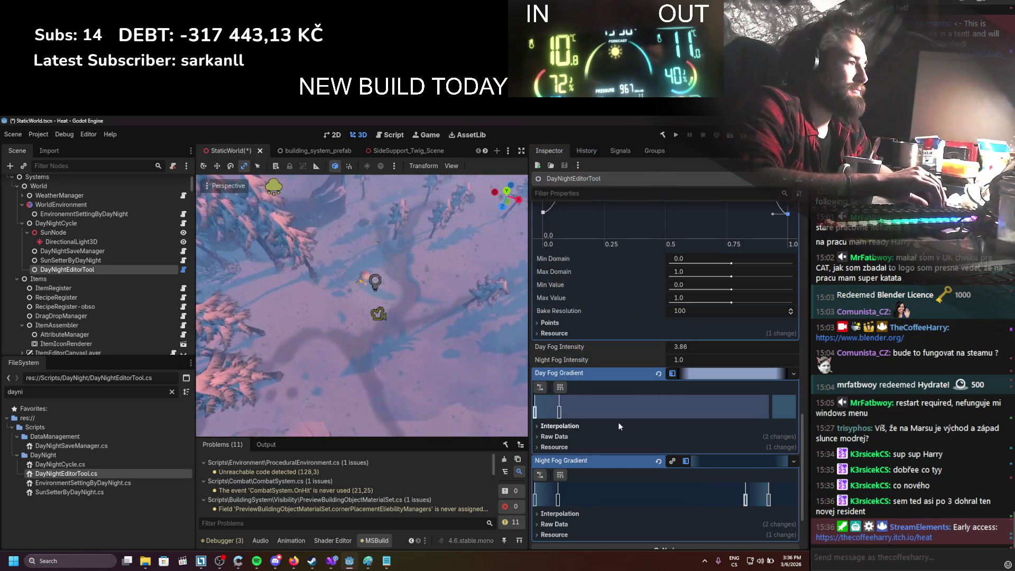
# Step: Reopen the first stop's colour twice to check it, closing without changes
pyautogui.doubleClick(559, 411)
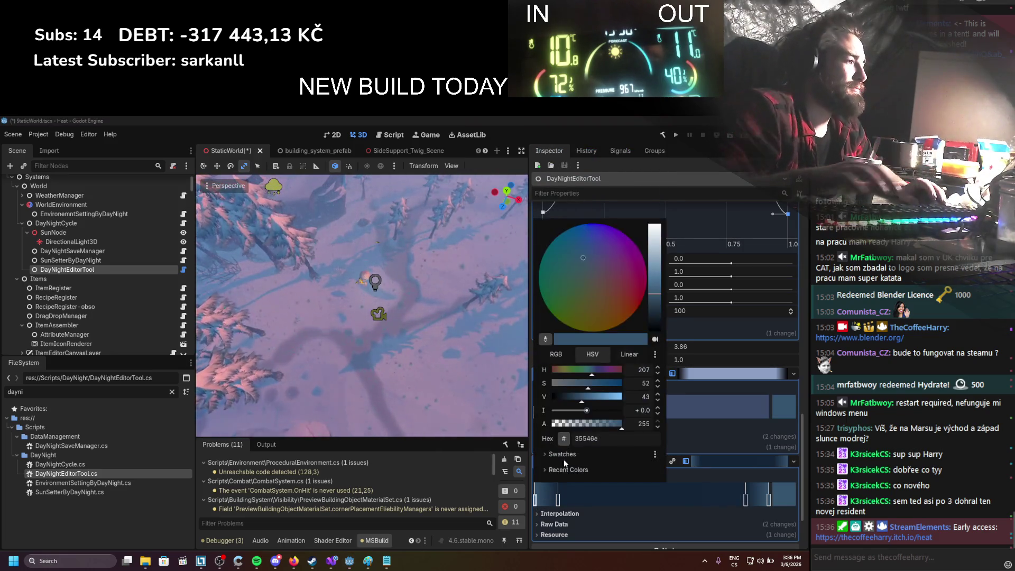
pyautogui.press('Escape')
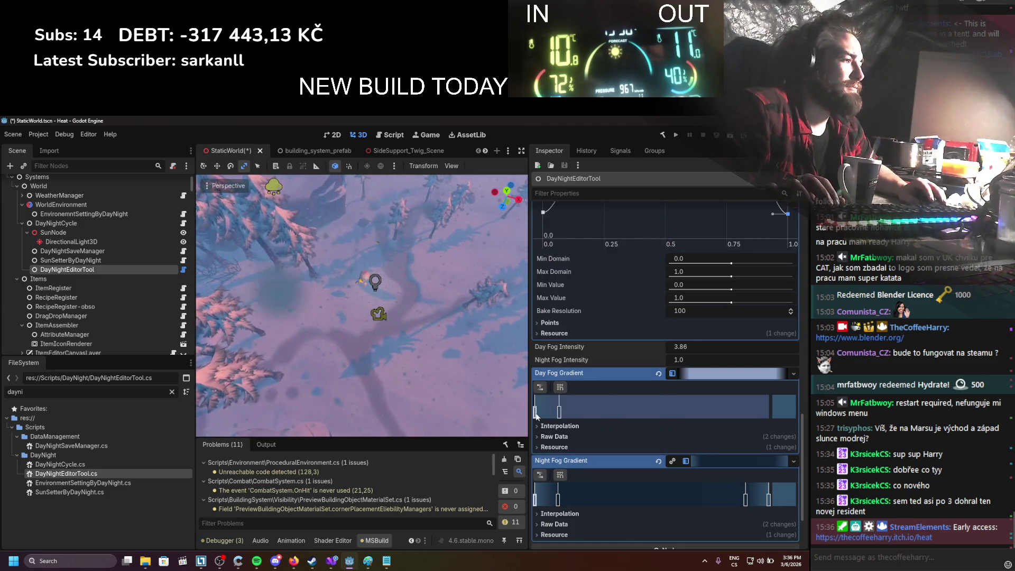
pyautogui.doubleClick(536, 413)
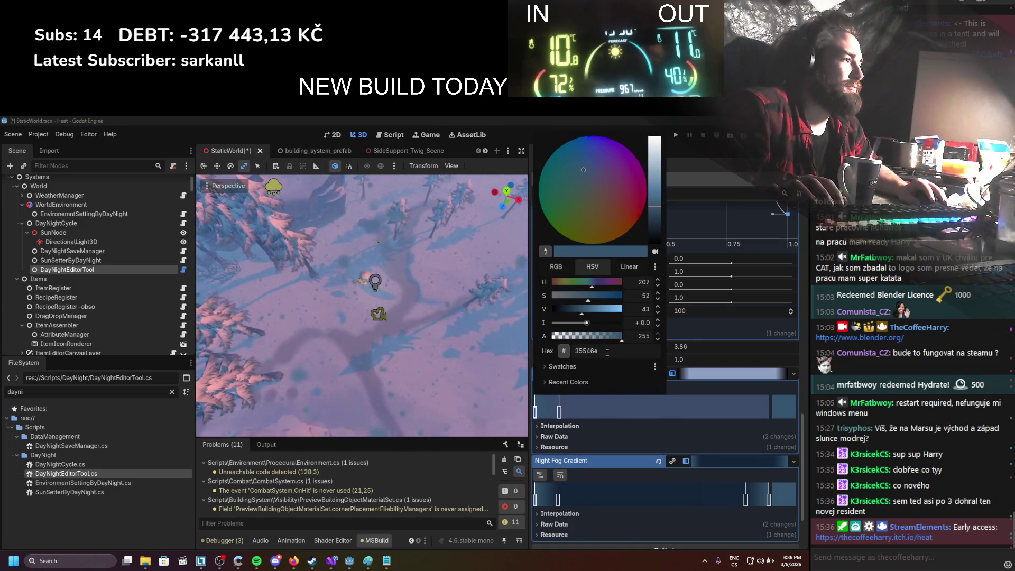
pyautogui.click(621, 426)
pyautogui.scroll(10, 621, 427)
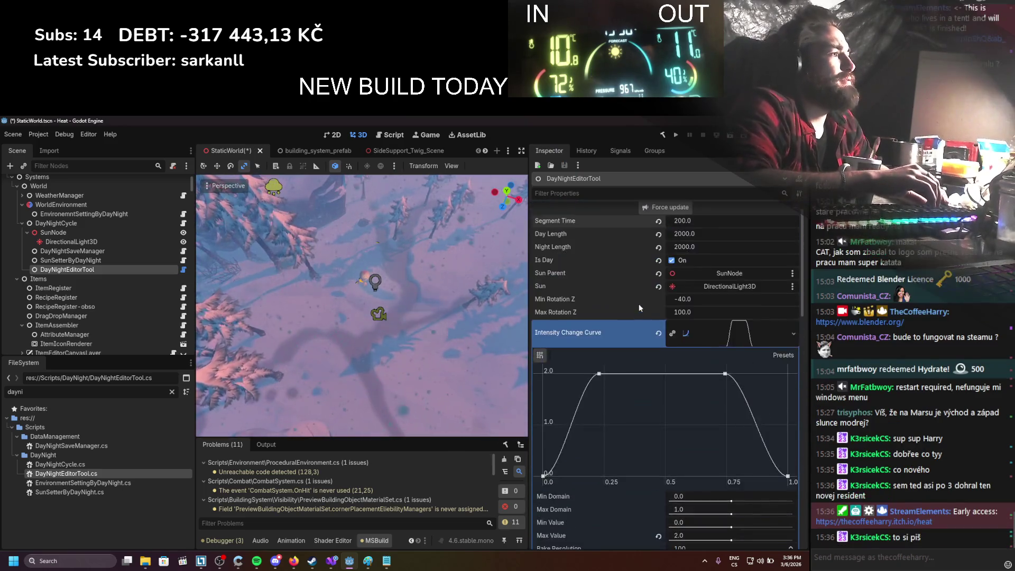
pyautogui.scroll(-6, 639, 307)
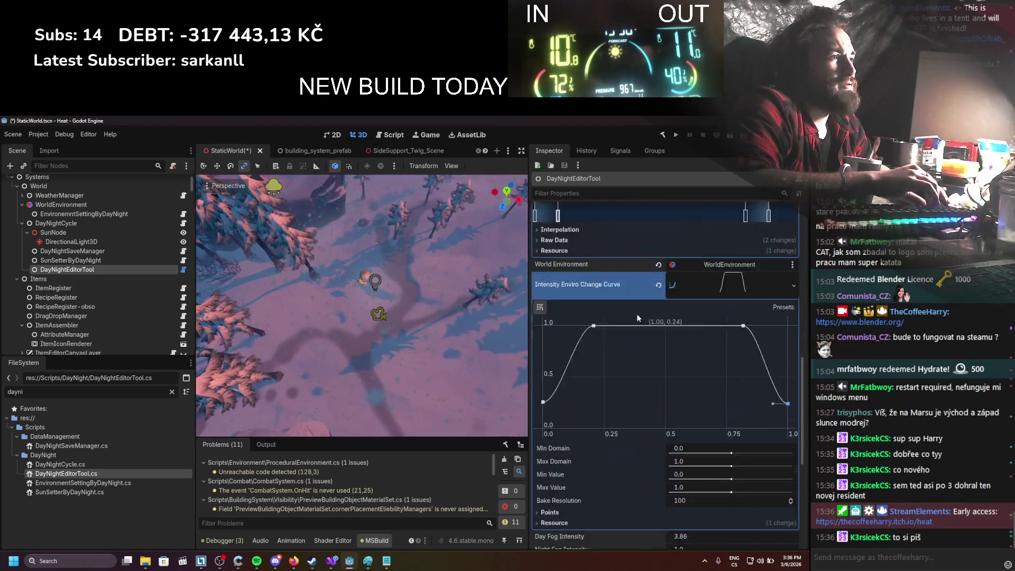
pyautogui.scroll(-5, 636, 313)
# Step: Brighten a Day Fog Gradient stop's blue and raise its saturation to 55
pyautogui.doubleClick(559, 349)
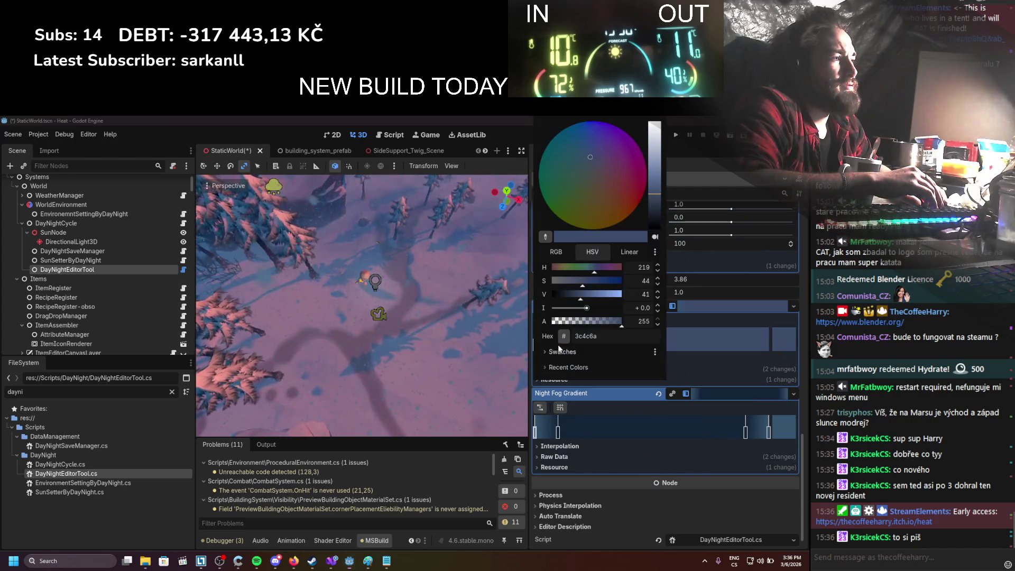
pyautogui.click(657, 185)
pyautogui.click(717, 319)
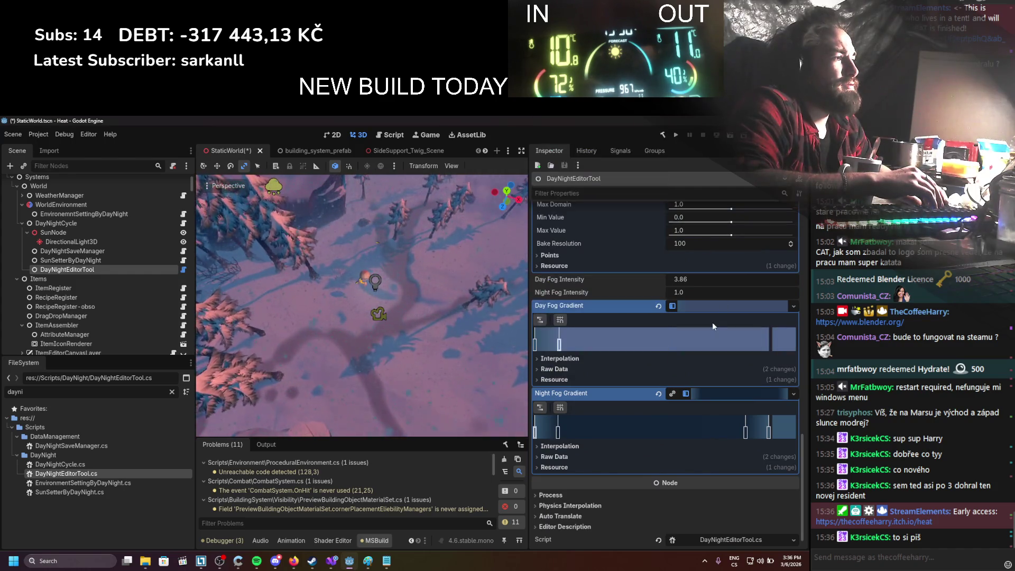
pyautogui.doubleClick(559, 345)
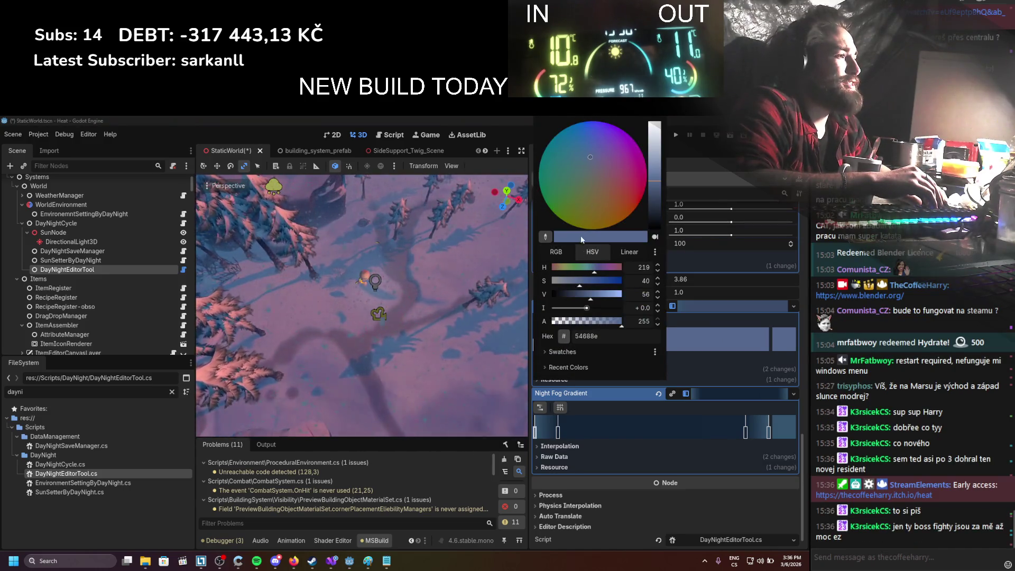
pyautogui.moveTo(583, 286); pyautogui.dragTo(592, 286)
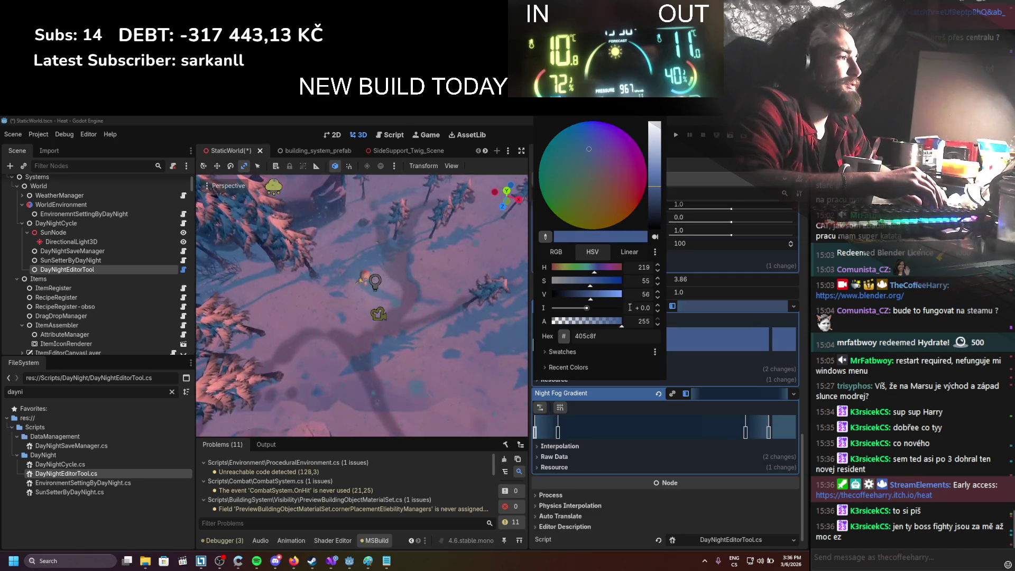
pyautogui.click(704, 299)
pyautogui.scroll(5, 706, 295)
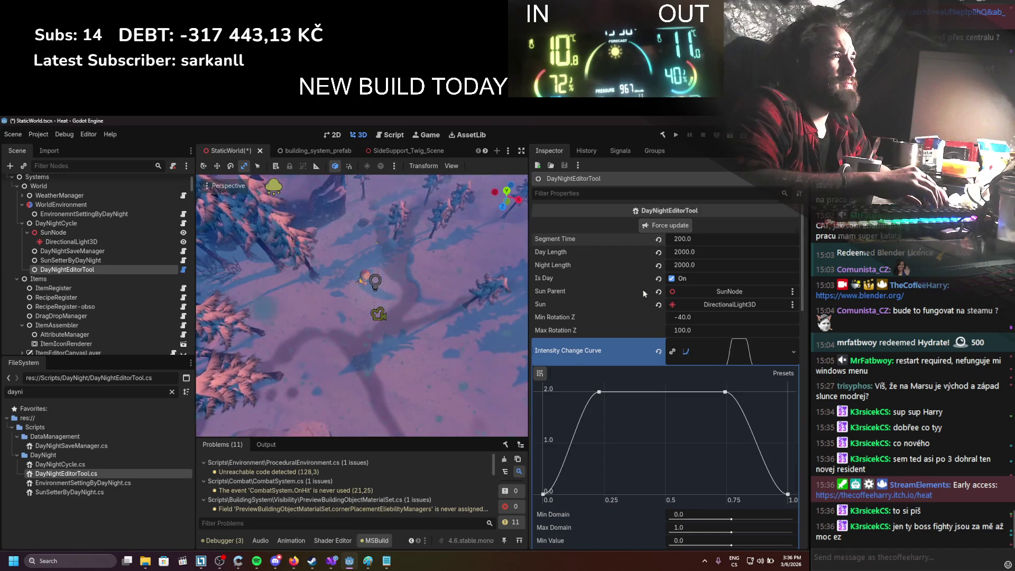
pyautogui.scroll(-5, 643, 306)
pyautogui.scroll(-8, 589, 353)
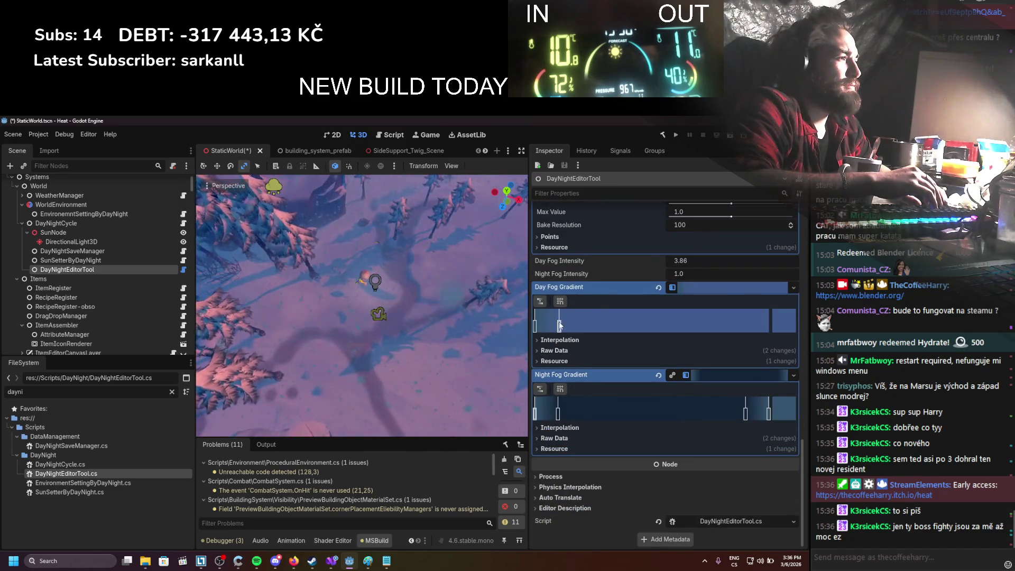
# Step: Raise that stop's brightness to about 66, giving blue 5b76a8
pyautogui.doubleClick(560, 323)
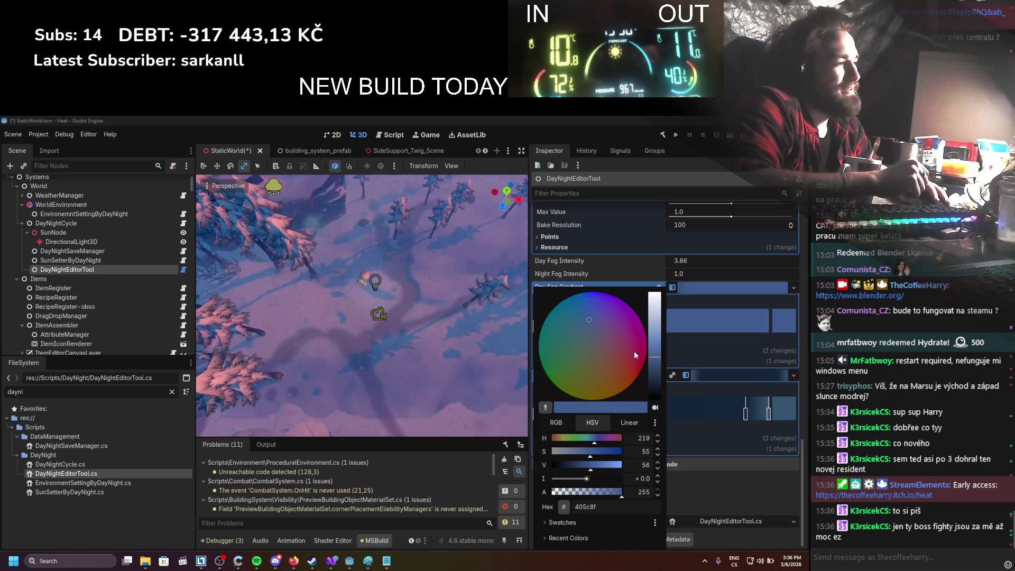
pyautogui.click(592, 465)
pyautogui.click(597, 465)
pyautogui.click(585, 454)
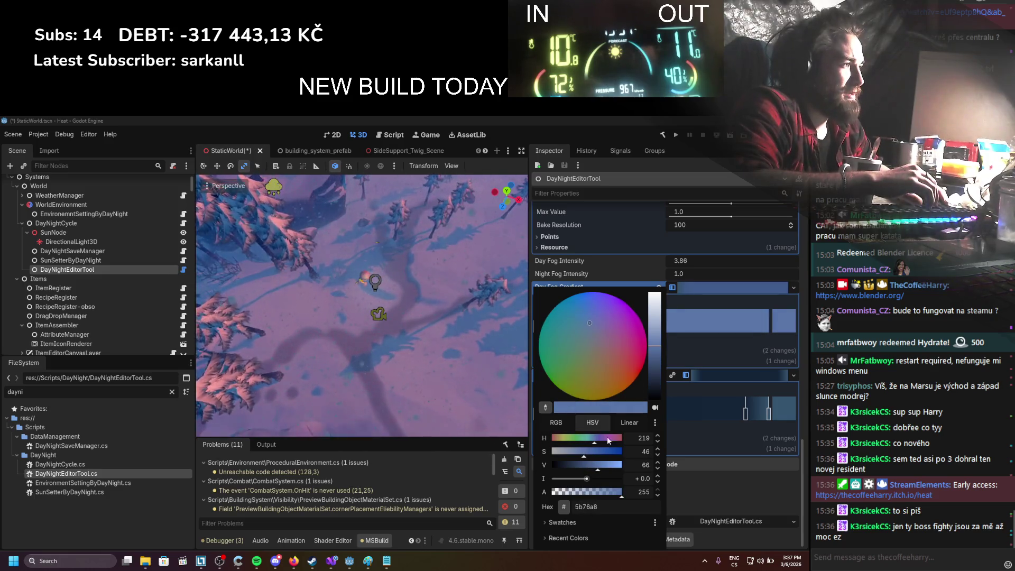
pyautogui.click(687, 342)
pyautogui.scroll(5, 684, 339)
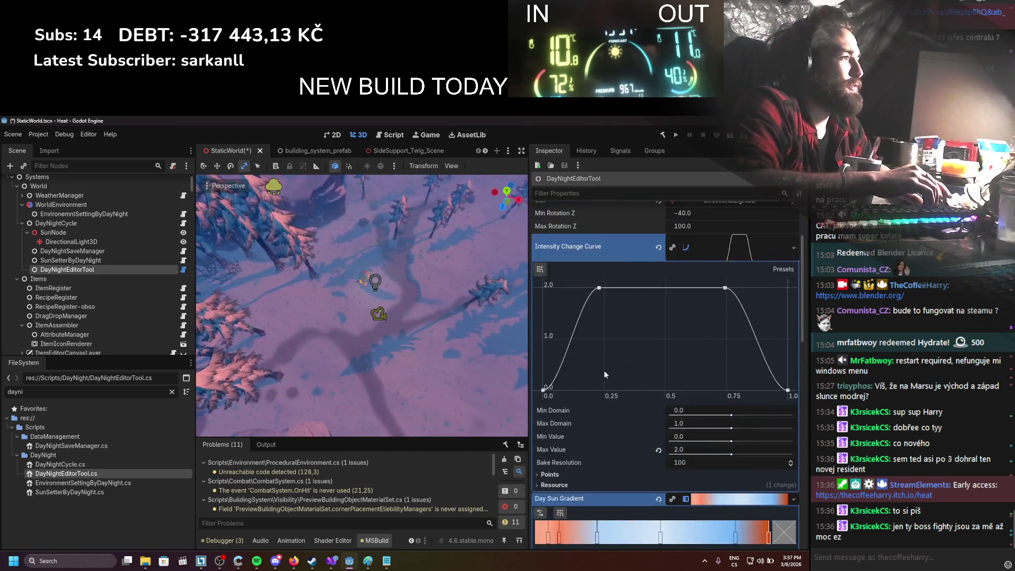
pyautogui.scroll(3, 604, 371)
pyautogui.scroll(-3, 402, 307)
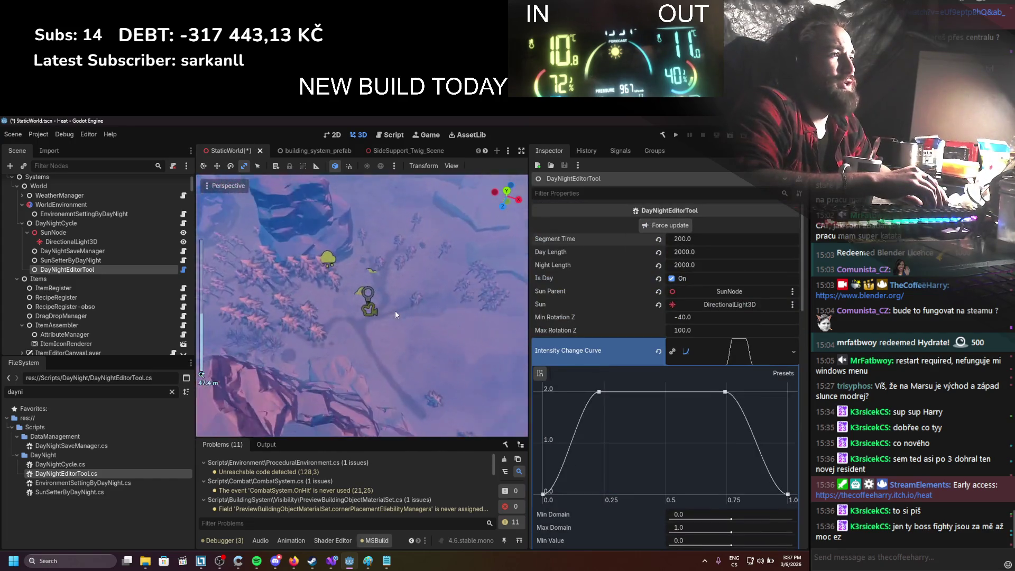
pyautogui.scroll(5, 395, 310)
pyautogui.scroll(-5, 634, 363)
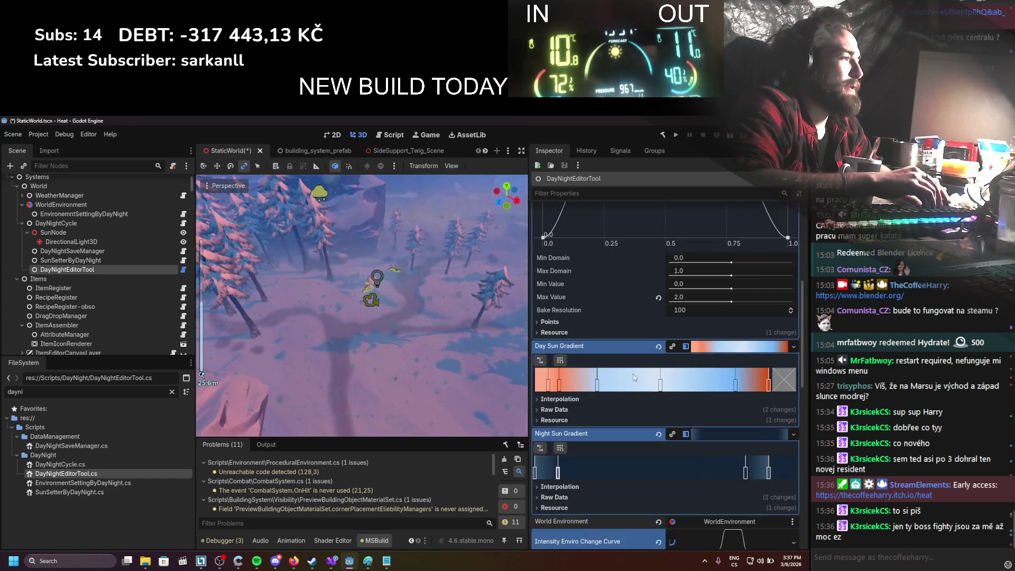
pyautogui.scroll(-10, 634, 376)
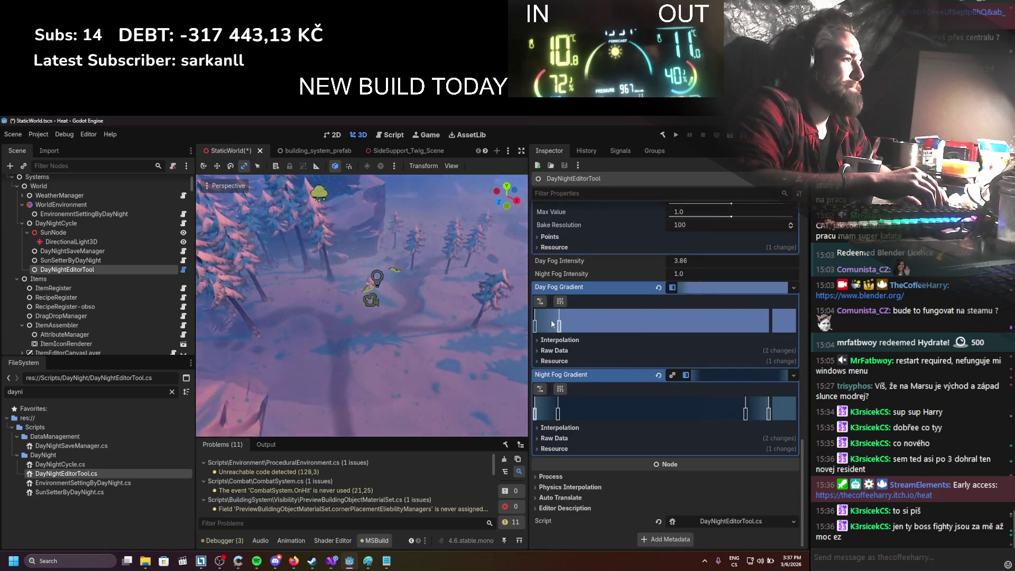
# Step: Desaturate the second Day Fog Gradient stop to greyish blue 7d8ca8
pyautogui.doubleClick(557, 323)
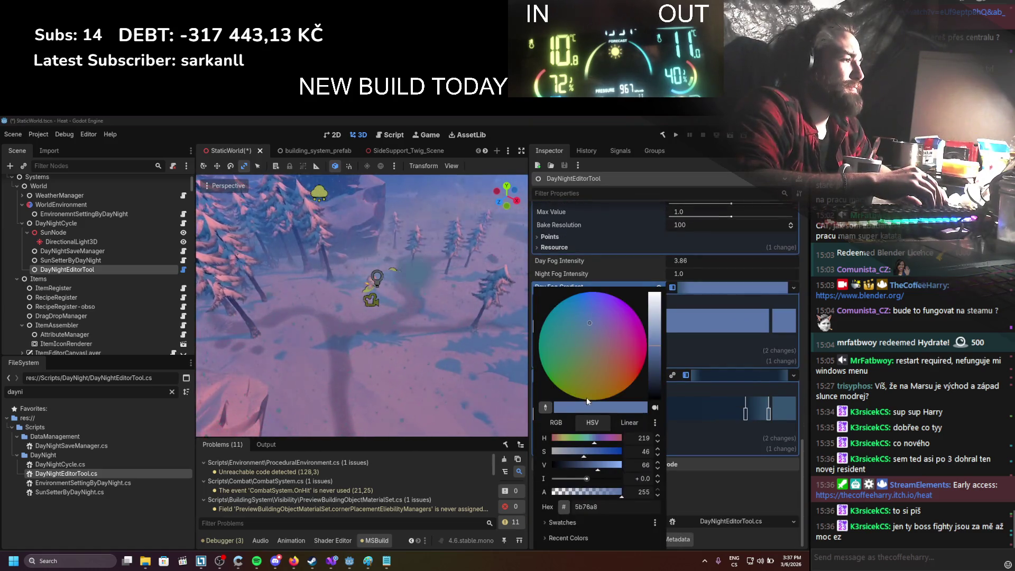
pyautogui.click(569, 452)
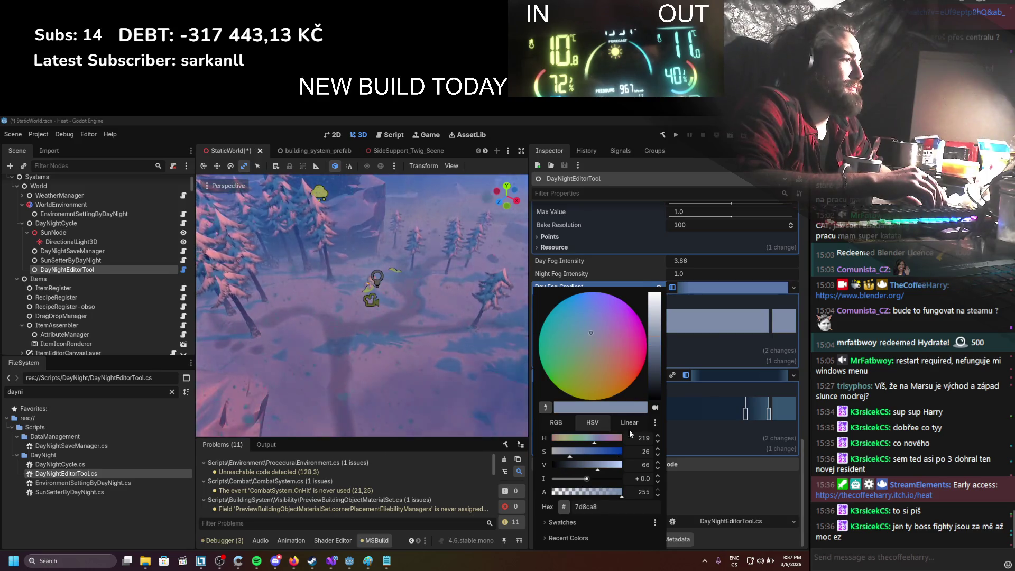
pyautogui.click(690, 334)
pyautogui.scroll(6, 691, 339)
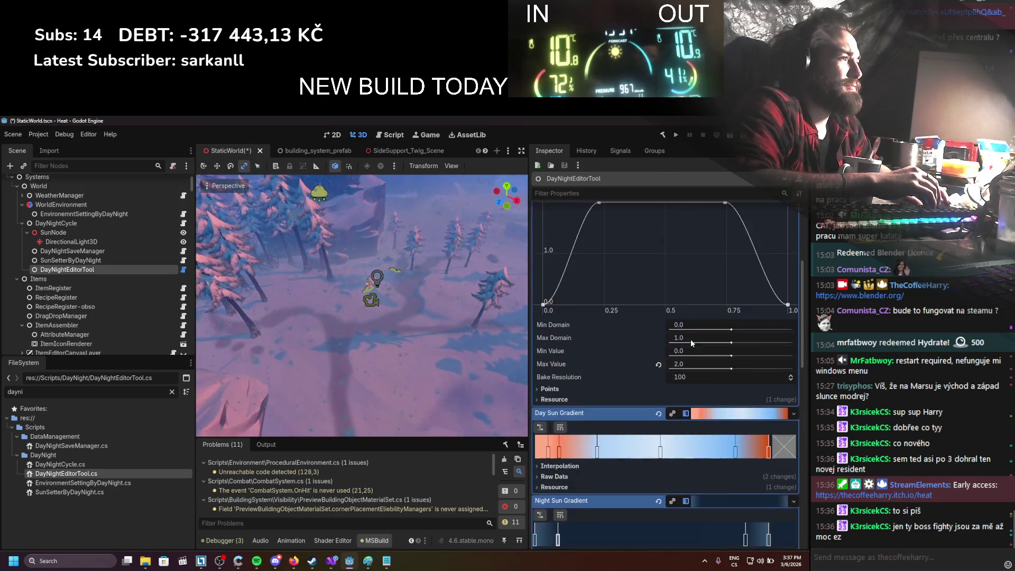
# Step: Preview the lighting with Segment Time at 300, 400 and then 500
pyautogui.scroll(5, 677, 330)
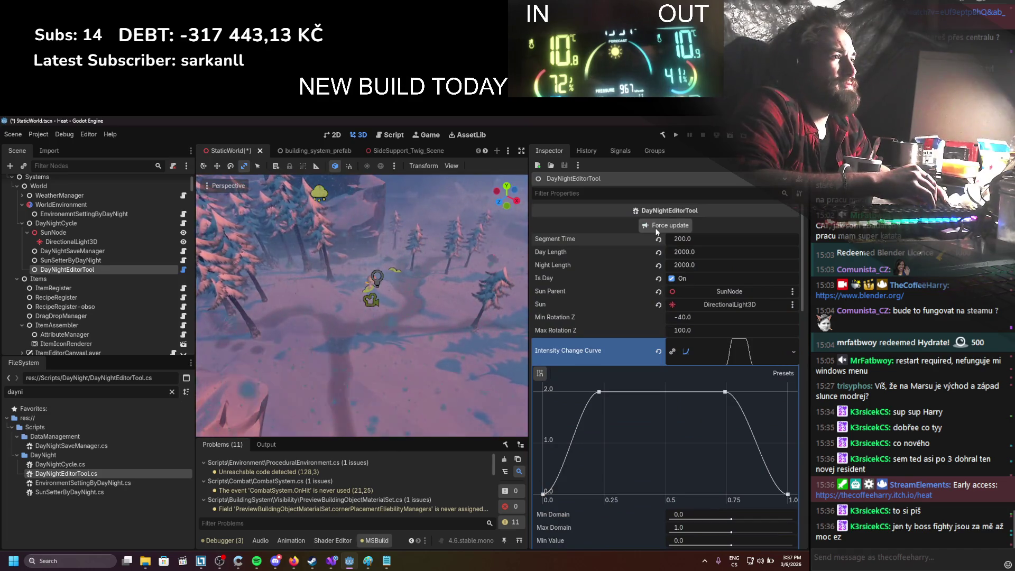
pyautogui.scroll(-5, 640, 339)
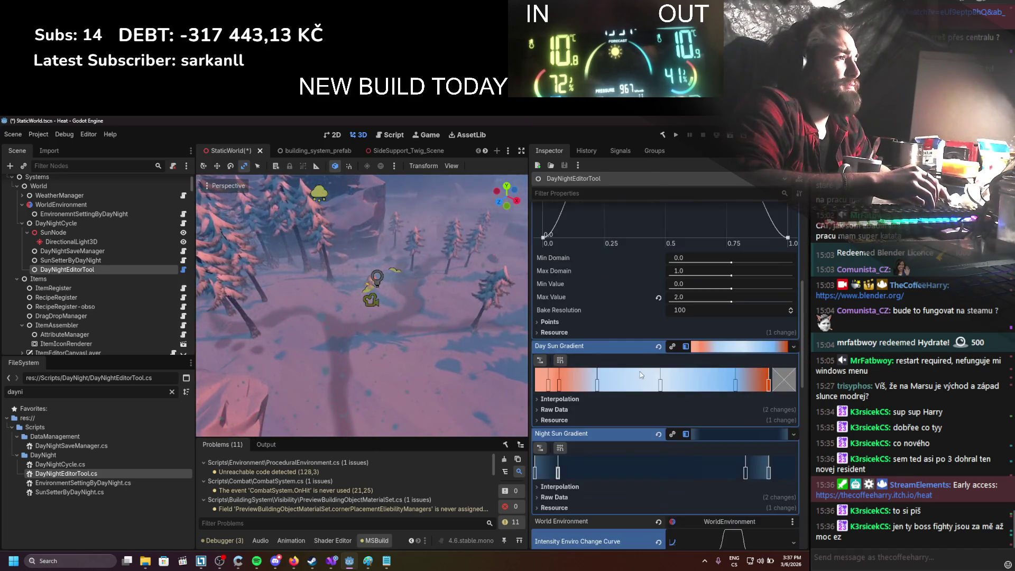
pyautogui.scroll(4, 639, 370)
pyautogui.scroll(-4, 636, 370)
pyautogui.scroll(8, 640, 370)
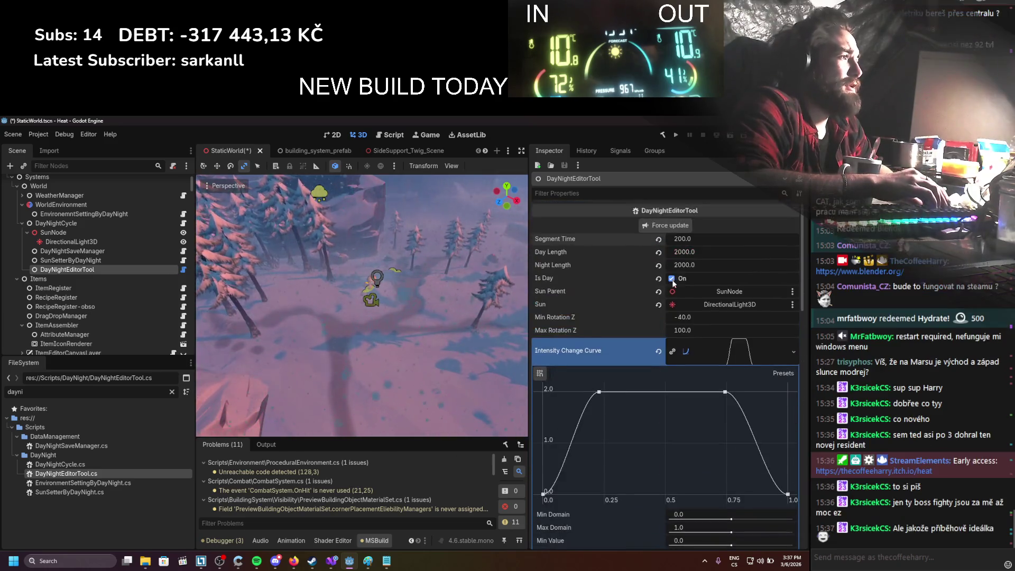
pyautogui.click(687, 239)
pyautogui.write('300')
pyautogui.press('Return')
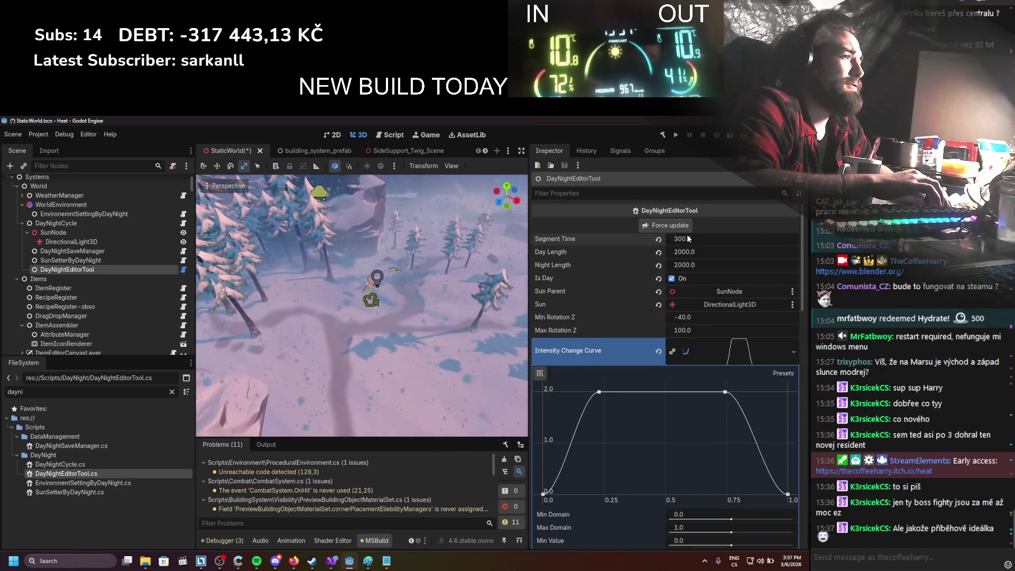
pyautogui.click(694, 240)
pyautogui.write('400')
pyautogui.press('Return')
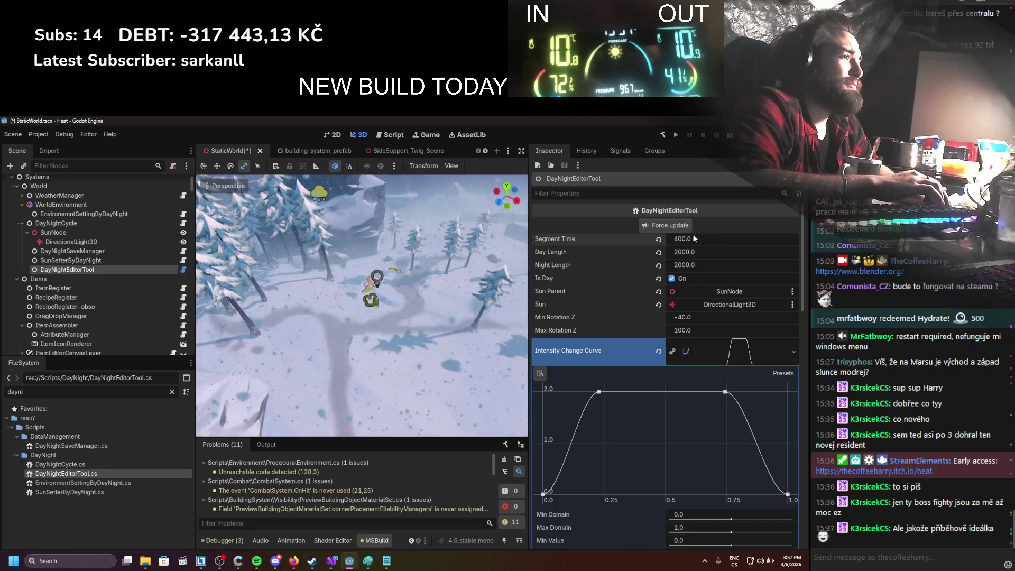
pyautogui.click(695, 239)
pyautogui.write('500')
pyautogui.press('Return')
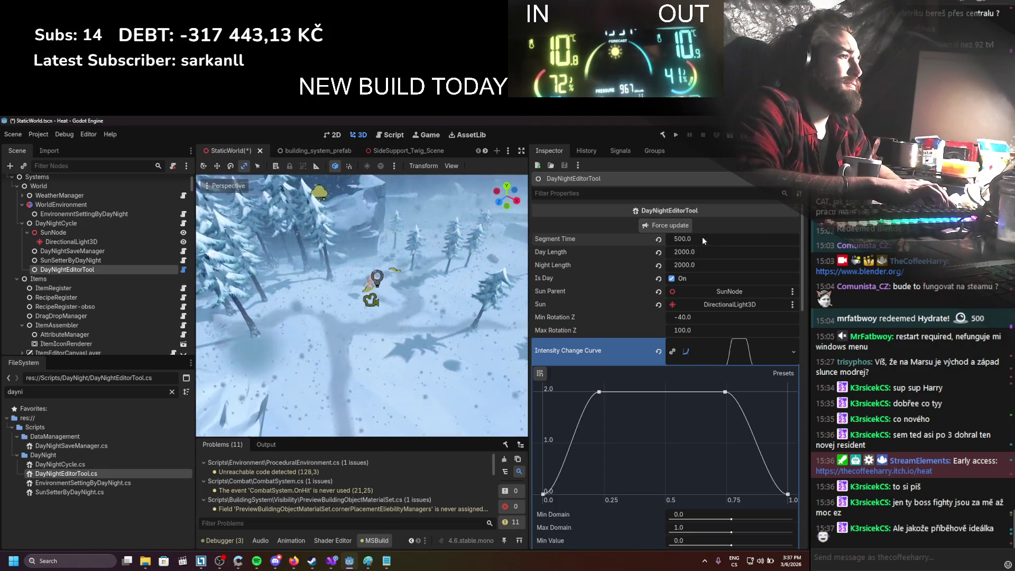
# Step: Delete a blue stop from the Day Sun Gradient
pyautogui.scroll(-5, 682, 296)
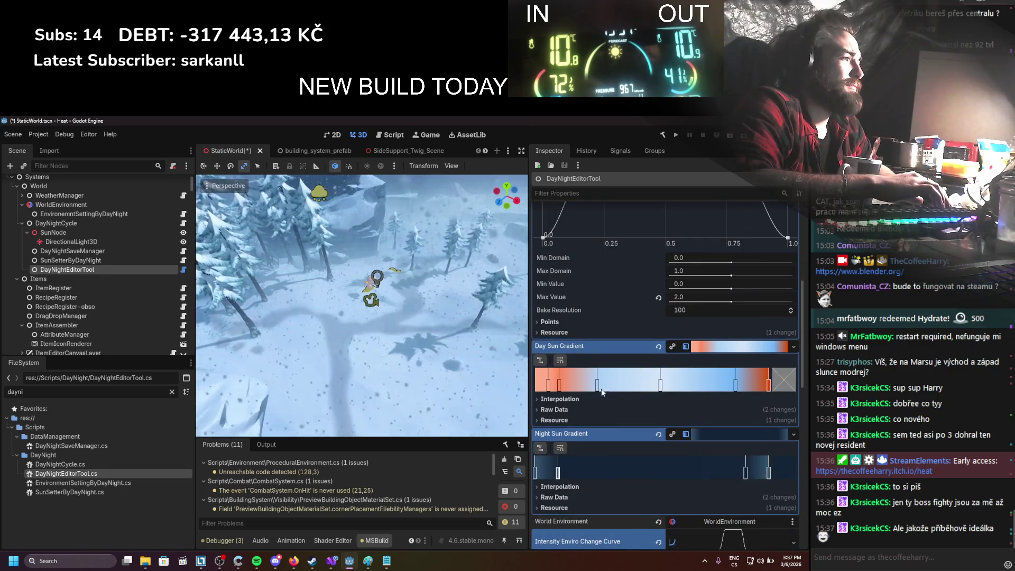
pyautogui.rightClick(740, 382)
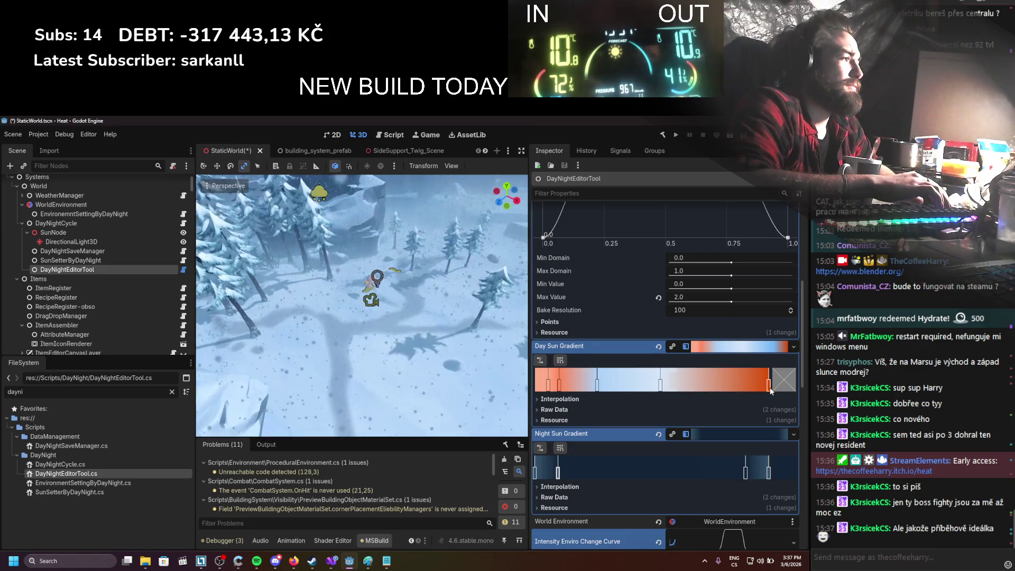
pyautogui.scroll(5, 732, 319)
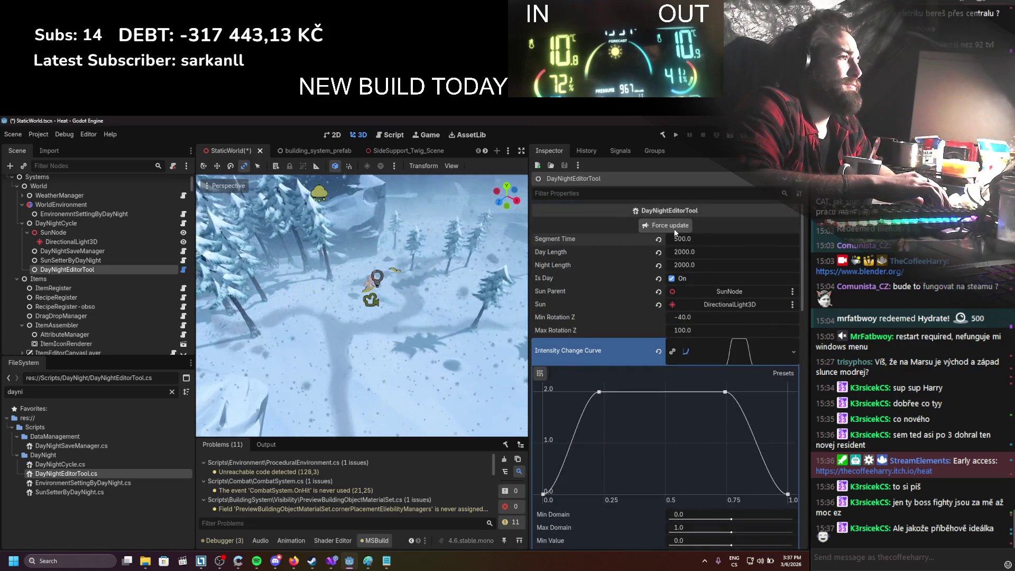
pyautogui.scroll(-5, 686, 332)
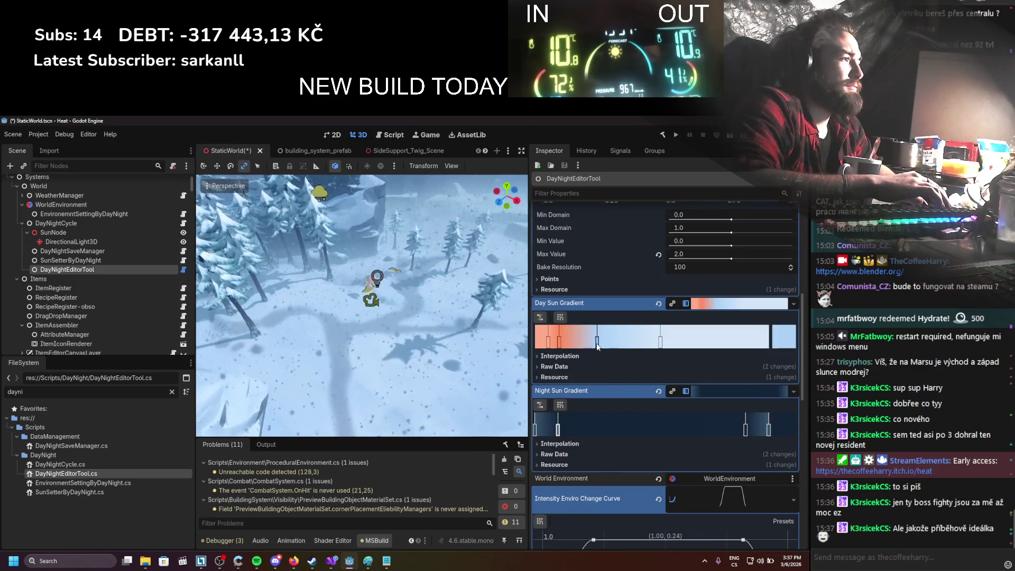
# Step: Inspect a Day Sun Gradient stop's colour and close the picker without changes
pyautogui.doubleClick(597, 343)
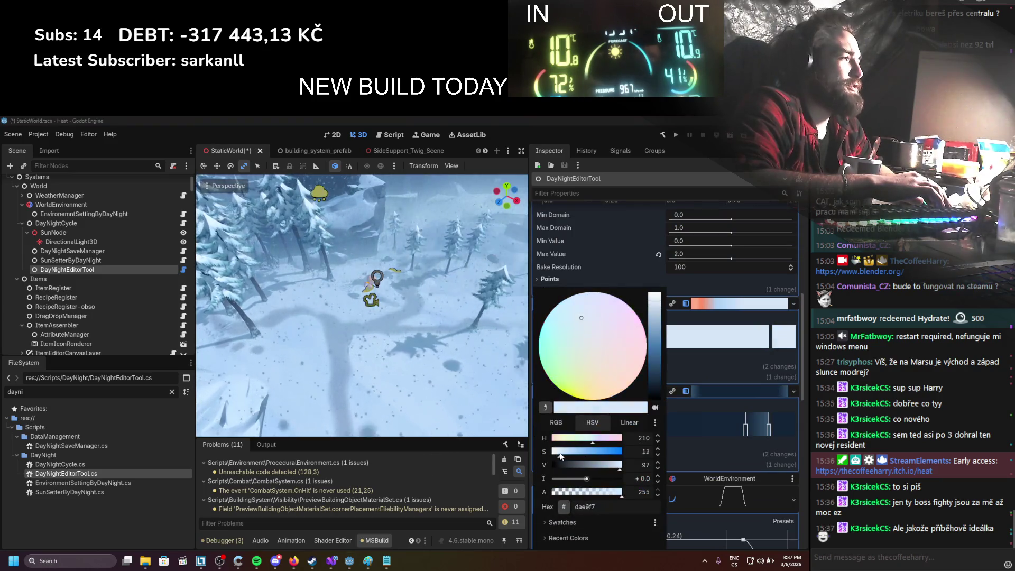
pyautogui.click(708, 354)
pyautogui.scroll(4, 688, 328)
pyautogui.scroll(1, 674, 303)
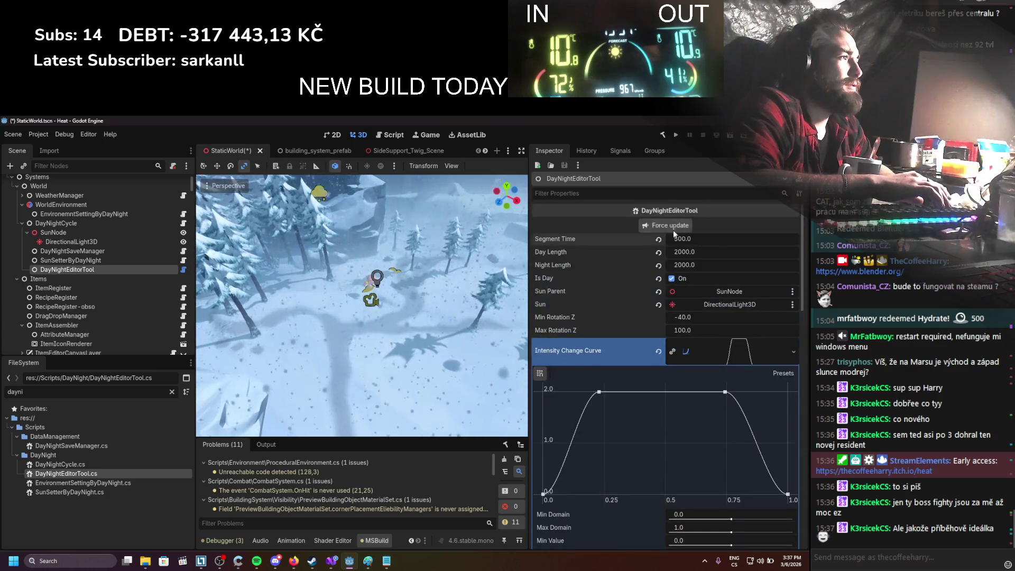
pyautogui.scroll(-1, 674, 227)
pyautogui.scroll(-1, 668, 296)
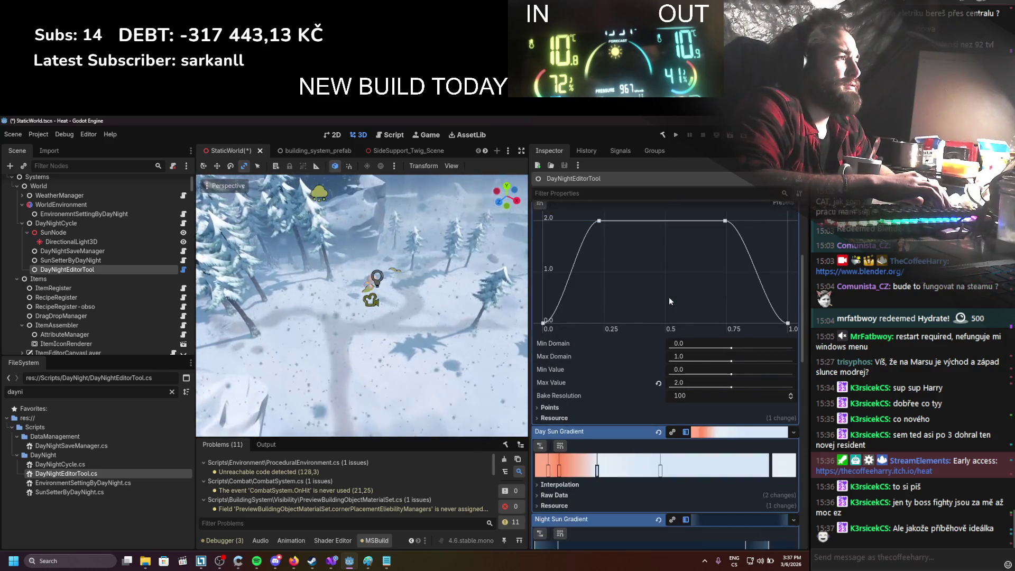
pyautogui.scroll(-2, 640, 353)
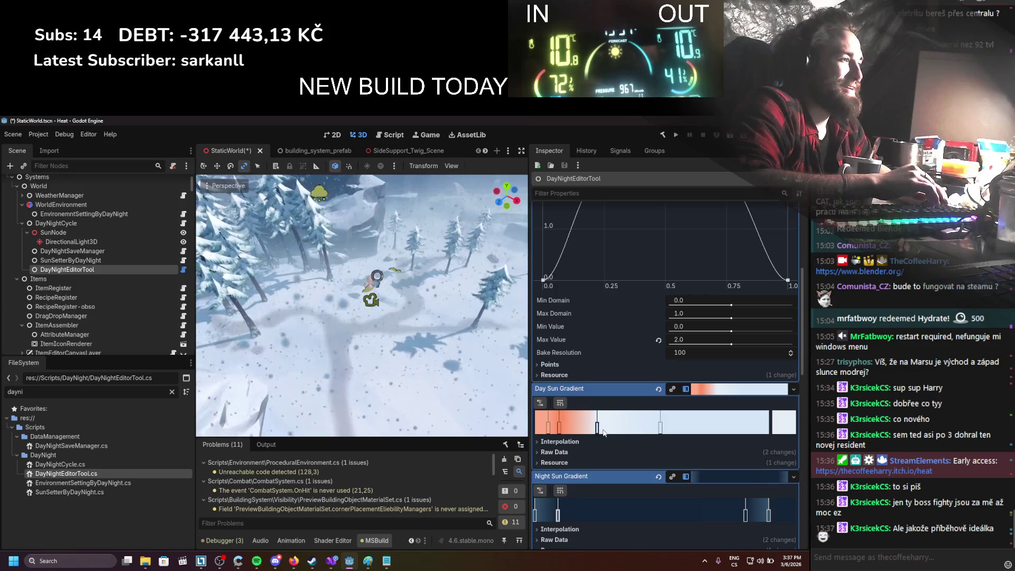
pyautogui.scroll(5, 619, 425)
# Step: Enter a new Segment Time and move a Day Sun Gradient stop further right
pyautogui.click(694, 238)
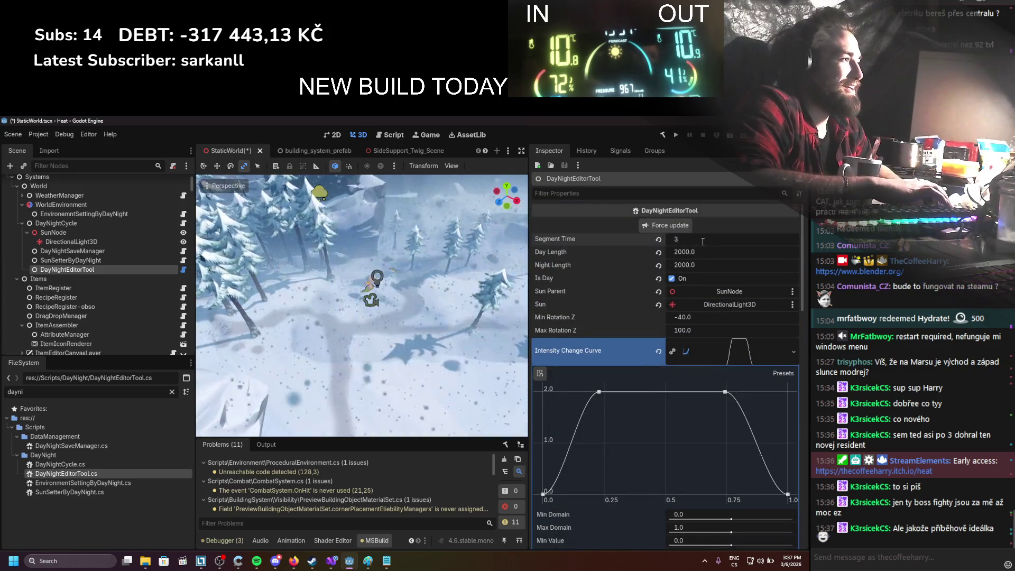
pyautogui.write('300')
pyautogui.write('600.0')
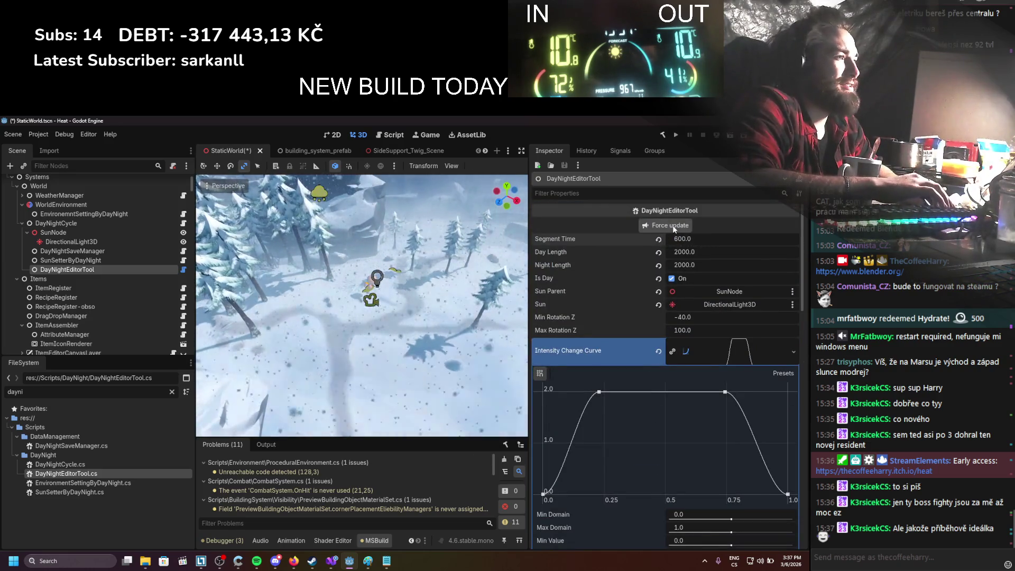
pyautogui.click(691, 241)
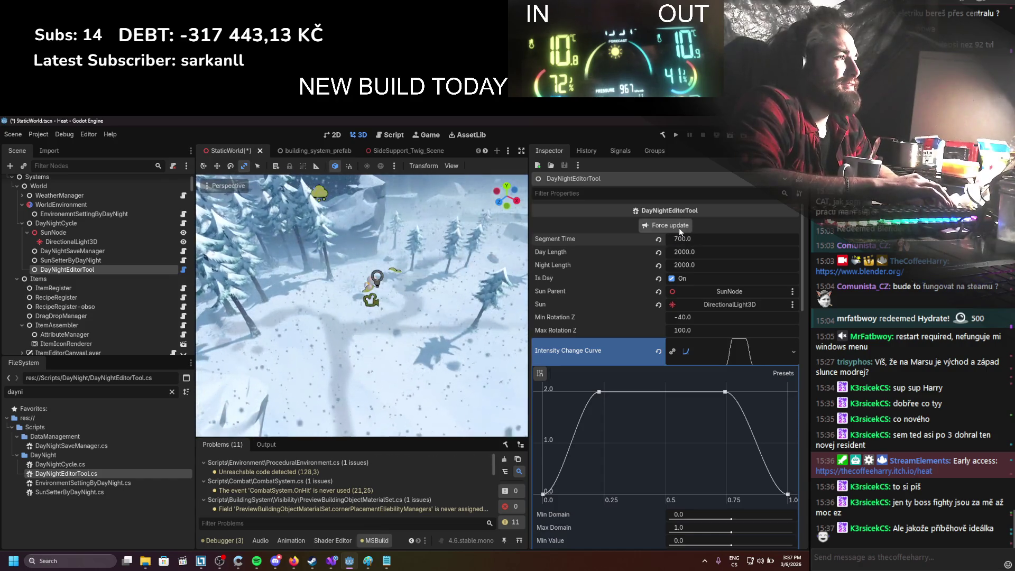
pyautogui.scroll(-5, 651, 370)
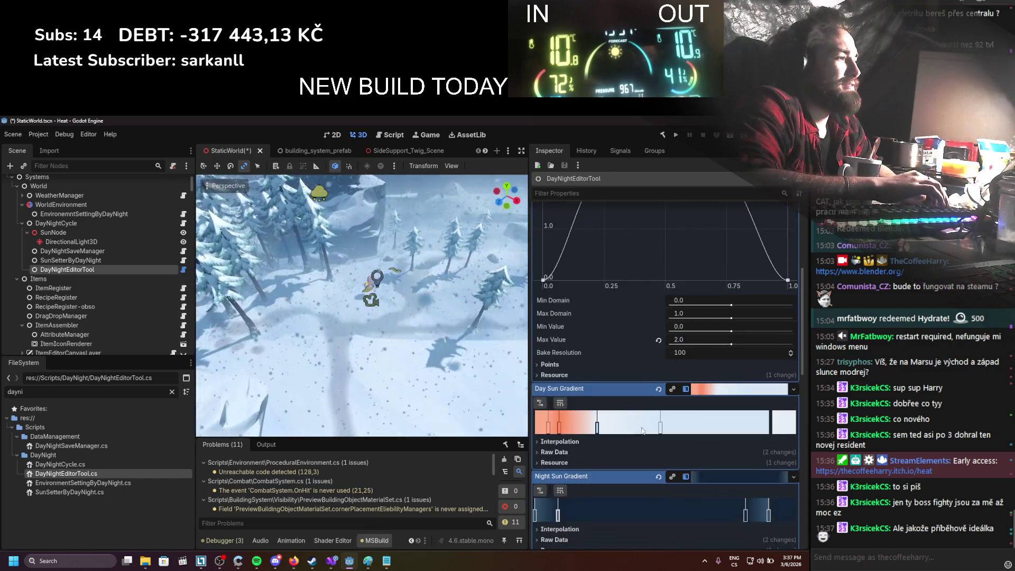
pyautogui.moveTo(603, 429); pyautogui.dragTo(683, 428)
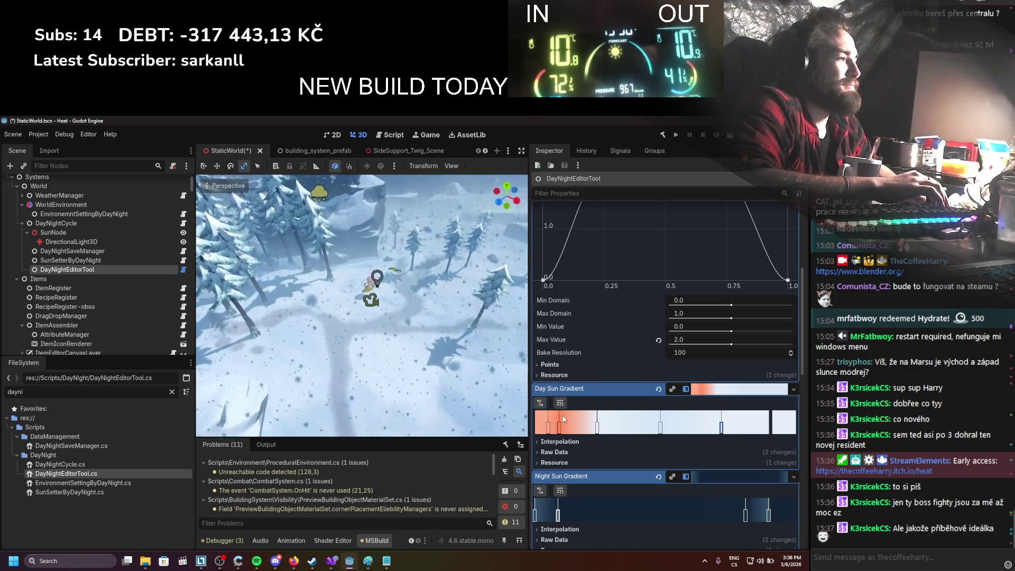
pyautogui.scroll(5, 679, 346)
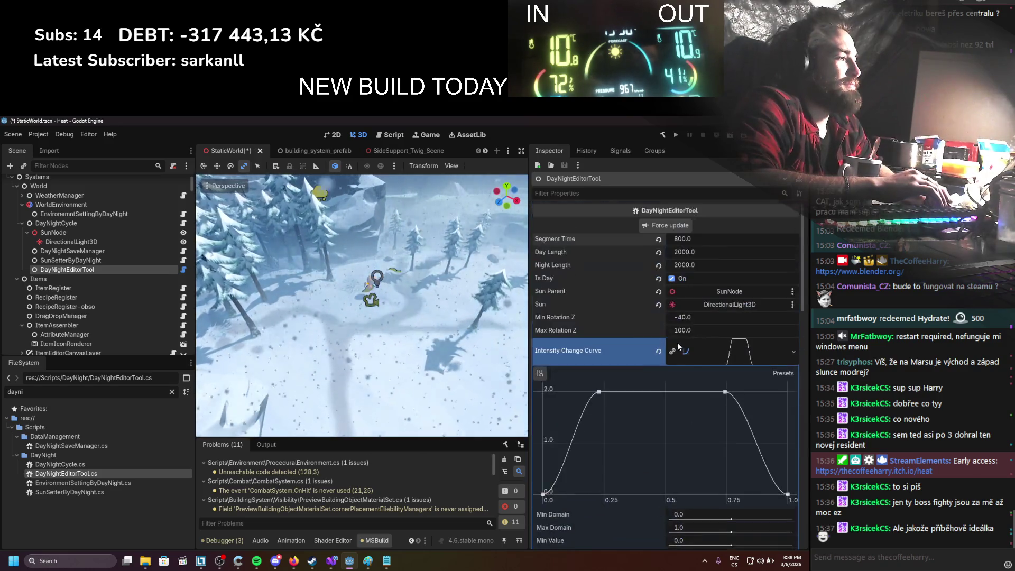
pyautogui.write('0')
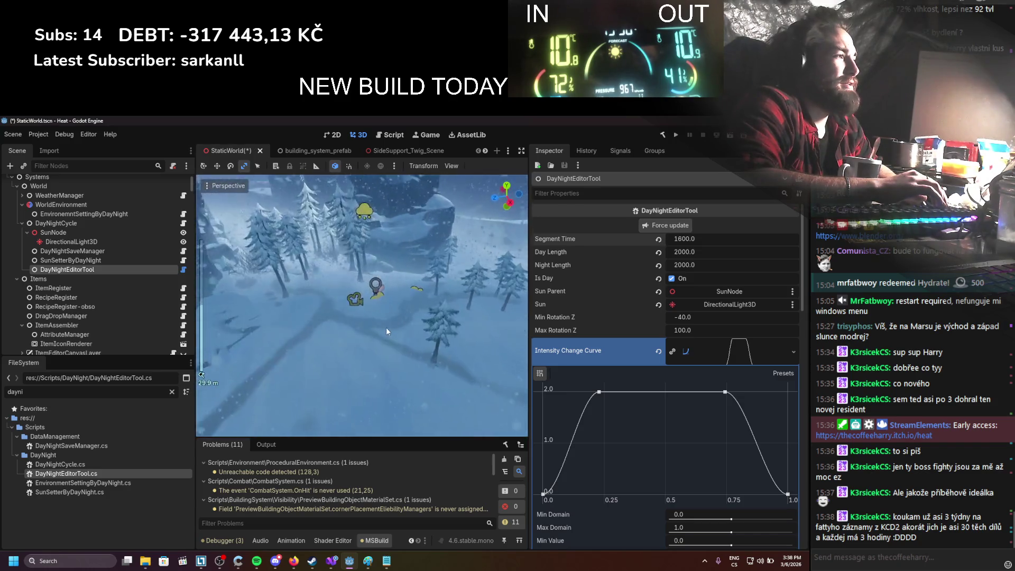
# Step: Orbit the viewport camera around the frozen lake in the snowy scene
pyautogui.moveTo(484, 375); pyautogui.dragTo(458, 354)
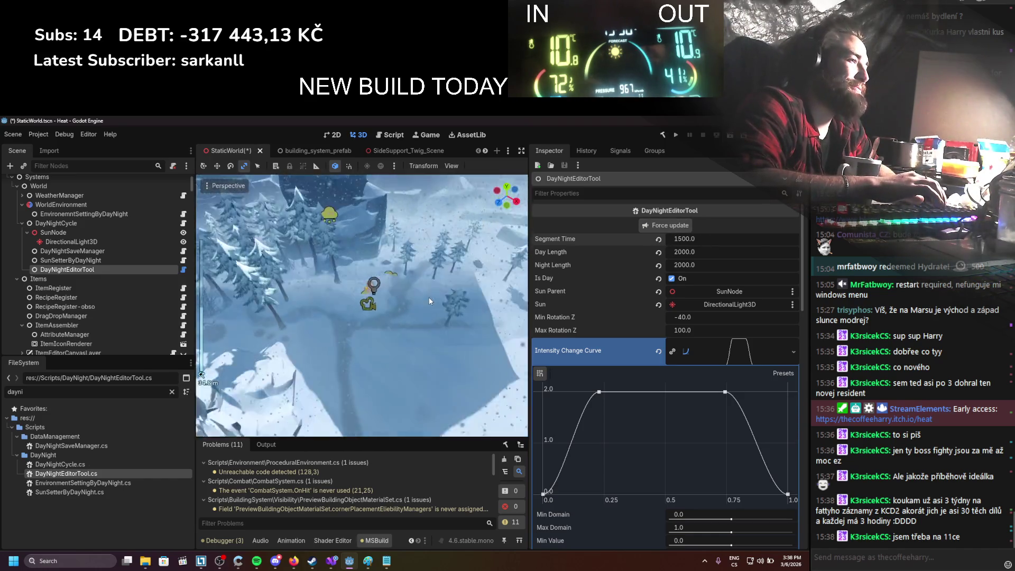
pyautogui.scroll(-5, 649, 377)
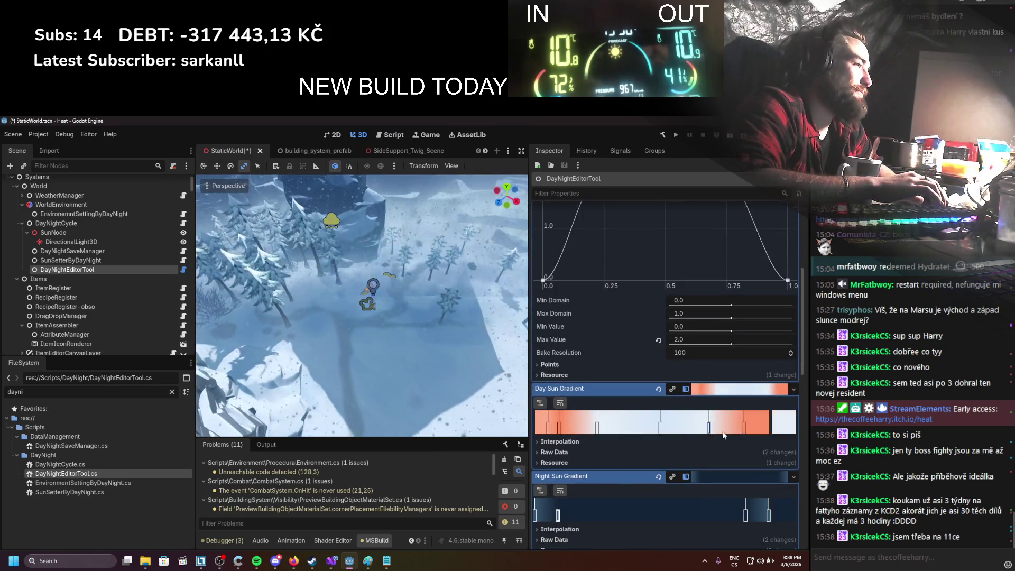
pyautogui.scroll(3, 695, 365)
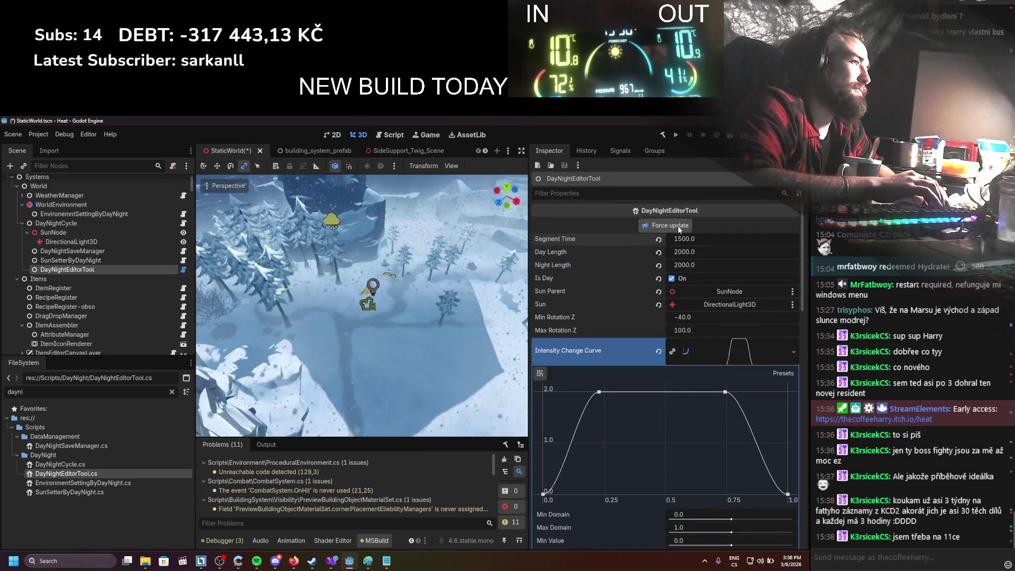
pyautogui.scroll(1, 694, 364)
pyautogui.scroll(-2, 694, 364)
# Step: Add a new stop to the Day Sun Gradient and shift it slightly left
pyautogui.moveTo(708, 468); pyautogui.dragTo(698, 468)
pyautogui.click(720, 468)
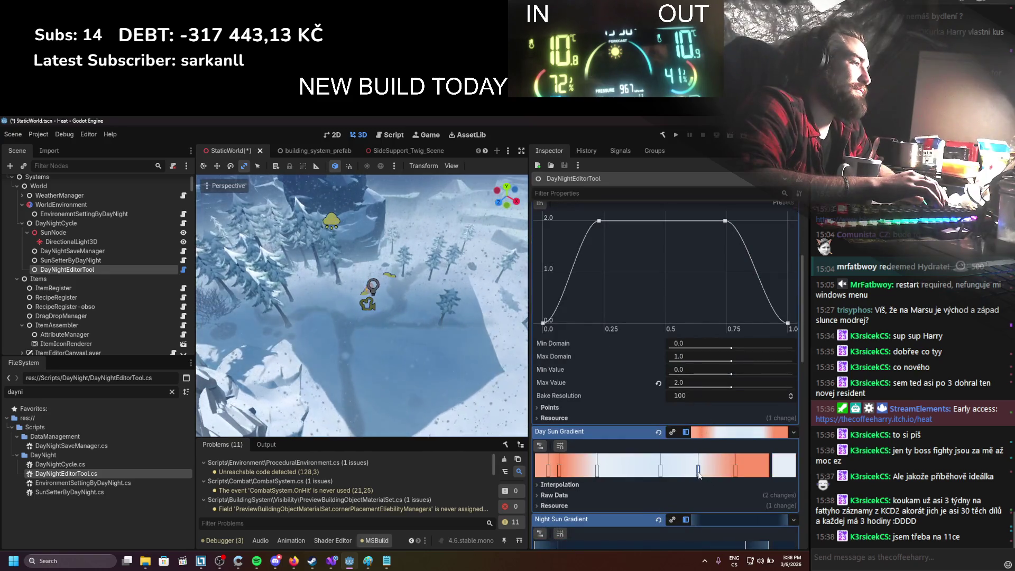
pyautogui.scroll(3, 721, 476)
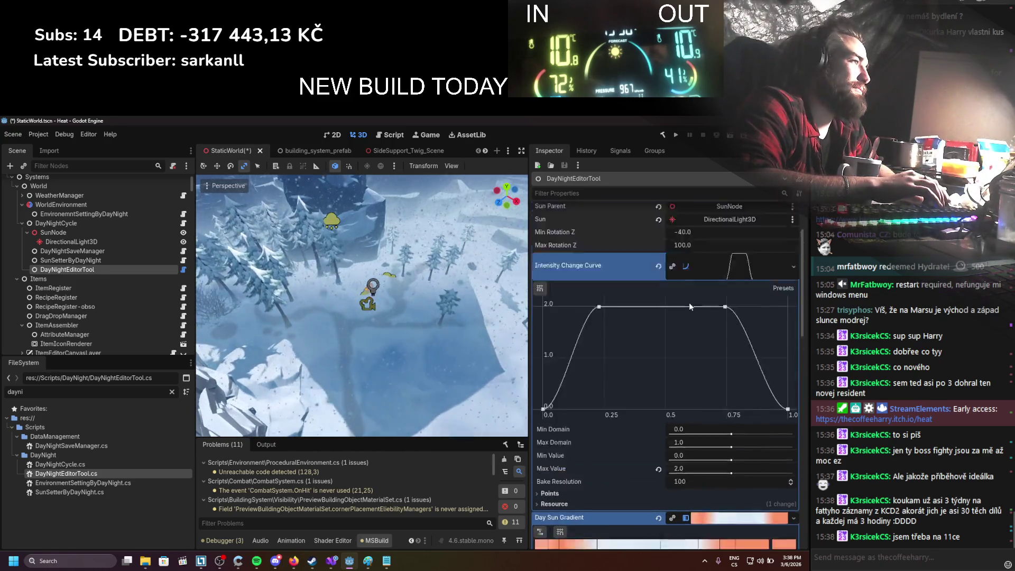
pyautogui.scroll(-3, 734, 461)
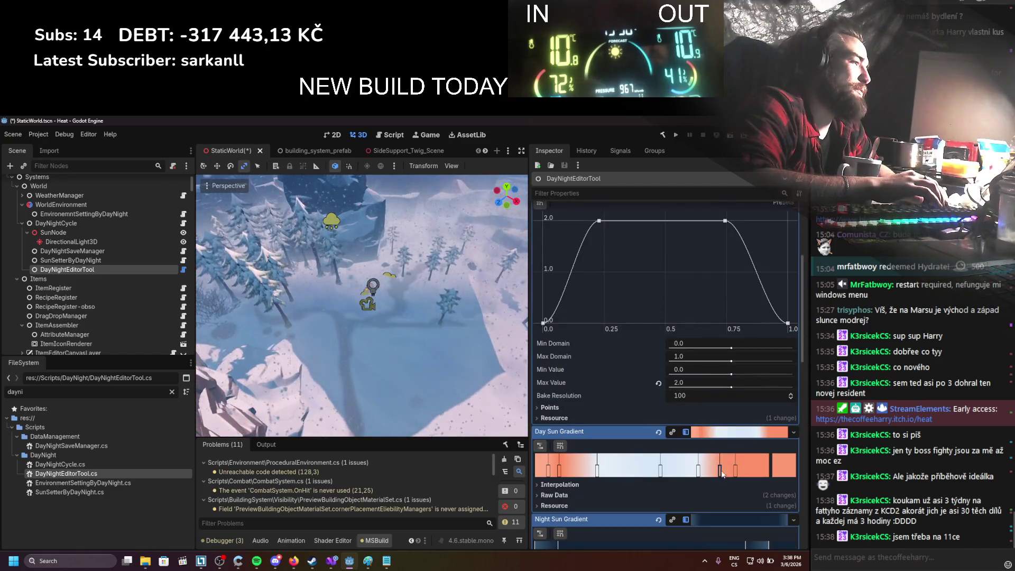
pyautogui.moveTo(735, 462); pyautogui.dragTo(729, 469)
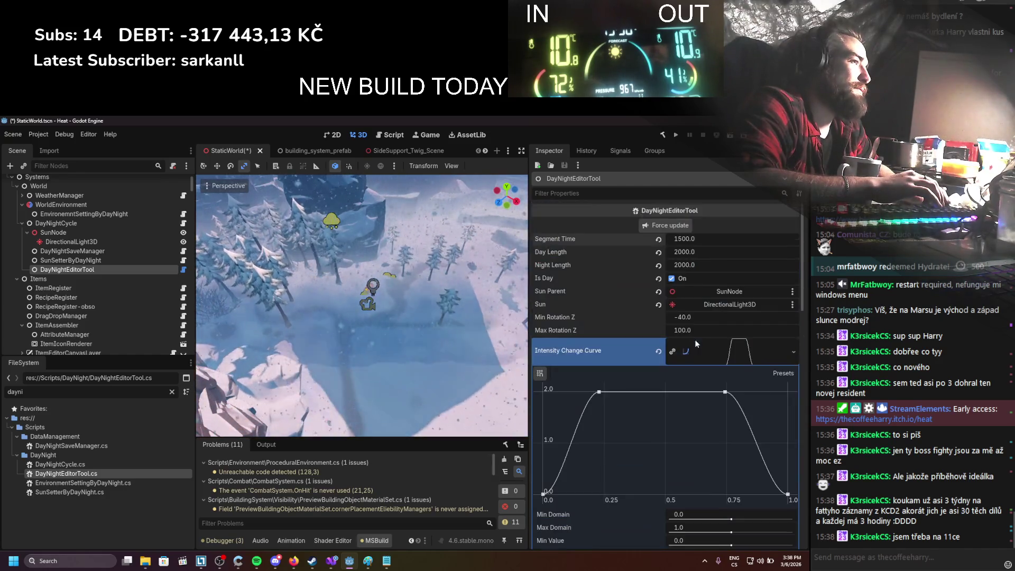
pyautogui.scroll(3, 729, 470)
pyautogui.scroll(-3, 653, 315)
pyautogui.scroll(-2, 653, 316)
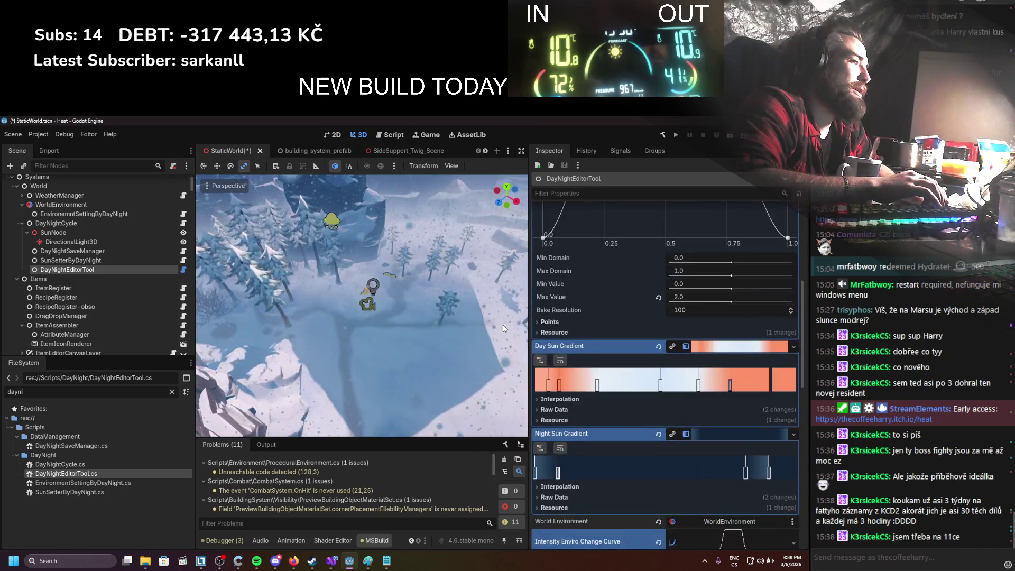
pyautogui.scroll(3, 451, 290)
pyautogui.scroll(2, 425, 313)
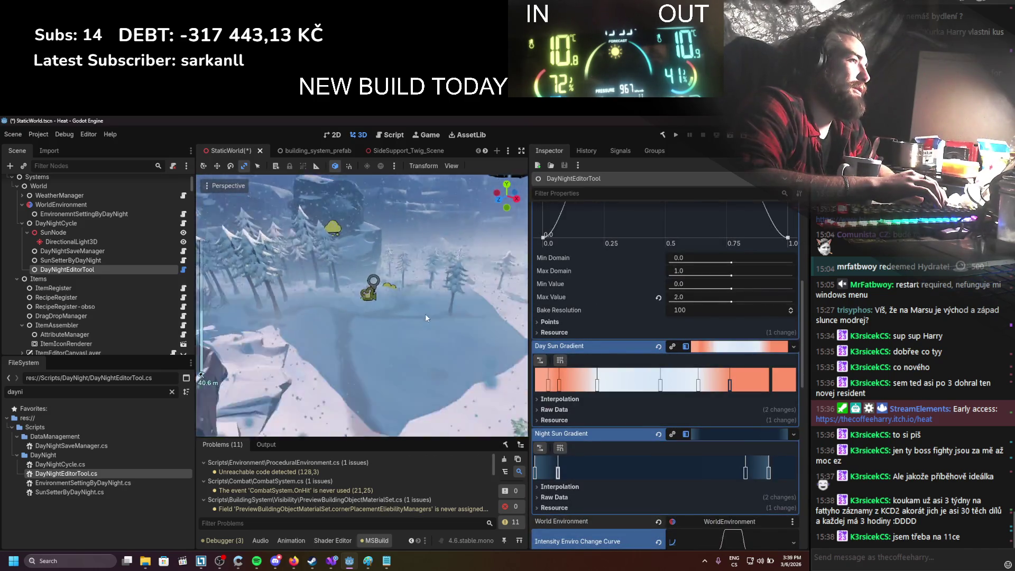
pyautogui.scroll(-5, 395, 318)
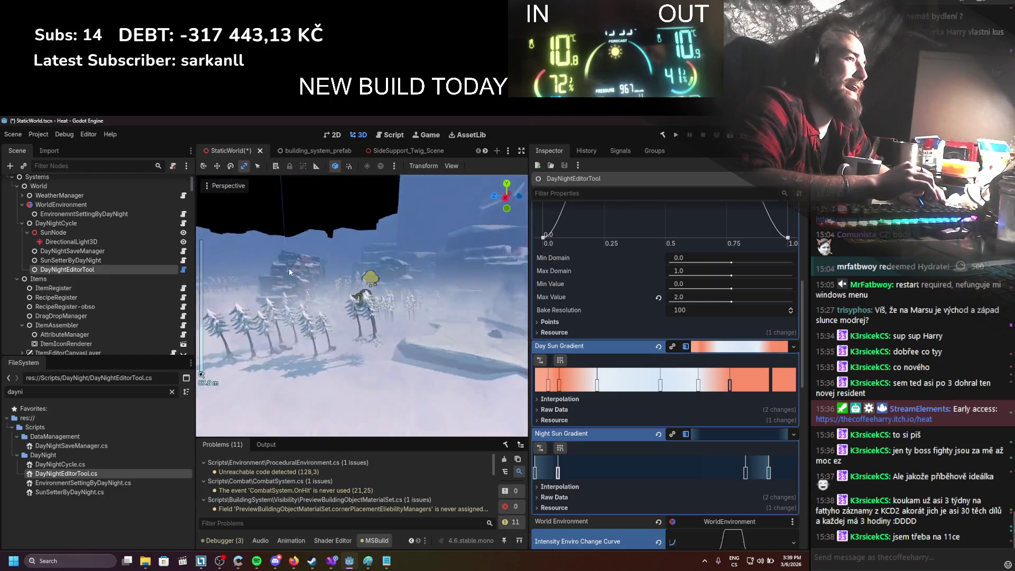
pyautogui.scroll(4, 290, 272)
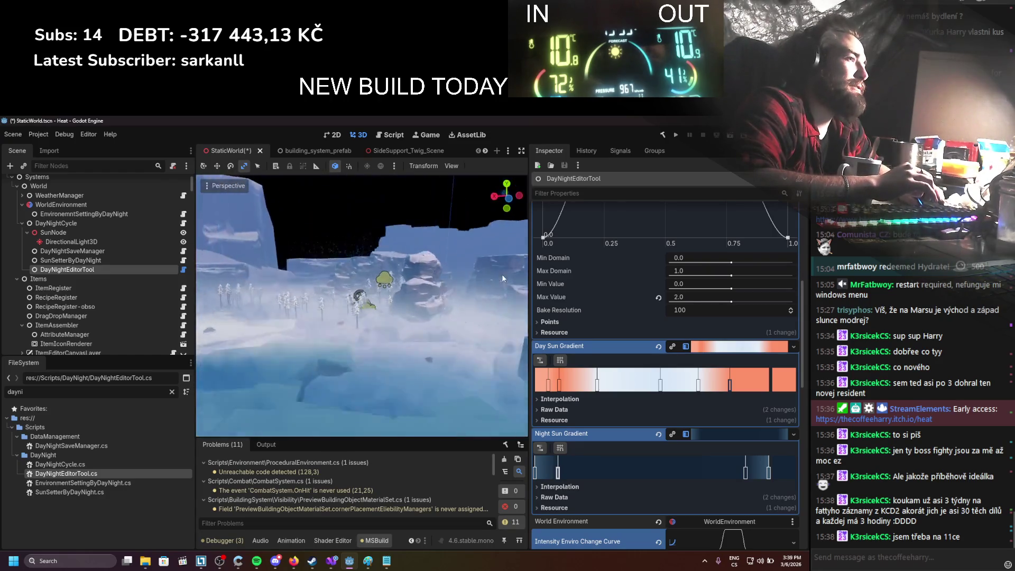
pyautogui.scroll(2, 517, 338)
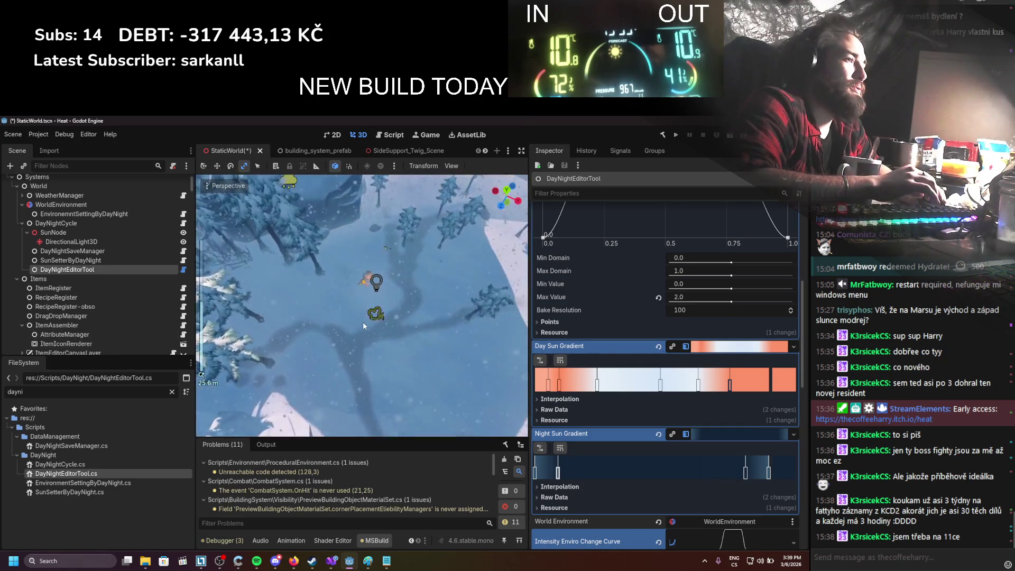
# Step: Select SunNode and drag its Rotation Y up to 87.0°
pyautogui.click(97, 232)
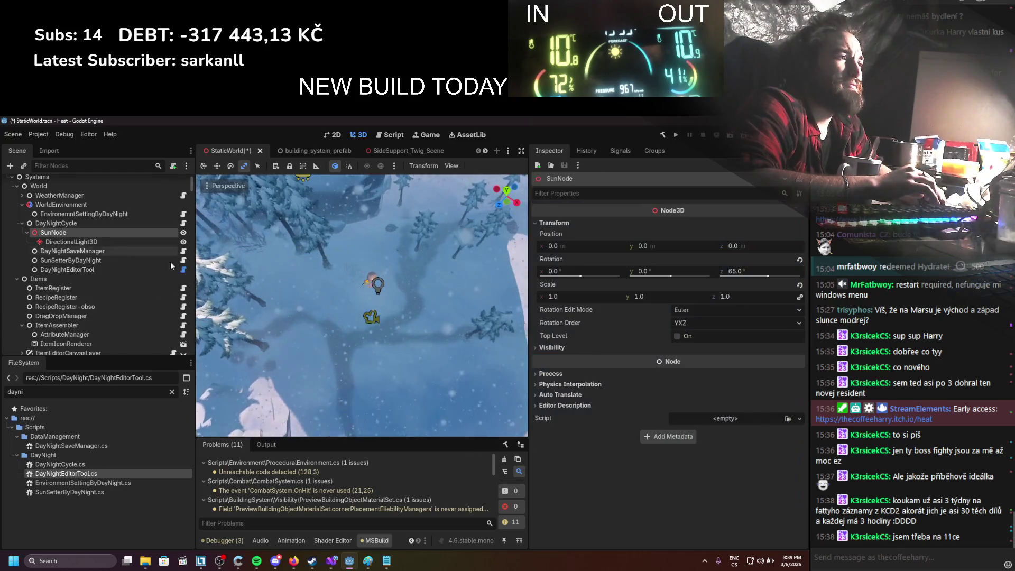
pyautogui.moveTo(667, 271)
pyautogui.mouseDown()
pyautogui.moveTo(701, 271)
pyautogui.moveTo(687, 271)
pyautogui.mouseUp()
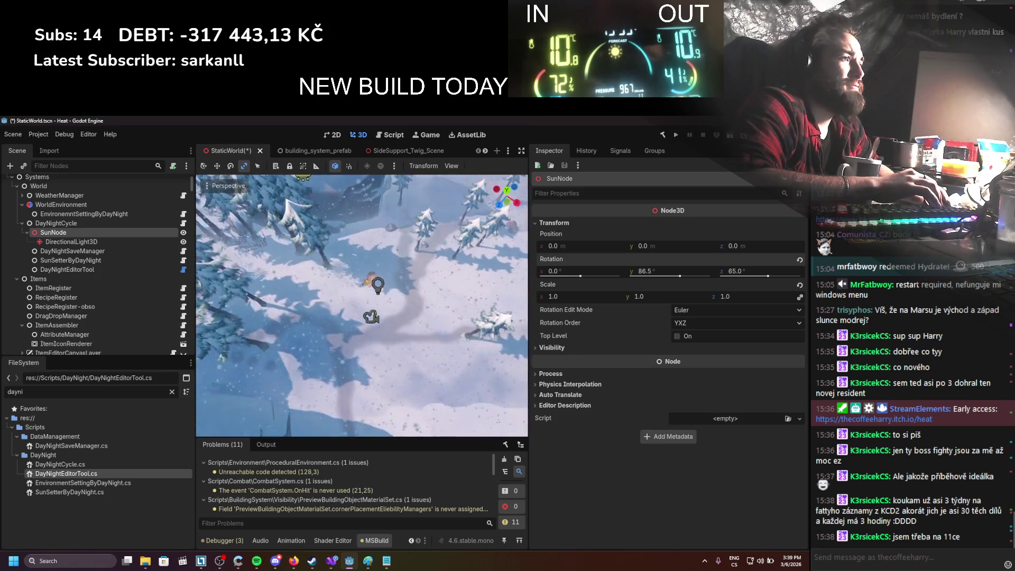
pyautogui.scroll(-5, 388, 317)
pyautogui.scroll(5, 388, 317)
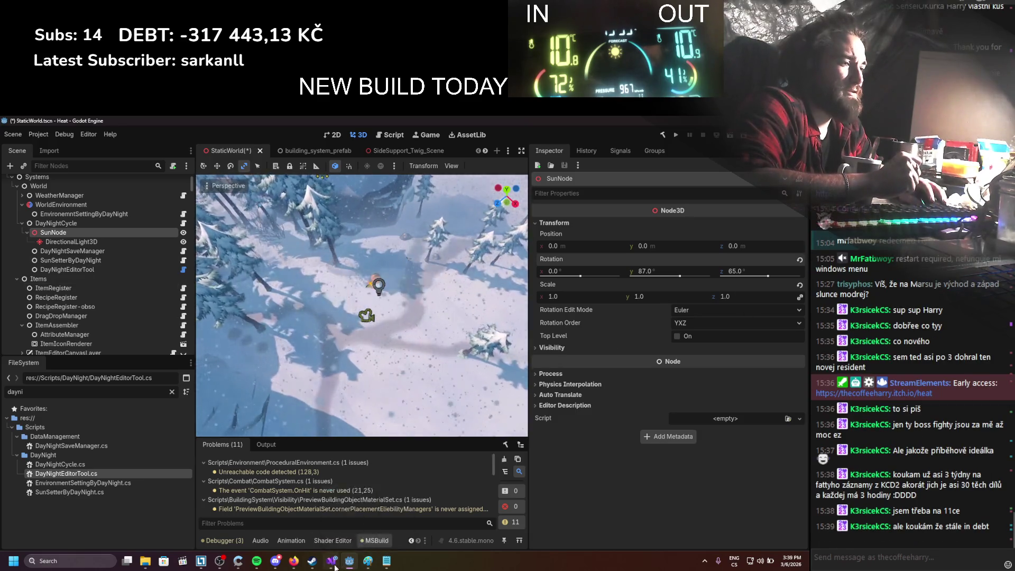
pyautogui.click(333, 564)
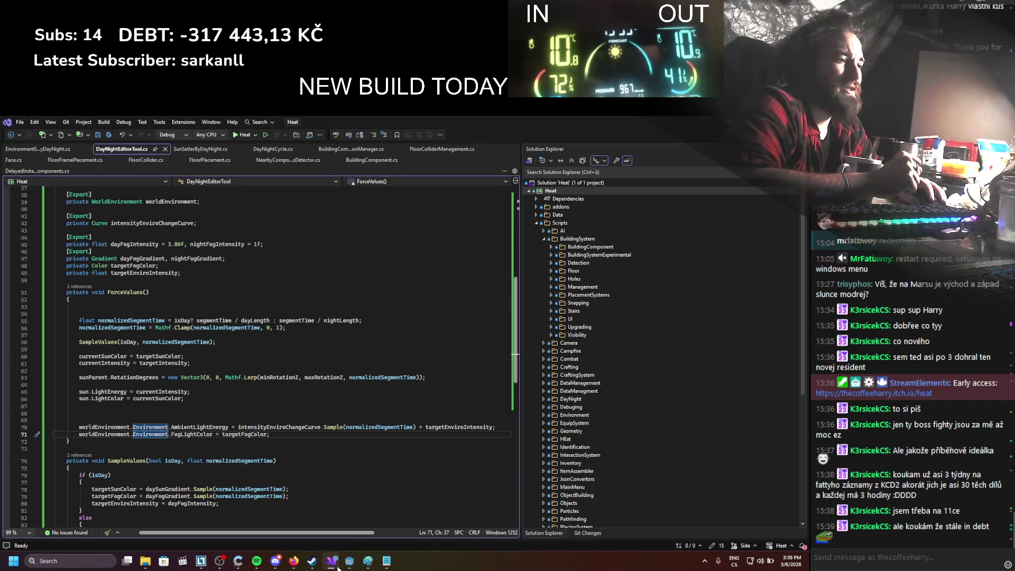
pyautogui.click(333, 567)
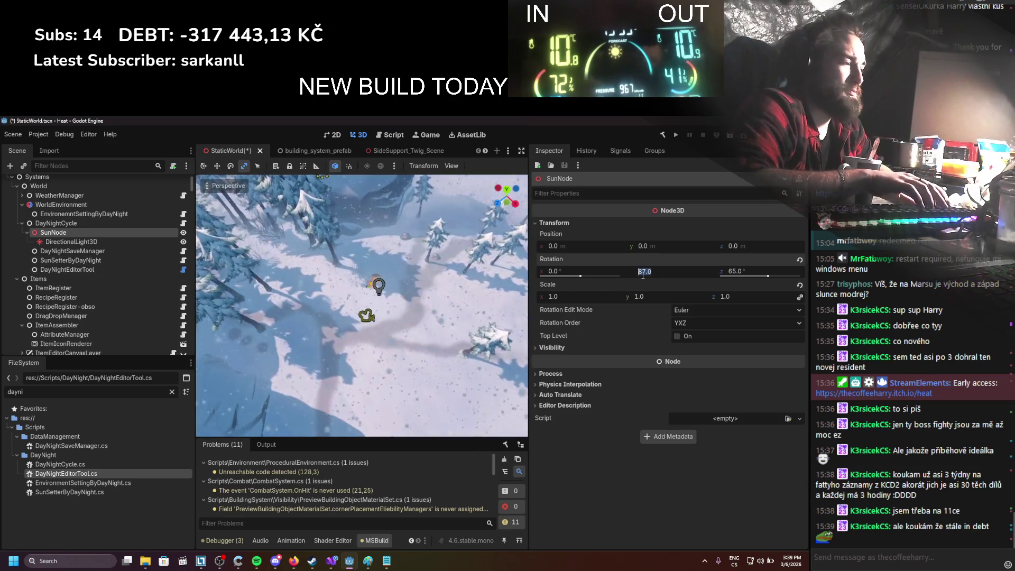
# Step: Rotate DirectionalLight3D on Y, then lower SunNode's Rotation Z to about 36°
pyautogui.click(69, 242)
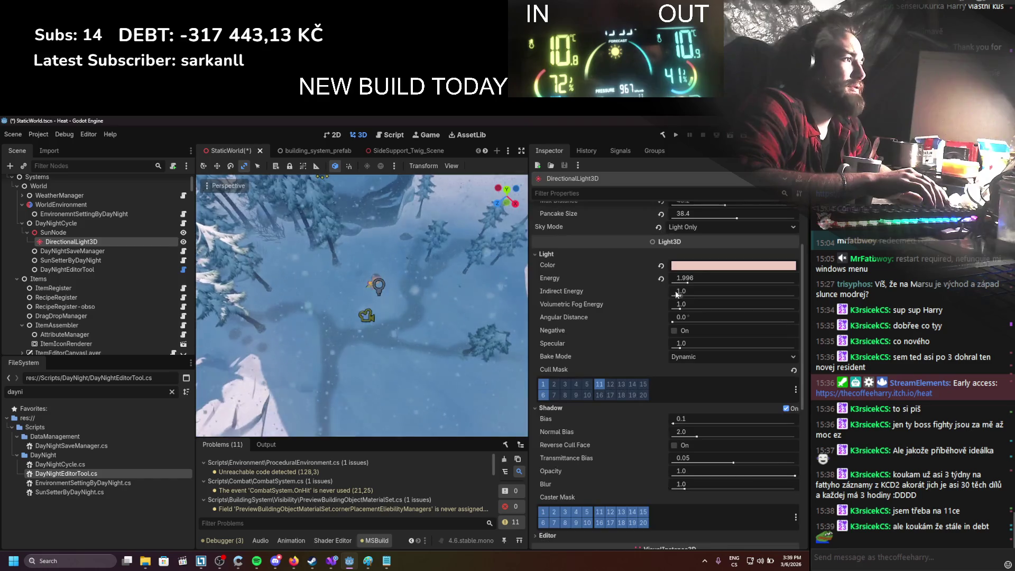
pyautogui.scroll(-10, 698, 302)
pyautogui.moveTo(675, 406); pyautogui.dragTo(687, 406)
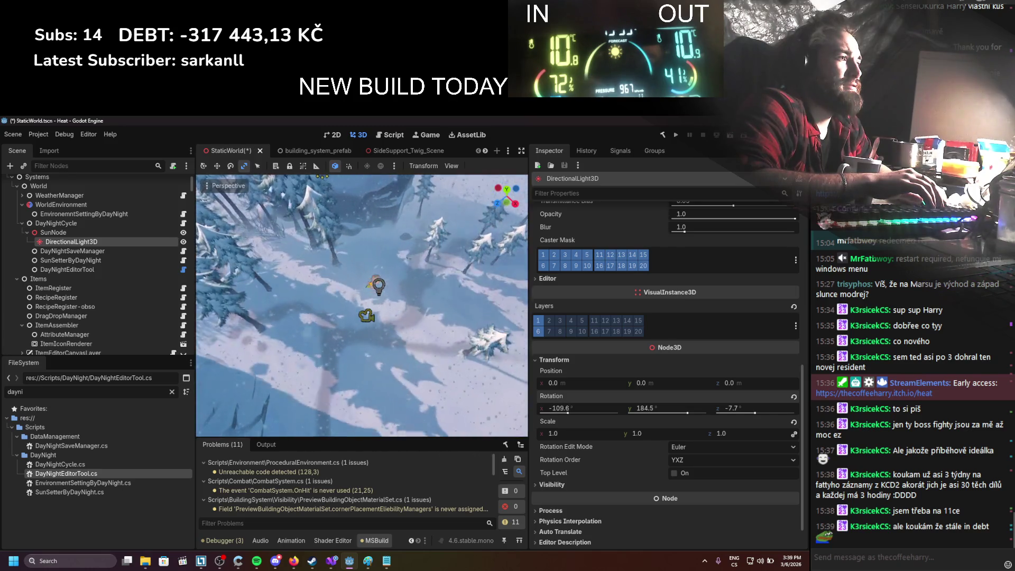
pyautogui.click(119, 232)
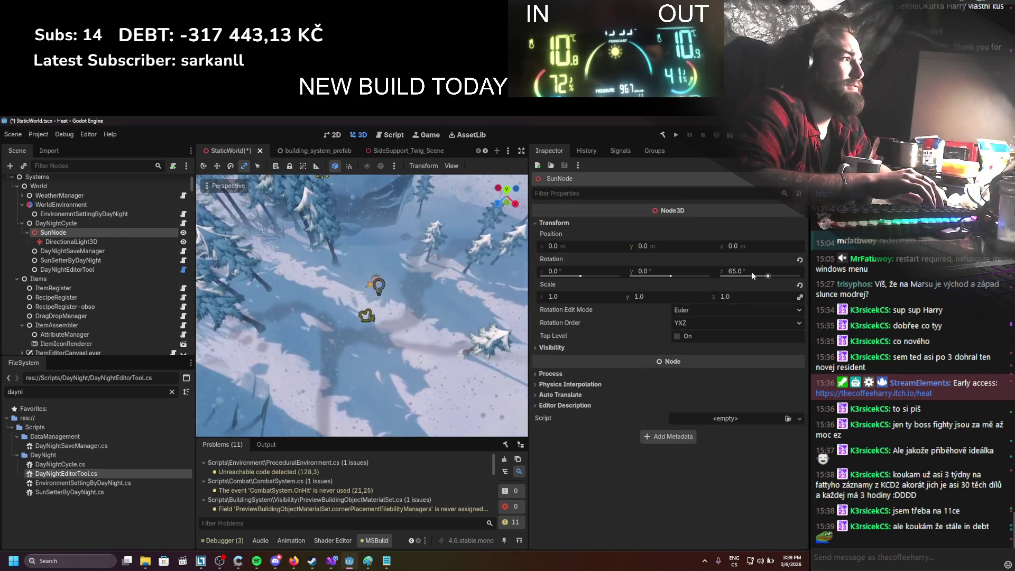
pyautogui.moveTo(753, 275); pyautogui.dragTo(740, 275)
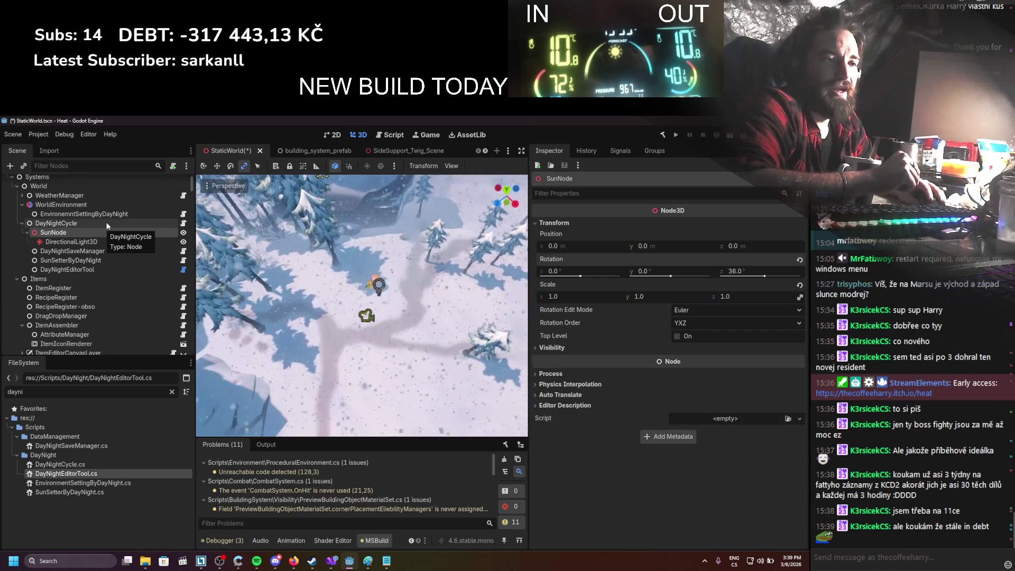
# Step: Review the DayNightCycle lengths, SunNode rotation, DayNightSaveManager, DayNightEditorTool gradients and SunSetterByDayNight parameters
pyautogui.click(104, 223)
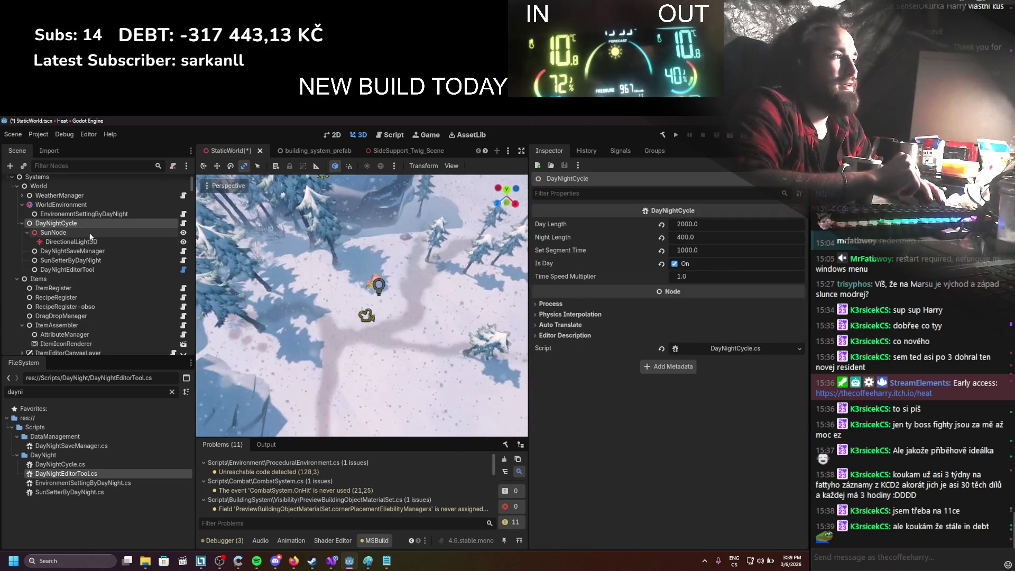
pyautogui.click(89, 233)
pyautogui.scroll(3, 87, 204)
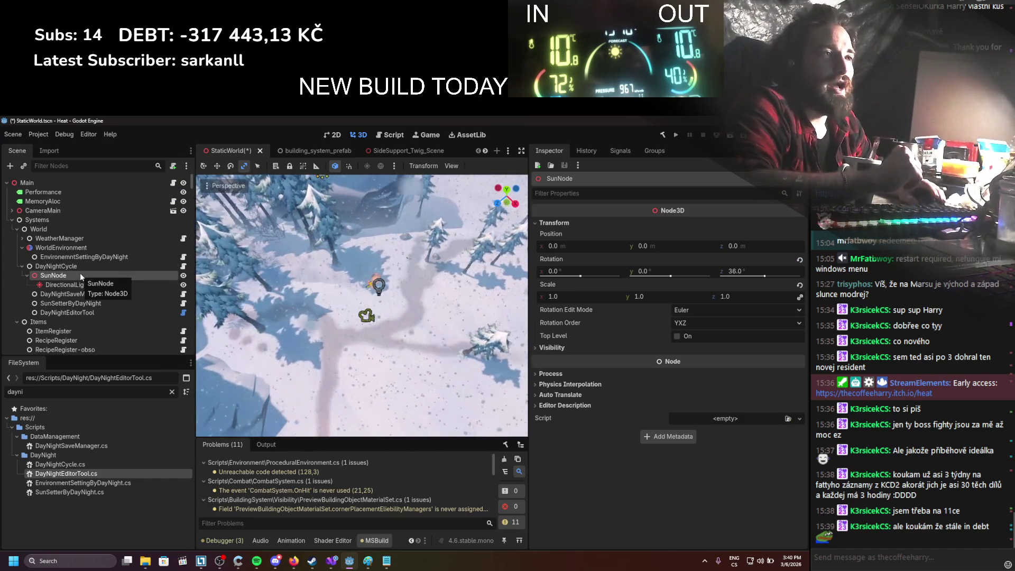
pyautogui.click(74, 294)
pyautogui.click(75, 276)
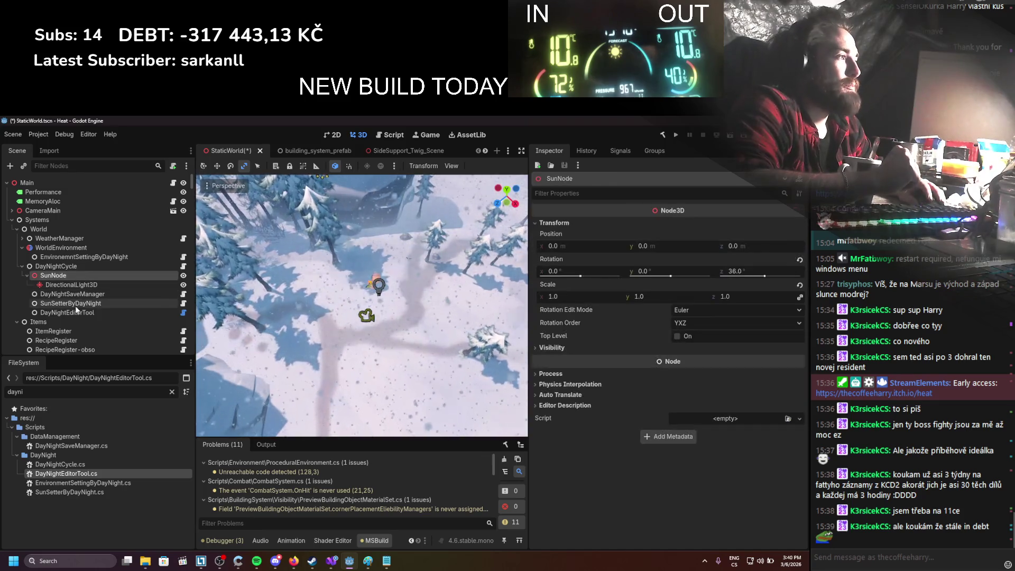
pyautogui.click(77, 313)
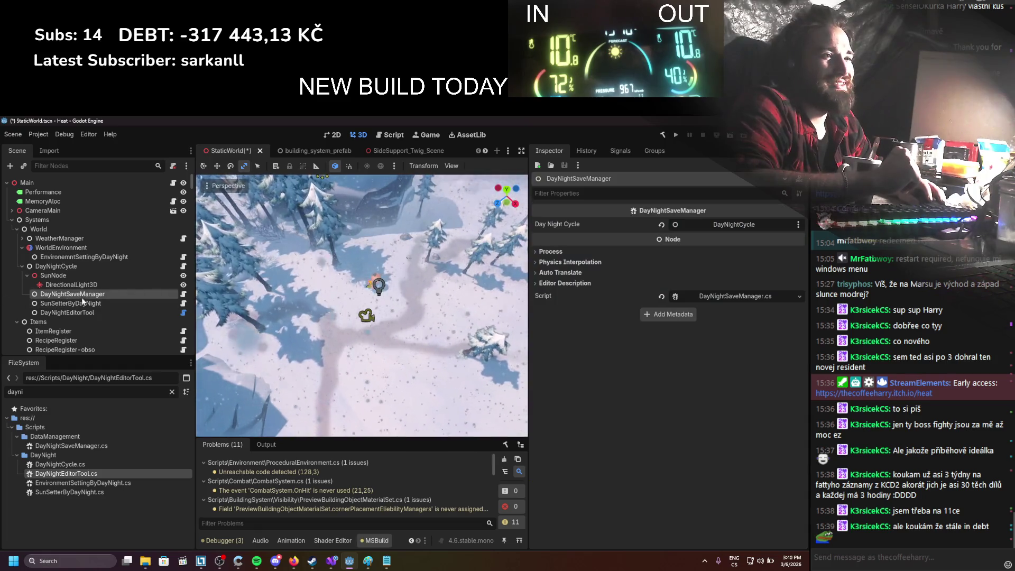
pyautogui.click(80, 303)
# Step: Recheck the timing, sun rotation limits and gradients, ending on EnvironmentSettingByDayNight's fog colours (Day Max Intensity 3.86, Night 0.25)
pyautogui.click(83, 266)
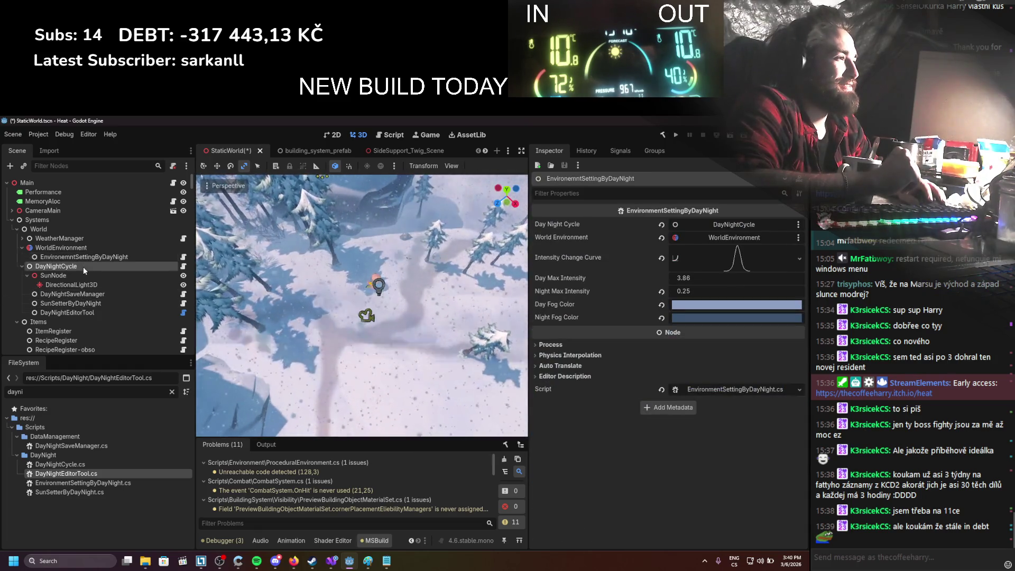
pyautogui.click(79, 257)
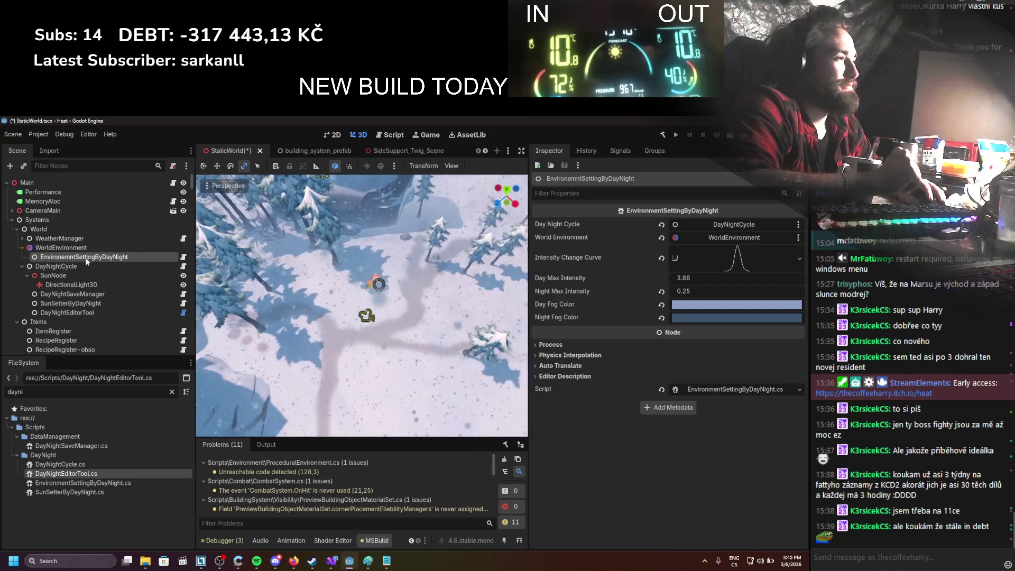
pyautogui.click(81, 350)
pyautogui.click(57, 303)
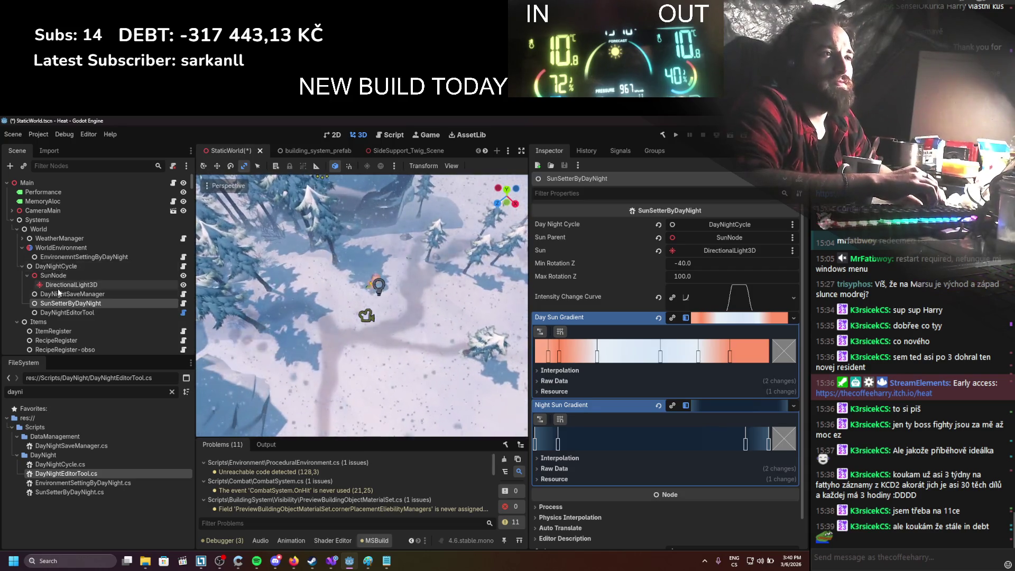
pyautogui.click(61, 258)
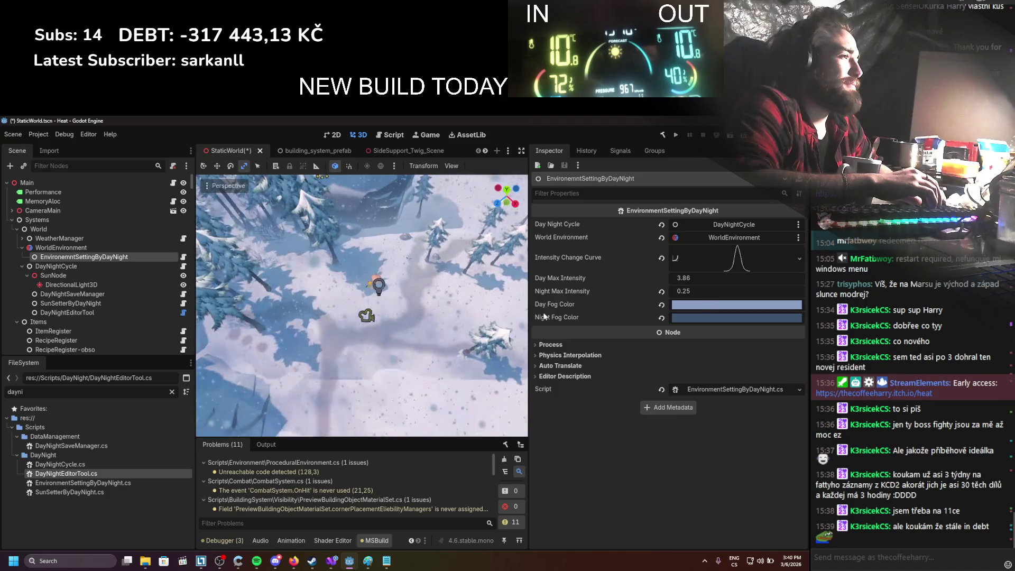
# Step: Rotate the DirectionalLight3D around Z to move the shadows
pyautogui.click(138, 286)
pyautogui.scroll(5, 721, 305)
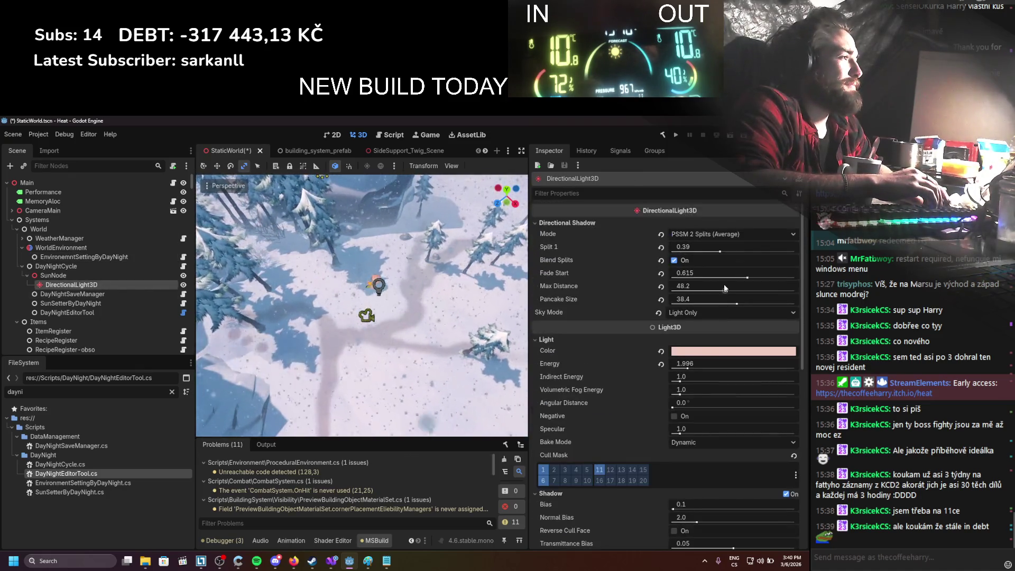
pyautogui.scroll(-6, 702, 297)
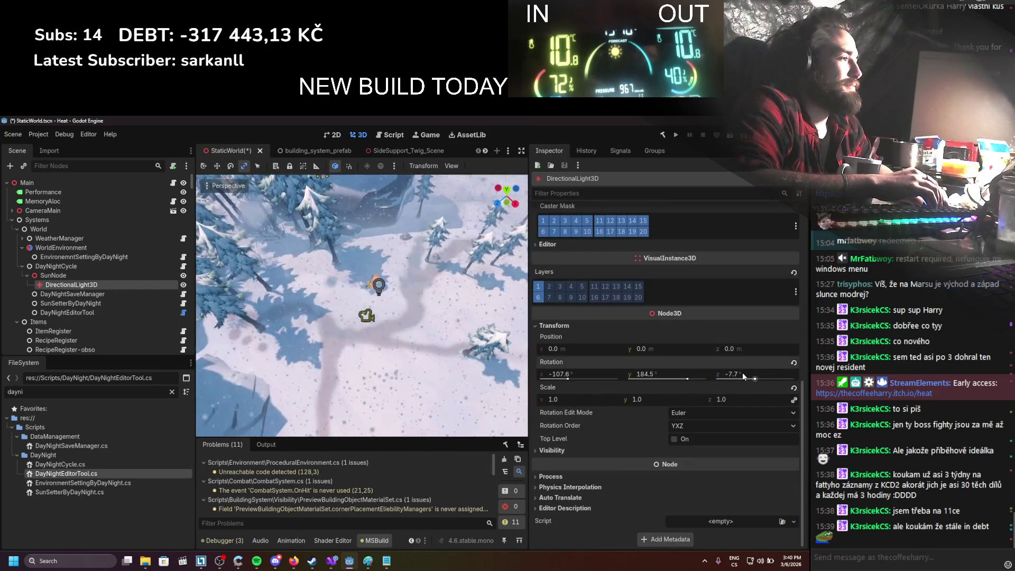
pyautogui.moveTo(735, 373)
pyautogui.mouseDown()
pyautogui.moveTo(693, 374)
pyautogui.moveTo(777, 374)
pyautogui.mouseUp()
# Step: Tilt the SunNode's Z rotation to about 80° for dim, bluish evening light
pyautogui.click(78, 275)
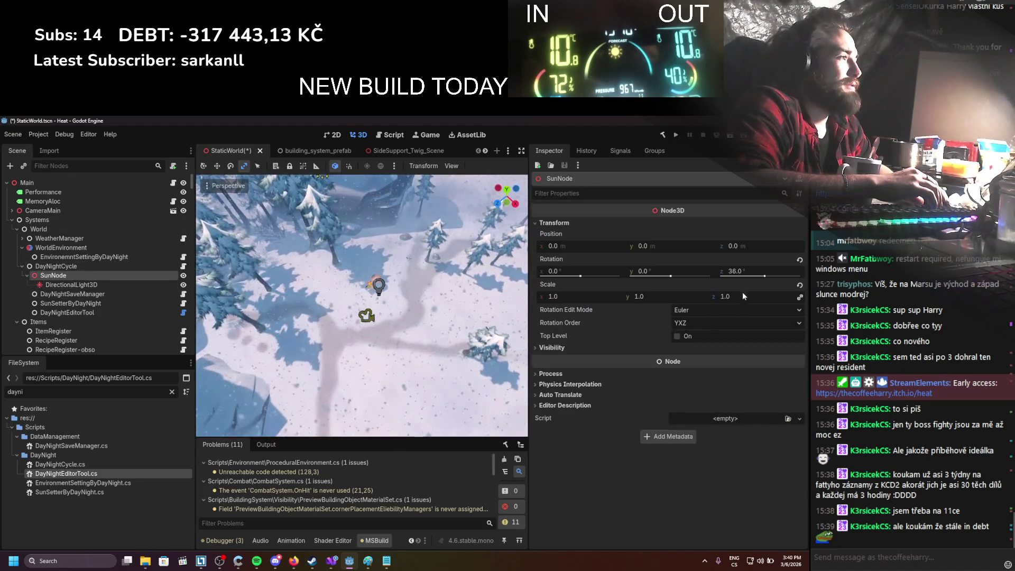
pyautogui.moveTo(735, 271)
pyautogui.mouseDown()
pyautogui.moveTo(693, 271)
pyautogui.moveTo(741, 270)
pyautogui.mouseUp()
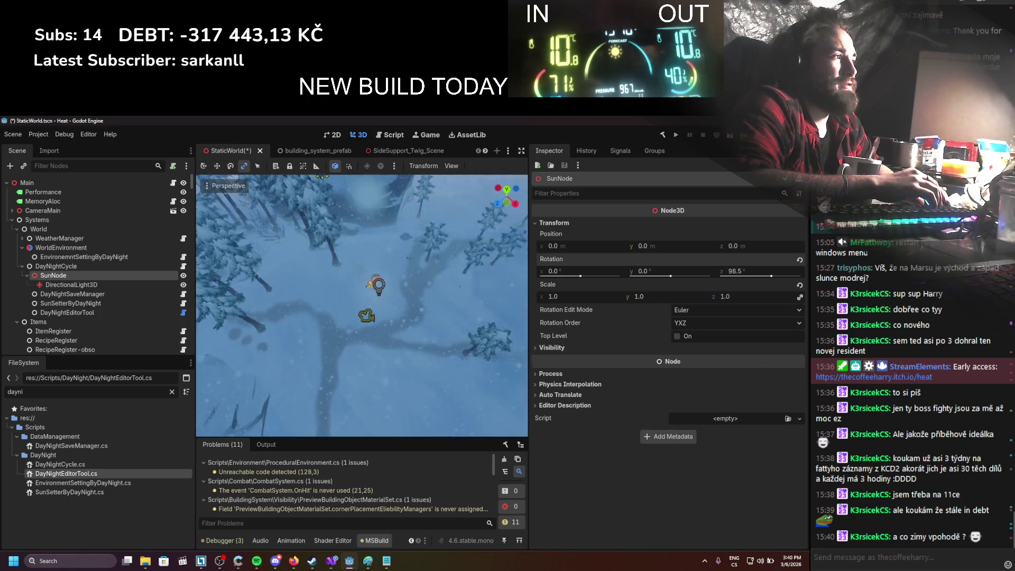
pyautogui.moveTo(747, 271); pyautogui.dragTo(741, 270)
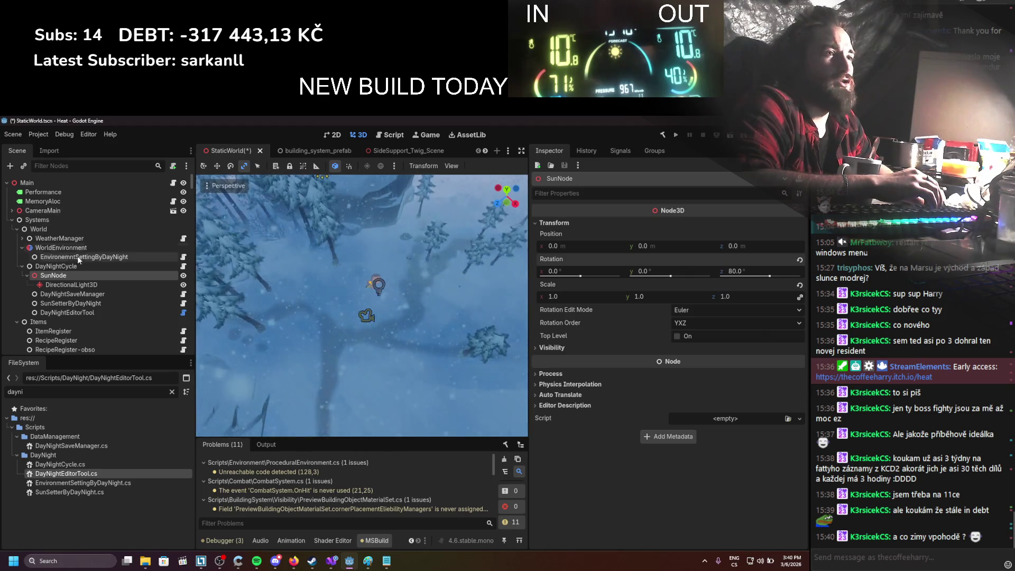
pyautogui.click(57, 266)
# Step: Set DayNightEditorTool's Max Rotation Z to 80 and Min Rotation Z to -60, then save the scene
pyautogui.click(74, 294)
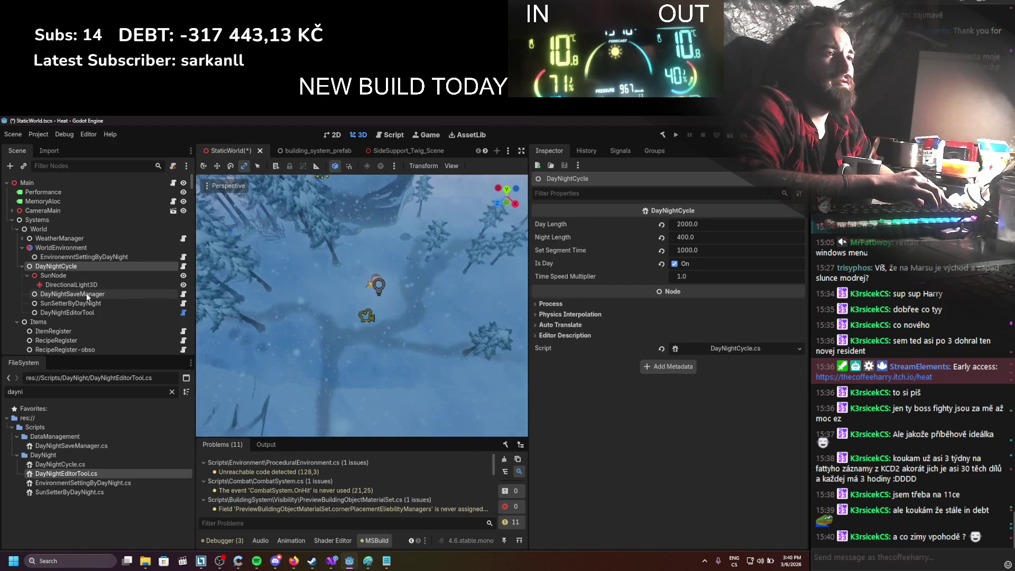
pyautogui.press('Down')
pyautogui.press('Down')
pyautogui.press('Down')
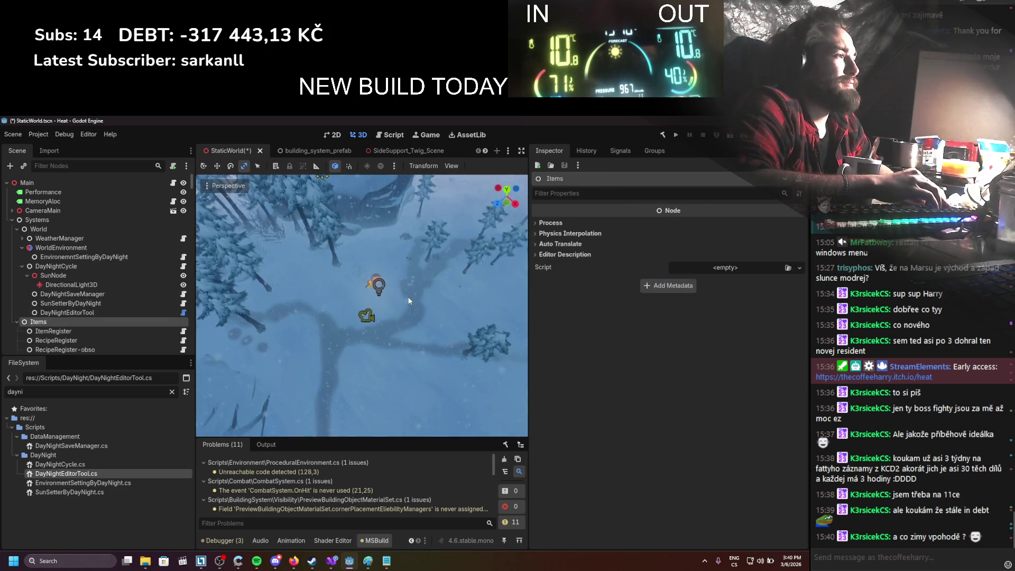
pyautogui.click(67, 313)
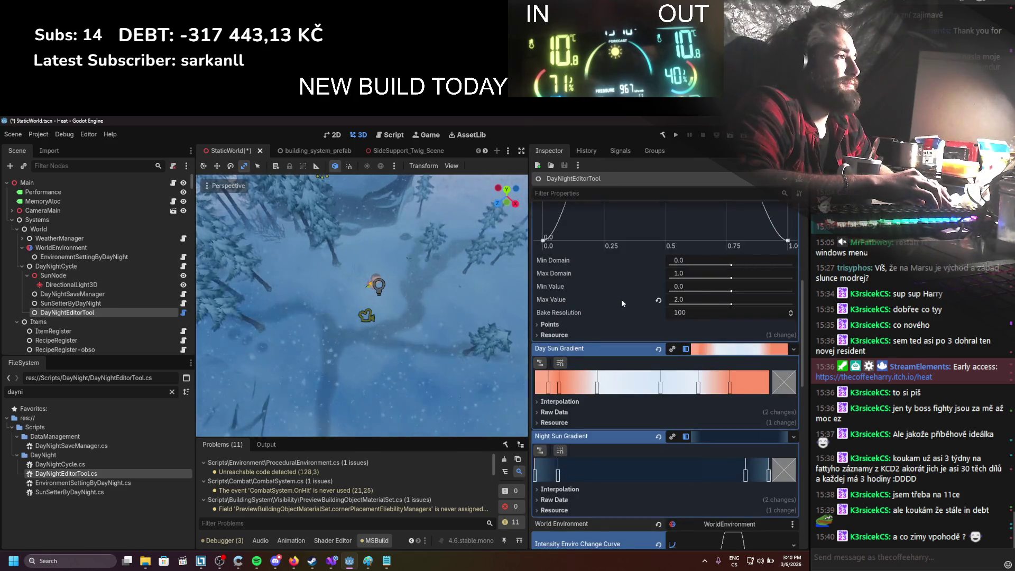
pyautogui.click(676, 330)
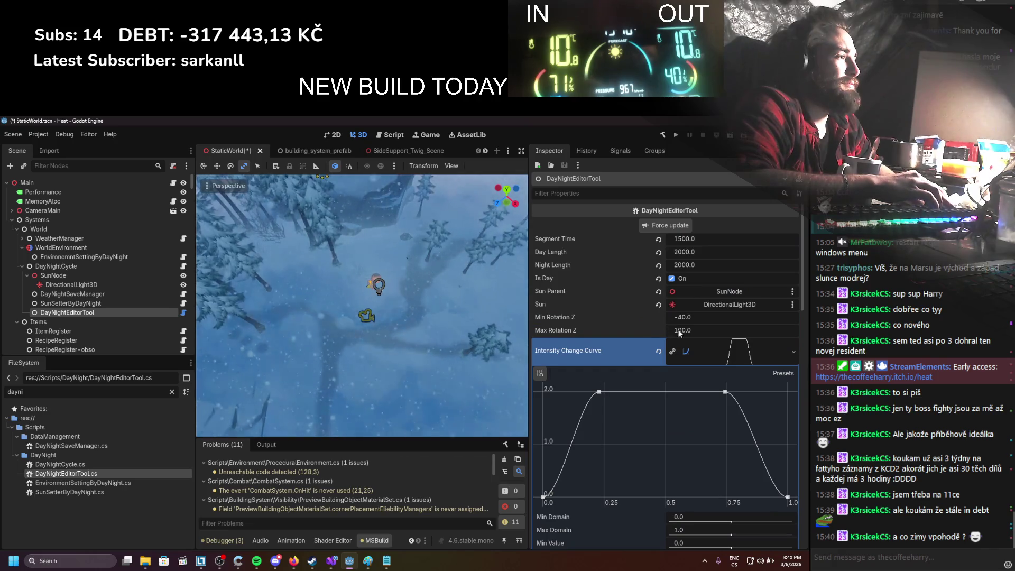
pyautogui.write('80')
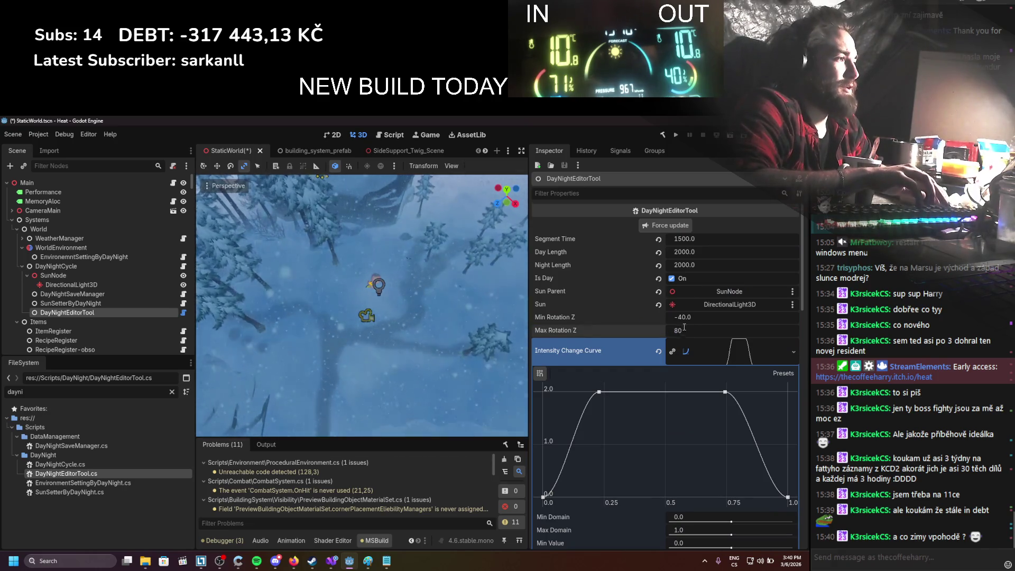
pyautogui.click(688, 319)
pyautogui.write('-60')
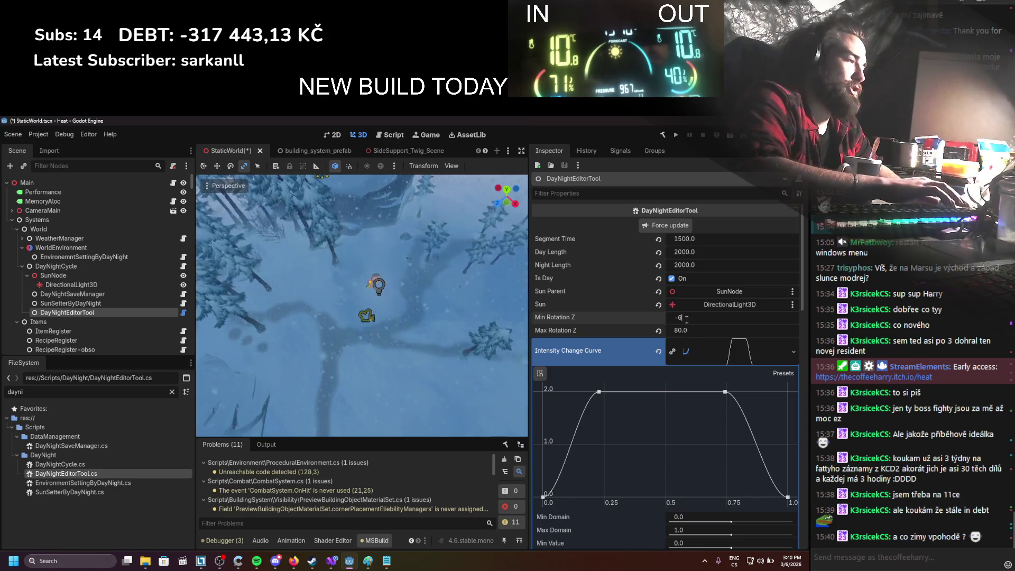
pyautogui.press('Return')
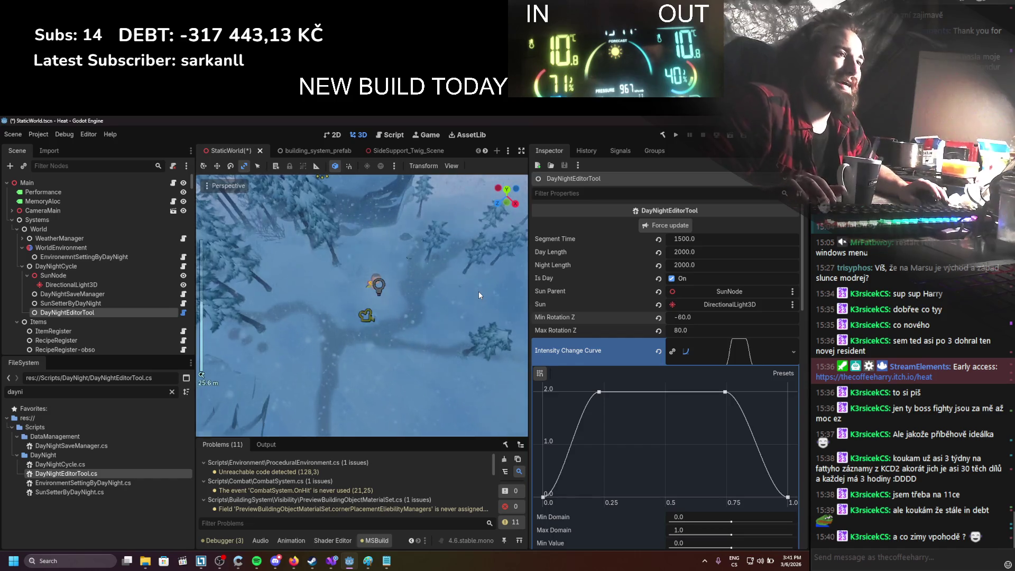
pyautogui.hotkey('ctrl', 's')
pyautogui.click(108, 294)
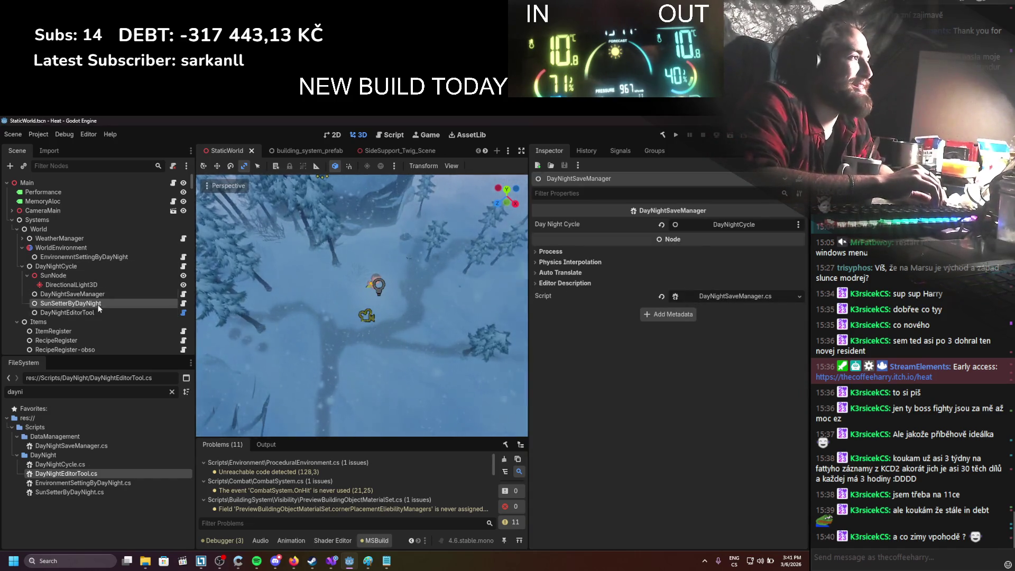
# Step: Sweep the SunNode's Z rotation to preview the snowy scene's lighting at different times
pyautogui.click(122, 304)
pyautogui.click(56, 276)
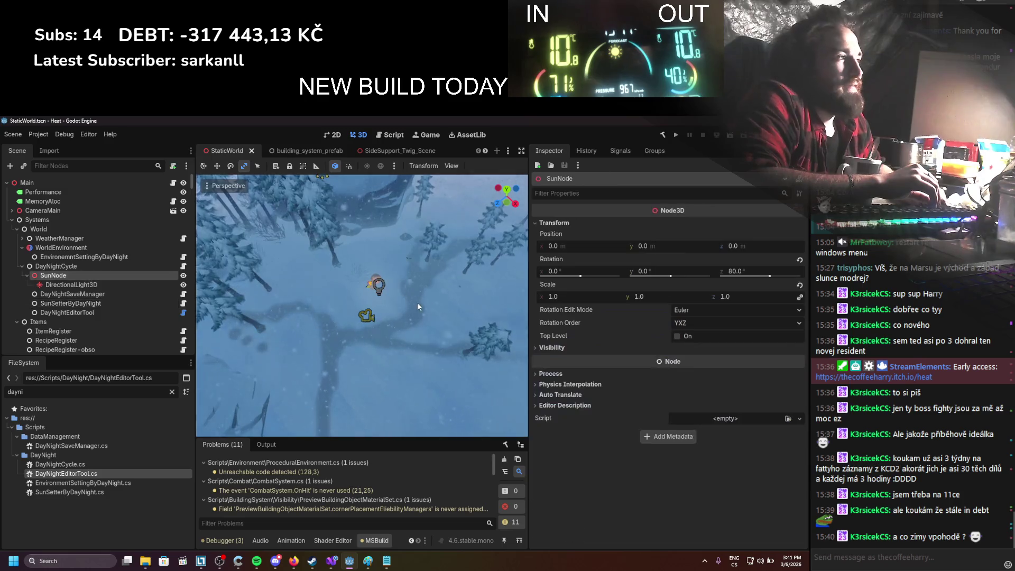
pyautogui.moveTo(753, 280)
pyautogui.mouseDown()
pyautogui.moveTo(733, 271)
pyautogui.moveTo(744, 271)
pyautogui.mouseUp()
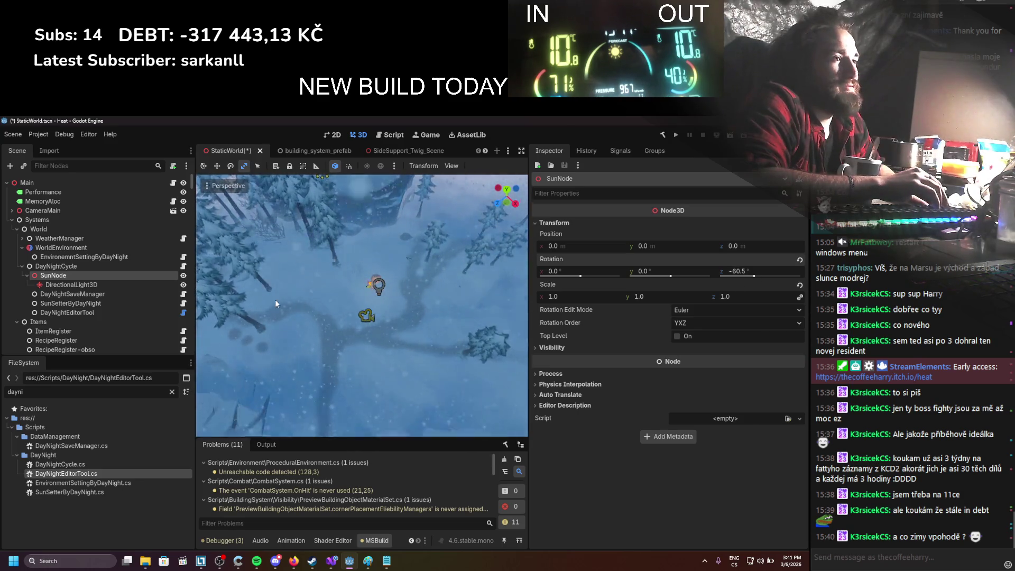
pyautogui.click(61, 312)
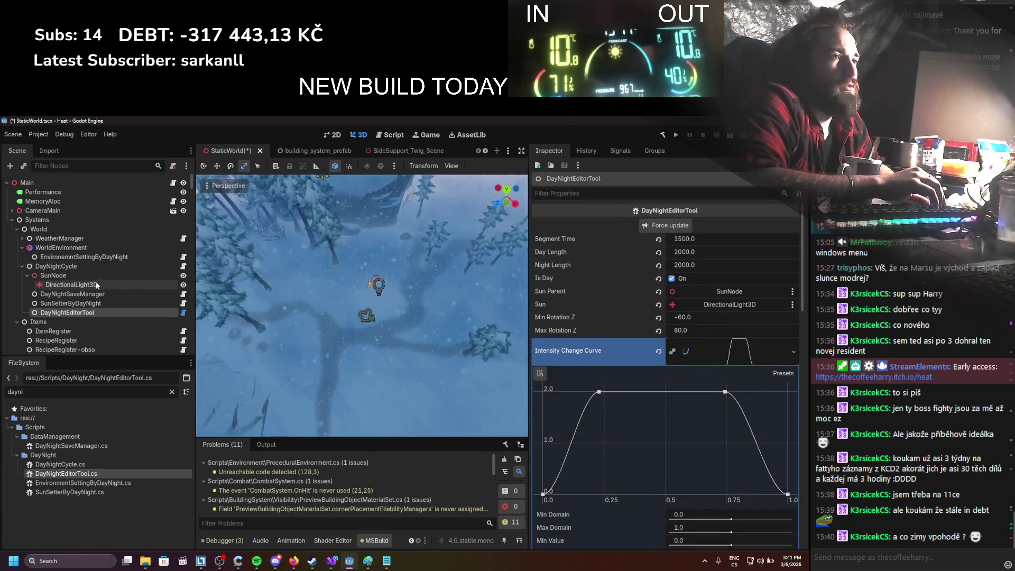
pyautogui.click(74, 257)
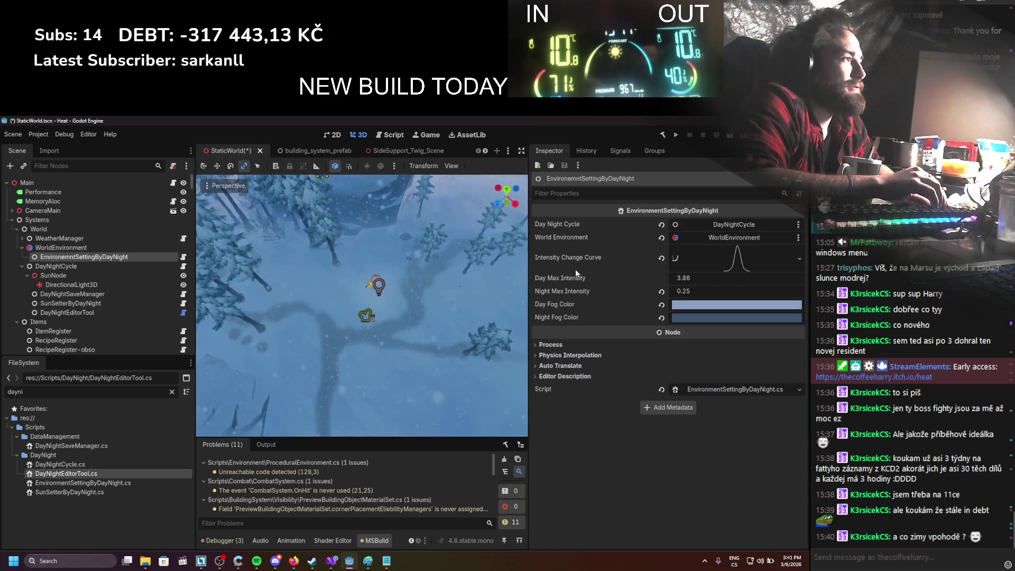
pyautogui.click(52, 275)
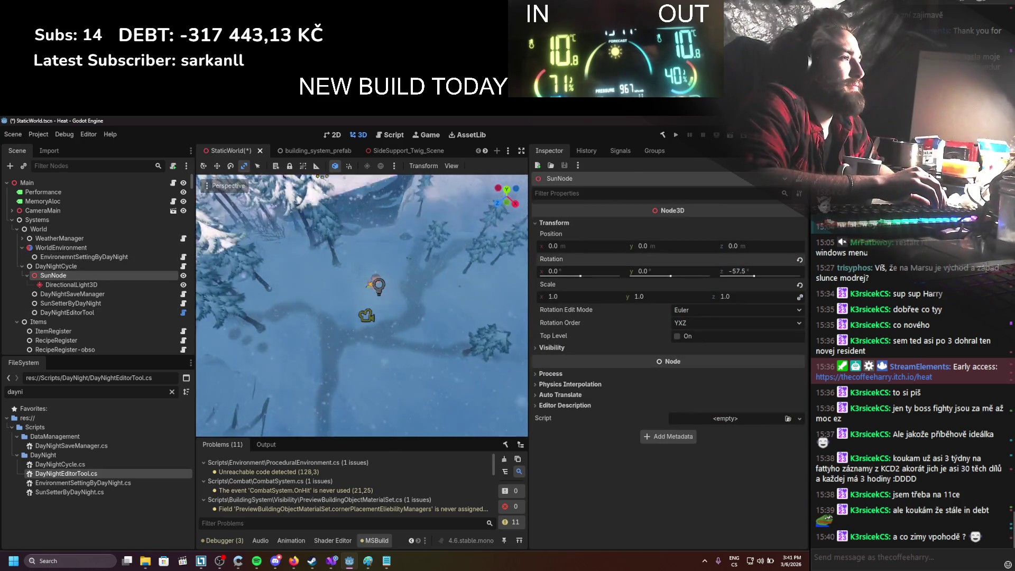
pyautogui.moveTo(738, 271); pyautogui.dragTo(761, 271)
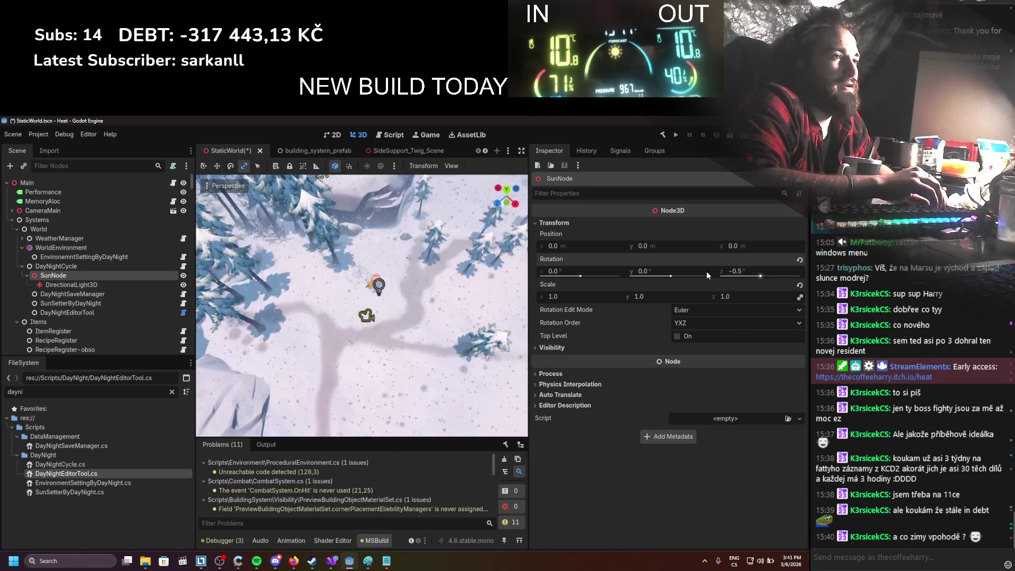
# Step: Re-angle the DirectionalLight3D to roughly 173° Y and -135° X rotation
pyautogui.click(71, 284)
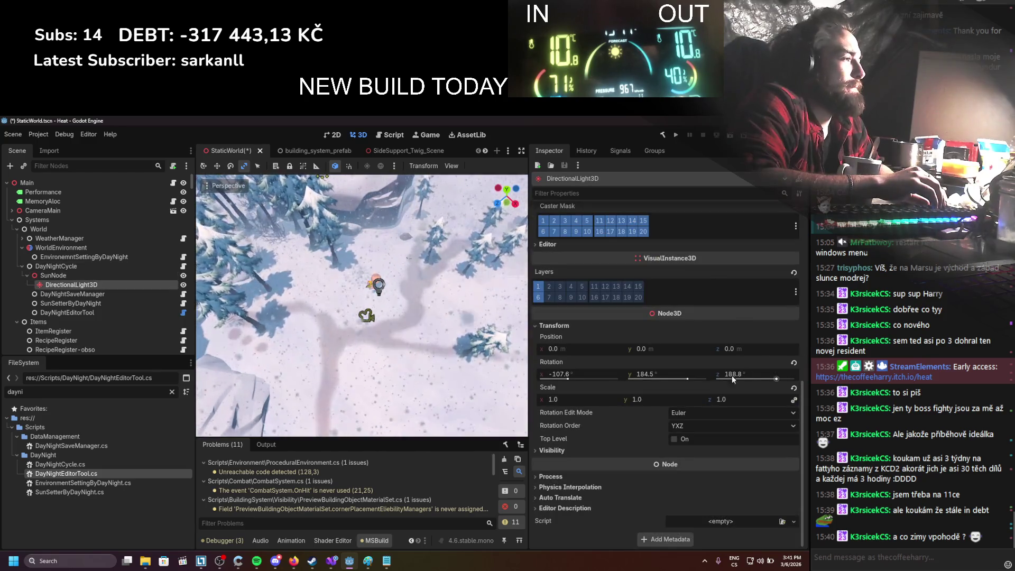
pyautogui.moveTo(659, 373); pyautogui.dragTo(341, 359)
pyautogui.moveTo(561, 374)
pyautogui.mouseDown()
pyautogui.moveTo(270, 374)
pyautogui.moveTo(552, 374)
pyautogui.mouseUp()
# Step: Set DirectionalLight3D to -112.7° Z and -130.6° X, sweeping SunNode's Z rotation from -56° to 49°
pyautogui.click(53, 276)
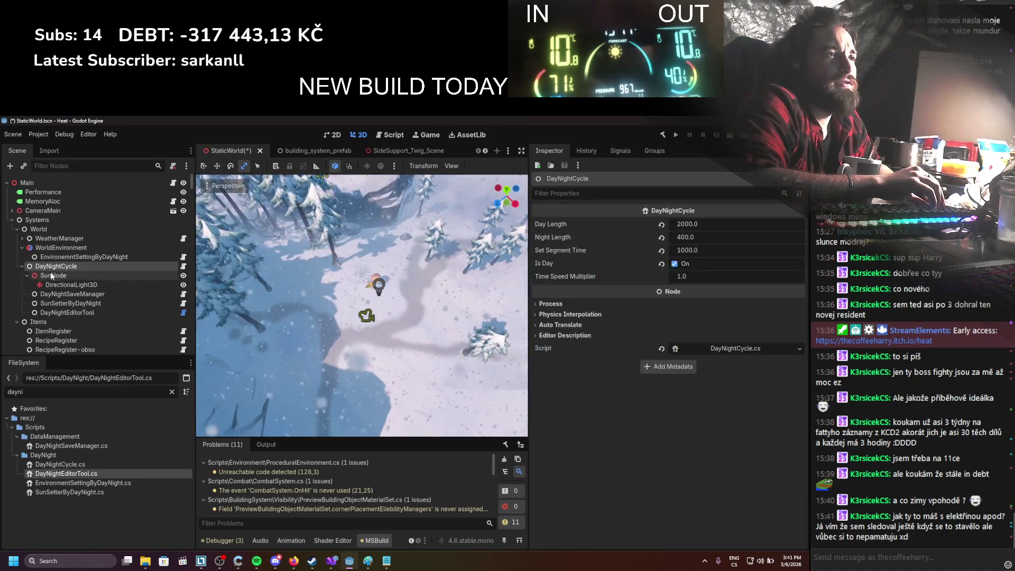
pyautogui.moveTo(761, 277); pyautogui.dragTo(761, 277)
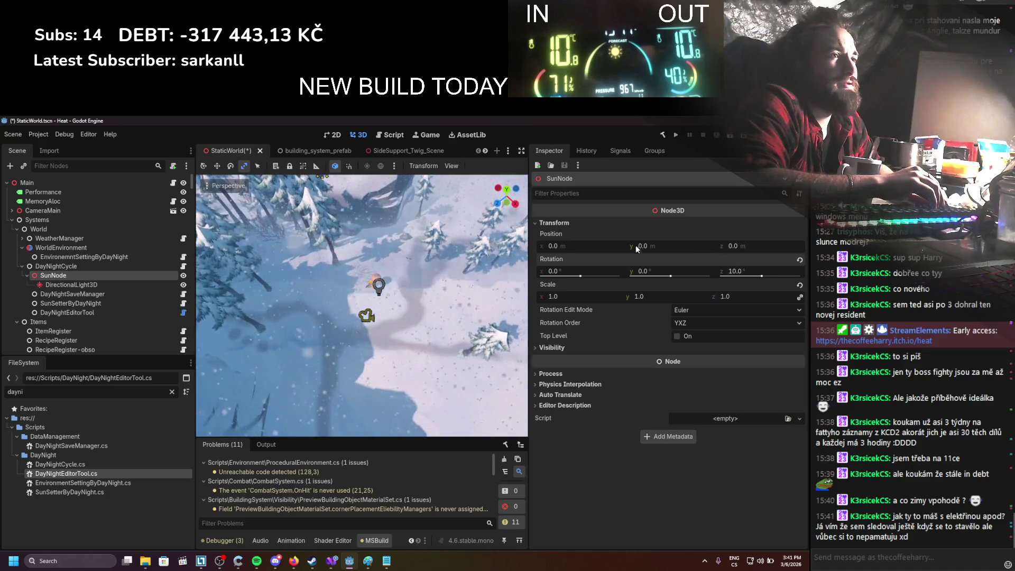
pyautogui.click(143, 293)
pyautogui.click(149, 286)
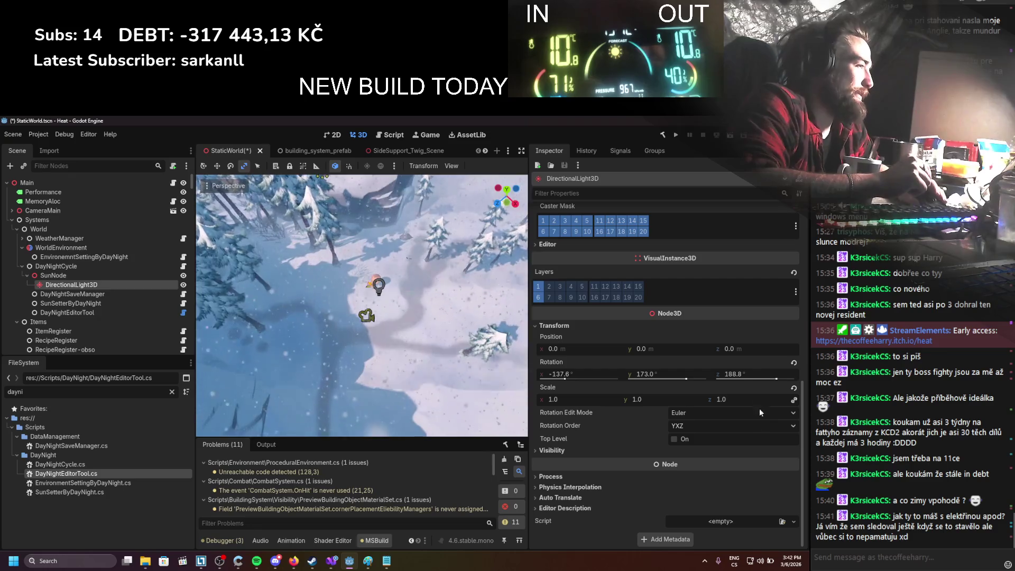
pyautogui.moveTo(770, 374); pyautogui.dragTo(687, 374)
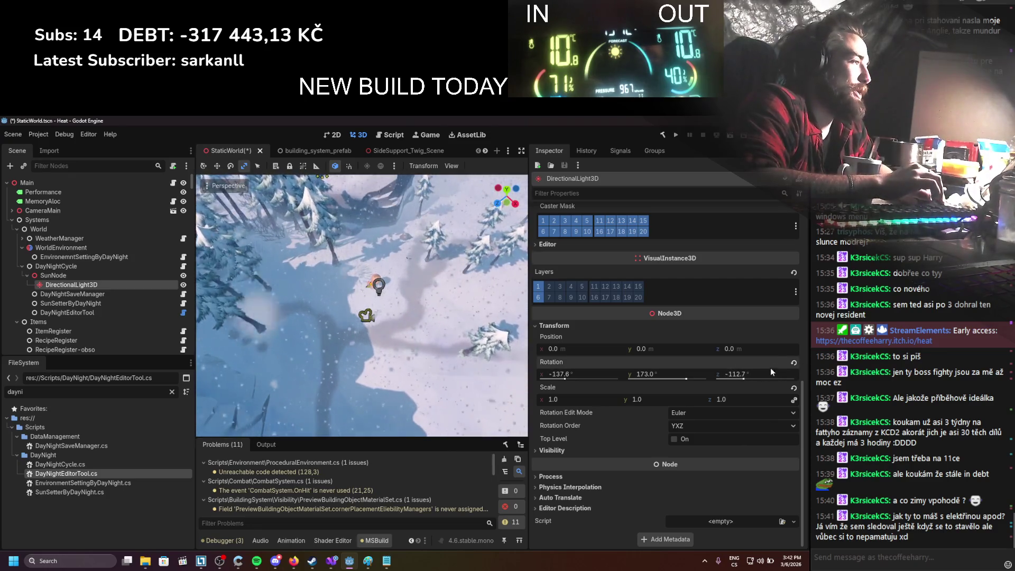
pyautogui.moveTo(585, 370)
pyautogui.mouseDown()
pyautogui.moveTo(650, 374)
pyautogui.moveTo(613, 374)
pyautogui.mouseUp()
pyautogui.click(79, 274)
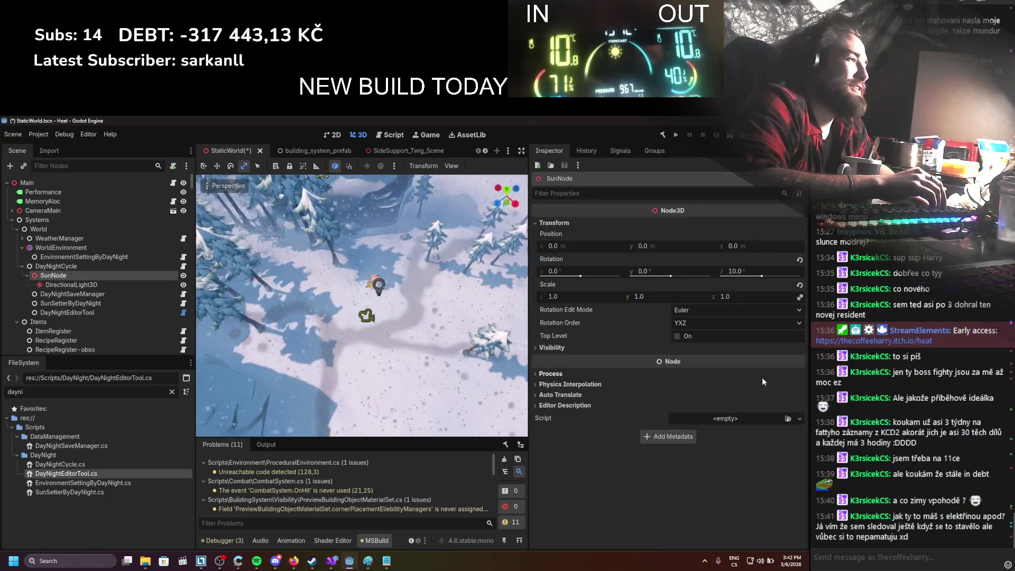
pyautogui.moveTo(744, 273)
pyautogui.mouseDown()
pyautogui.moveTo(698, 273)
pyautogui.moveTo(767, 273)
pyautogui.mouseUp()
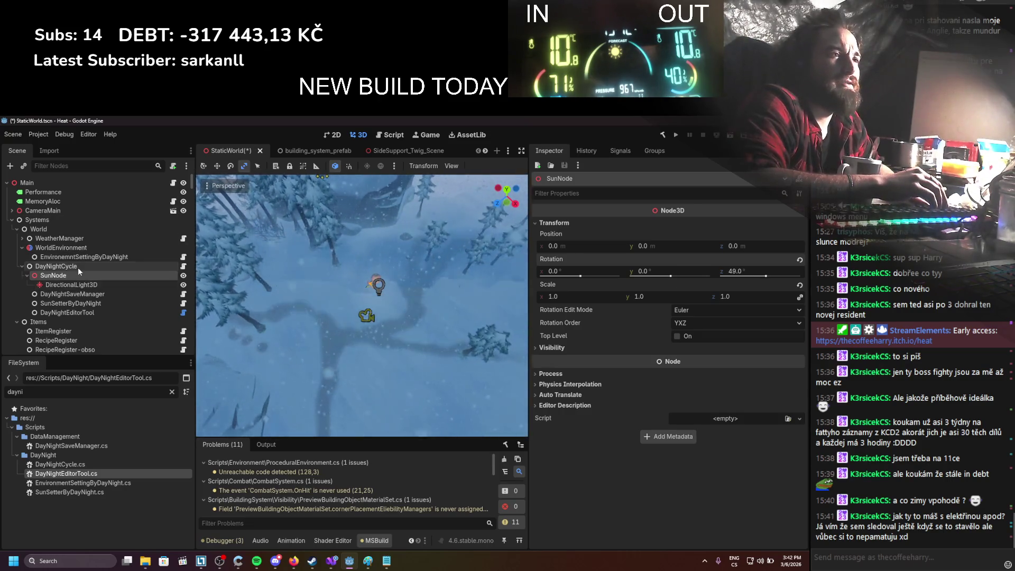
# Step: Set DayNightEditorTool's Min Rotation Z to -80 and Max Rotation Z to 50, then save
pyautogui.click(113, 295)
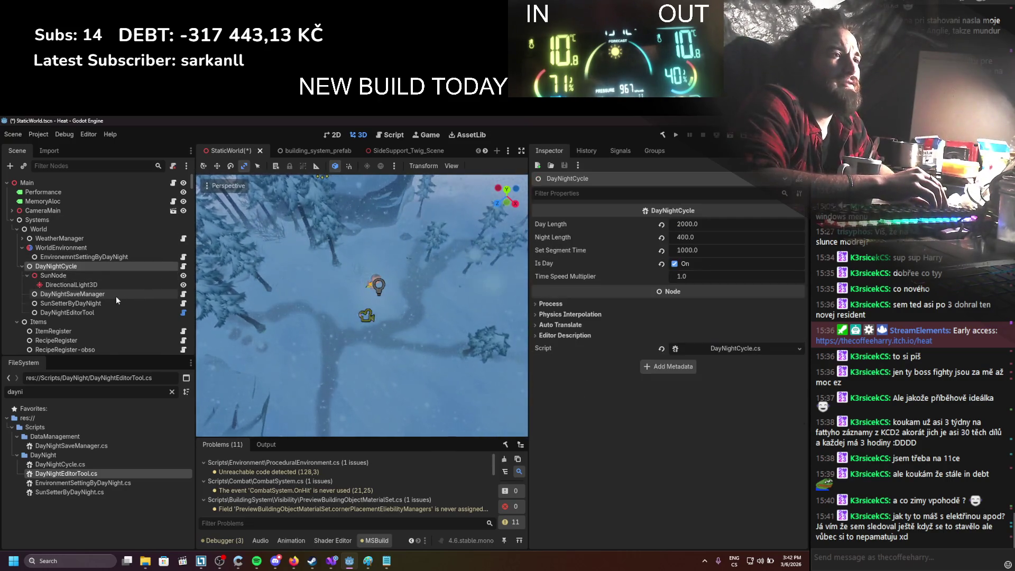
pyautogui.click(143, 304)
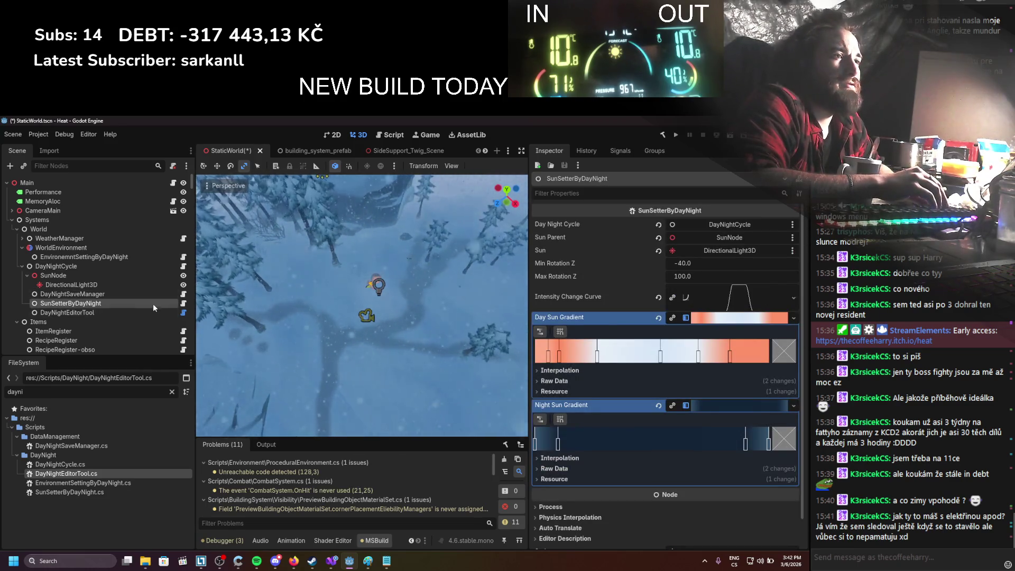
pyautogui.click(159, 313)
pyautogui.click(691, 318)
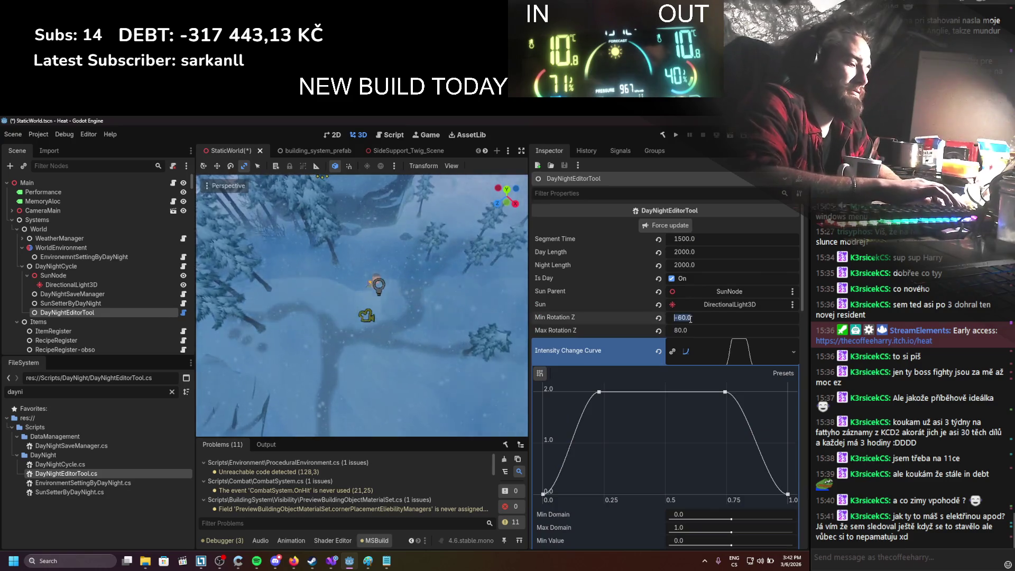
pyautogui.write('-80')
pyautogui.click(690, 329)
pyautogui.write('5')
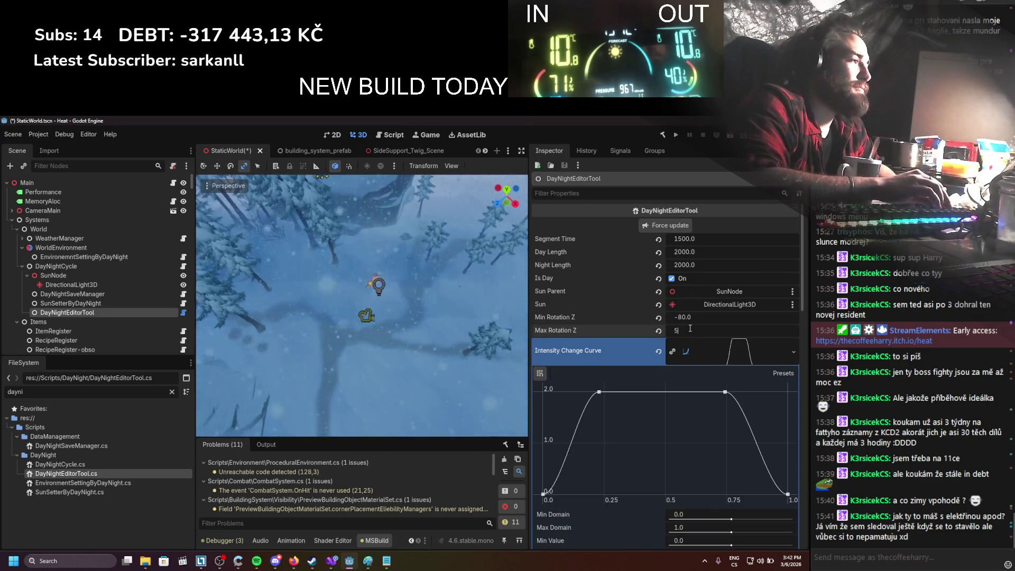
pyautogui.write('0.0')
pyautogui.press('Return')
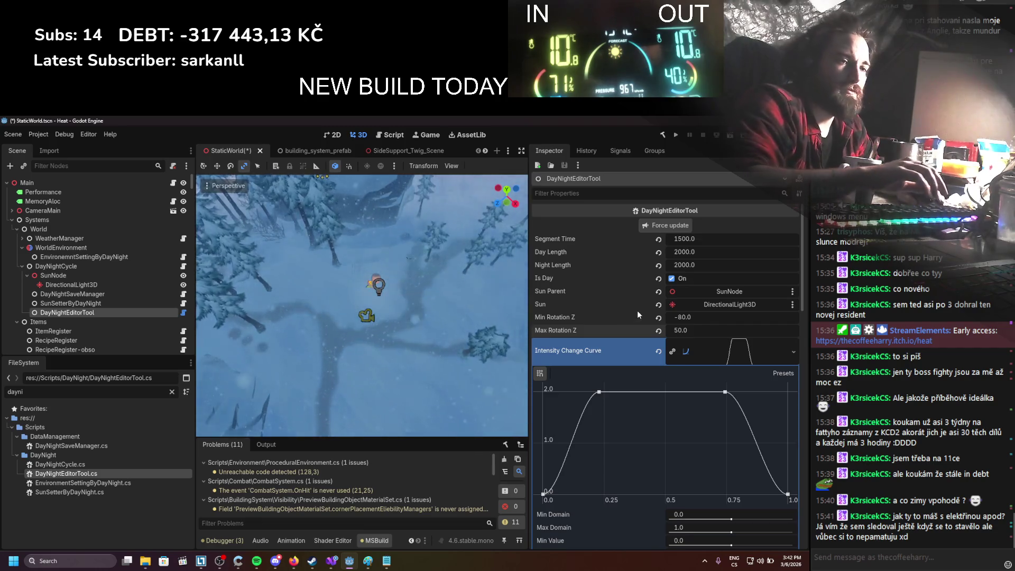
pyautogui.hotkey('ctrl', 's')
# Step: Force-update the day/night lighting preview
pyautogui.scroll(-5, 633, 306)
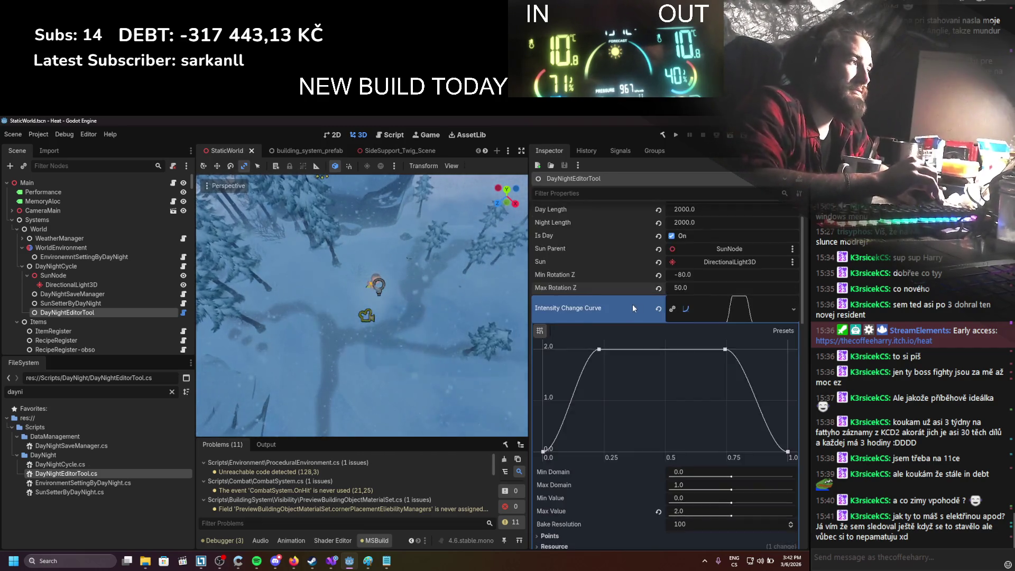
pyautogui.scroll(5, 620, 313)
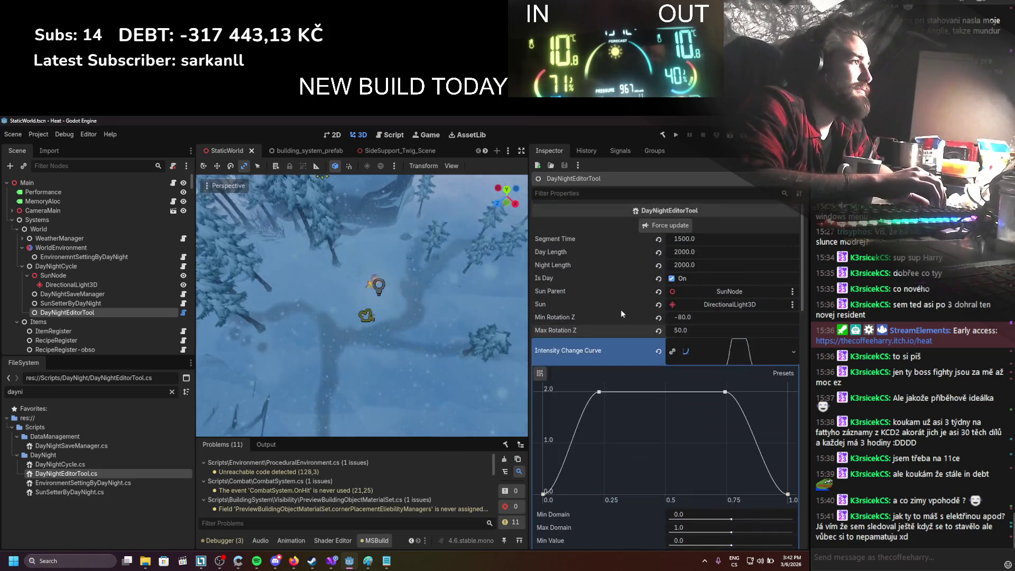
pyautogui.click(641, 226)
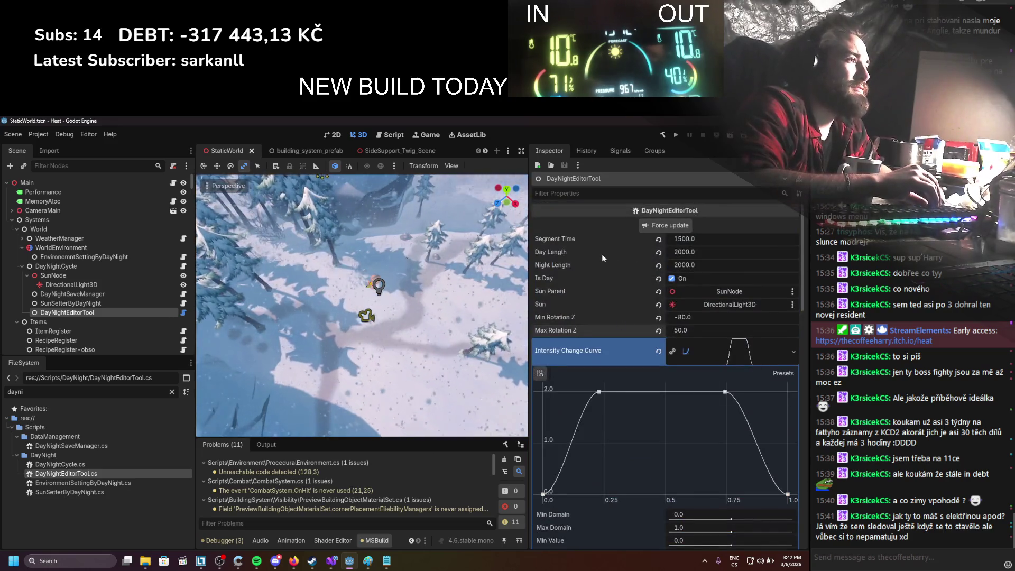
# Step: Commit Segment Time 1800 and shift the first Day Sun Gradient stop's colour toward red
pyautogui.click(686, 230)
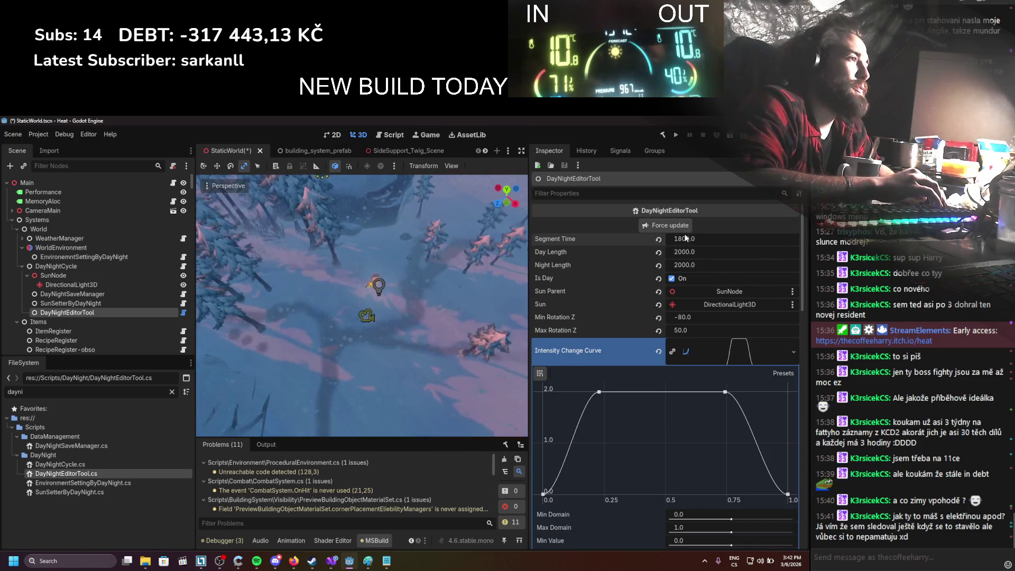
pyautogui.scroll(-5, 685, 261)
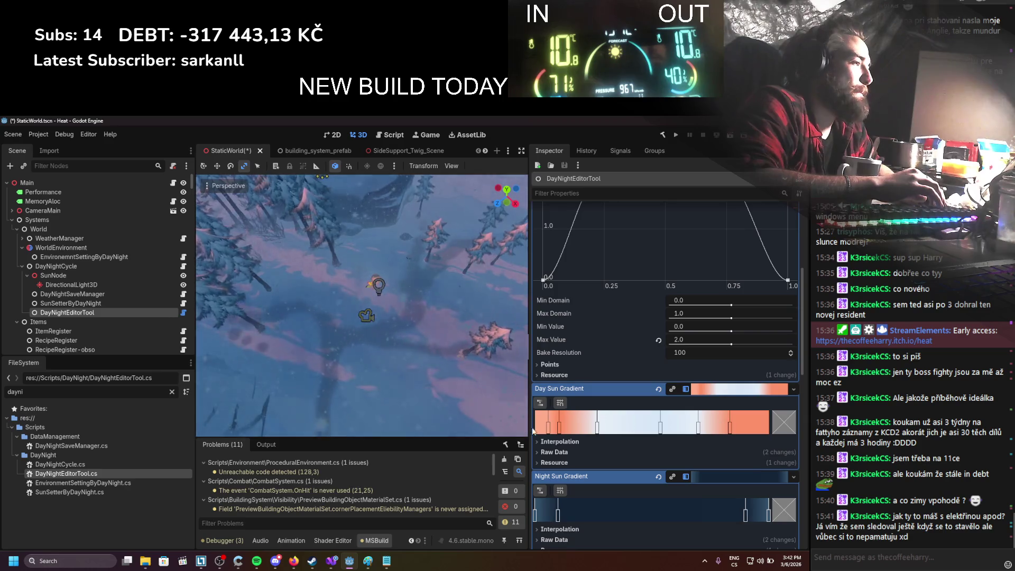
pyautogui.doubleClick(731, 429)
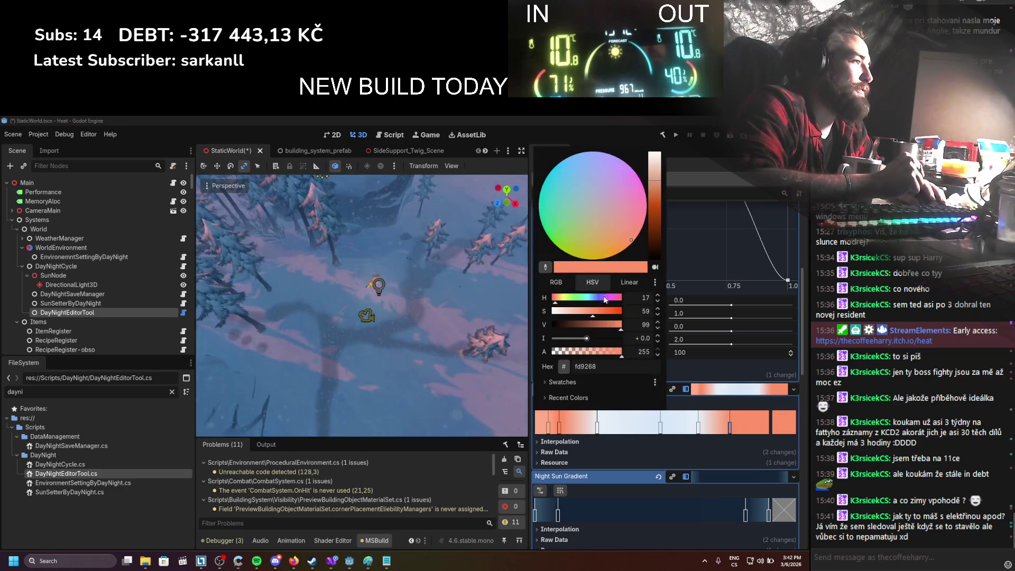
pyautogui.click(553, 304)
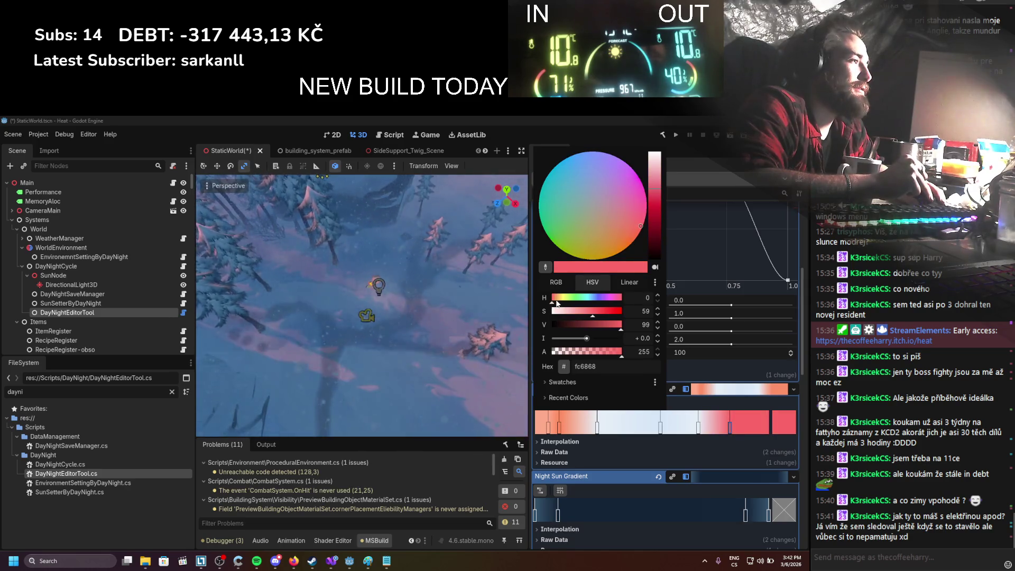
pyautogui.click(703, 369)
# Step: Adjust two more Day Sun Gradient stops toward a warmer orange like fc8a5d
pyautogui.scroll(5, 700, 344)
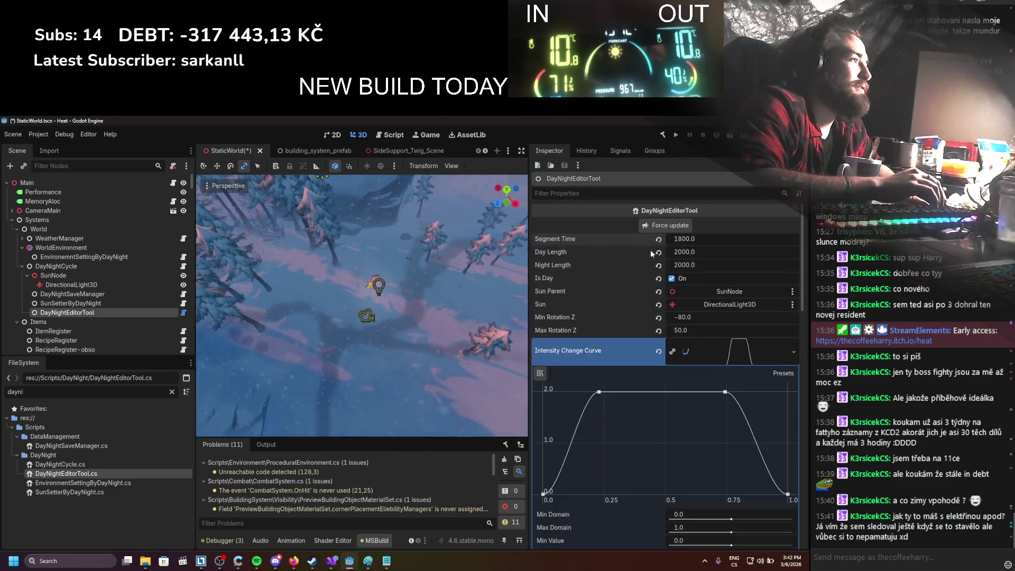
pyautogui.scroll(-4, 656, 257)
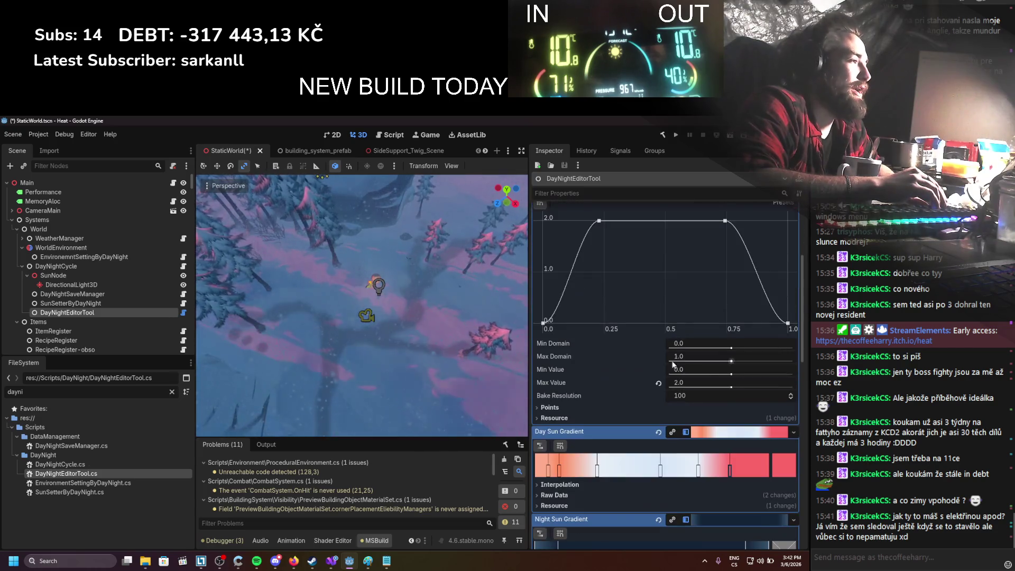
pyautogui.doubleClick(725, 458)
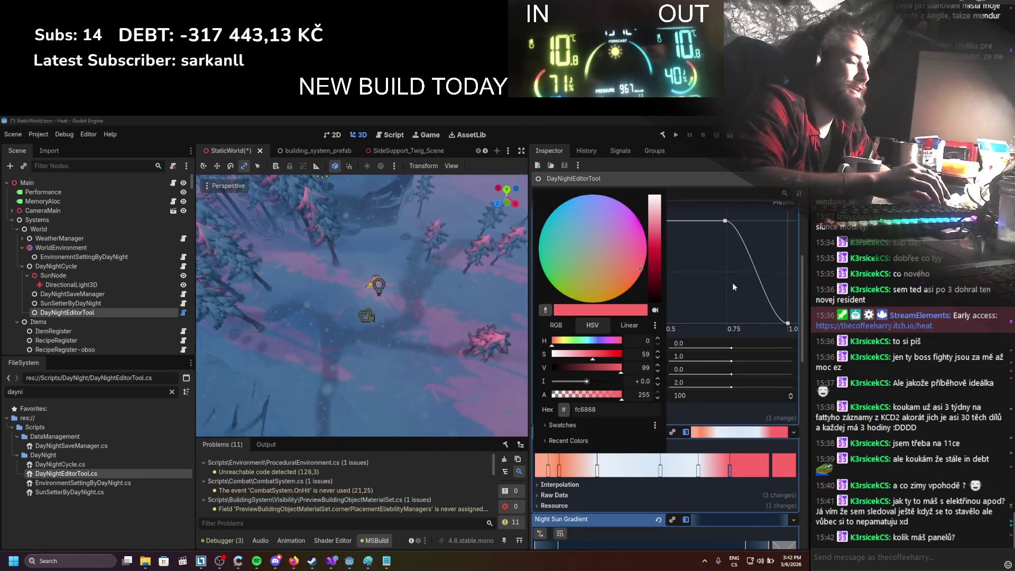
pyautogui.click(758, 330)
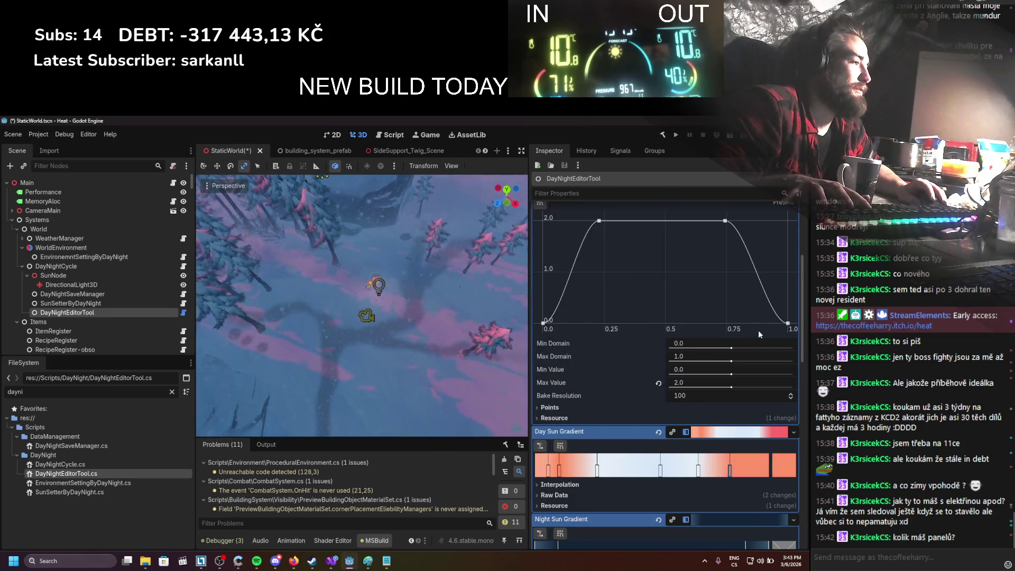
pyautogui.scroll(4, 620, 227)
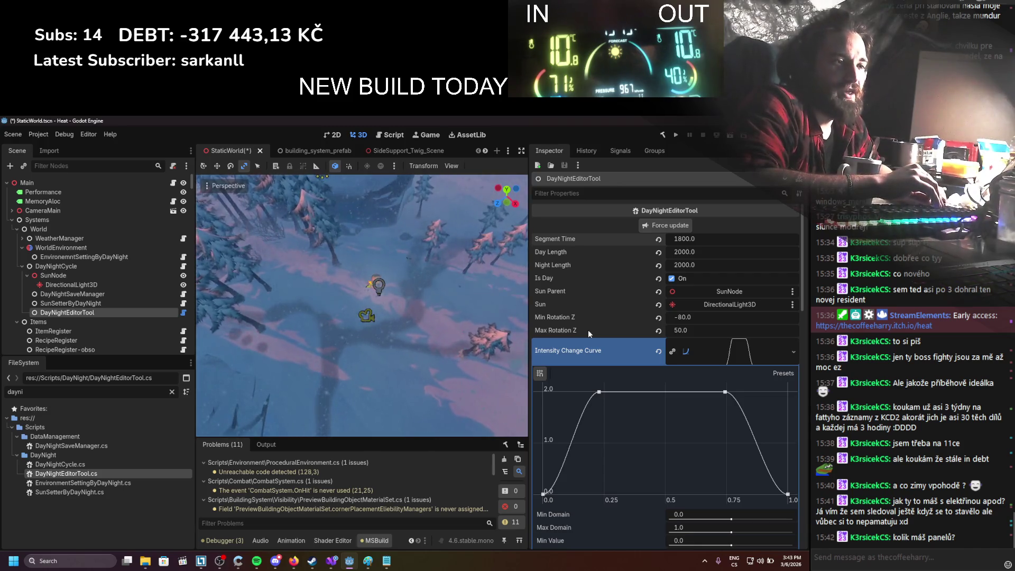
pyautogui.scroll(-5, 614, 359)
pyautogui.scroll(-1, 707, 404)
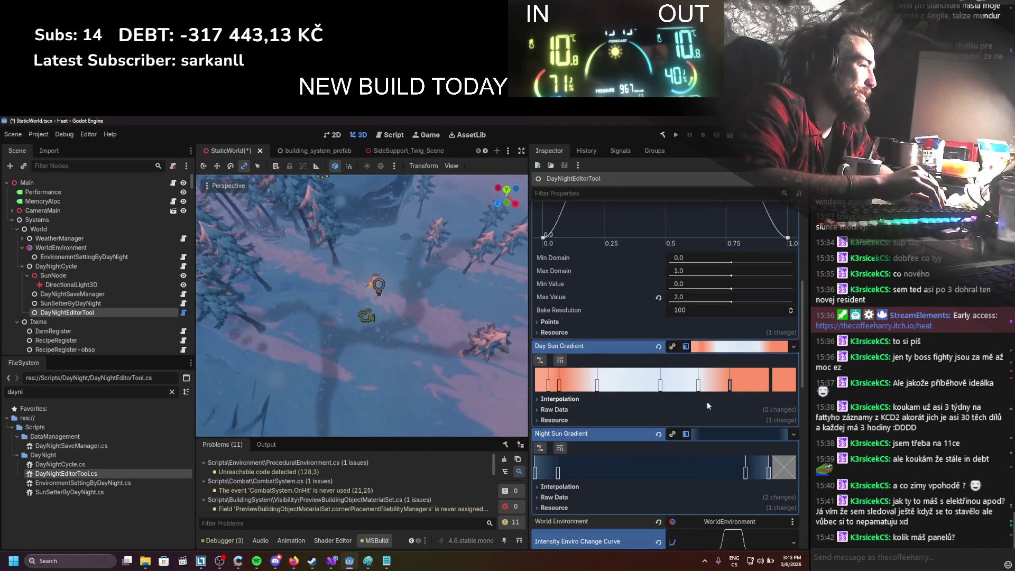
pyautogui.doubleClick(730, 385)
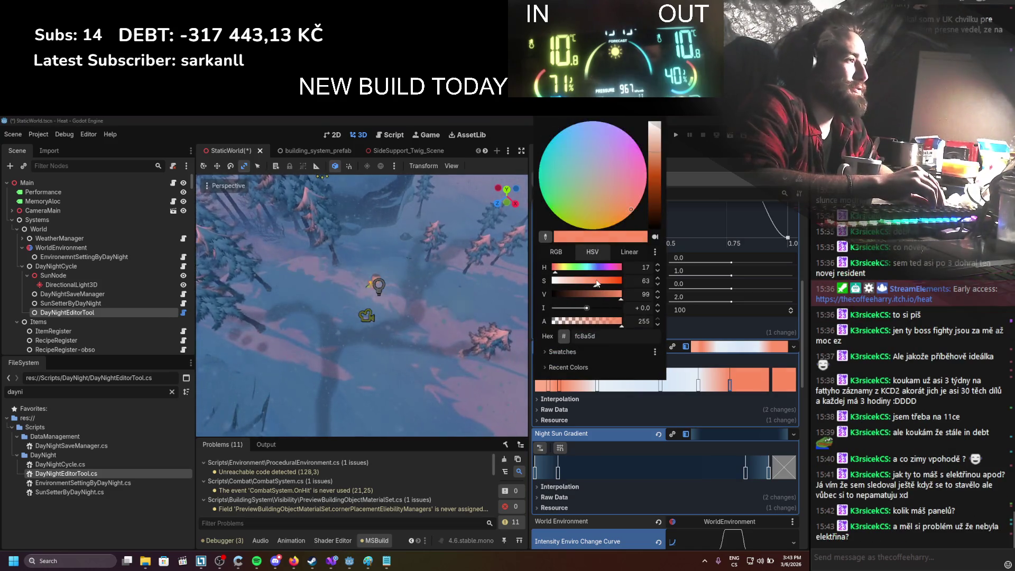
pyautogui.click(719, 349)
pyautogui.scroll(6, 722, 335)
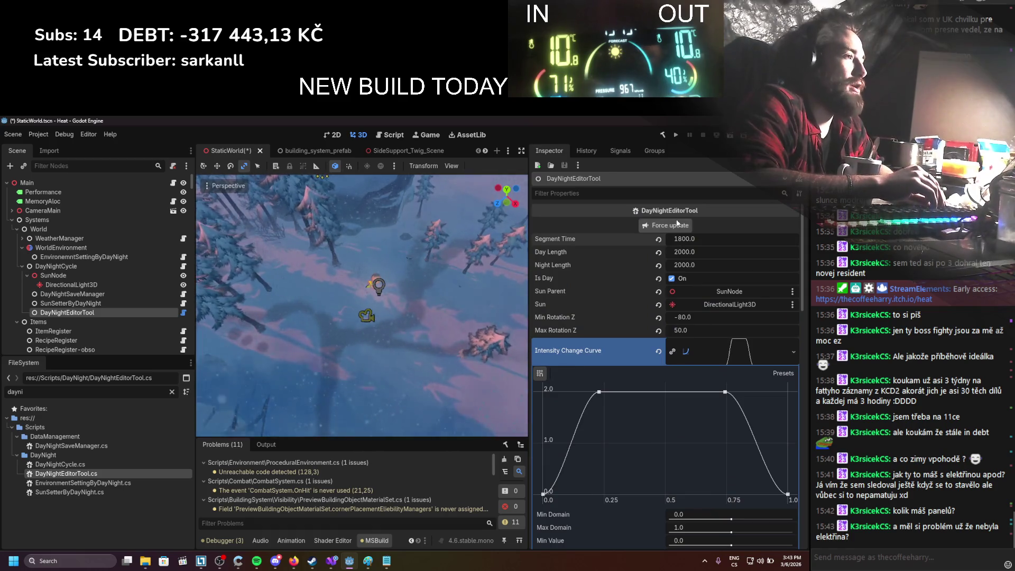
# Step: Set Segment Time to 1700, then 1600, and refresh the preview
pyautogui.scroll(-2, 658, 339)
pyautogui.scroll(-3, 658, 338)
pyautogui.scroll(6, 657, 342)
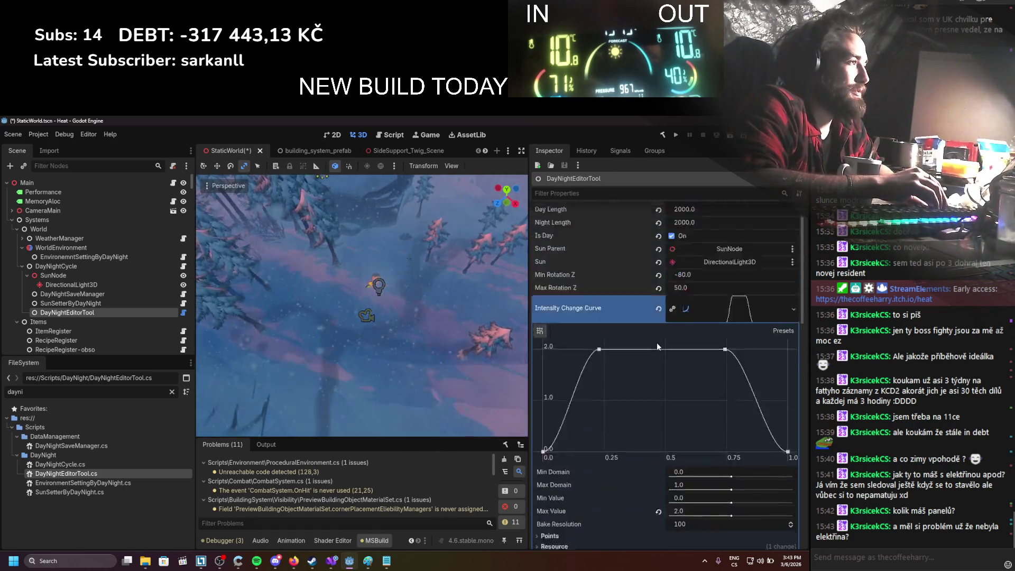
pyautogui.click(690, 240)
pyautogui.write('700')
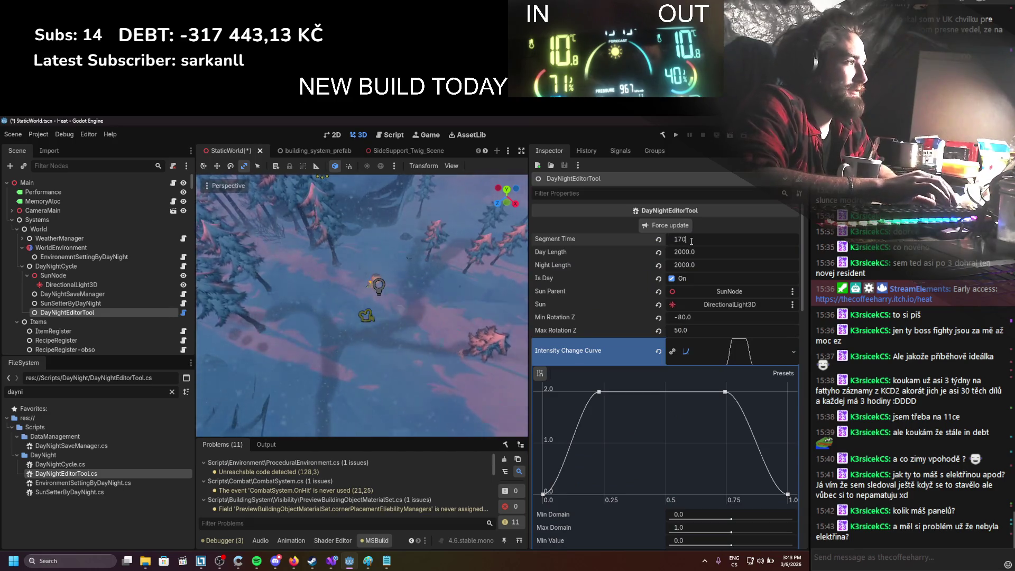
pyautogui.press('Return')
pyautogui.click(686, 241)
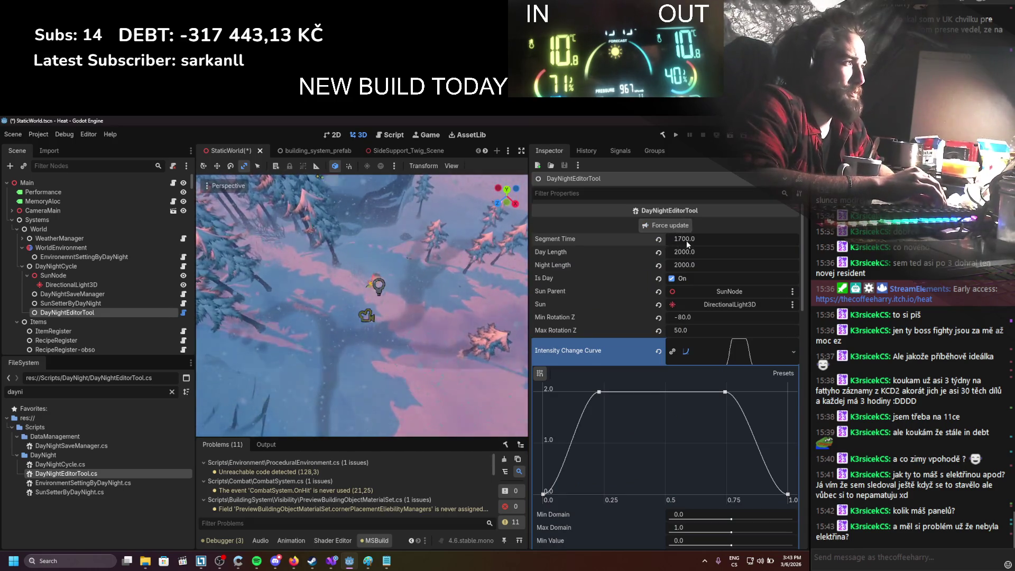
pyautogui.write('1600')
pyautogui.press('Return')
pyautogui.click(681, 227)
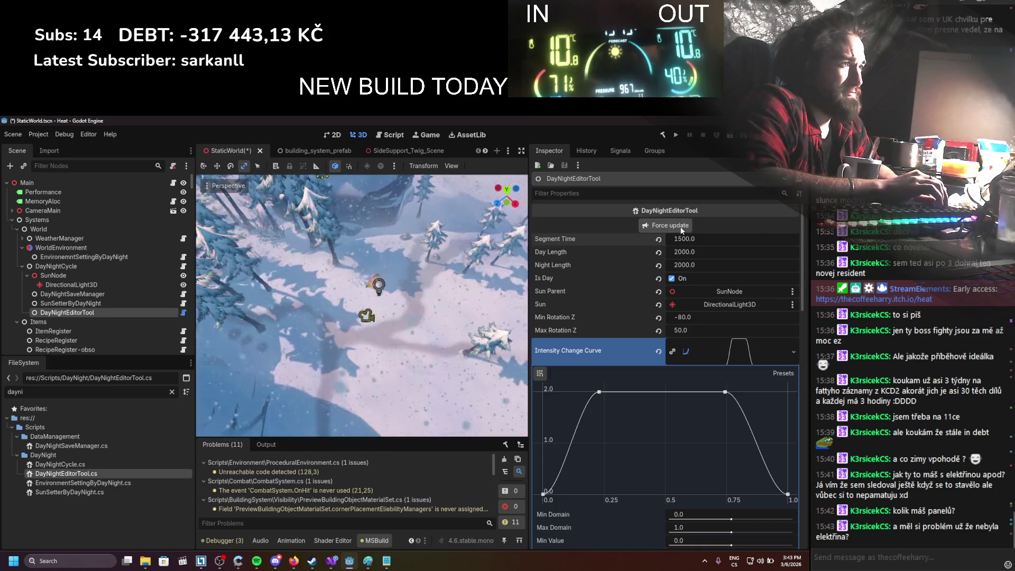
# Step: Step Segment Time through 1700, 1800 and 1900, refreshing the scene lighting
pyautogui.scroll(-5, 737, 322)
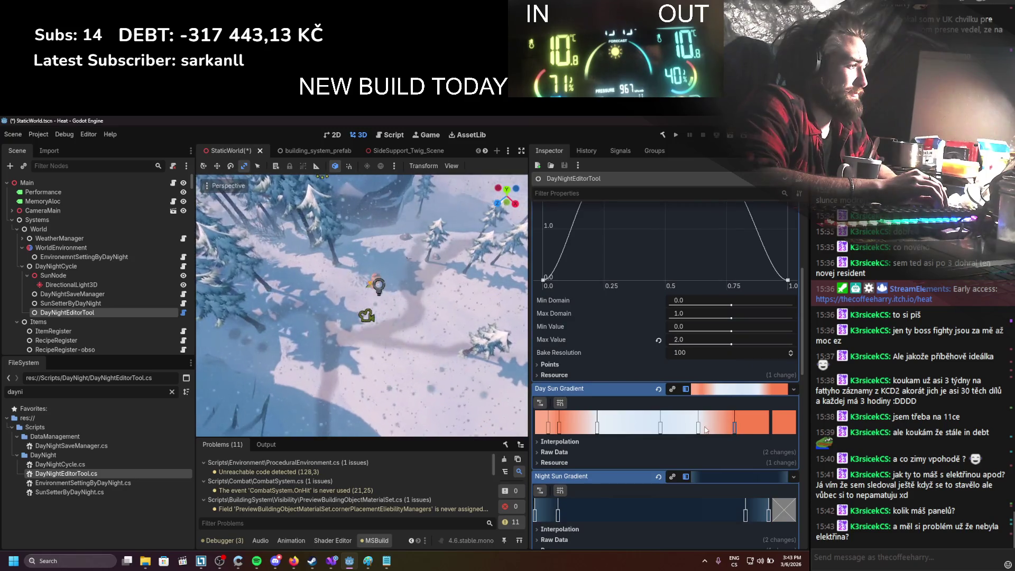
pyautogui.scroll(5, 712, 431)
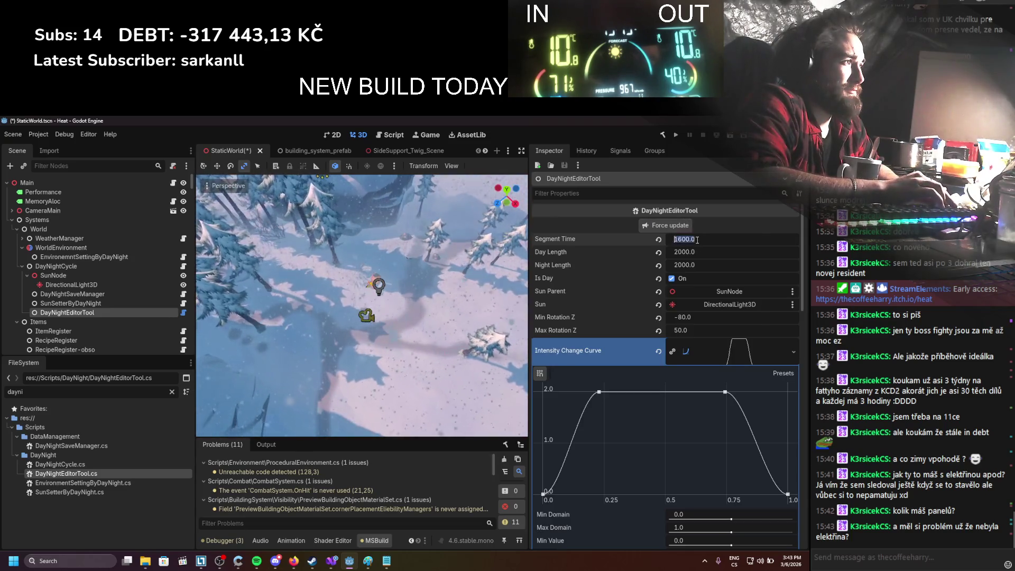
pyautogui.click(695, 239)
pyautogui.write('17')
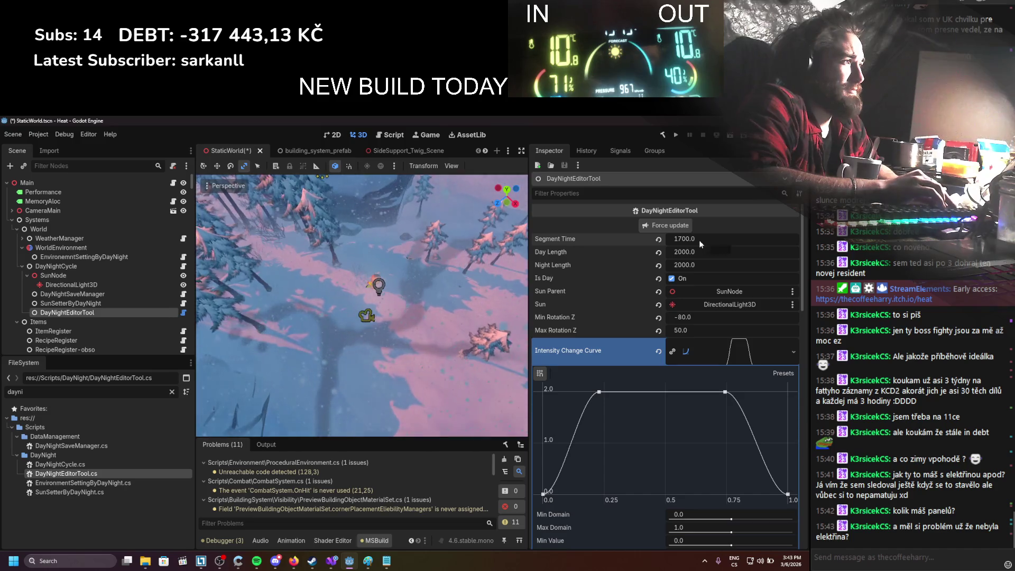
pyautogui.click(699, 240)
pyautogui.write('180')
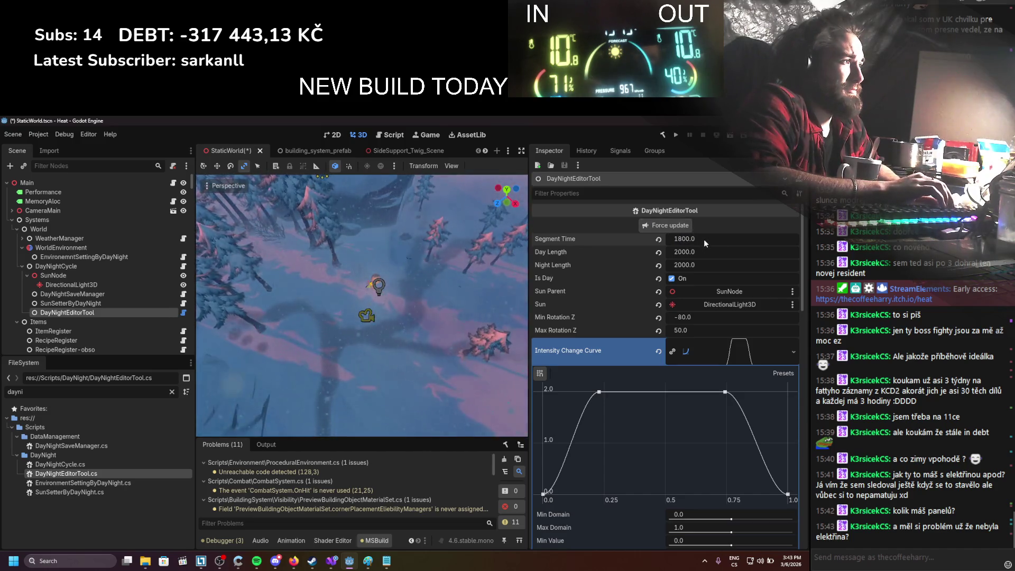
pyautogui.click(704, 239)
pyautogui.write('1')
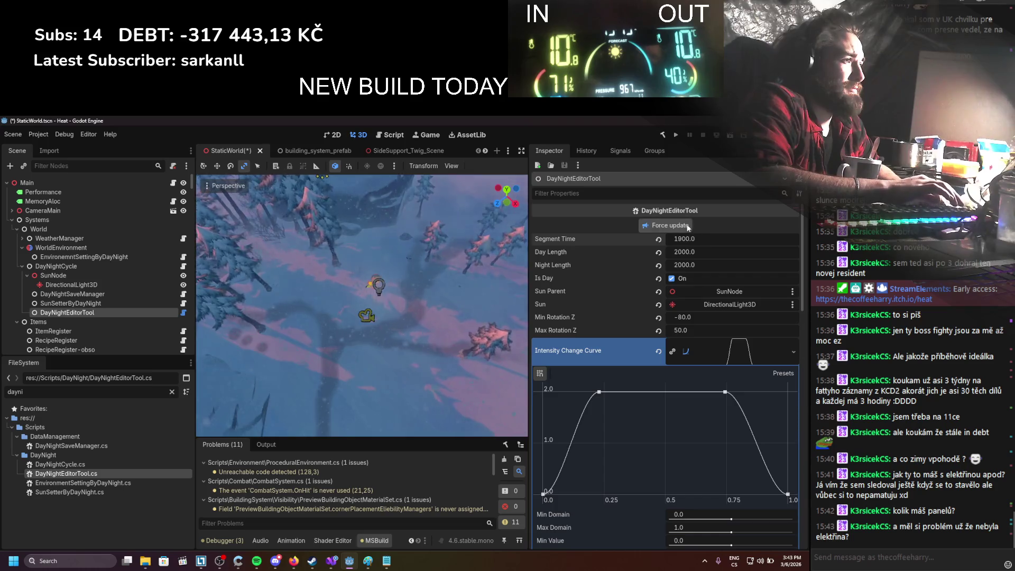
pyautogui.click(687, 225)
# Step: Set Segment Time to 2000 and refresh to show night lighting
pyautogui.click(702, 241)
pyautogui.write('200')
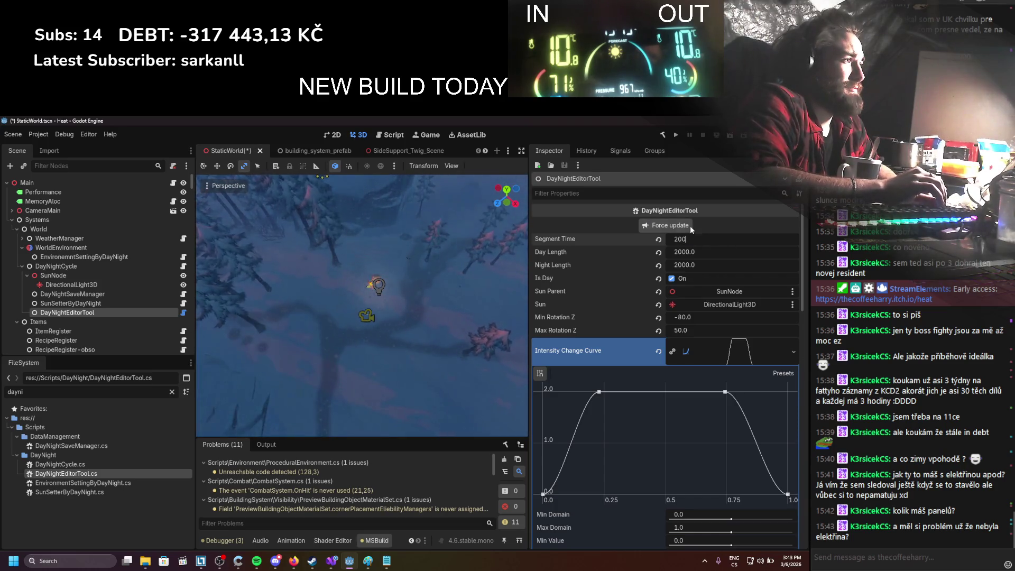
pyautogui.write('0.0')
pyautogui.click(687, 223)
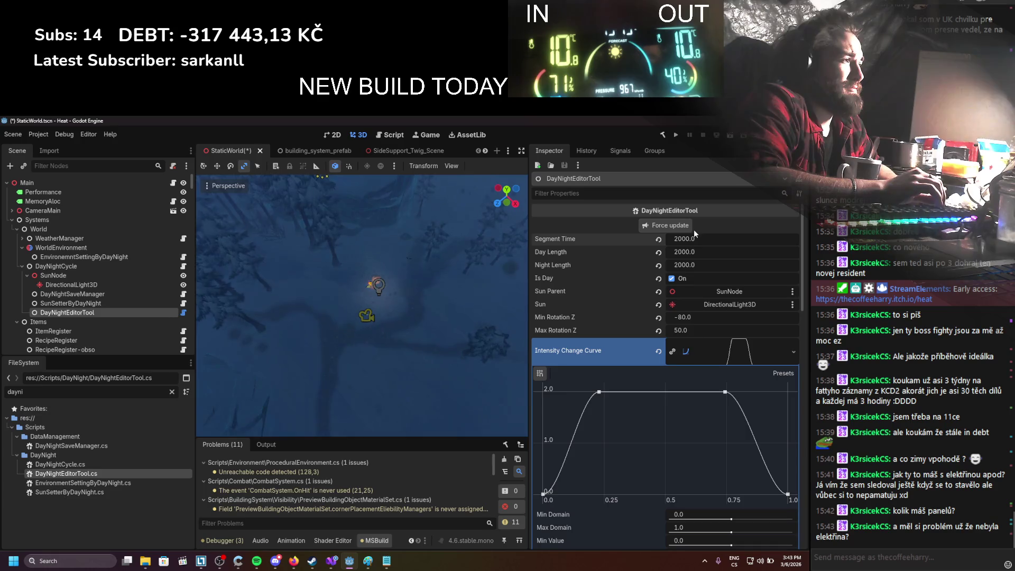
# Step: Set Max Rotation Z to 60 and drag the Intensity Change Curve's last point from 0.96 to 0.93
pyautogui.click(688, 330)
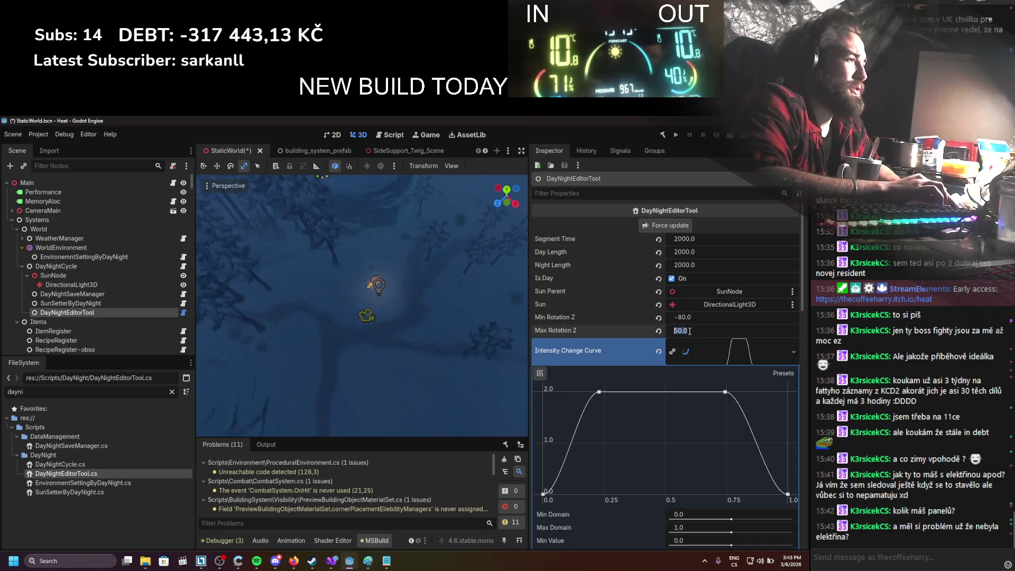
pyautogui.write('6')
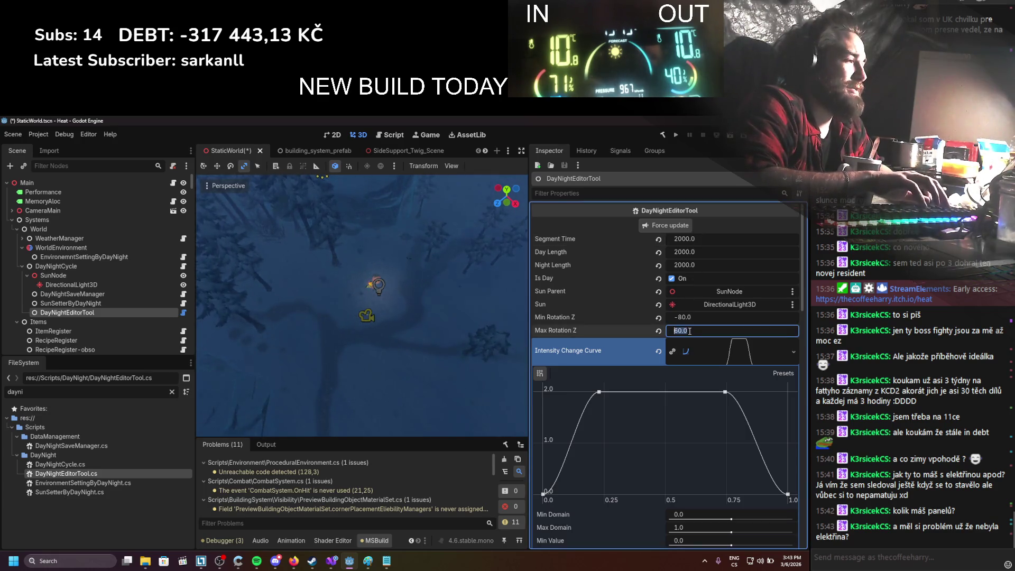
pyautogui.scroll(-5, 687, 312)
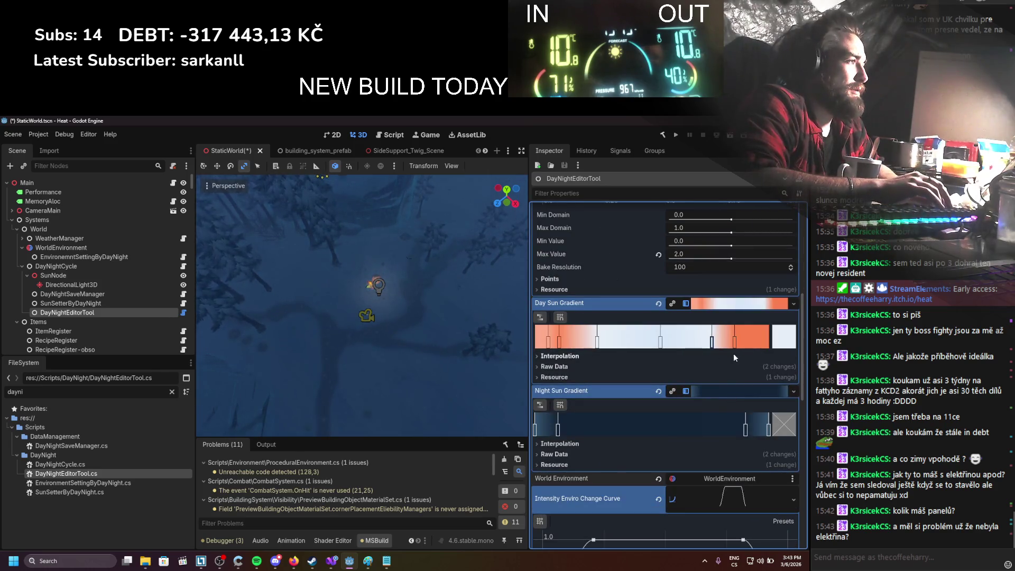
pyautogui.scroll(-5, 734, 357)
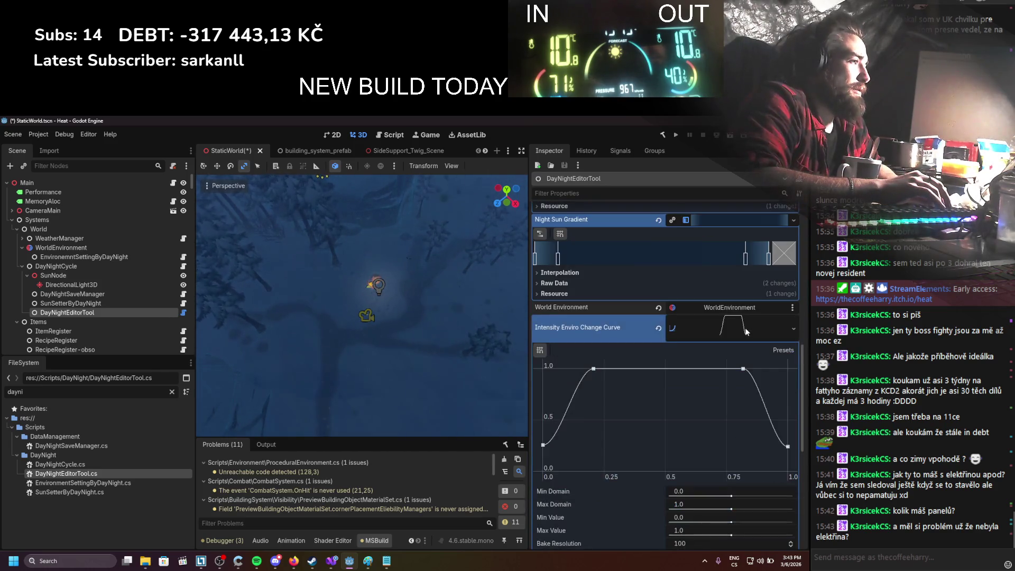
pyautogui.scroll(-1, 750, 373)
pyautogui.scroll(8, 744, 327)
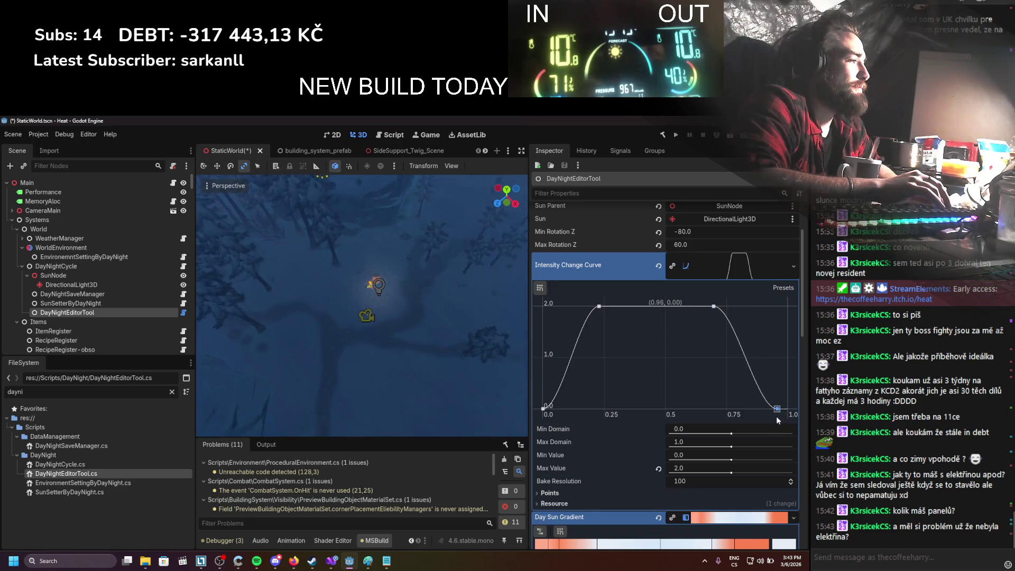
pyautogui.moveTo(777, 421); pyautogui.dragTo(771, 420)
pyautogui.scroll(2, 765, 370)
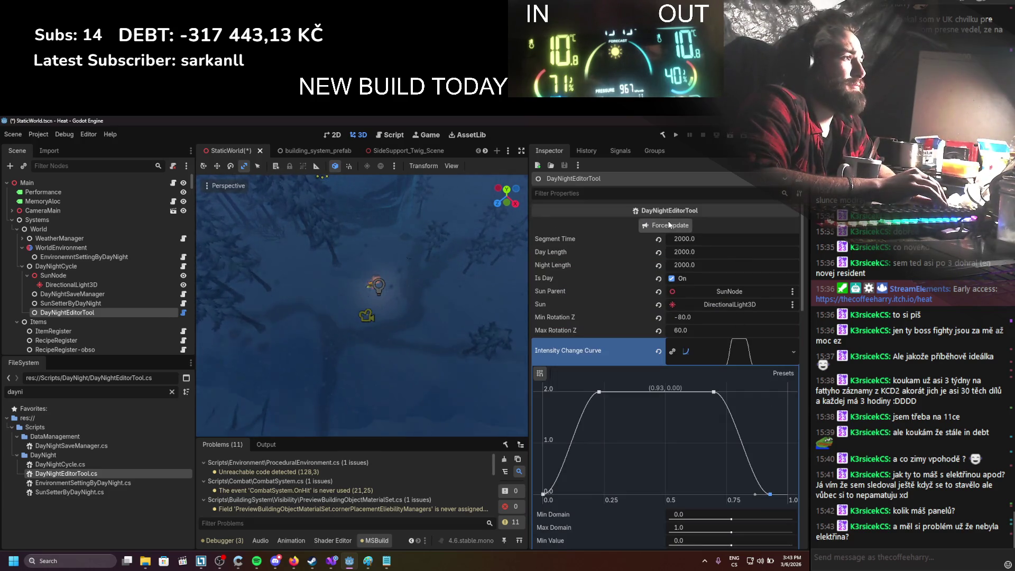
# Step: Set Segment Time to 1900 and refresh the lighting preview
pyautogui.click(683, 239)
pyautogui.write('1900')
pyautogui.press('Return')
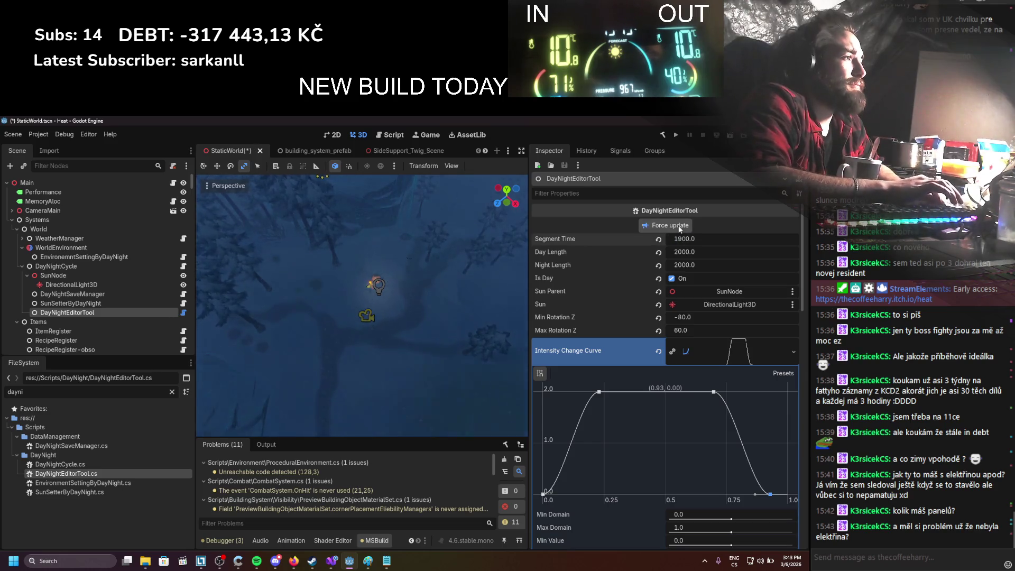
pyautogui.click(681, 227)
pyautogui.write('1600')
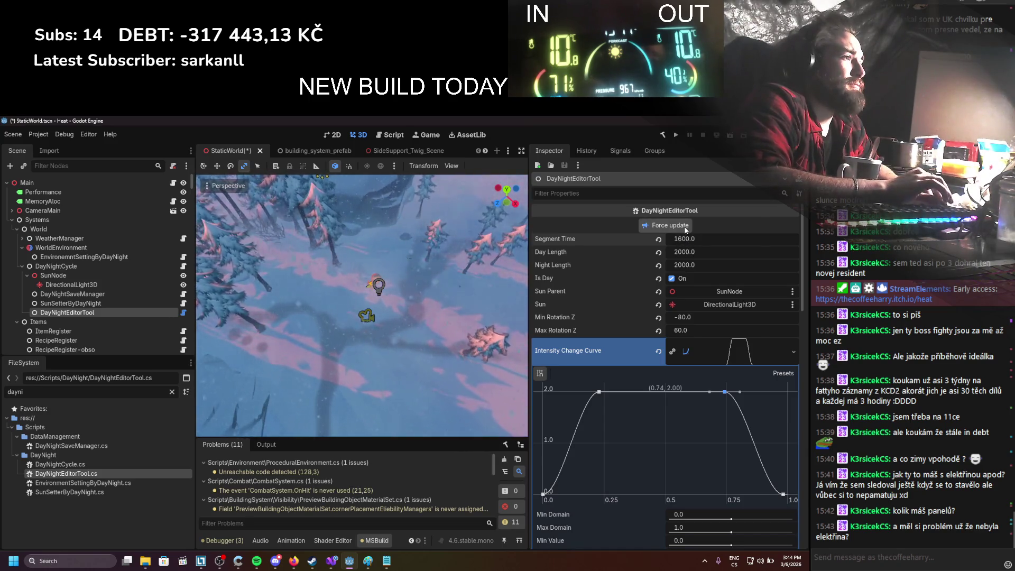
pyautogui.click(685, 227)
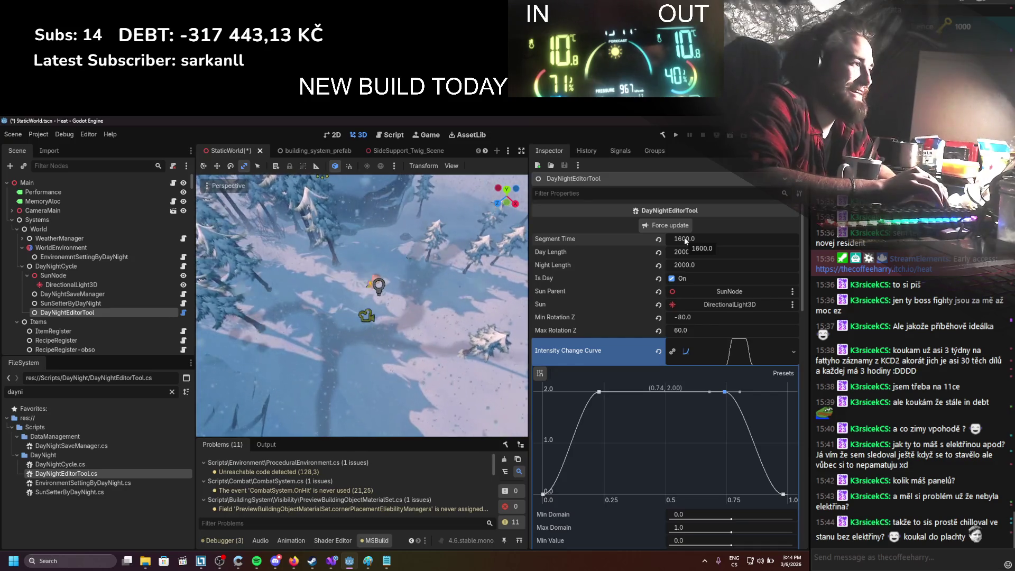
# Step: Change Segment Time to 1000 to preview that time of day
pyautogui.click(685, 237)
pyautogui.write('1')
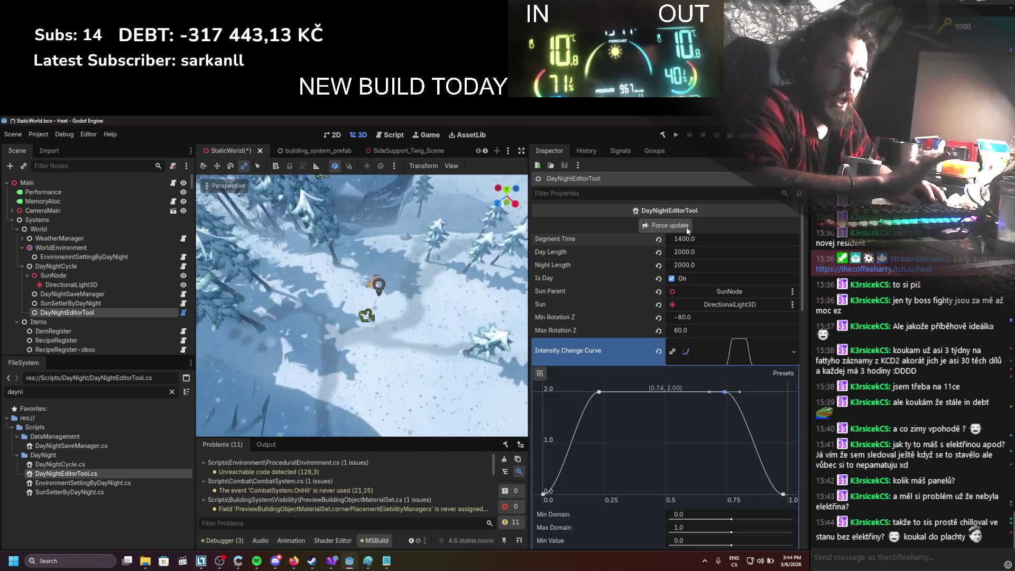
pyautogui.click(700, 240)
pyautogui.write('1')
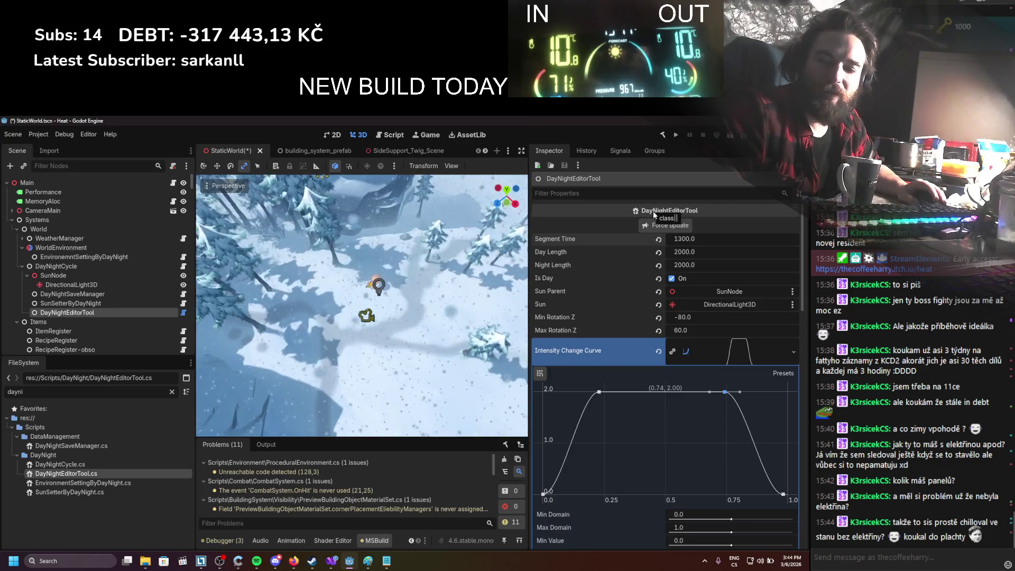
pyautogui.click(684, 240)
pyautogui.write('10')
pyautogui.write('0')
pyautogui.press('Return')
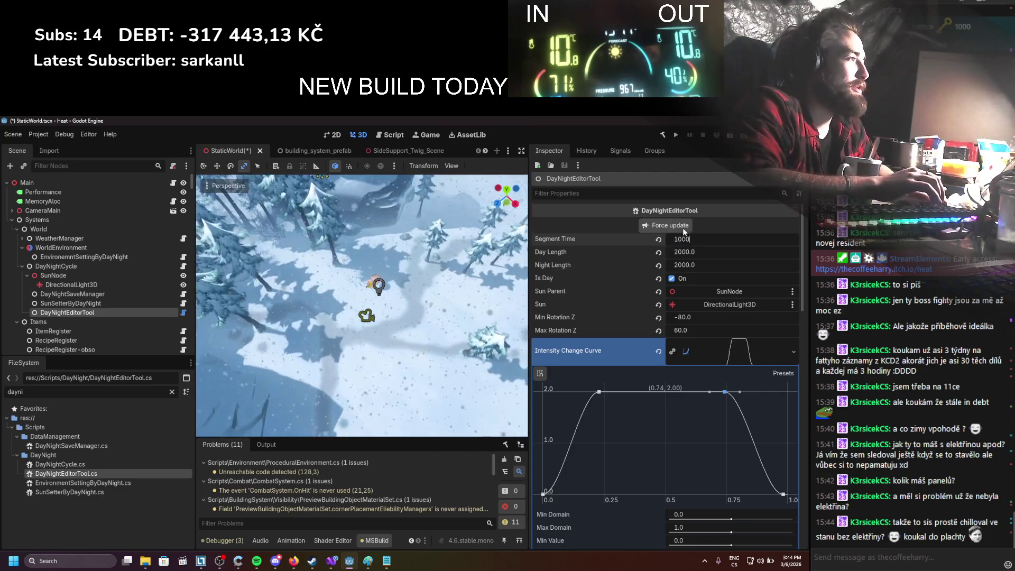
# Step: Preview Segment Time at 800, then at 500
pyautogui.click(696, 240)
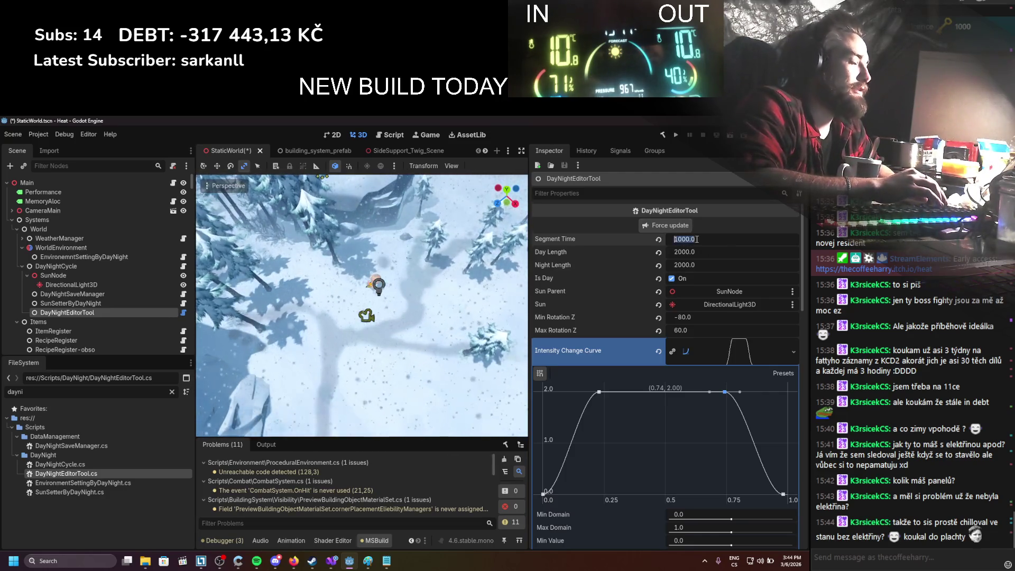
pyautogui.write('800')
pyautogui.press('Return')
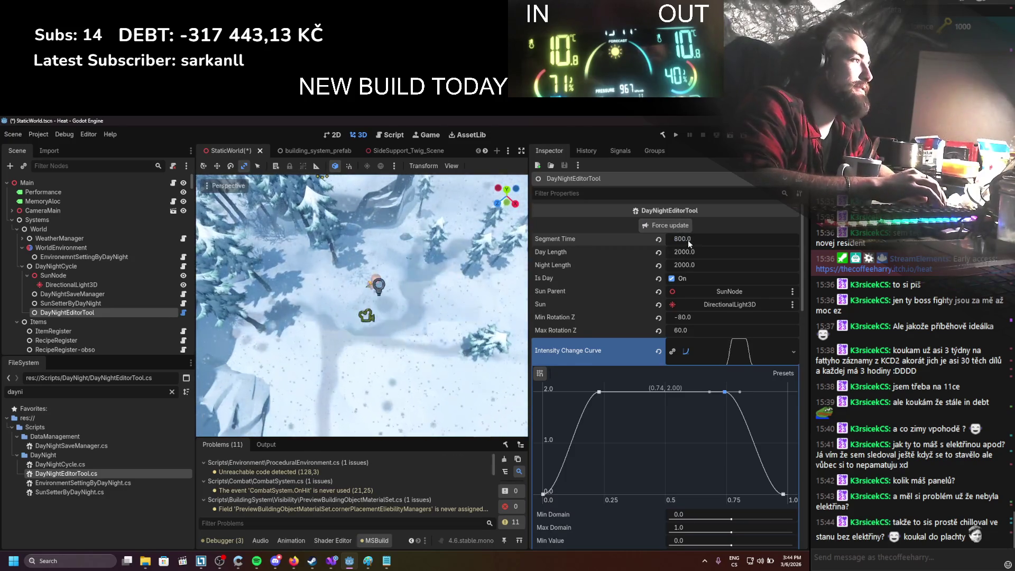
pyautogui.click(682, 239)
pyautogui.write('500')
pyautogui.press('Return')
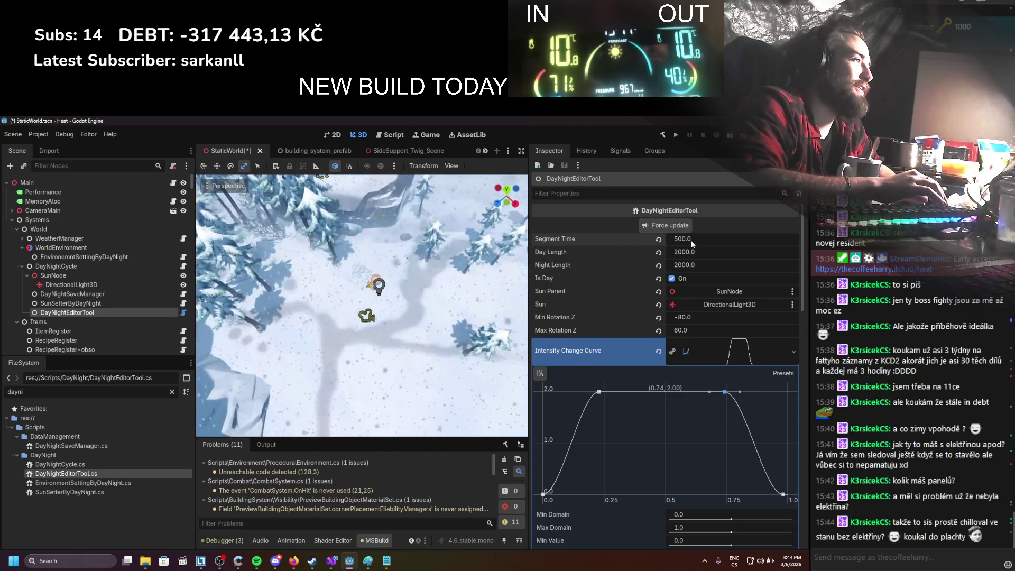
# Step: Try Segment Time 1000 again, then drag it back to 500 for bright daylight
pyautogui.click(690, 240)
pyautogui.write('1000')
pyautogui.press('Return')
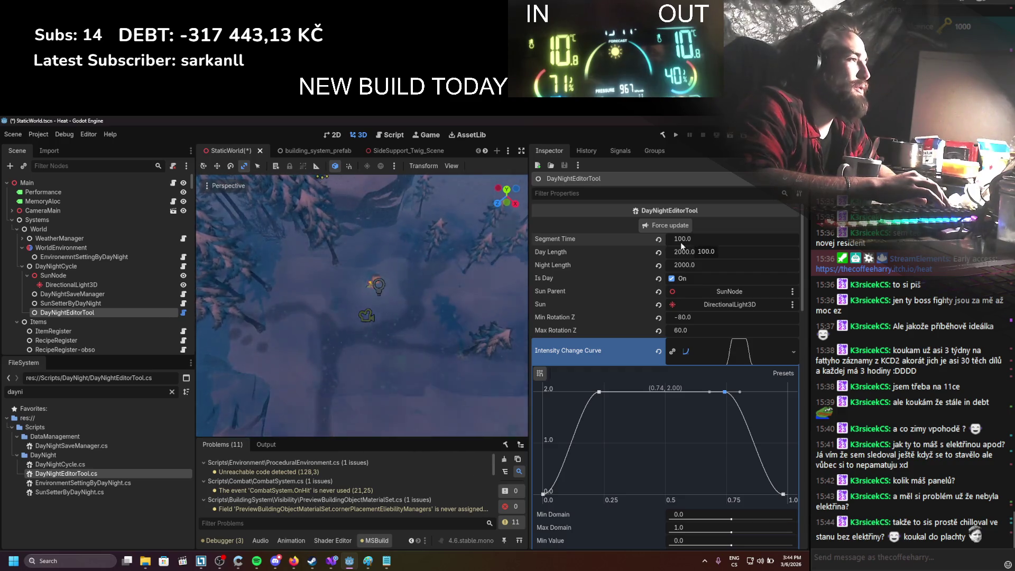
pyautogui.moveTo(682, 239); pyautogui.dragTo(714, 239)
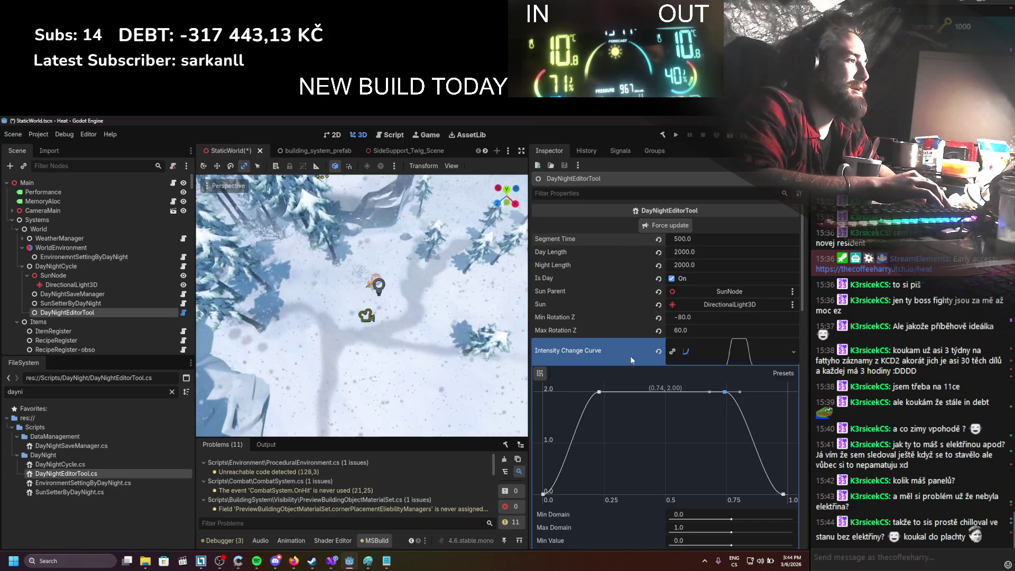
pyautogui.scroll(-5, 608, 400)
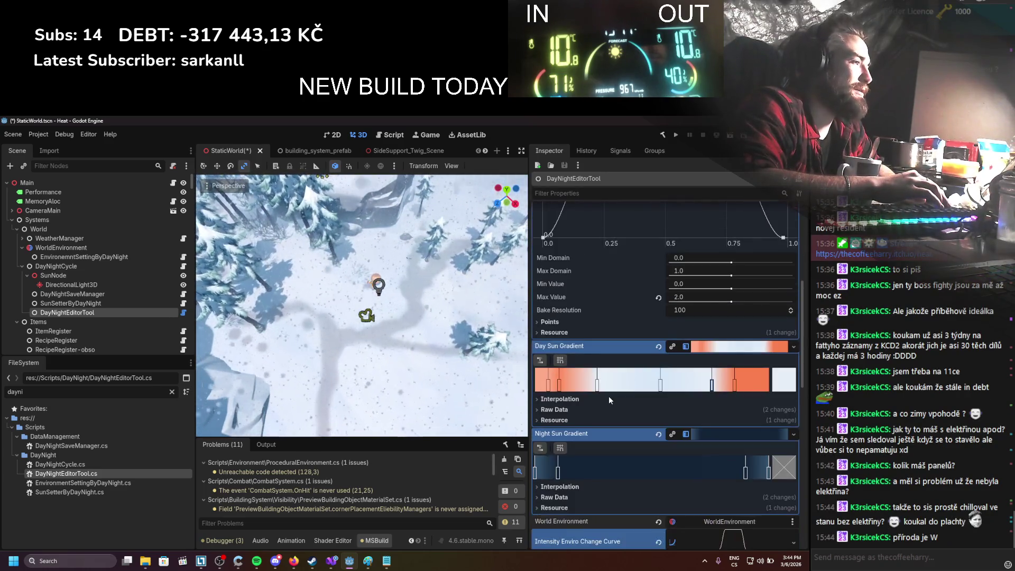
pyautogui.scroll(2, 608, 396)
pyautogui.scroll(2, 608, 395)
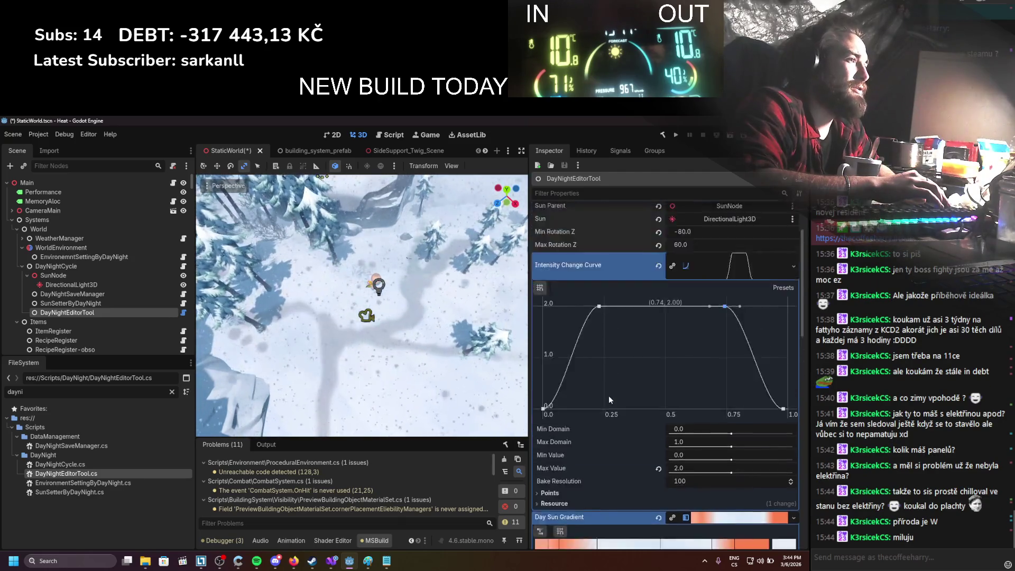
pyautogui.scroll(2, 608, 395)
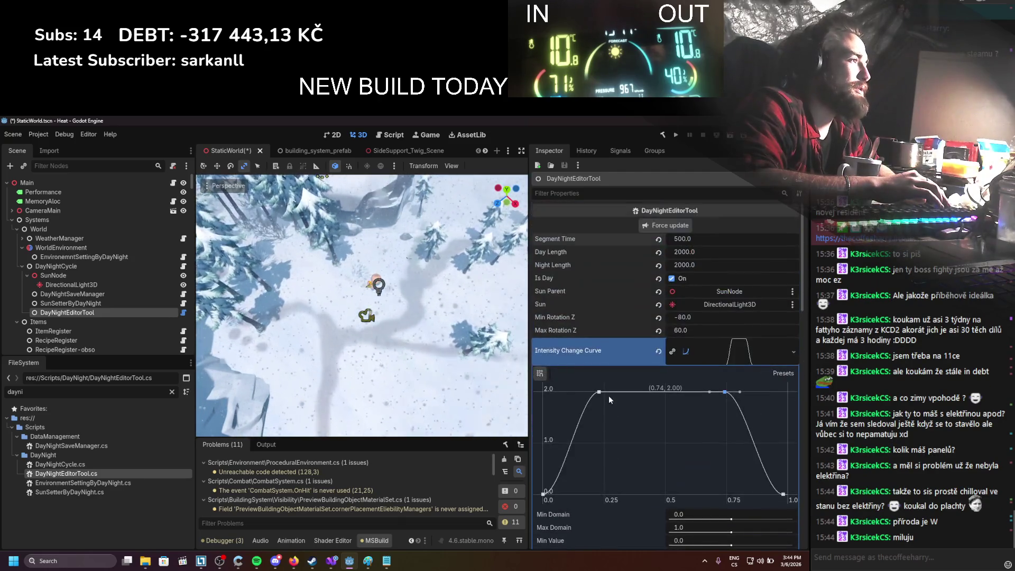
# Step: Set the tool's Min Rotation Z to -100 in the Inspector
pyautogui.click(702, 319)
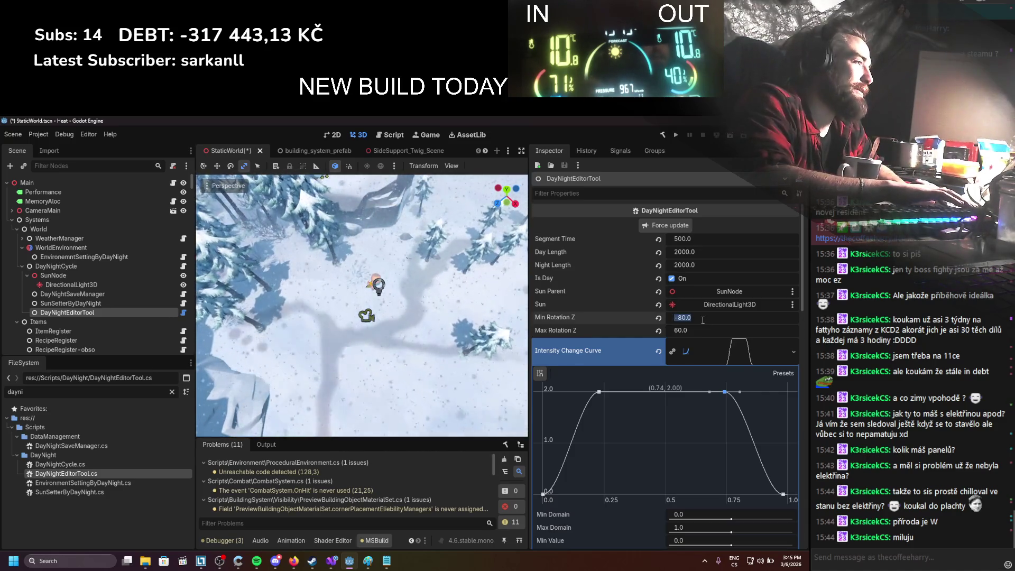
pyautogui.write('-')
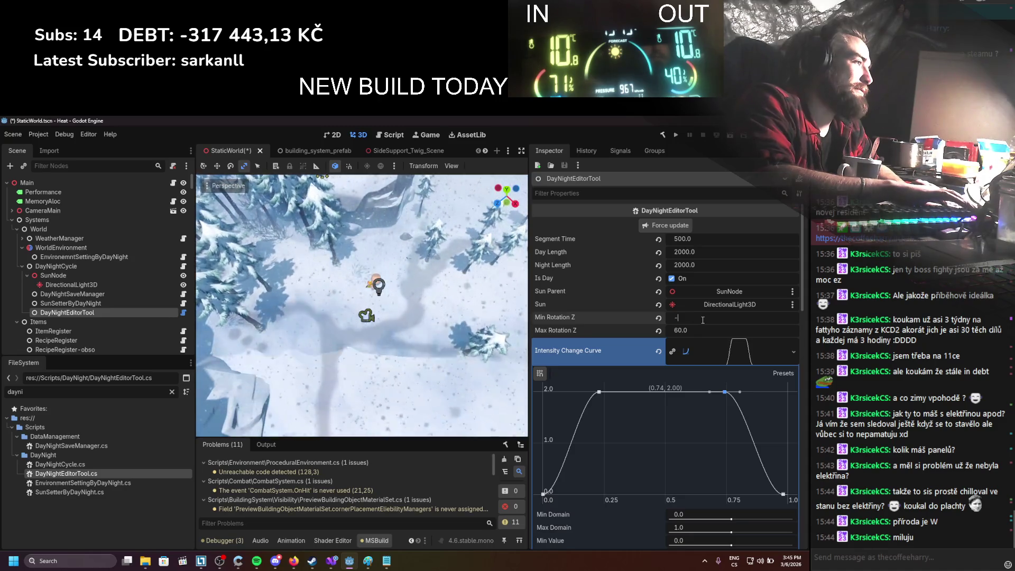
pyautogui.write('100')
pyautogui.press('Return')
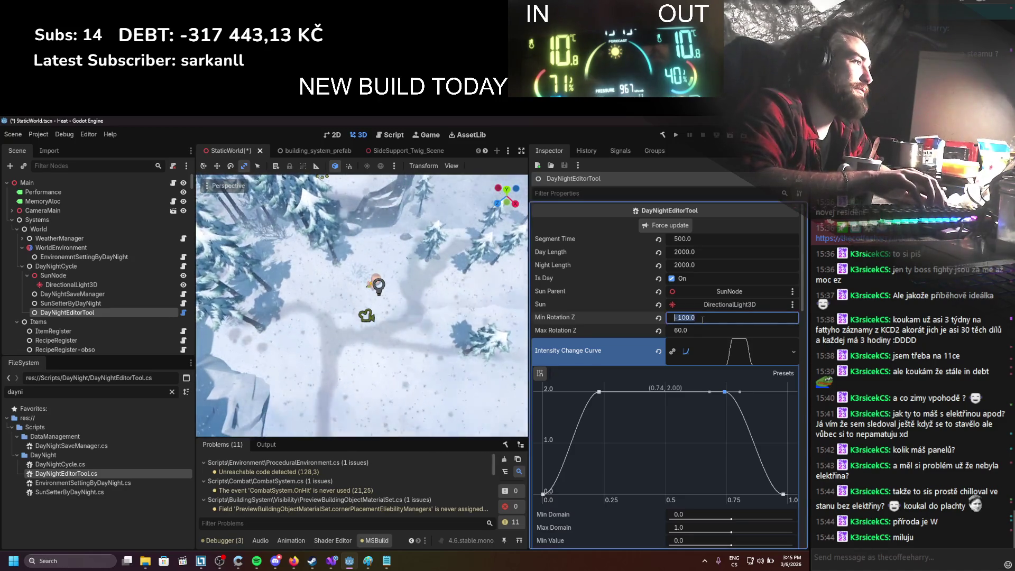
pyautogui.press('Escape')
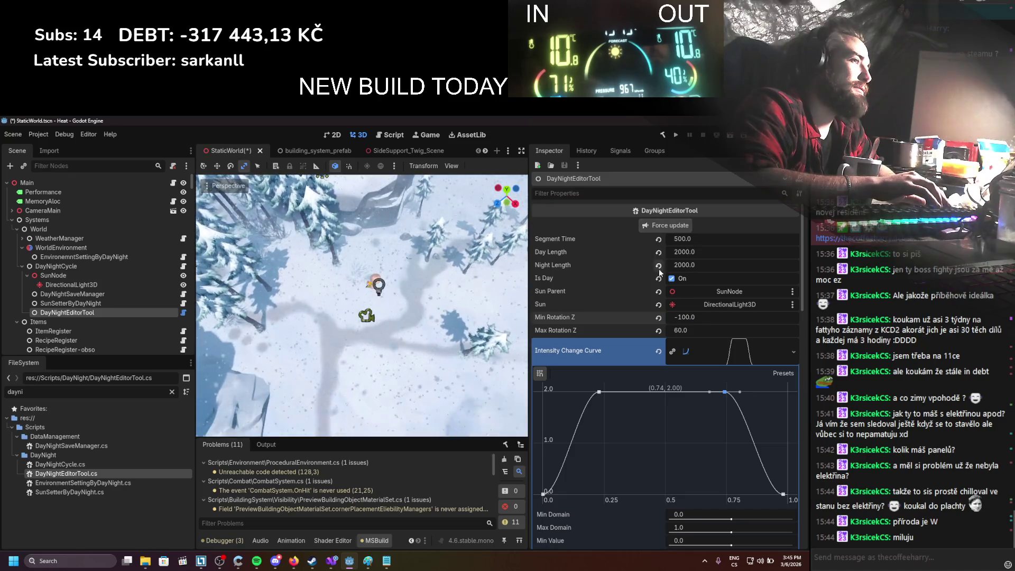
# Step: Select DirectionalLight3D and drag its Rotation X to re-angle the sun
pyautogui.click(71, 285)
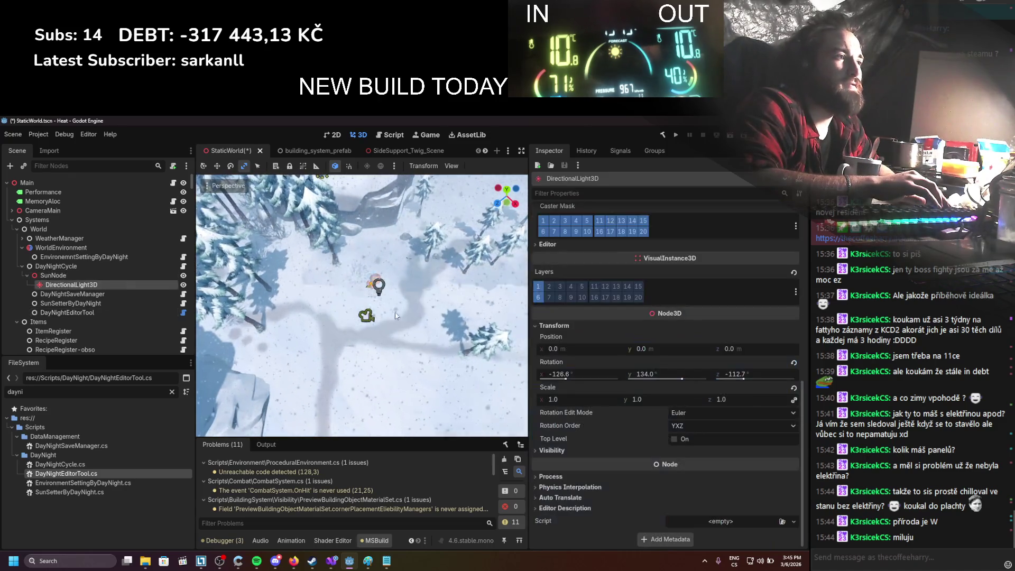
pyautogui.moveTo(586, 373); pyautogui.dragTo(597, 373)
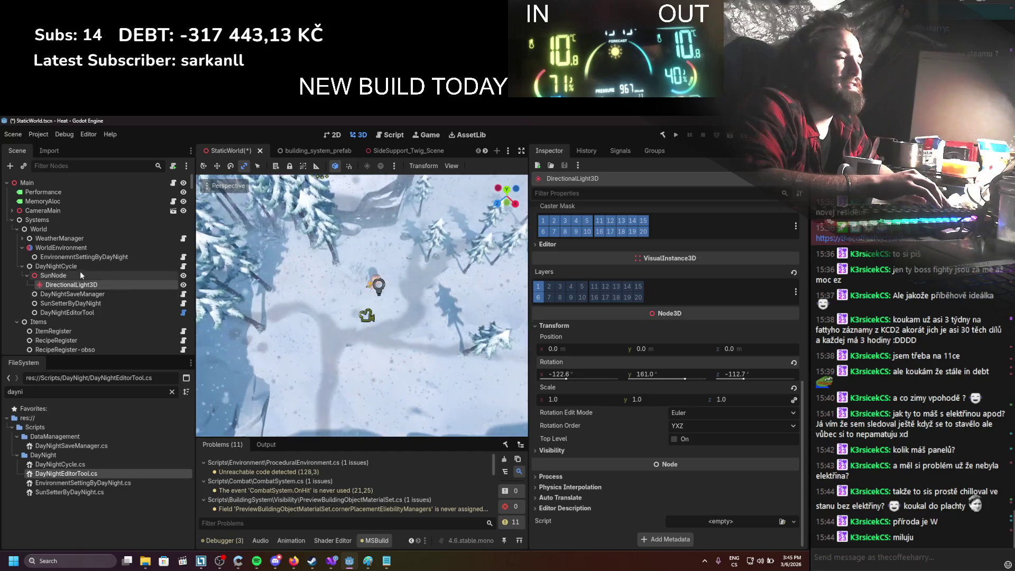
pyautogui.scroll(-2, 334, 287)
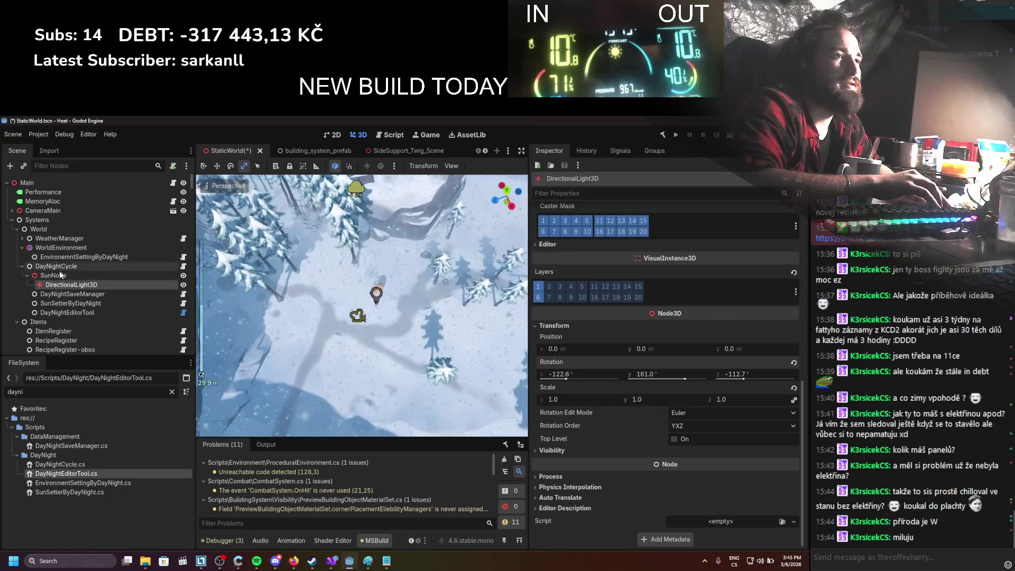
# Step: Select DayNightEditorTool under SunSetterByDayNight and set Segment Time to 100
pyautogui.click(60, 302)
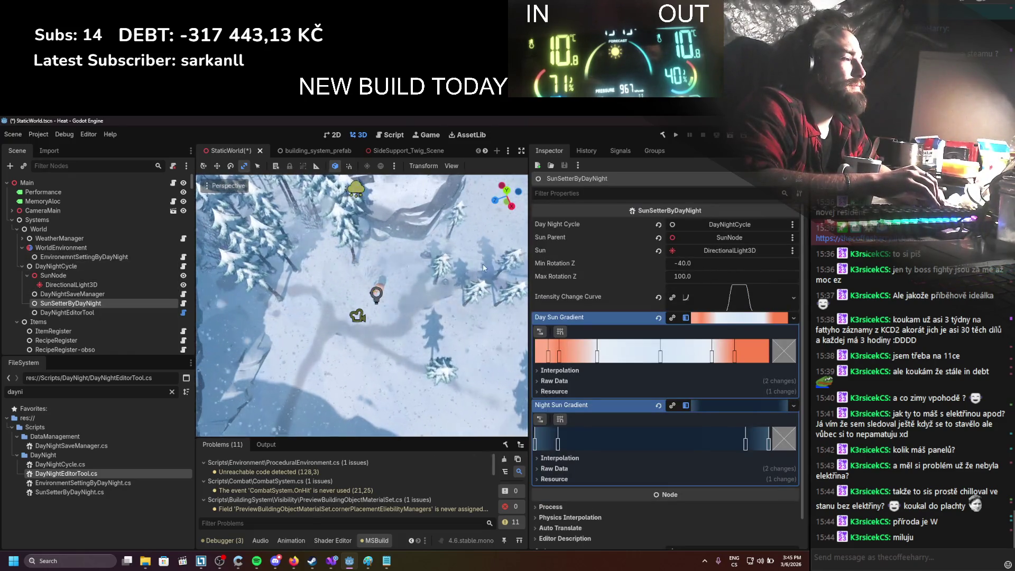
pyautogui.press('Down')
pyautogui.click(713, 239)
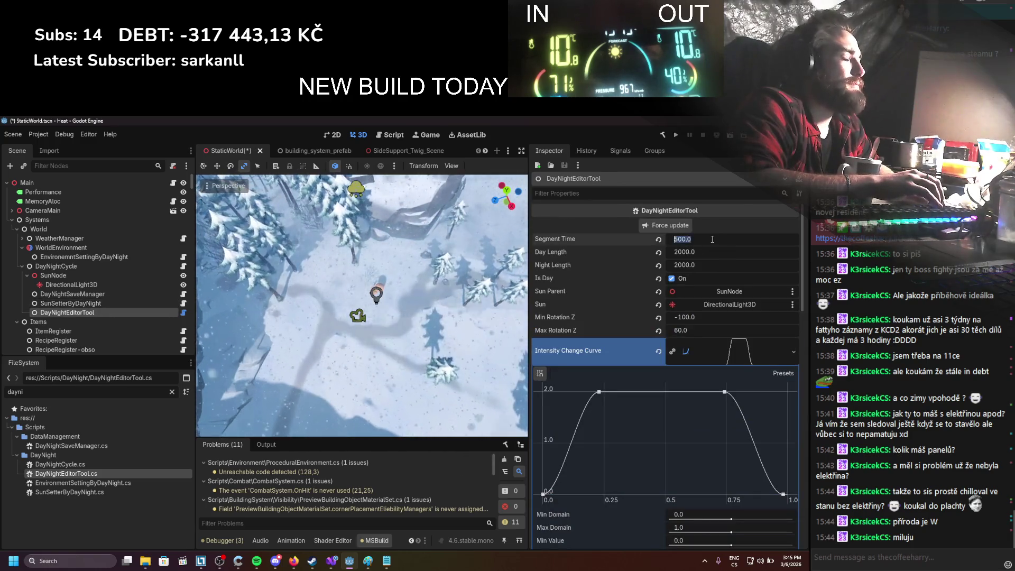
pyautogui.write('100')
pyautogui.press('Return')
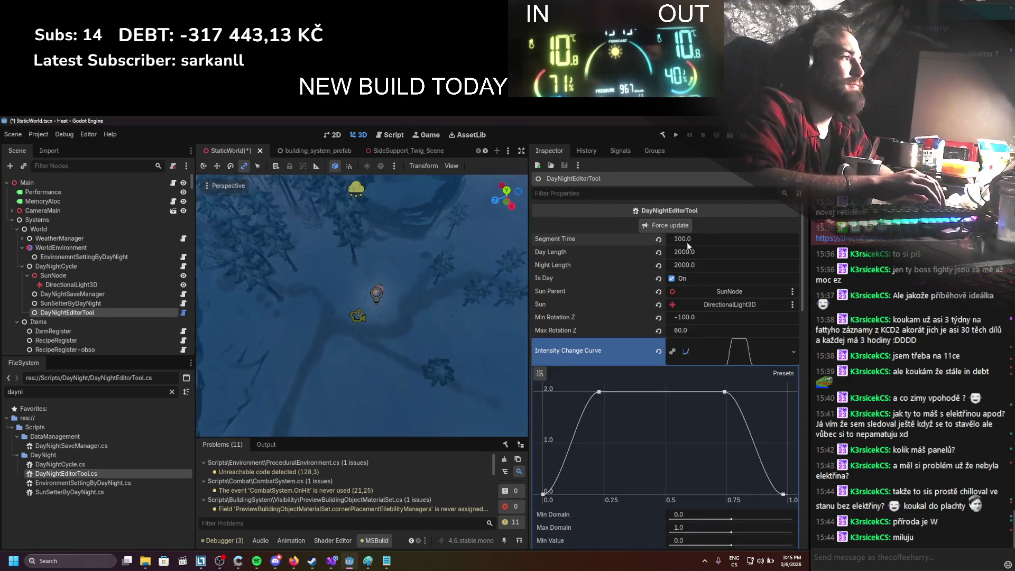
# Step: Step Segment Time through 300 and 400 to 600 to preview lighting
pyautogui.click(688, 241)
pyautogui.write('2000')
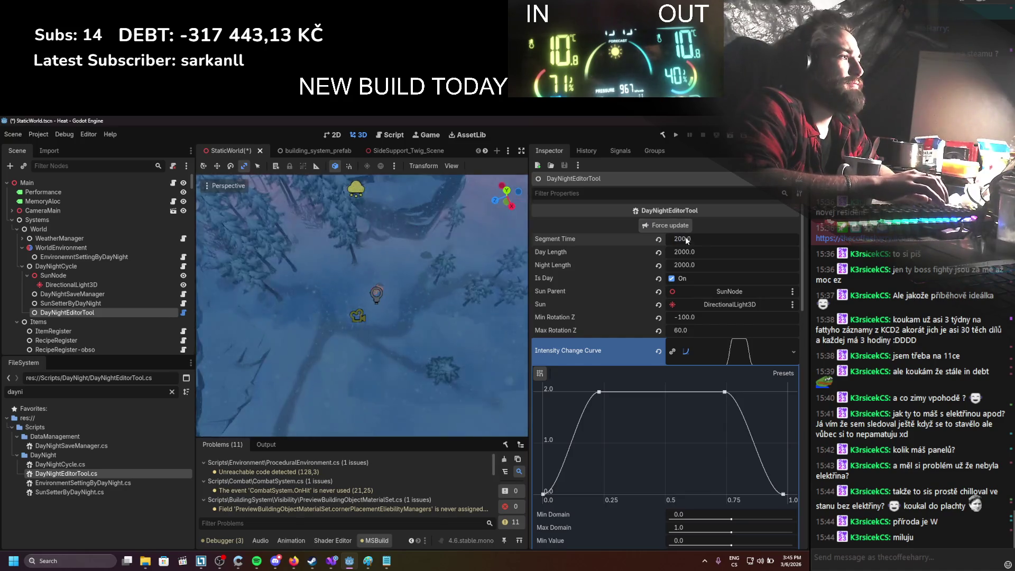
pyautogui.press('BackSpace')
pyautogui.press('BackSpace')
pyautogui.press('BackSpace')
pyautogui.write('300')
pyautogui.press('Return')
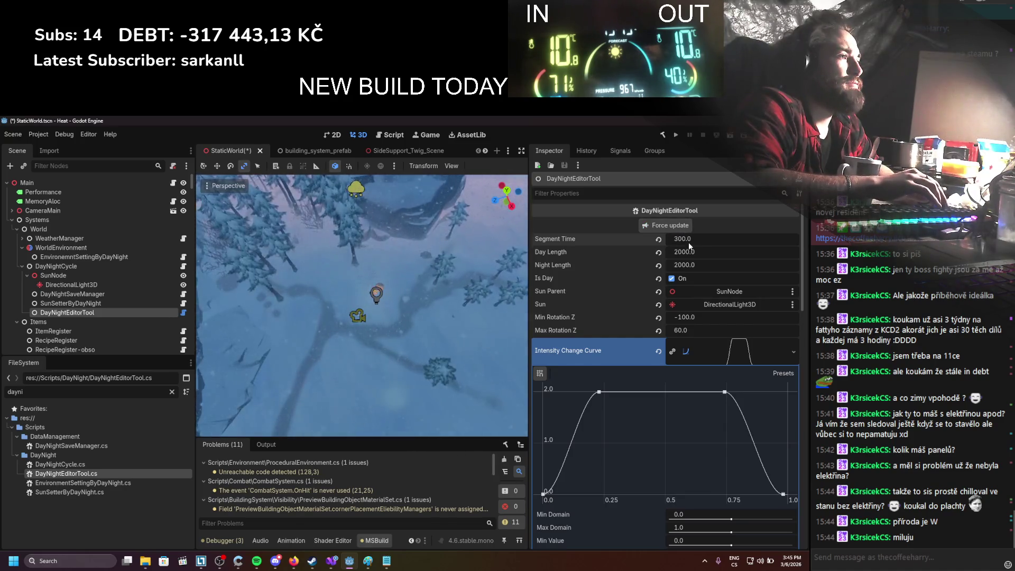
pyautogui.moveTo(690, 245)
pyautogui.mouseDown()
pyautogui.moveTo(699, 245)
pyautogui.moveTo(691, 244)
pyautogui.mouseUp()
pyautogui.write('500')
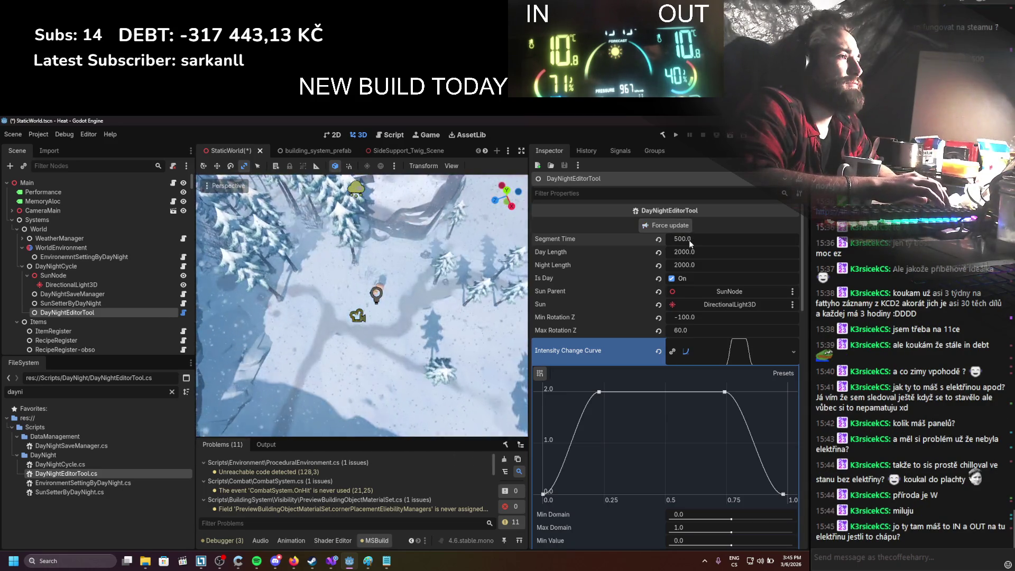
pyautogui.click(690, 243)
pyautogui.write('60')
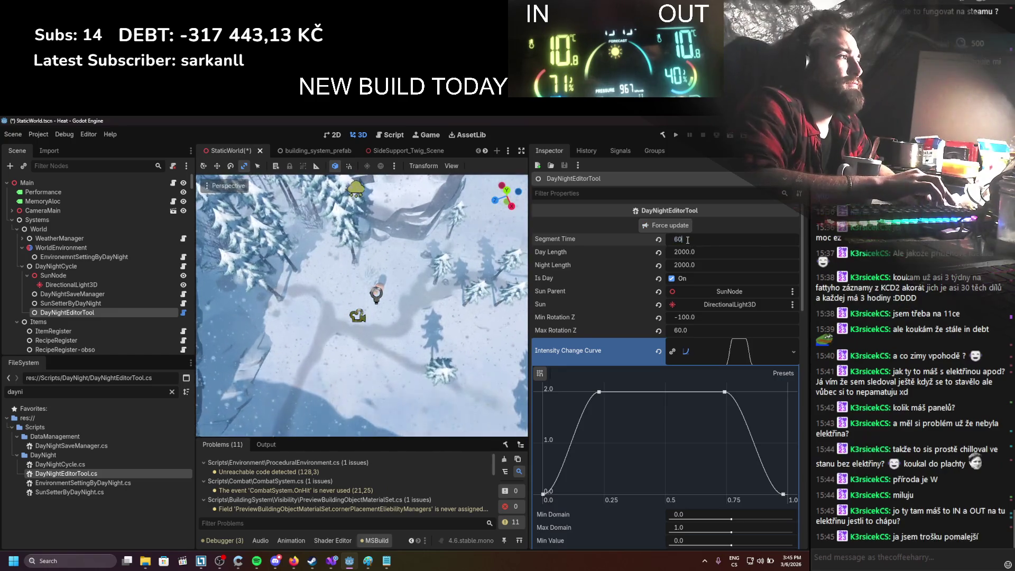
pyautogui.write('0.0')
pyautogui.press('Return')
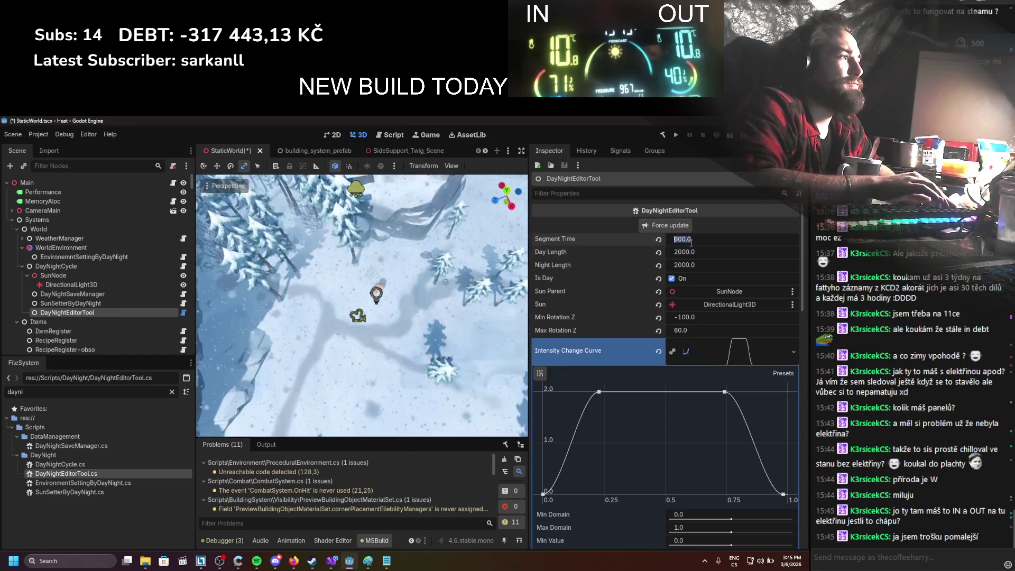
# Step: Raise Segment Time through 800 and 900, finishing at 1100
pyautogui.moveTo(696, 239); pyautogui.dragTo(699, 239)
pyautogui.click(687, 227)
pyautogui.click(687, 227)
pyautogui.click(696, 238)
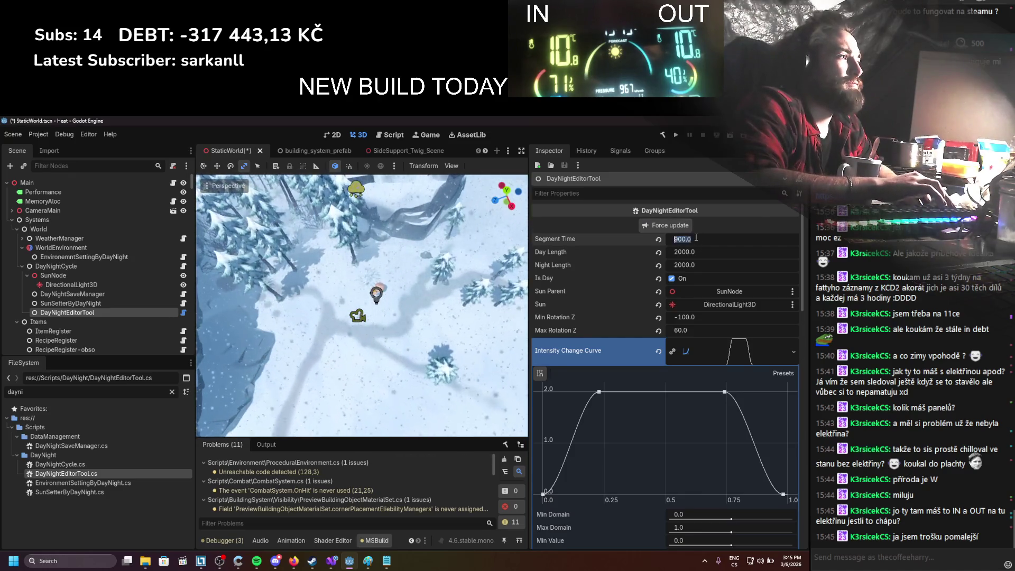
pyautogui.write('100')
pyautogui.click(687, 229)
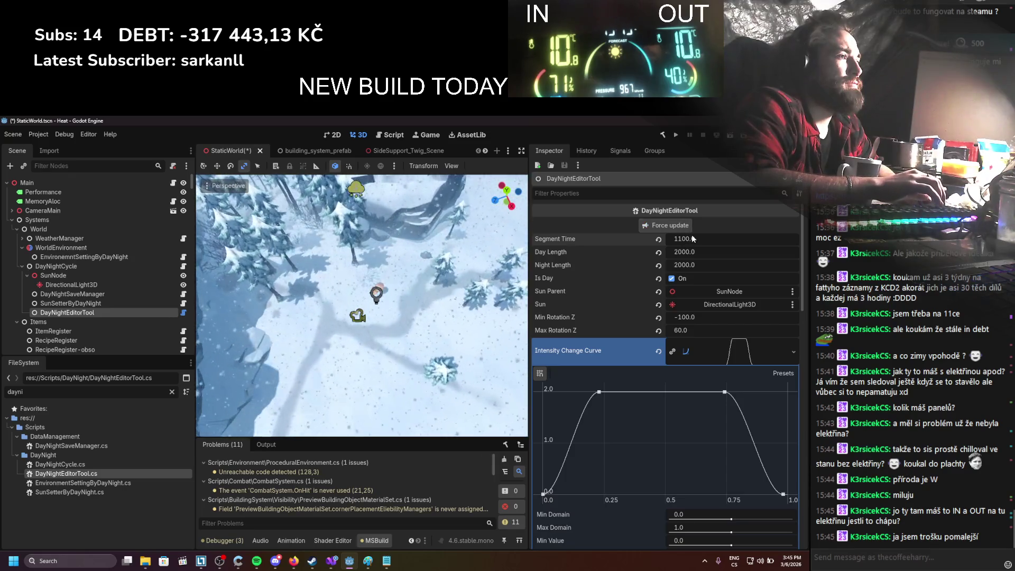
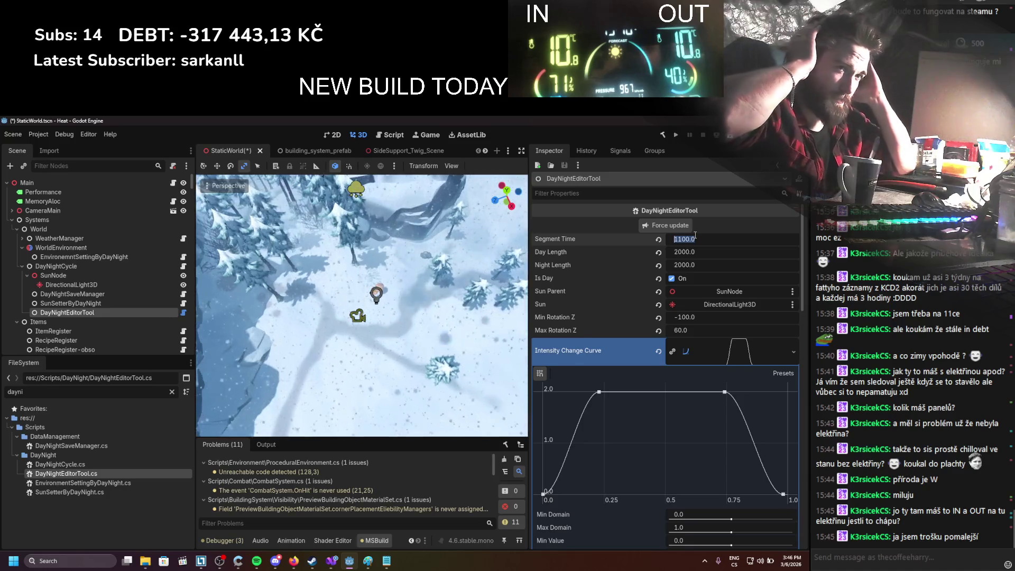
# Step: On blank Paint canvas, sketch purple panel boxes with two wires running into a tall box
pyautogui.click(368, 561)
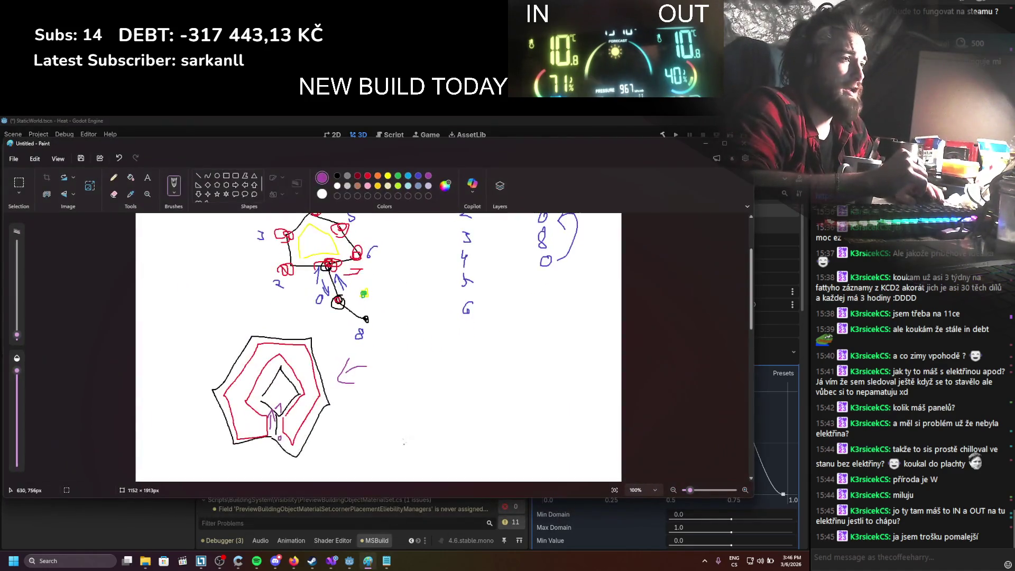
pyautogui.scroll(-5, 403, 442)
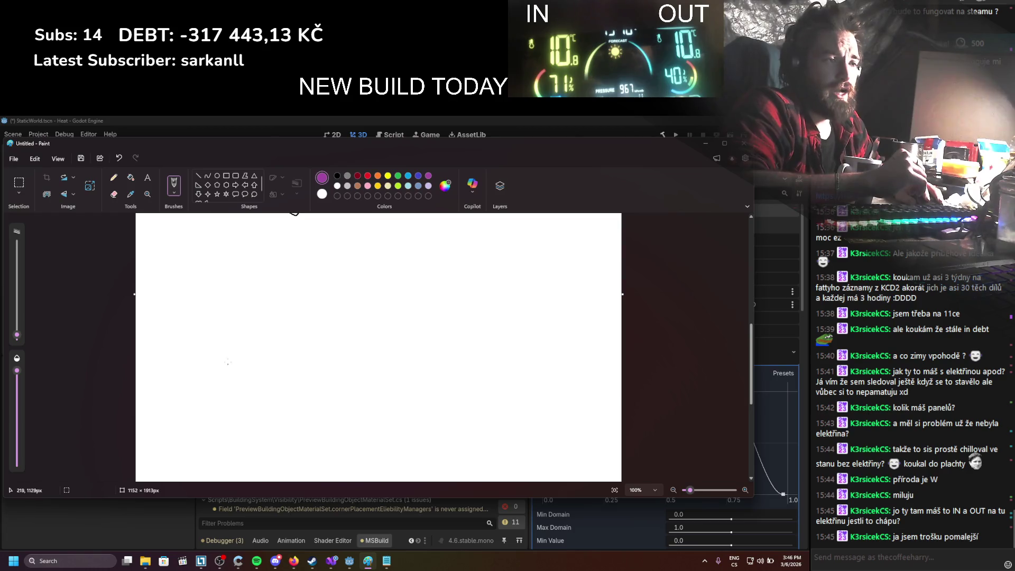
pyautogui.moveTo(186, 277)
pyautogui.mouseDown()
pyautogui.moveTo(183, 316)
pyautogui.moveTo(208, 319)
pyautogui.moveTo(188, 278)
pyautogui.moveTo(217, 316)
pyautogui.moveTo(221, 286)
pyautogui.mouseUp()
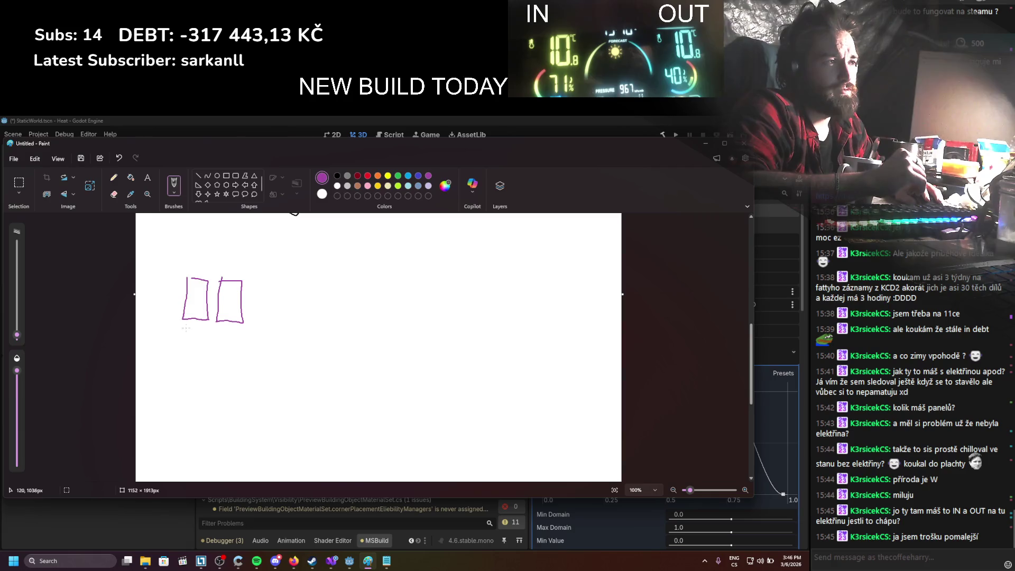
pyautogui.moveTo(185, 329)
pyautogui.mouseDown()
pyautogui.moveTo(213, 365)
pyautogui.moveTo(196, 331)
pyautogui.moveTo(242, 346)
pyautogui.moveTo(222, 324)
pyautogui.moveTo(295, 325)
pyautogui.moveTo(281, 344)
pyautogui.mouseUp()
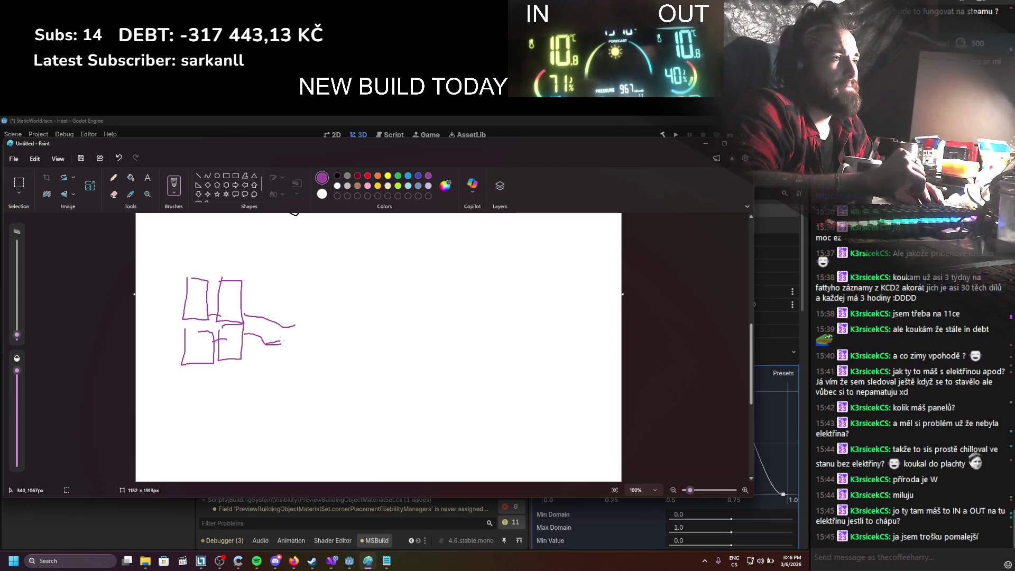
pyautogui.moveTo(281, 341); pyautogui.dragTo(354, 336)
pyautogui.moveTo(294, 326)
pyautogui.mouseDown()
pyautogui.moveTo(344, 326)
pyautogui.moveTo(344, 340)
pyautogui.mouseUp()
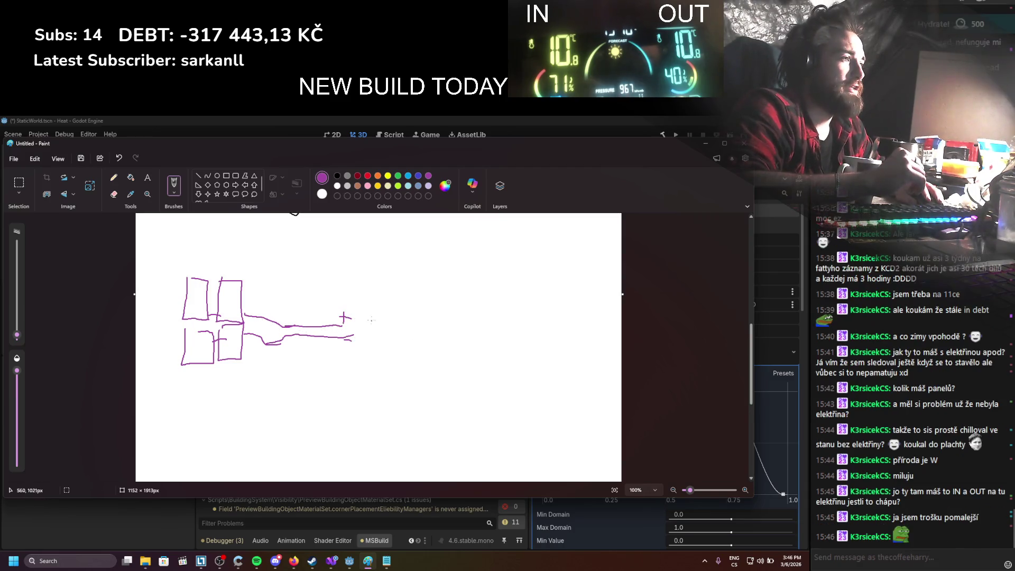
pyautogui.moveTo(372, 301)
pyautogui.mouseDown()
pyautogui.moveTo(373, 327)
pyautogui.moveTo(394, 298)
pyautogui.moveTo(374, 298)
pyautogui.moveTo(373, 319)
pyautogui.mouseUp()
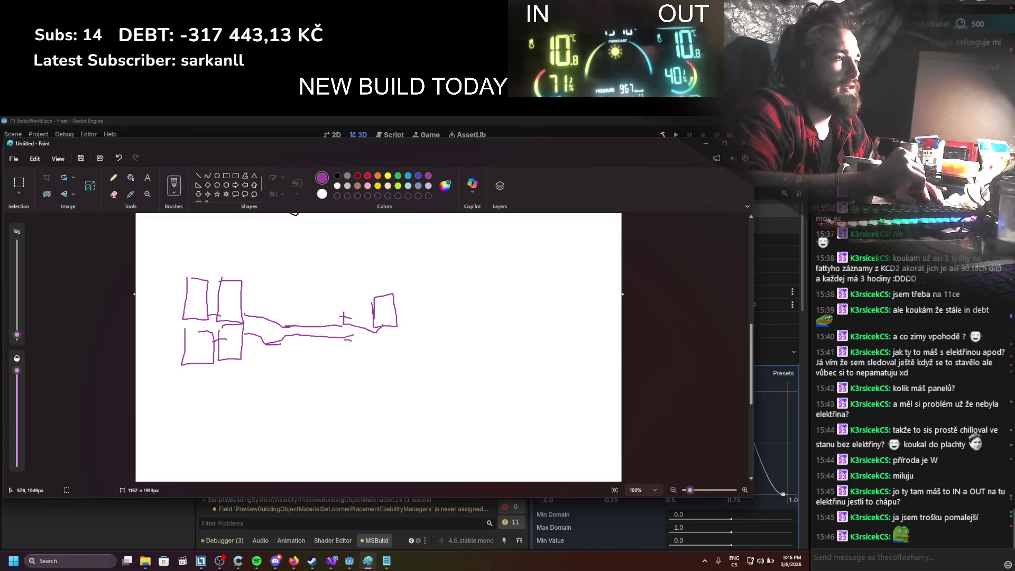
# Step: Label the wires 60v and the tall box 1000v, outline it in black, and add a voltage note
pyautogui.moveTo(305, 289)
pyautogui.mouseDown()
pyautogui.moveTo(308, 309)
pyautogui.moveTo(318, 307)
pyautogui.mouseUp()
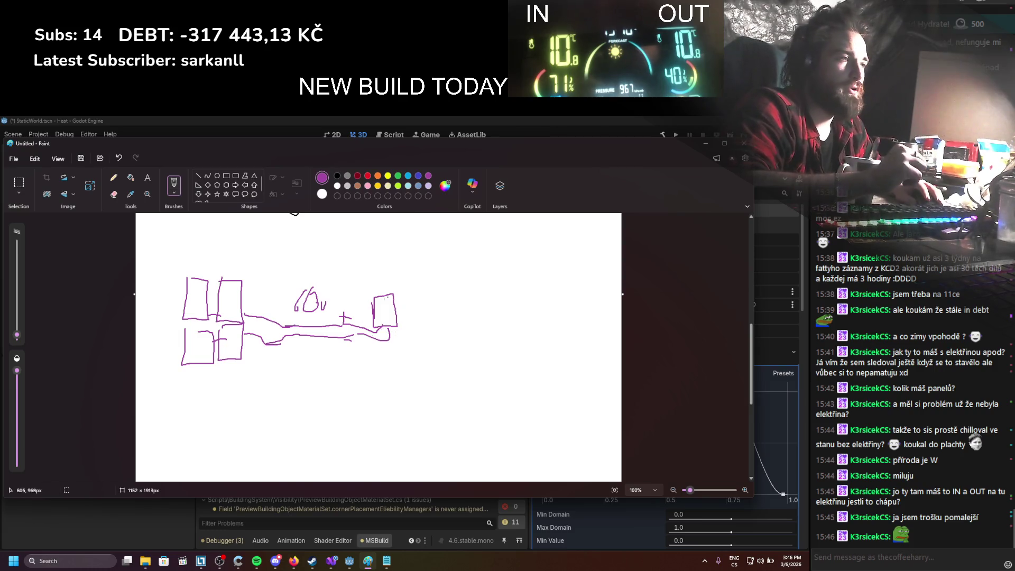
pyautogui.moveTo(349, 269); pyautogui.dragTo(348, 283)
pyautogui.moveTo(360, 272); pyautogui.dragTo(394, 283)
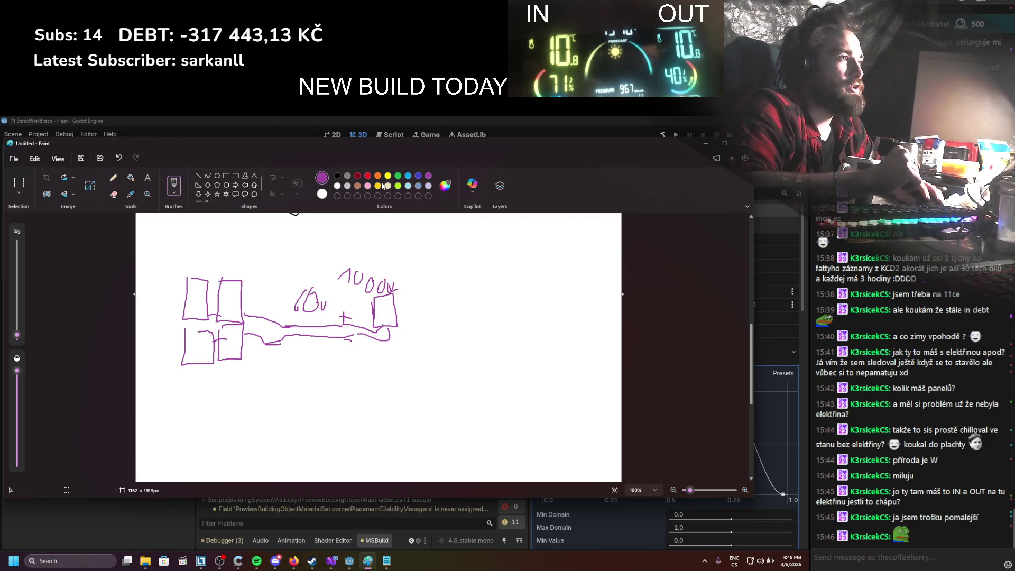
pyautogui.moveTo(375, 297)
pyautogui.mouseDown()
pyautogui.moveTo(375, 326)
pyautogui.moveTo(393, 297)
pyautogui.mouseUp()
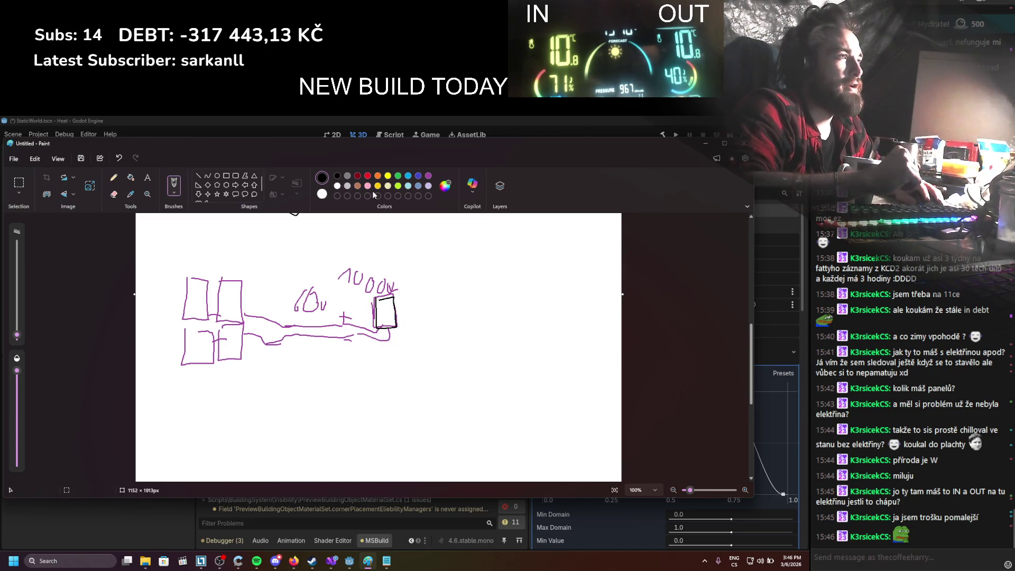
pyautogui.click(428, 176)
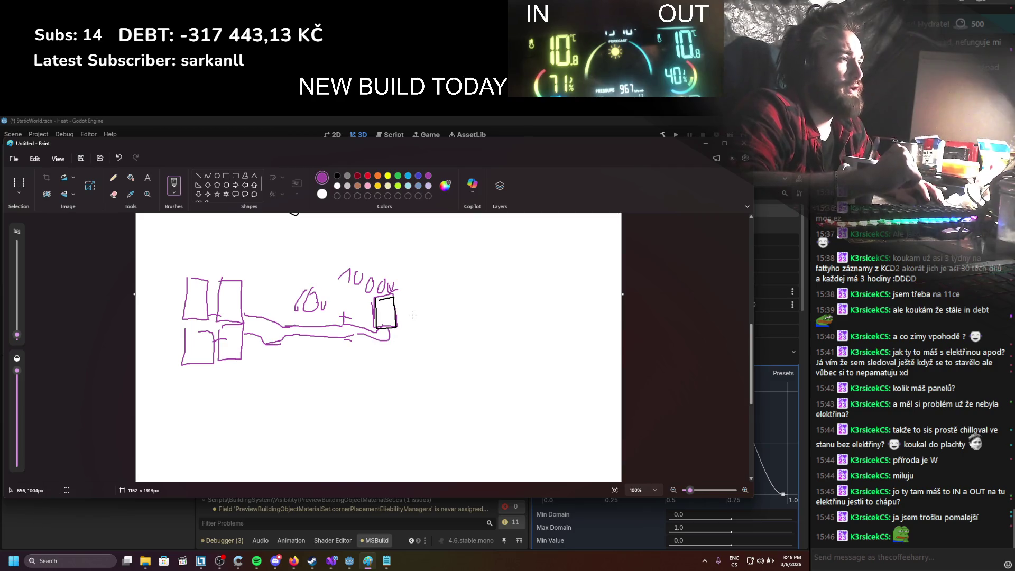
pyautogui.moveTo(416, 305); pyautogui.dragTo(439, 313)
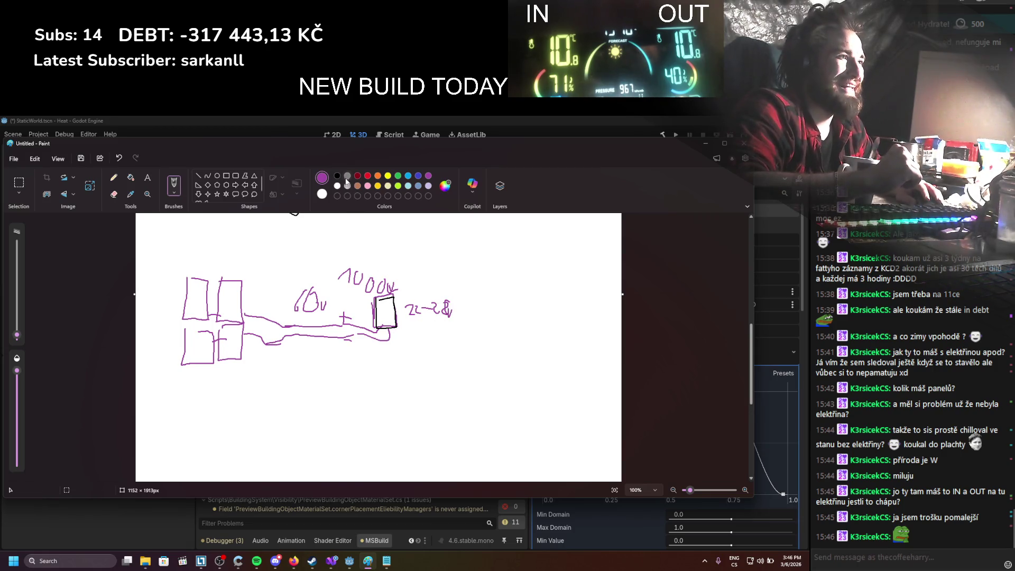
pyautogui.click(338, 176)
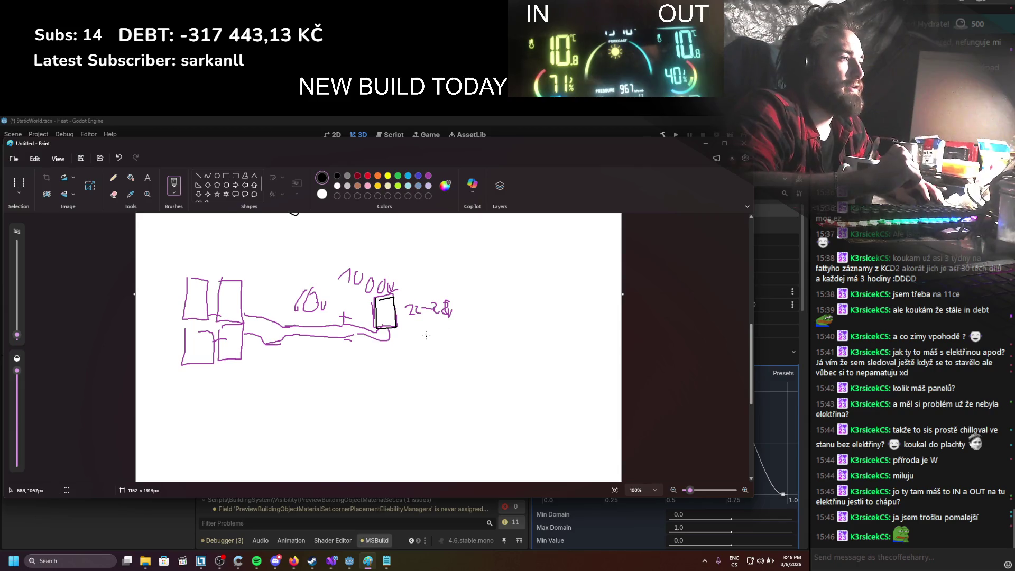
# Step: Draw a black battery bank labelled 24v and wire it to the tall box
pyautogui.moveTo(426, 330)
pyautogui.mouseDown()
pyautogui.moveTo(439, 362)
pyautogui.moveTo(454, 363)
pyautogui.moveTo(466, 326)
pyautogui.moveTo(429, 355)
pyautogui.moveTo(442, 358)
pyautogui.moveTo(447, 382)
pyautogui.mouseUp()
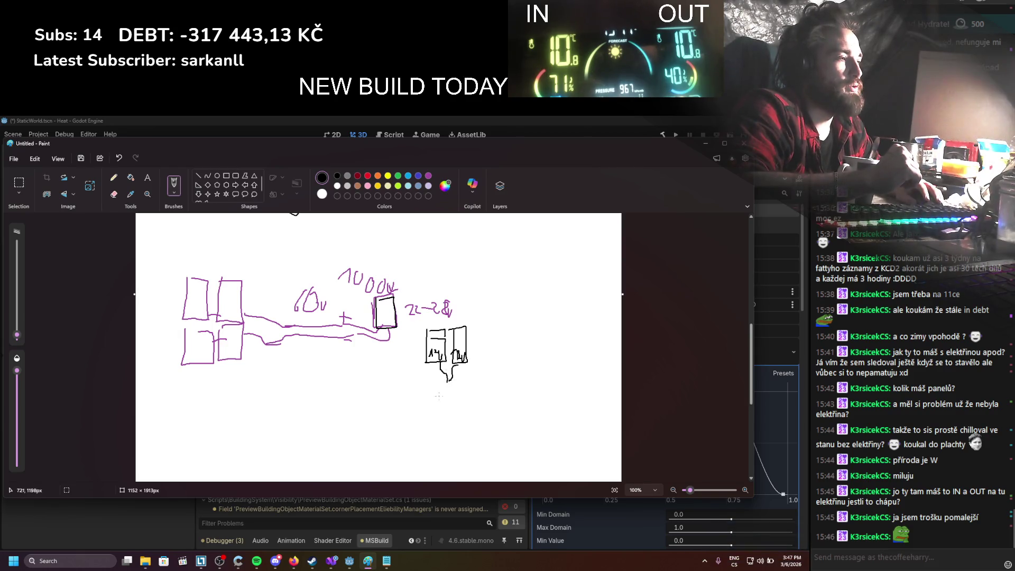
pyautogui.moveTo(446, 390); pyautogui.dragTo(448, 401)
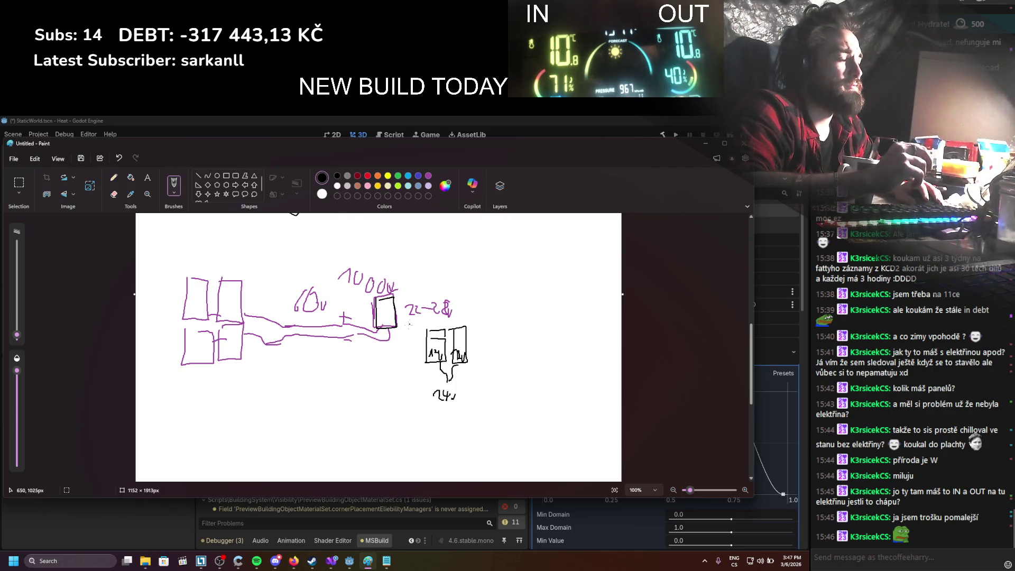
pyautogui.moveTo(382, 328); pyautogui.dragTo(470, 338)
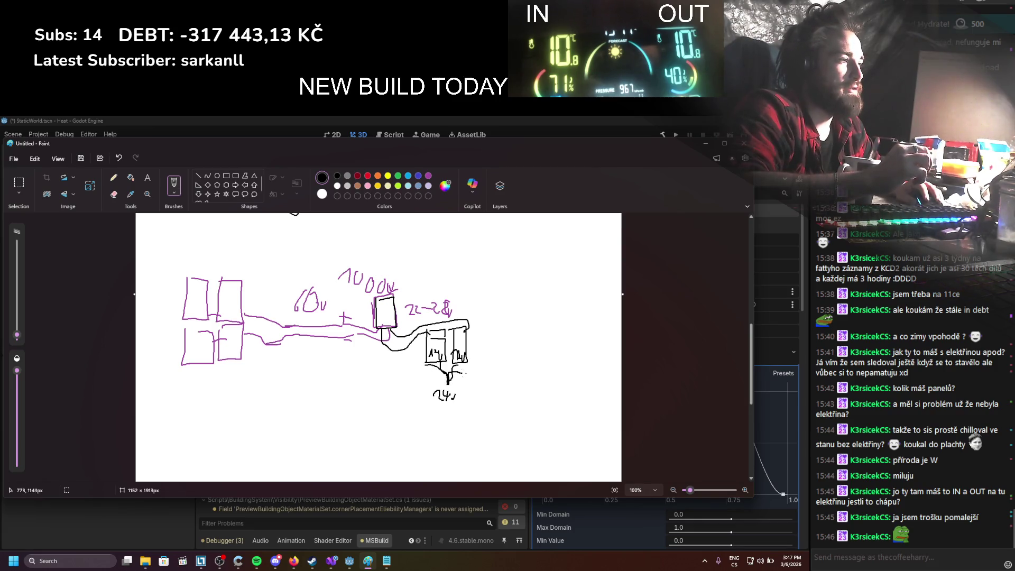
pyautogui.moveTo(456, 370); pyautogui.dragTo(443, 377)
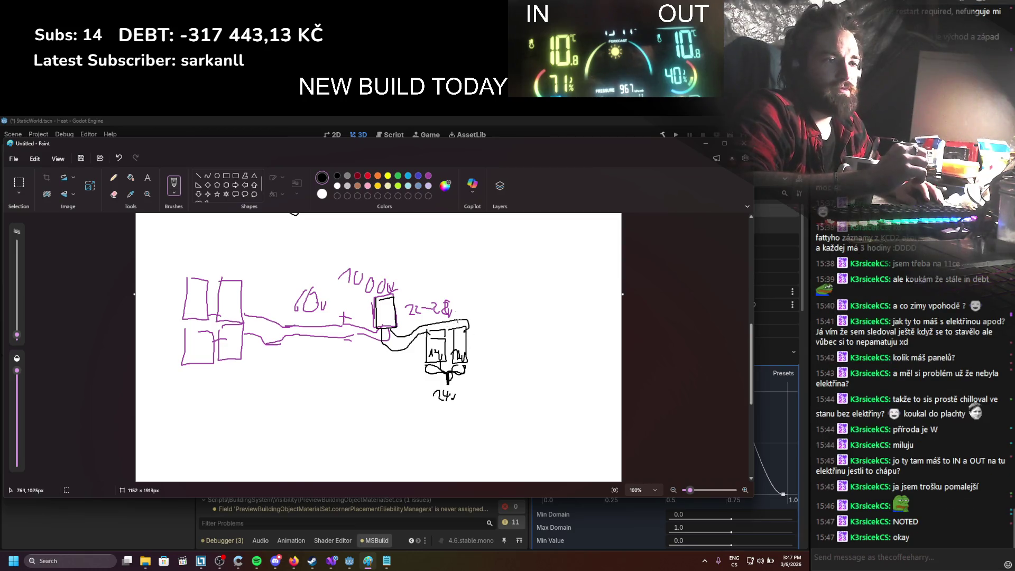
# Step: Add a red wire along the battery tops, black wires to a far-right upright box, and a range label
pyautogui.click(368, 177)
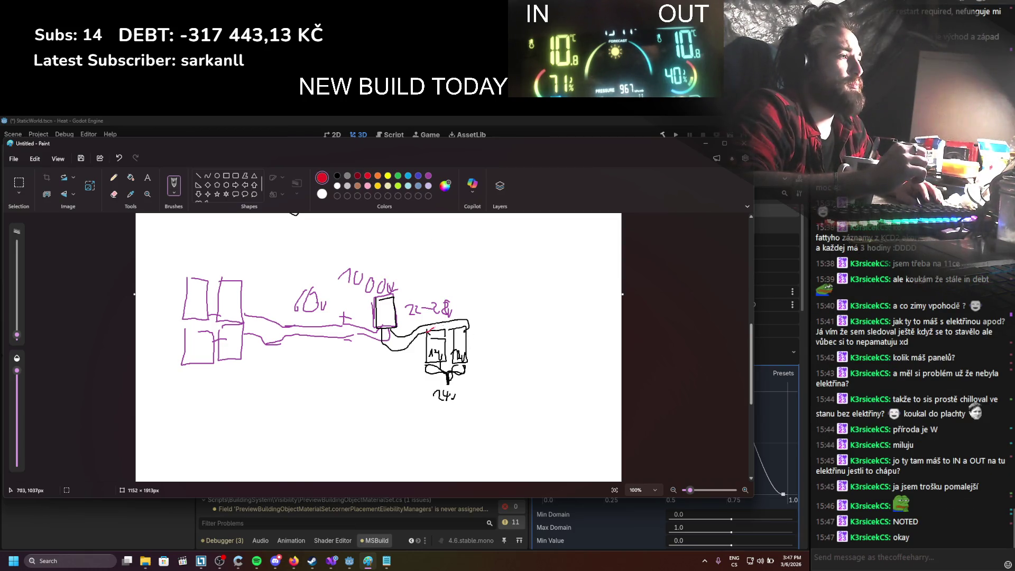
pyautogui.moveTo(430, 329); pyautogui.dragTo(488, 286)
pyautogui.click(337, 175)
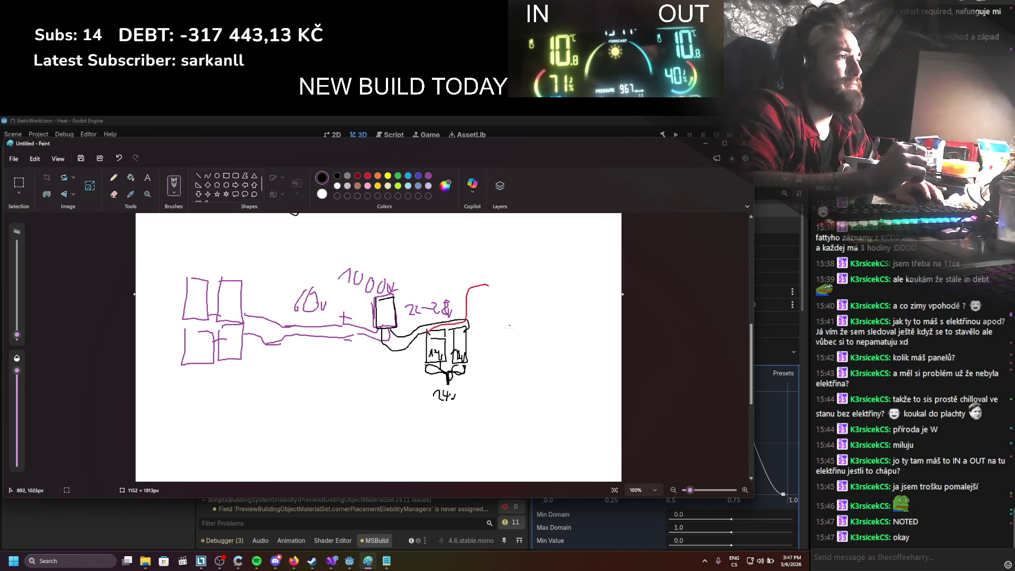
pyautogui.moveTo(465, 331)
pyautogui.mouseDown()
pyautogui.moveTo(483, 302)
pyautogui.moveTo(540, 297)
pyautogui.moveTo(490, 286)
pyautogui.mouseUp()
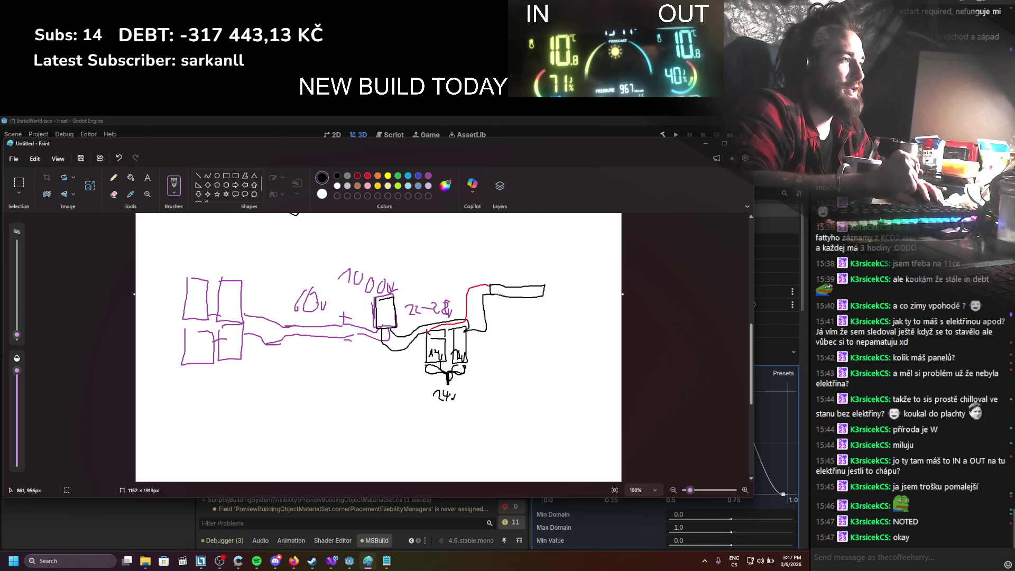
pyautogui.moveTo(499, 331); pyautogui.dragTo(510, 332)
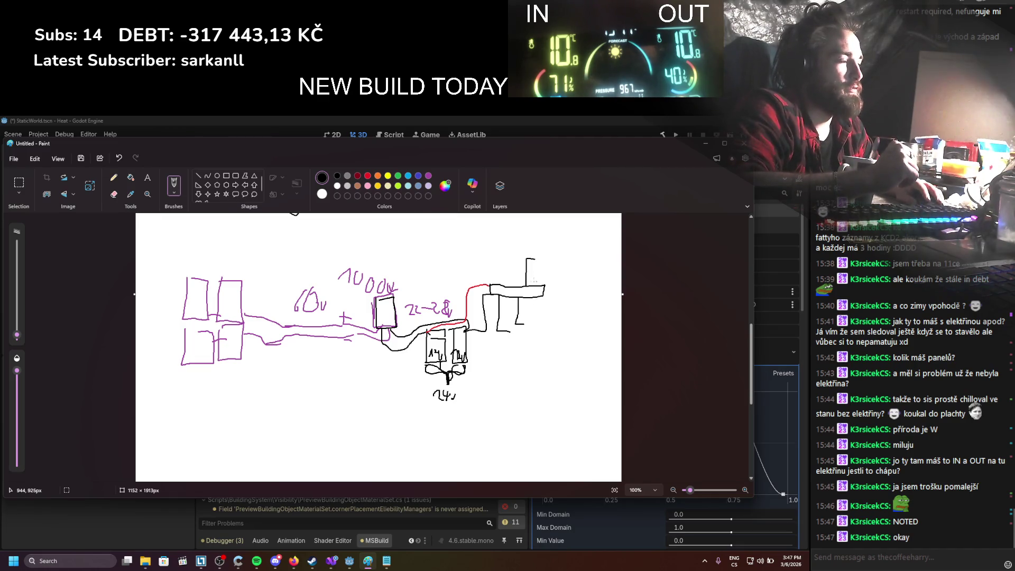
pyautogui.moveTo(533, 287); pyautogui.dragTo(543, 267)
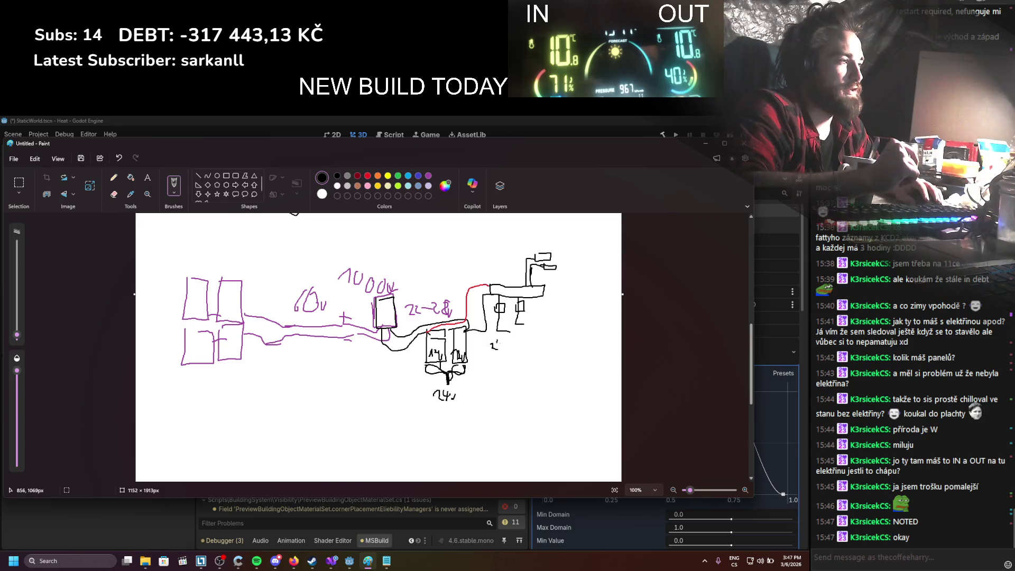
pyautogui.moveTo(508, 343); pyautogui.dragTo(514, 348)
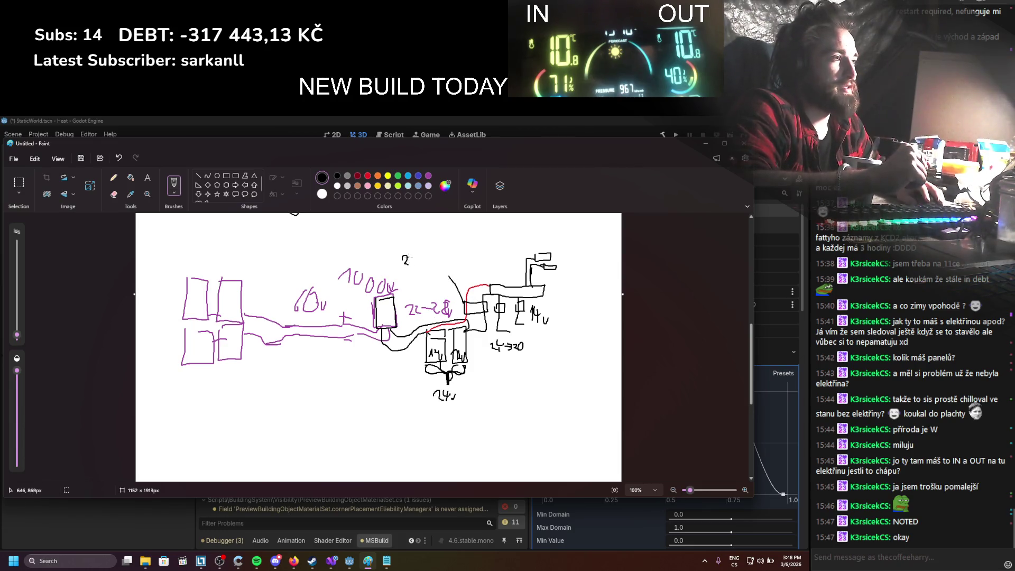
# Step: Write a voltage range above the sketch, then return to the Godot editor
pyautogui.moveTo(417, 258); pyautogui.dragTo(423, 261)
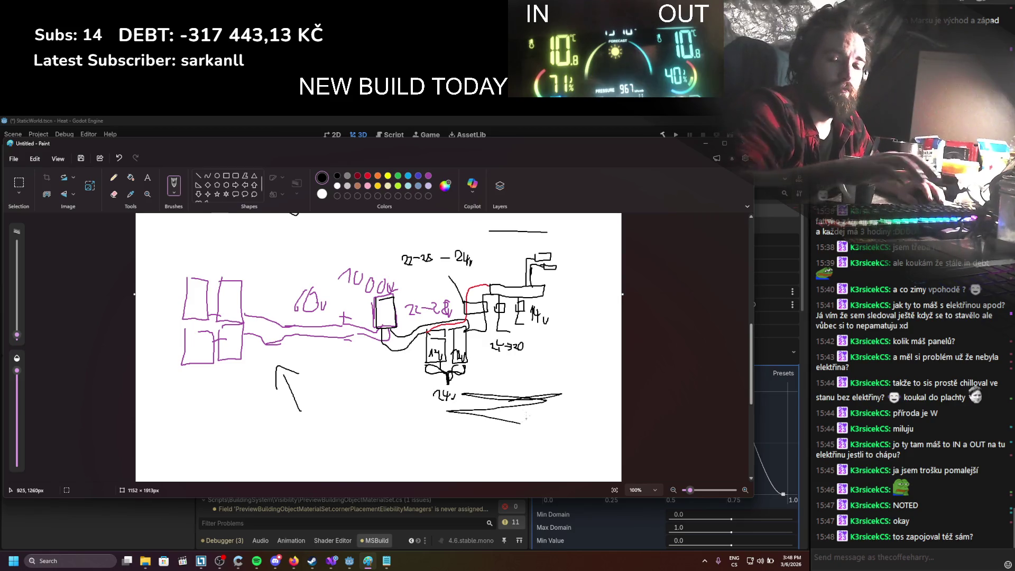
pyautogui.click(705, 144)
# Step: Set the day-night tool's Segment Time to 1400, then 1600, refreshing the lighting
pyautogui.click(699, 238)
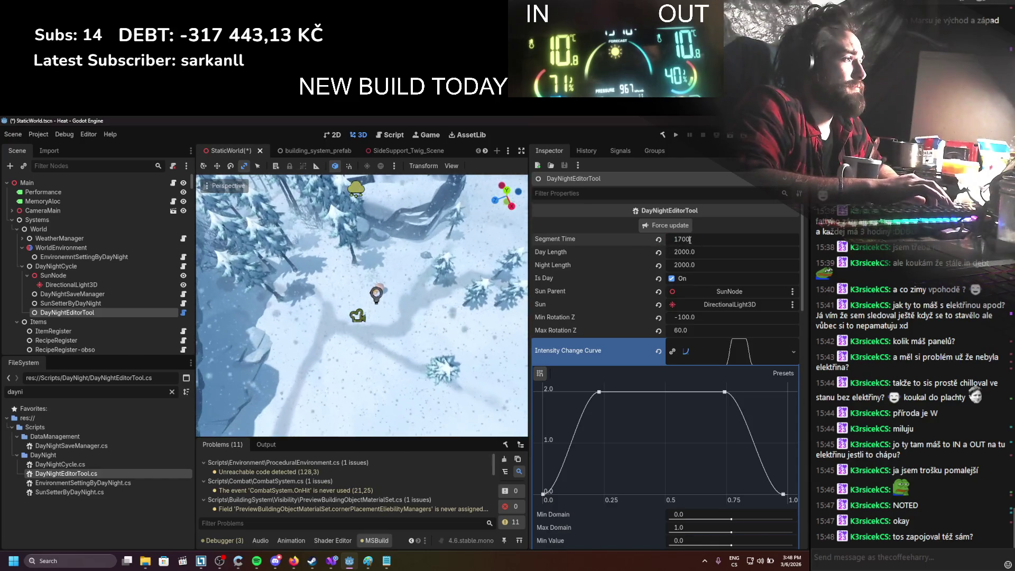
pyautogui.moveTo(689, 239); pyautogui.dragTo(678, 242)
pyautogui.write('1400')
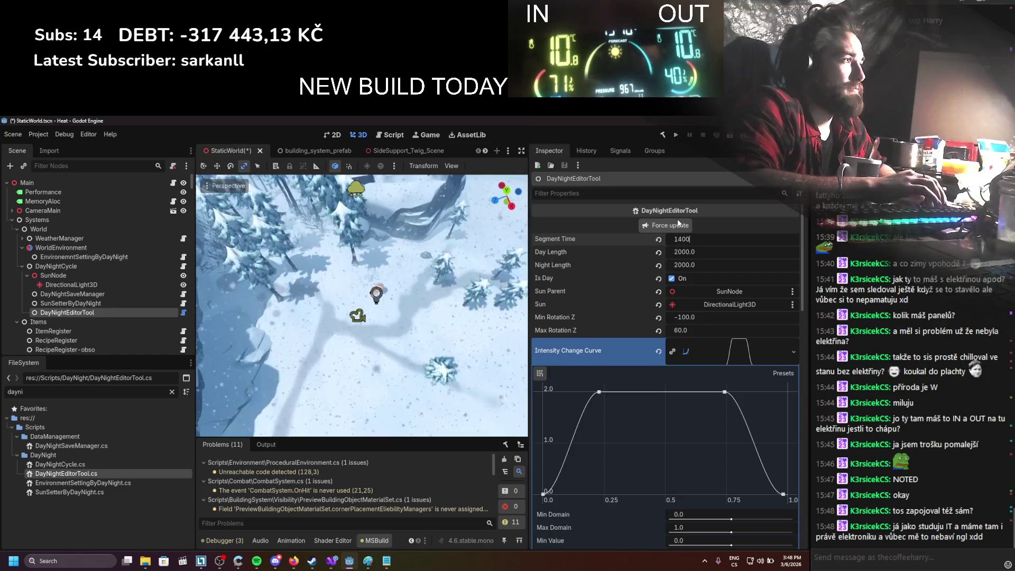
pyautogui.write('160')
pyautogui.press('Return')
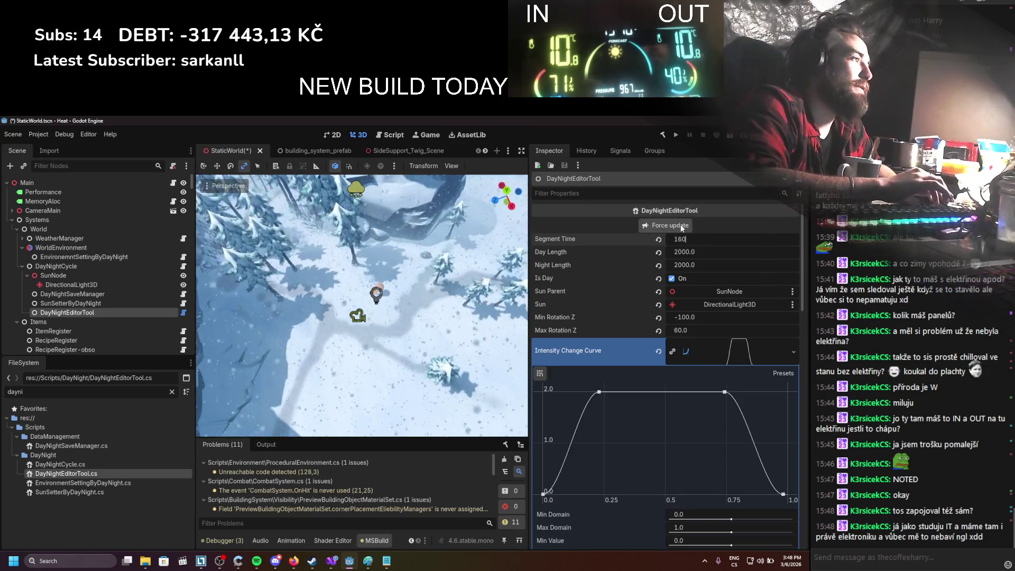
pyautogui.press('Return')
pyautogui.write('0')
pyautogui.click(683, 227)
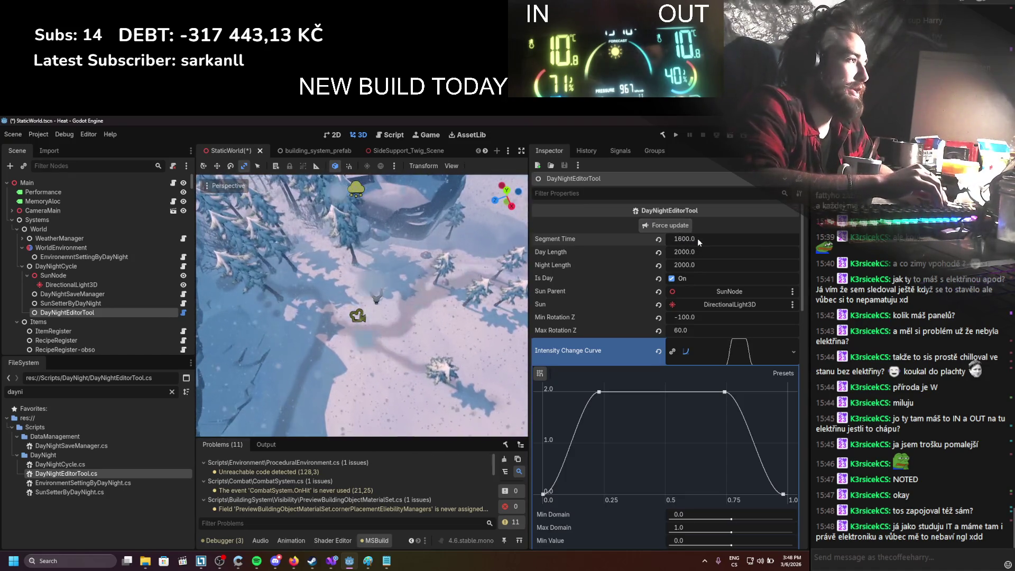
# Step: Change Segment Time to 1500, then back to 1400, and refresh the lighting
pyautogui.click(697, 238)
pyautogui.write('1')
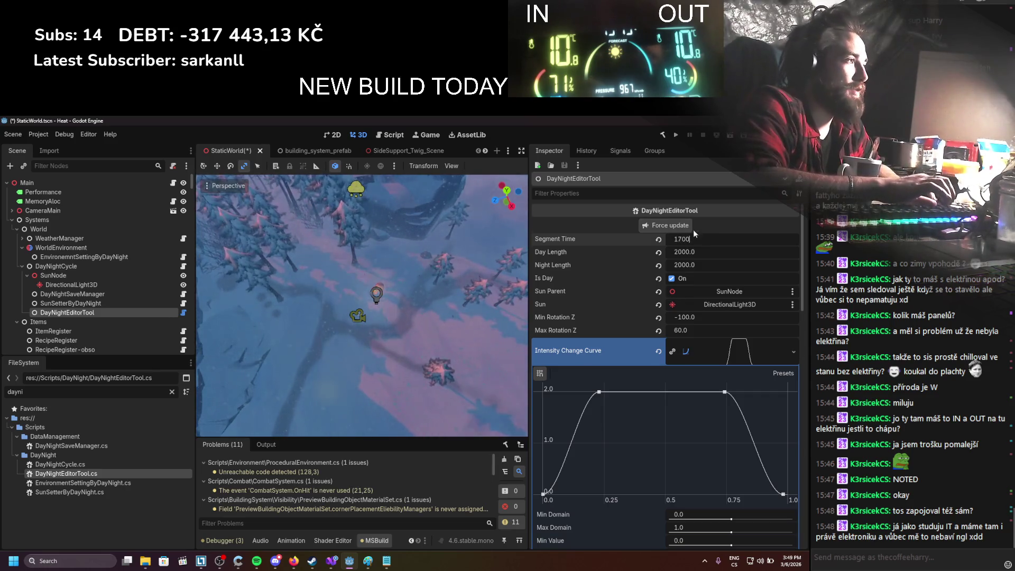
pyautogui.click(697, 240)
pyautogui.write('1500.0')
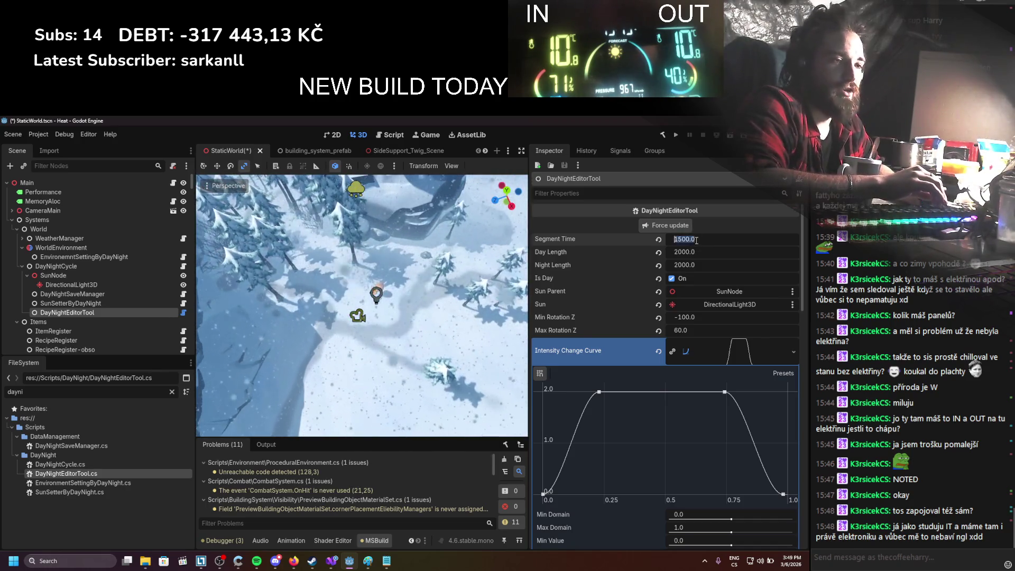
pyautogui.click(696, 239)
pyautogui.write('140')
pyautogui.click(682, 226)
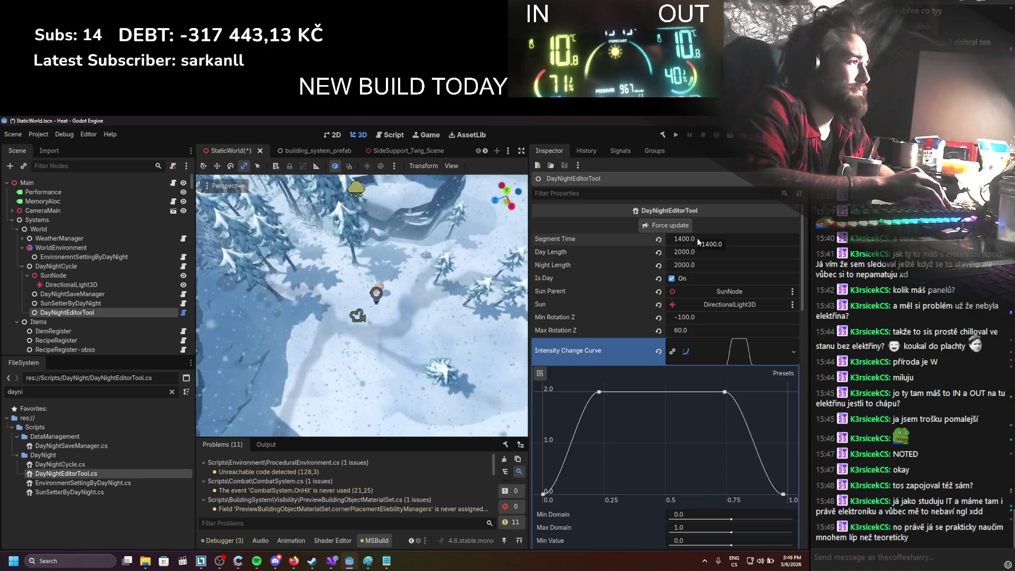
# Step: Step Segment Time down through 1300 and 1200 to 1100
pyautogui.click(696, 237)
pyautogui.write('1')
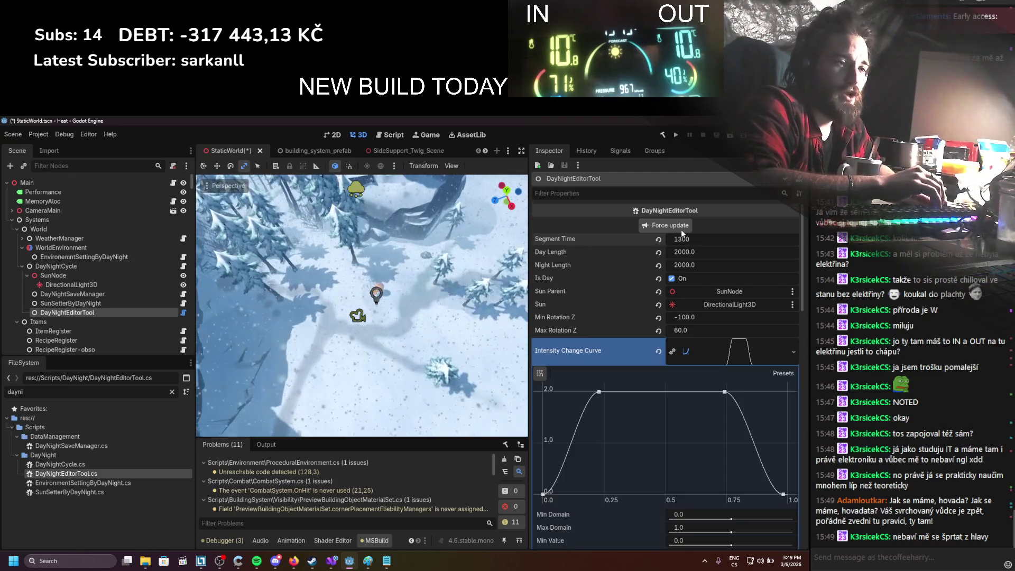
pyautogui.press('Return')
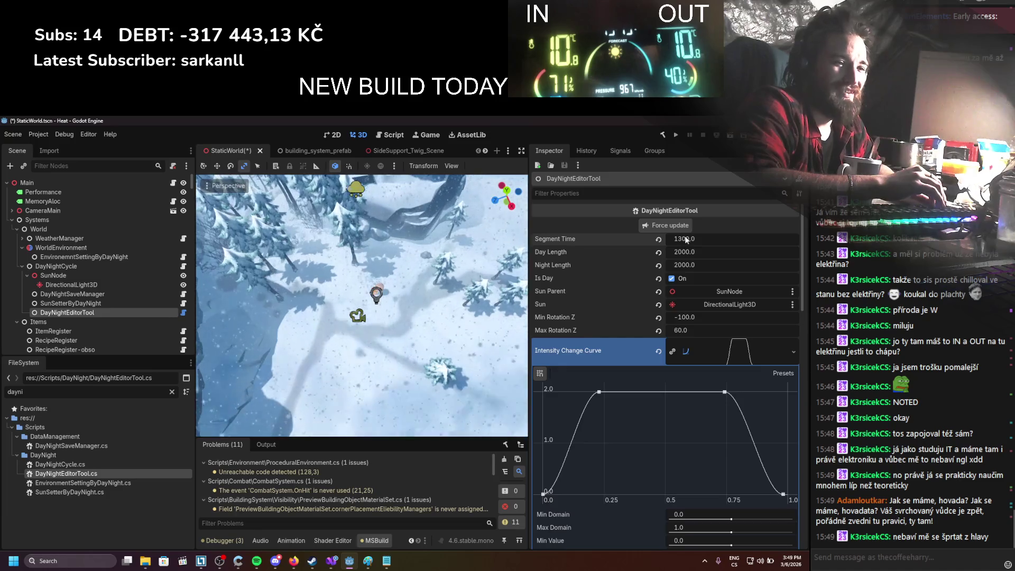
pyautogui.click(712, 239)
pyautogui.write('1200')
pyautogui.press('Return')
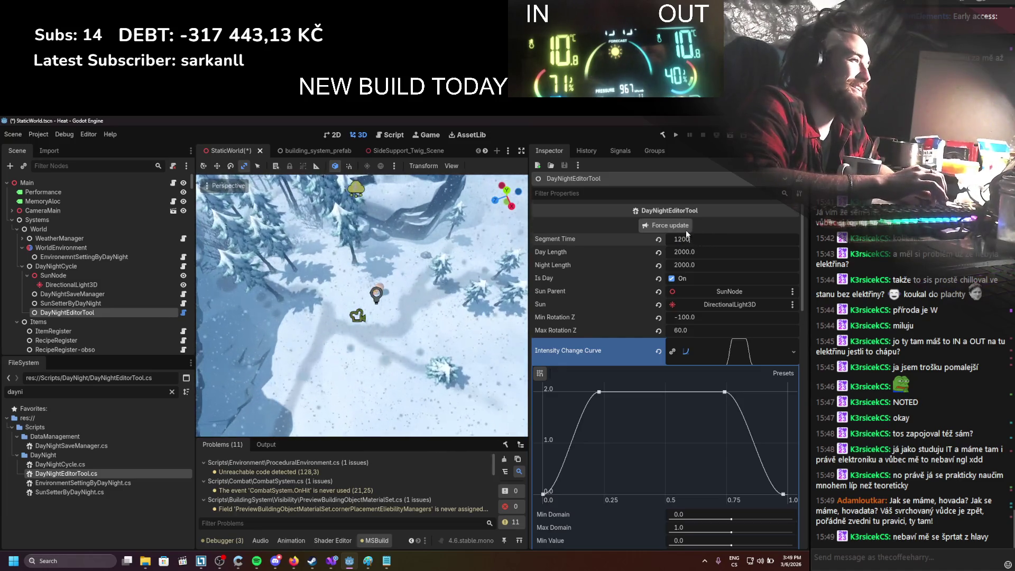
pyautogui.click(697, 240)
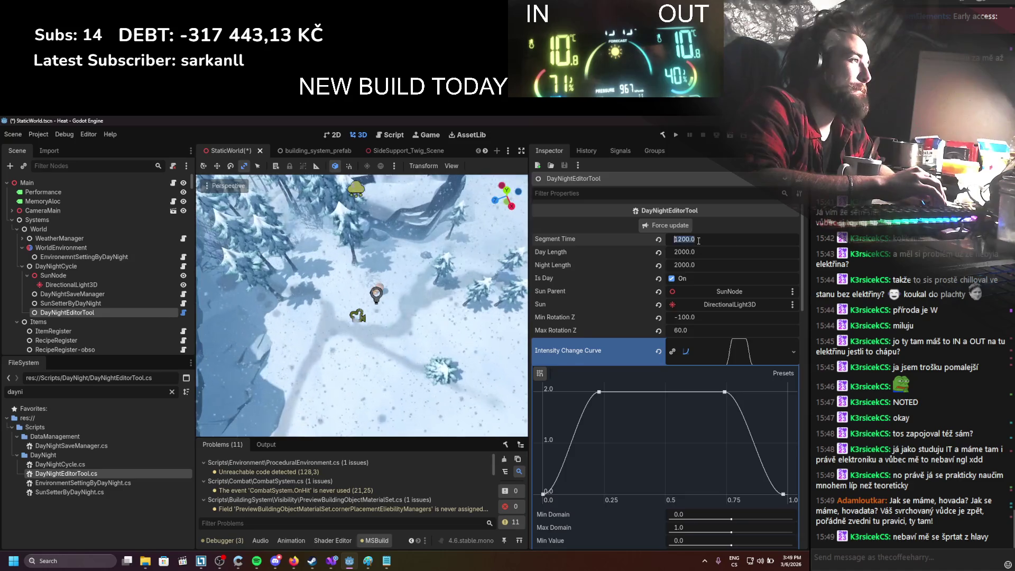
pyautogui.write('1100')
pyautogui.press('Return')
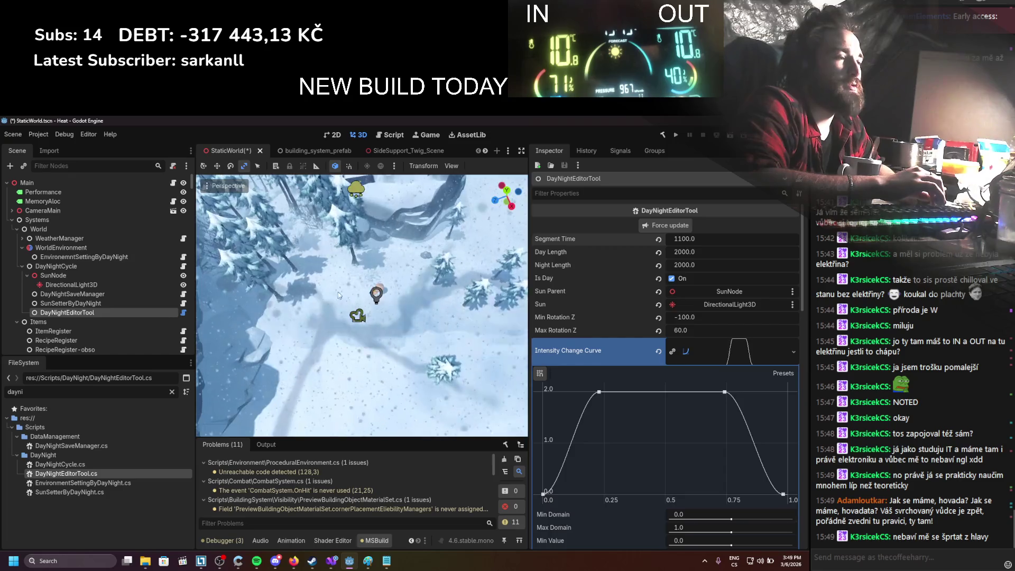
# Step: Rotate DirectionalLight3D to -135.6° X and 179° Y, then swing SunNode's Z rotation to -15
pyautogui.scroll(-3, 364, 286)
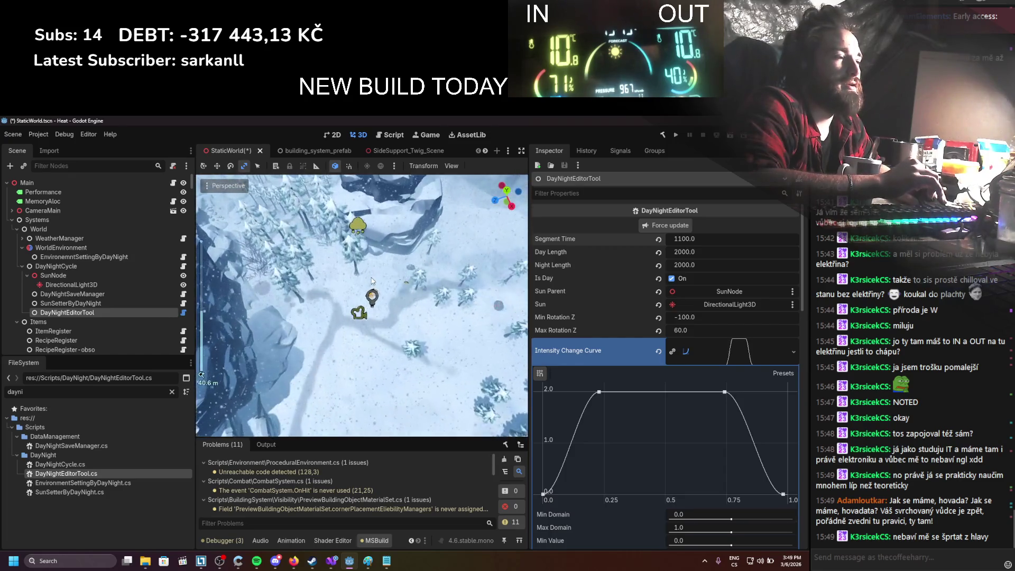
pyautogui.scroll(3, 371, 281)
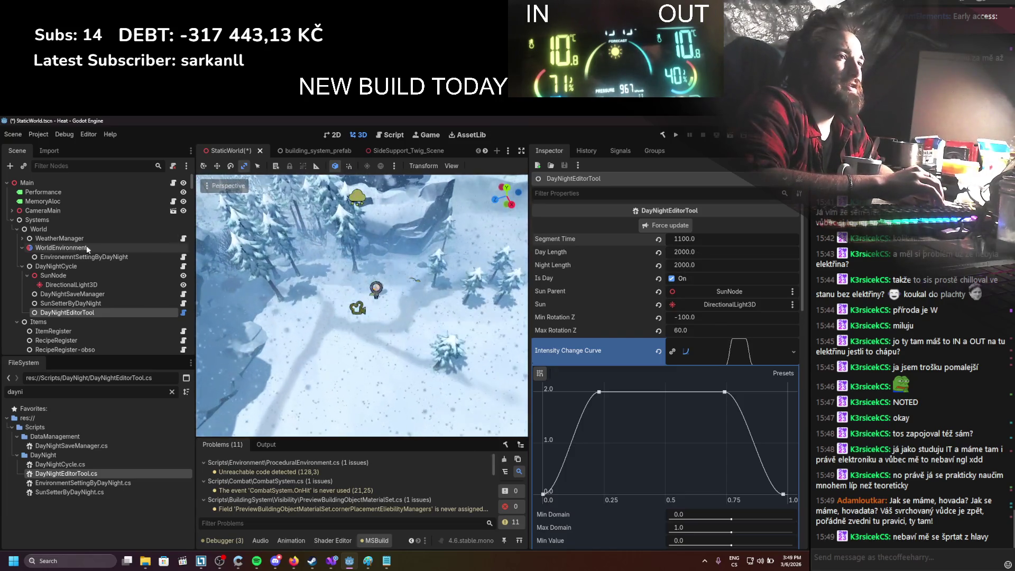
pyautogui.click(65, 286)
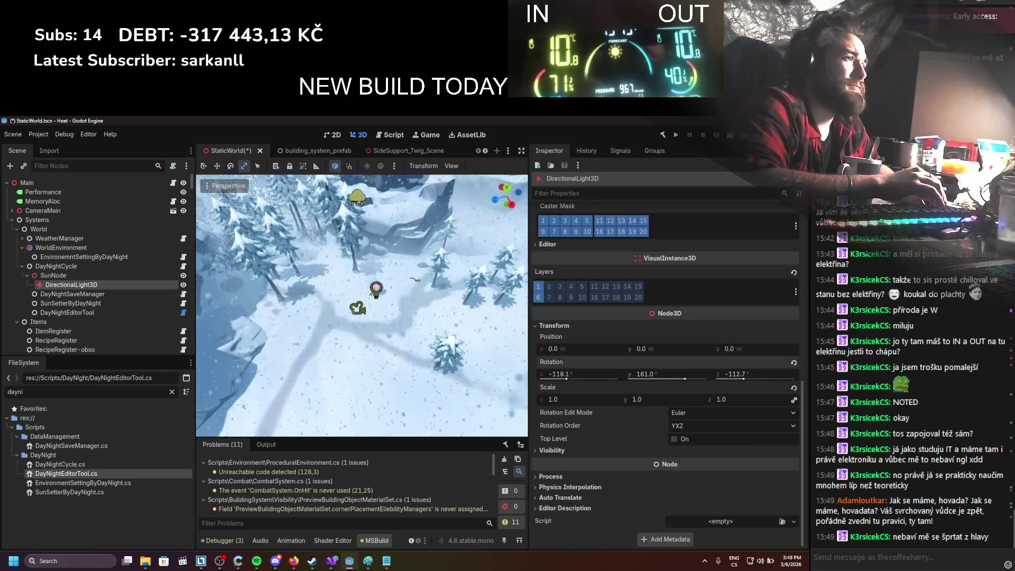
pyautogui.moveTo(569, 374); pyautogui.dragTo(565, 379)
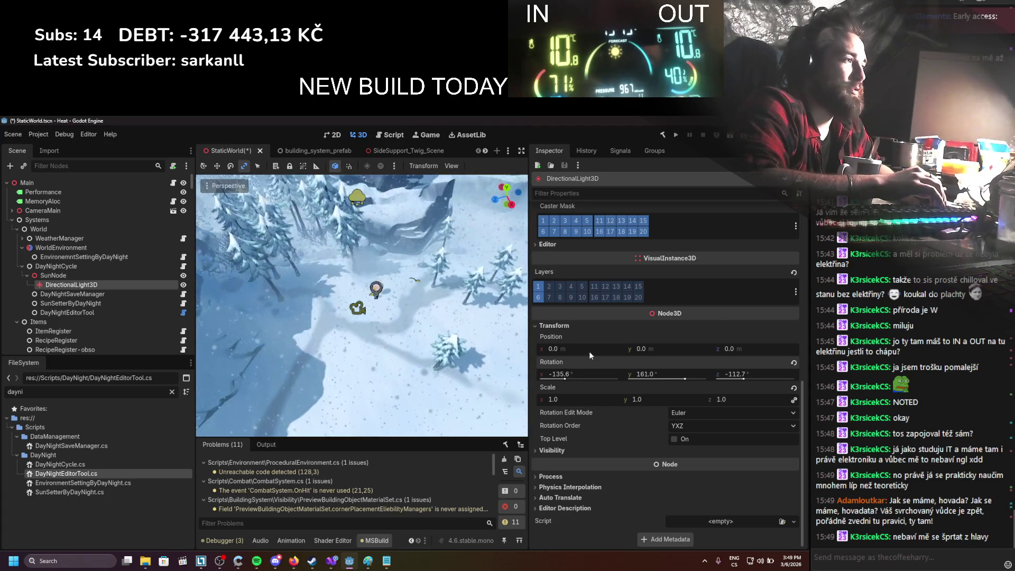
pyautogui.moveTo(663, 381); pyautogui.dragTo(677, 382)
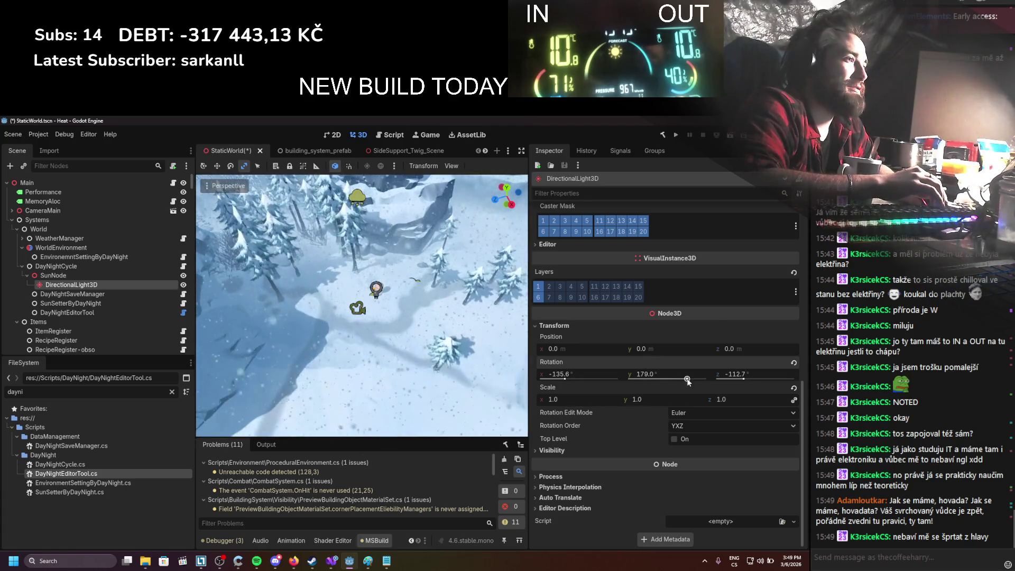
pyautogui.click(148, 276)
pyautogui.moveTo(775, 276)
pyautogui.mouseDown()
pyautogui.moveTo(740, 276)
pyautogui.moveTo(782, 276)
pyautogui.moveTo(759, 279)
pyautogui.mouseUp()
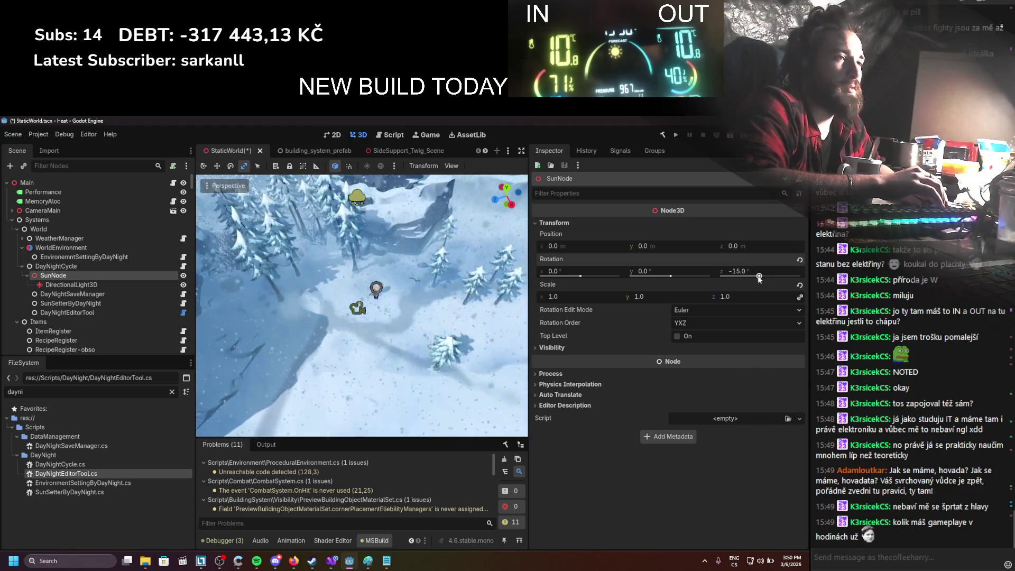
# Step: Review DirectionalLight3D, SunNode and SunSetterByDayNight, then set DayNightEditorTool's Segment Time to 100
pyautogui.click(107, 284)
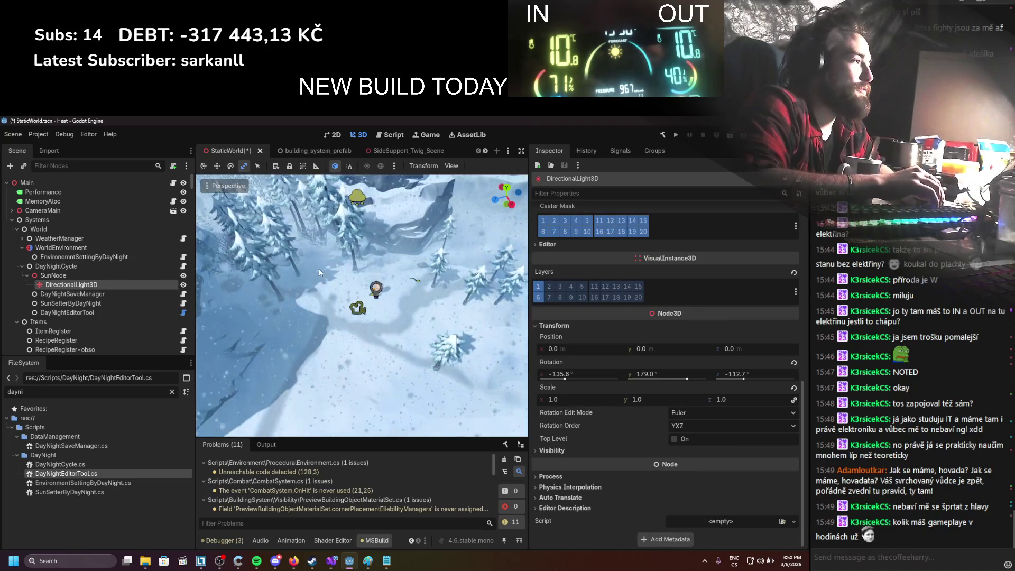
pyautogui.click(139, 276)
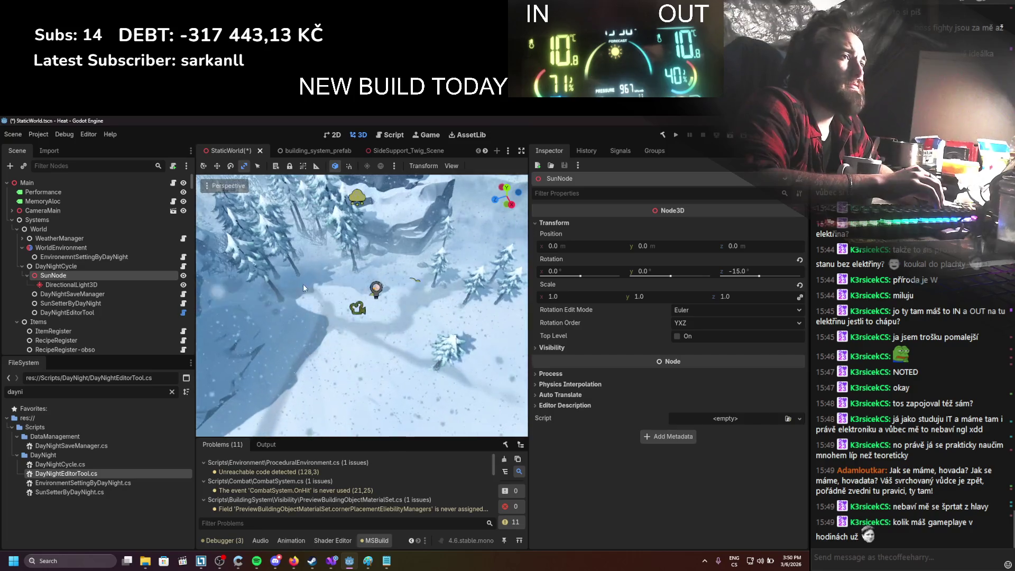
pyautogui.click(186, 286)
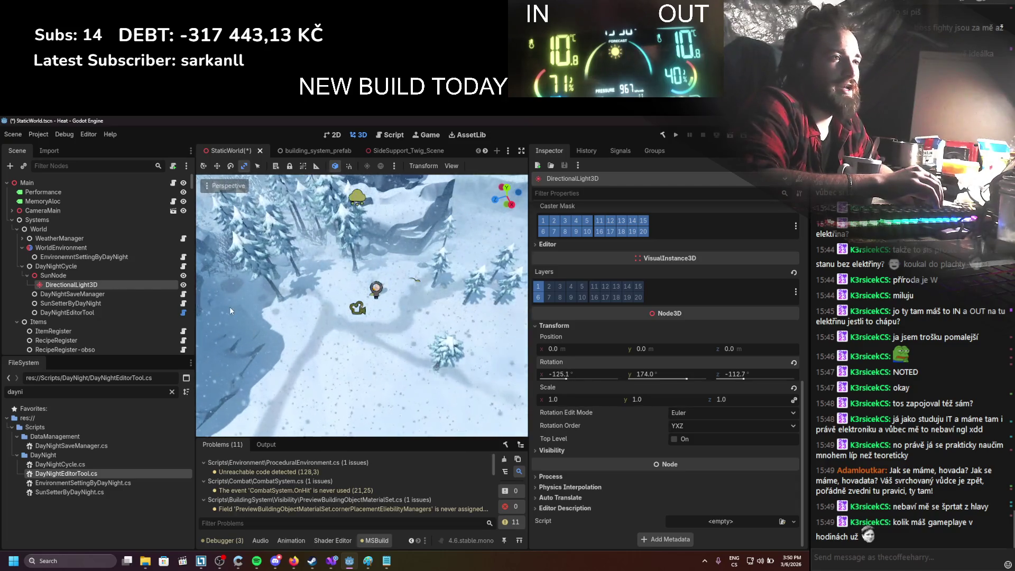
pyautogui.click(94, 303)
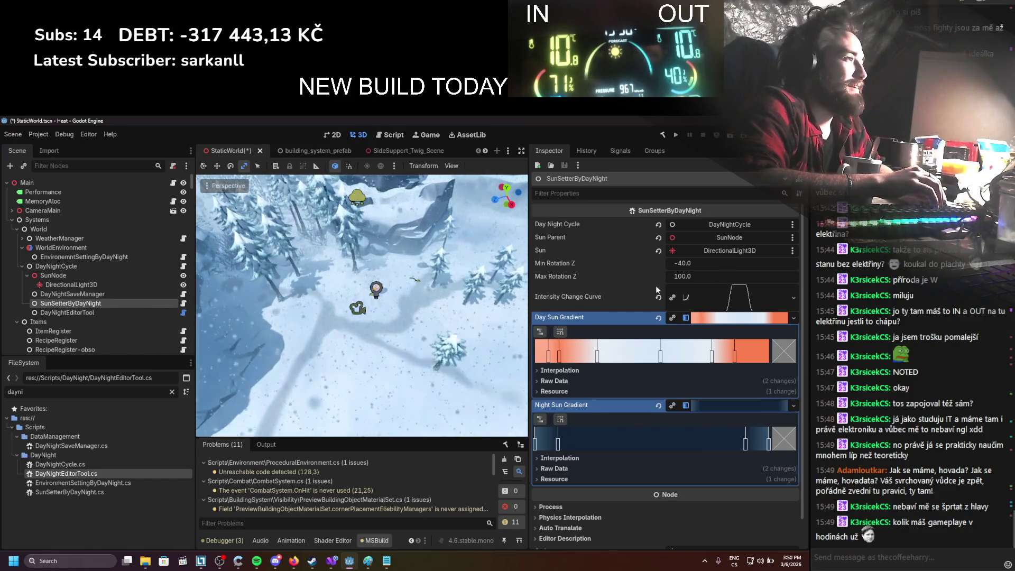
pyautogui.click(67, 312)
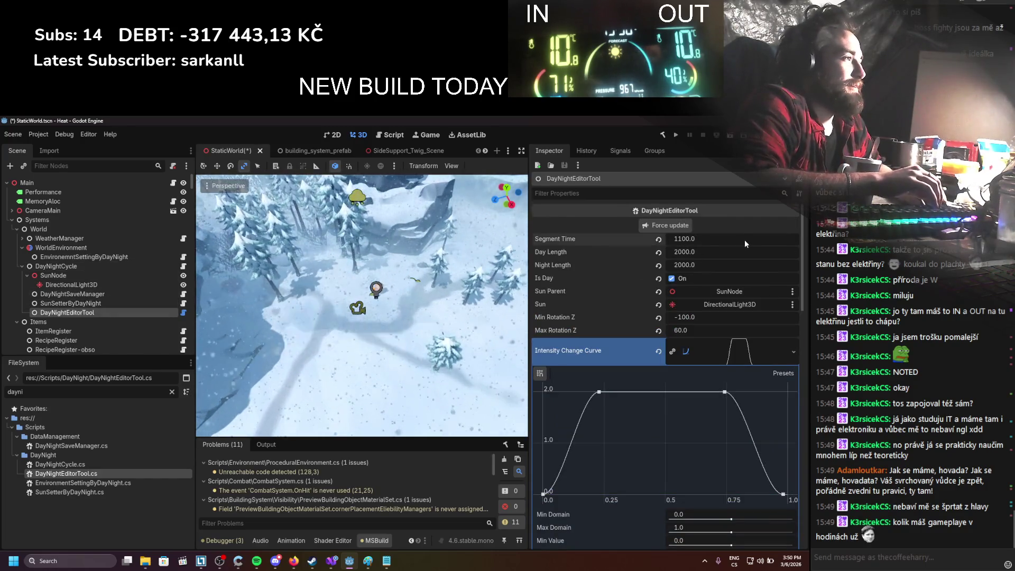
pyautogui.click(690, 239)
pyautogui.press('Return')
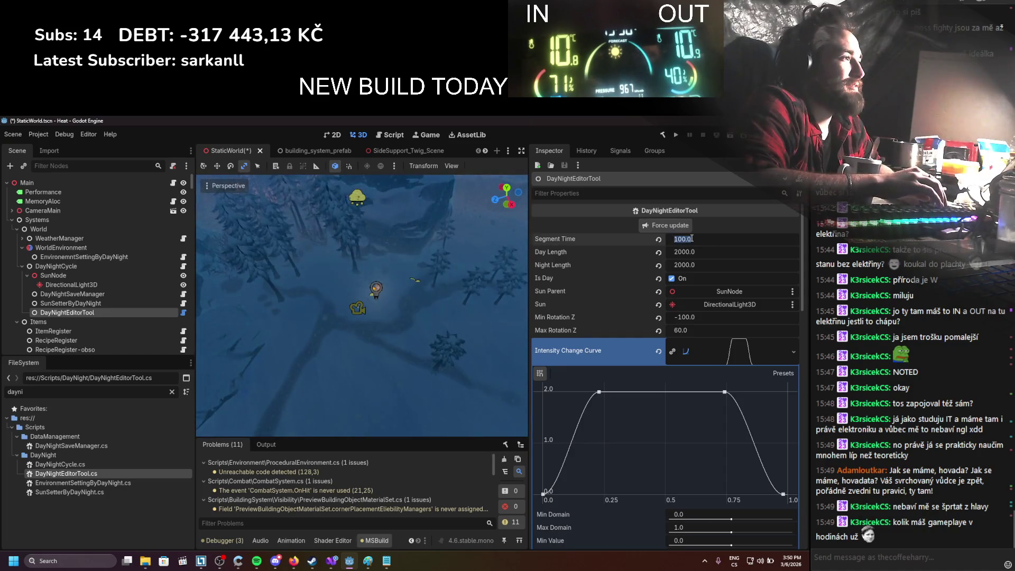
pyautogui.write('200')
# Step: Advance Segment Time through 200 and 300 to 400
pyautogui.press('Return')
pyautogui.click(690, 239)
pyautogui.write('300')
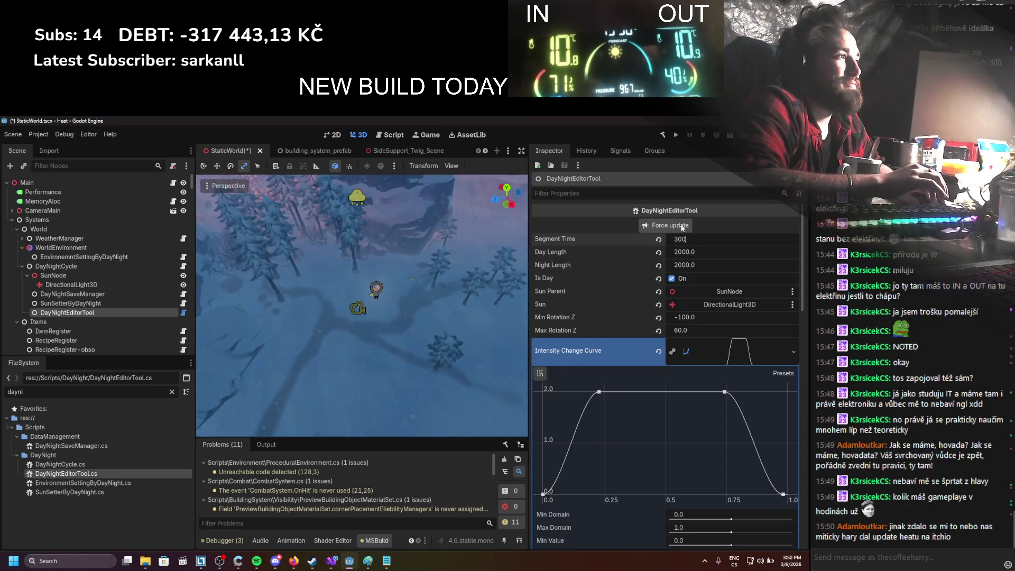
pyautogui.press('Return')
pyautogui.write('400')
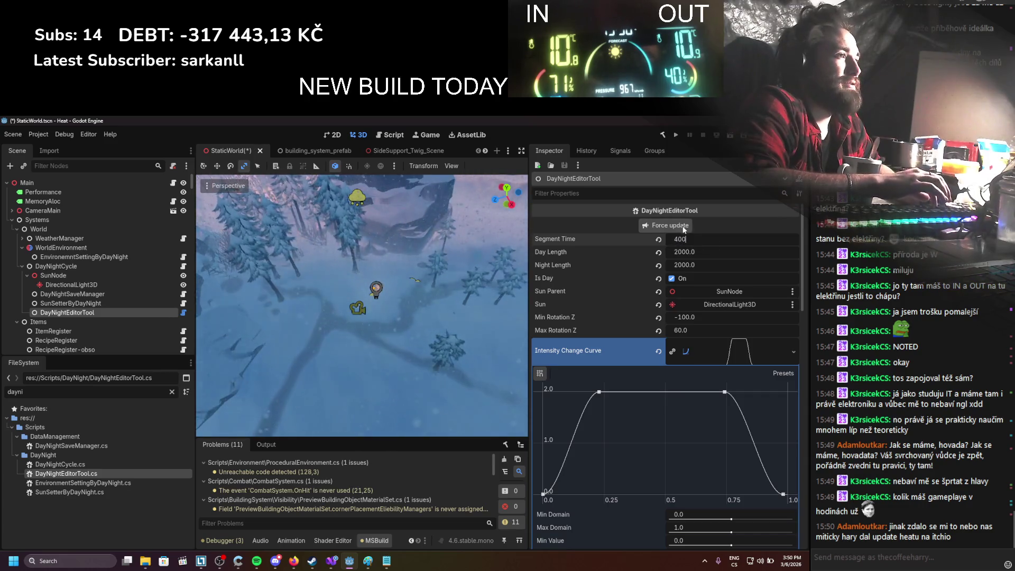
pyautogui.press('Return')
# Step: Adjust SunNode's Z rotation to 75.4, then look at the EnvironmentSettingByDayNight node
pyautogui.scroll(3, 422, 262)
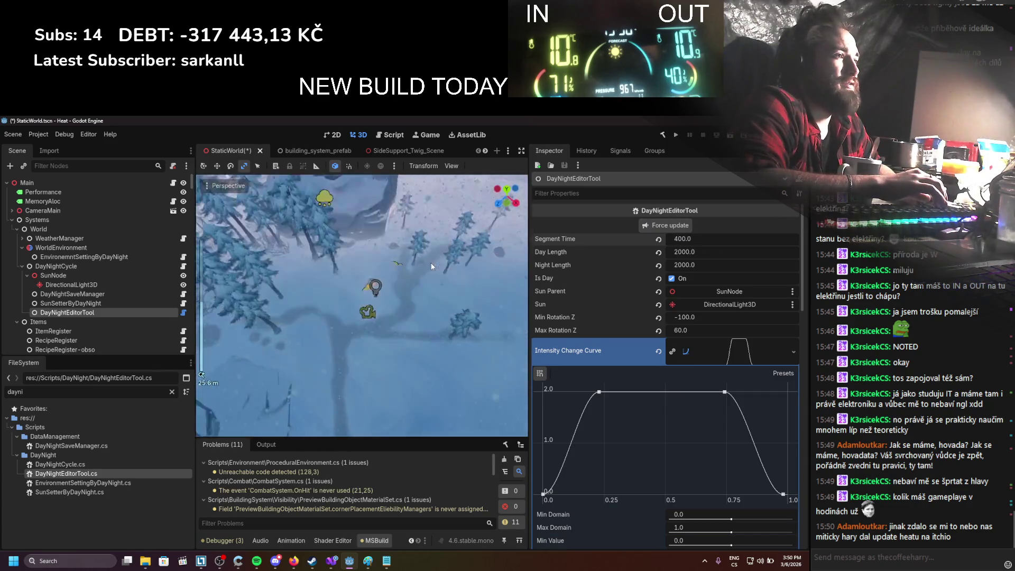
pyautogui.moveTo(382, 230)
pyautogui.mouseDown()
pyautogui.moveTo(341, 253)
pyautogui.moveTo(345, 281)
pyautogui.mouseUp()
pyautogui.scroll(2, 345, 281)
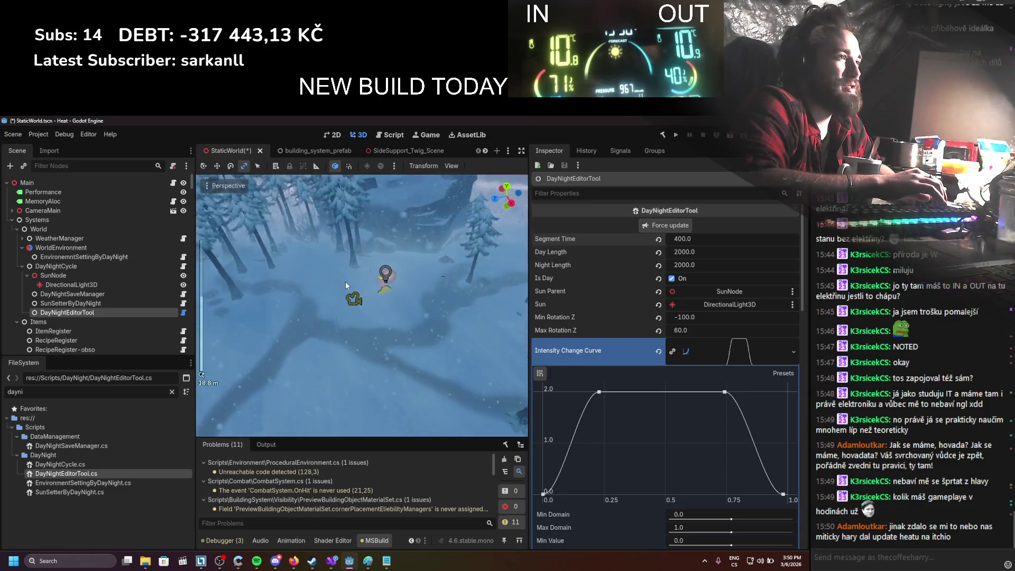
pyautogui.scroll(-2, 346, 286)
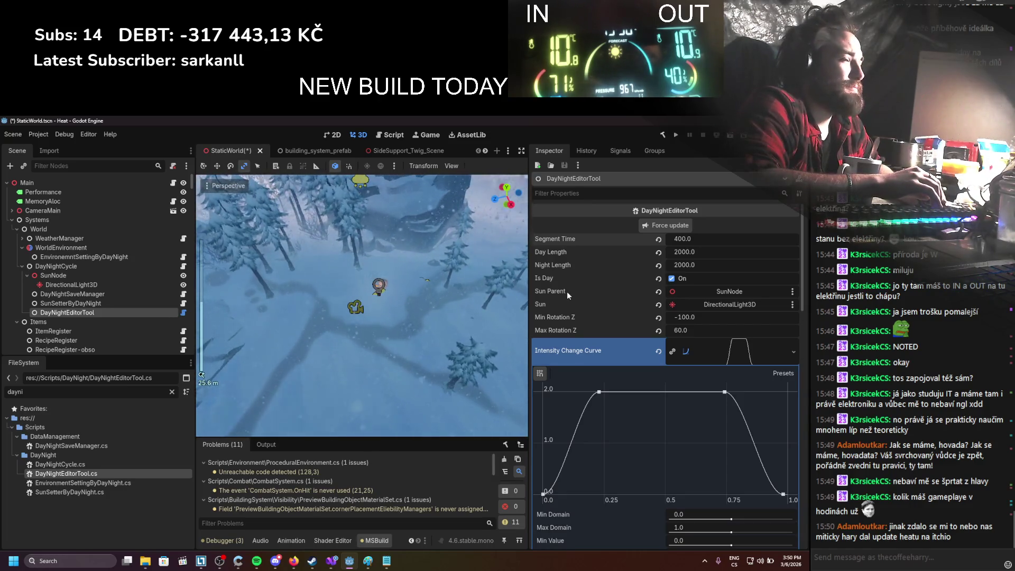
pyautogui.click(86, 274)
pyautogui.moveTo(760, 276)
pyautogui.mouseDown()
pyautogui.moveTo(752, 276)
pyautogui.moveTo(770, 275)
pyautogui.mouseUp()
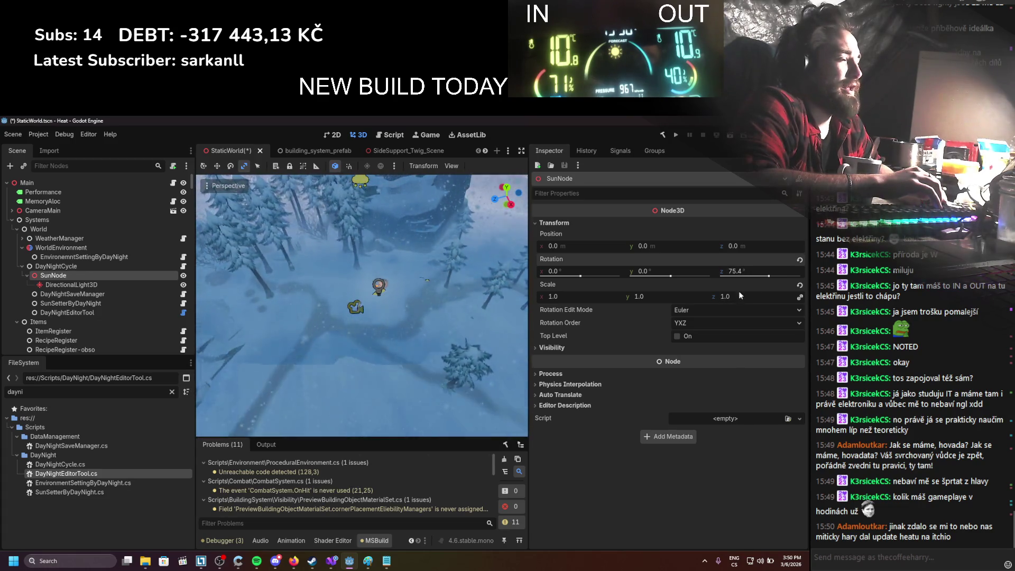
pyautogui.click(75, 256)
# Step: Set DayNightEditorTool's Min Rotation Z to -60 and Max Rotation Z to 70, then refresh
pyautogui.click(67, 313)
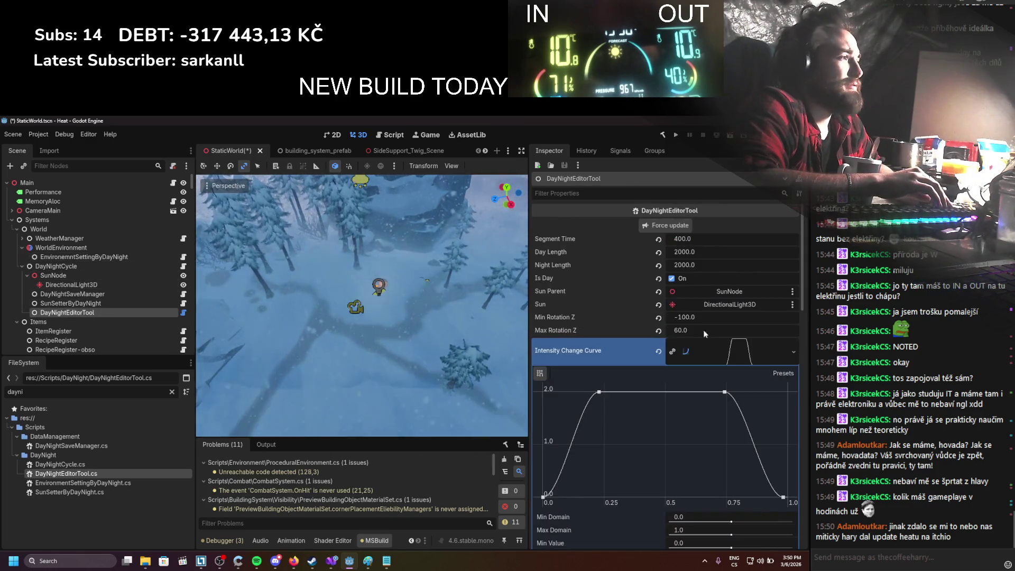
pyautogui.click(699, 319)
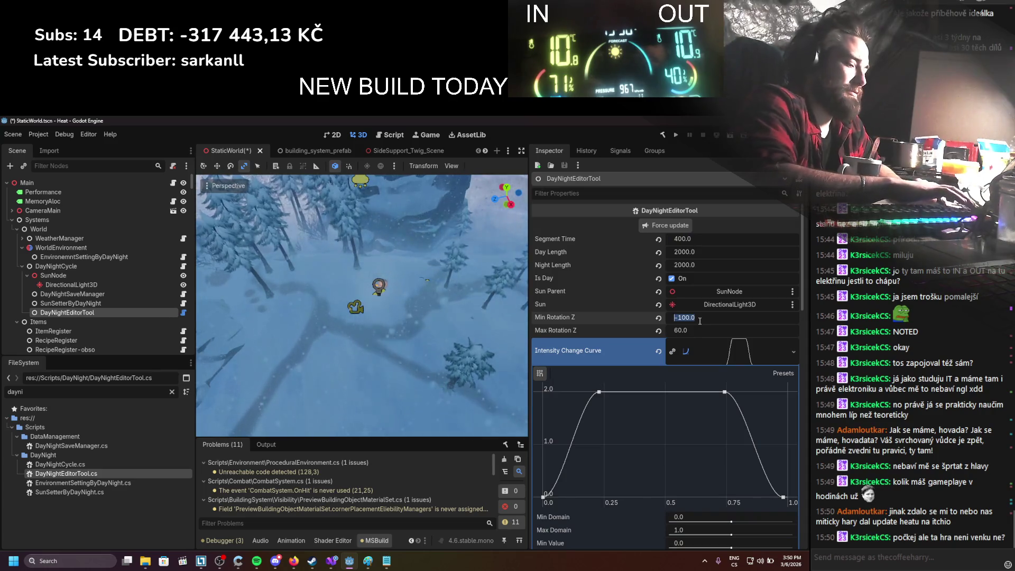
pyautogui.write('-60')
pyautogui.press('Tab')
pyautogui.write('70')
pyautogui.press('Return')
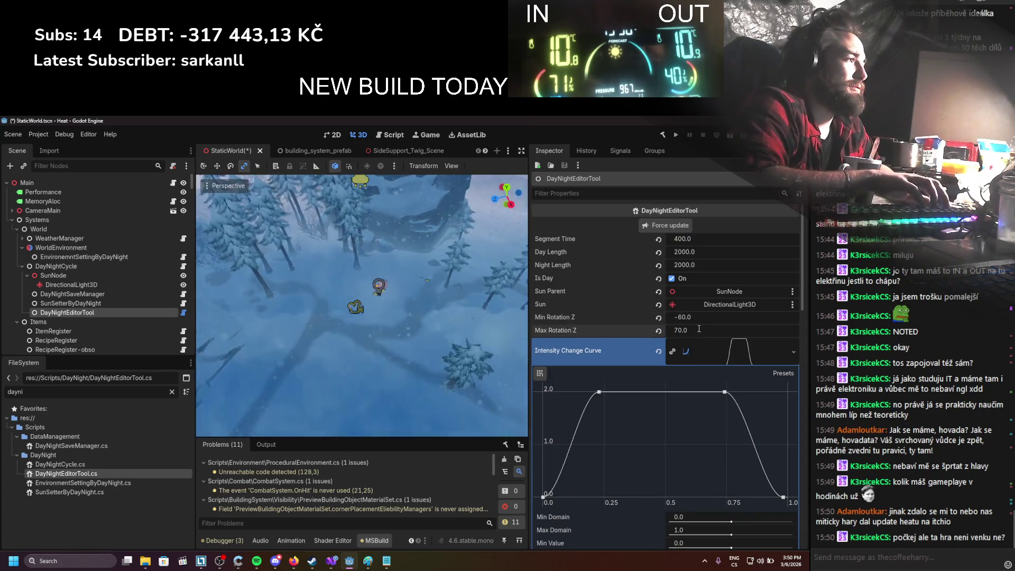
pyautogui.click(679, 228)
# Step: Preview Segment Time 100 and then 200 with Force update
pyautogui.click(688, 237)
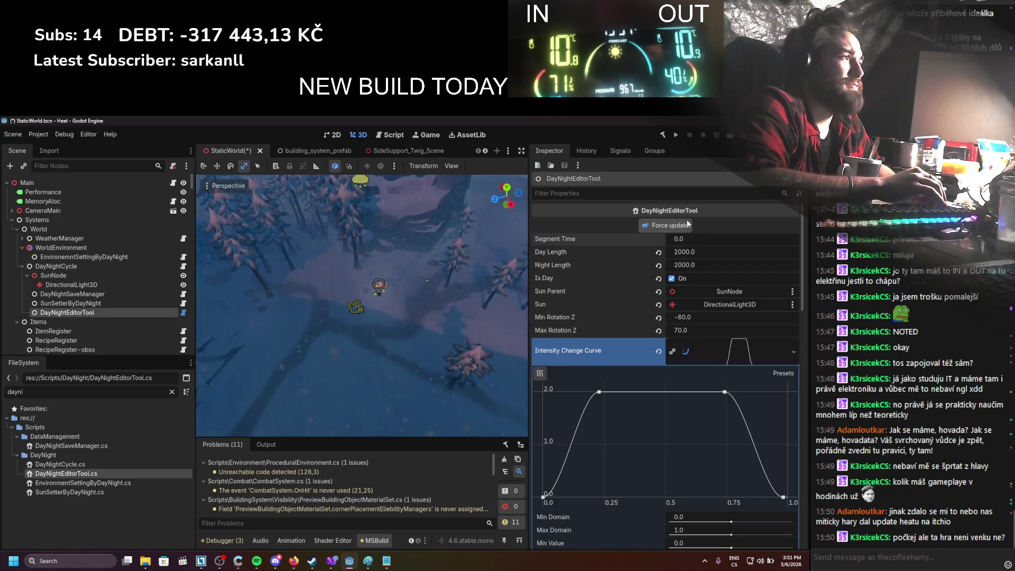
pyautogui.click(687, 227)
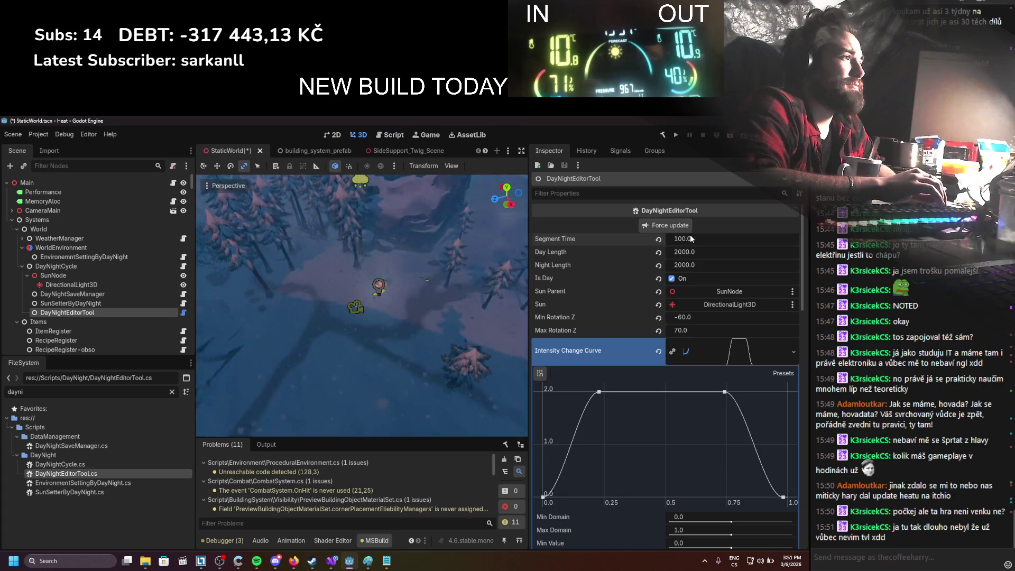
pyautogui.click(690, 238)
pyautogui.write('200')
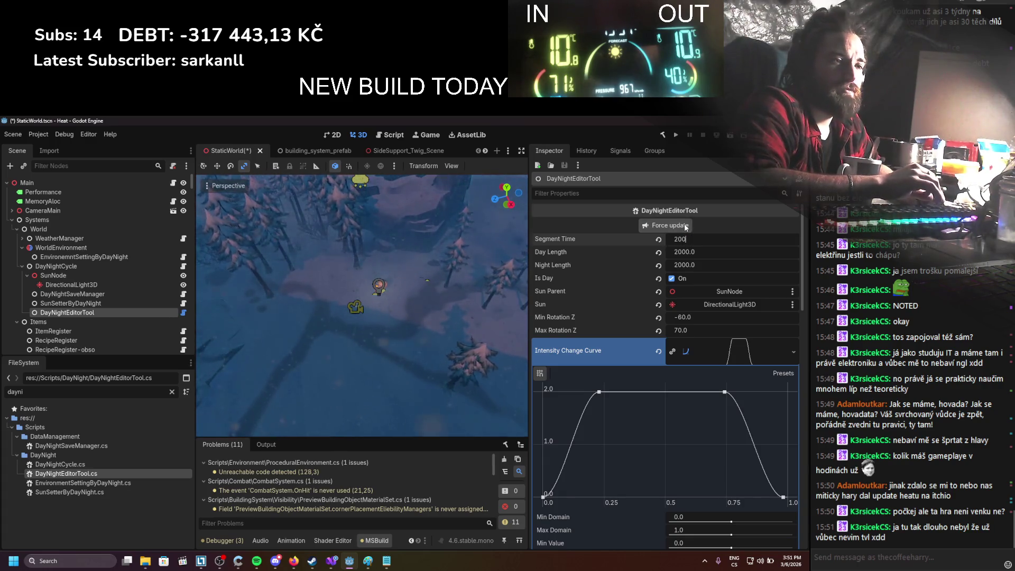
pyautogui.click(687, 227)
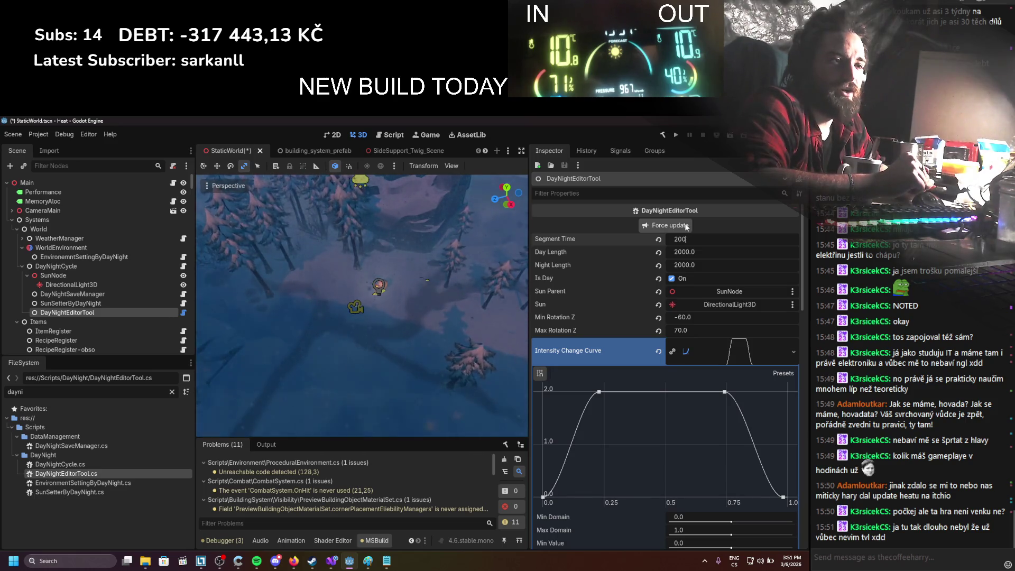
pyautogui.click(687, 226)
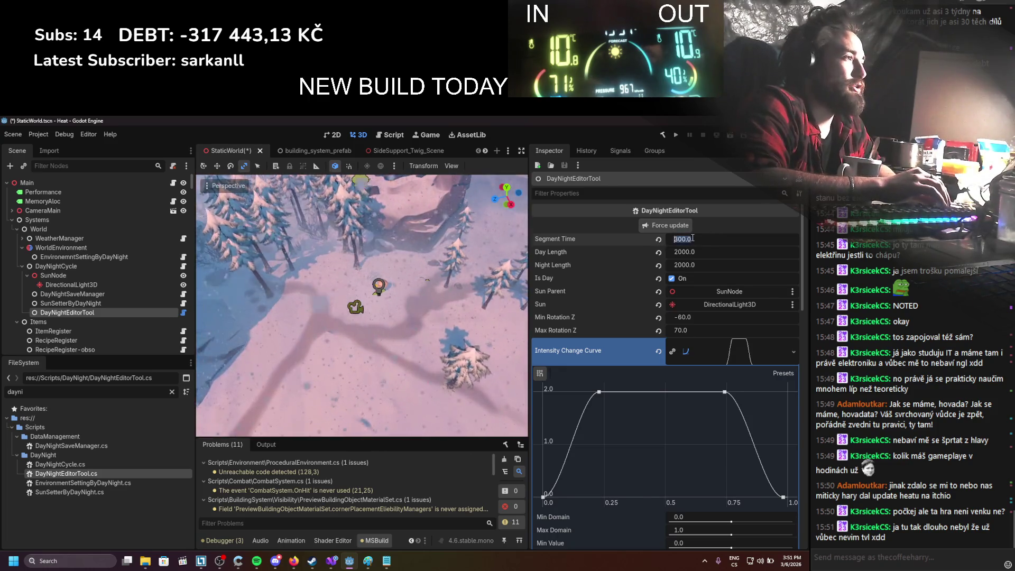
# Step: Raise Segment Time from 400 up to 1000
pyautogui.click(687, 238)
pyautogui.write('400')
pyautogui.press('Return')
pyautogui.write('50')
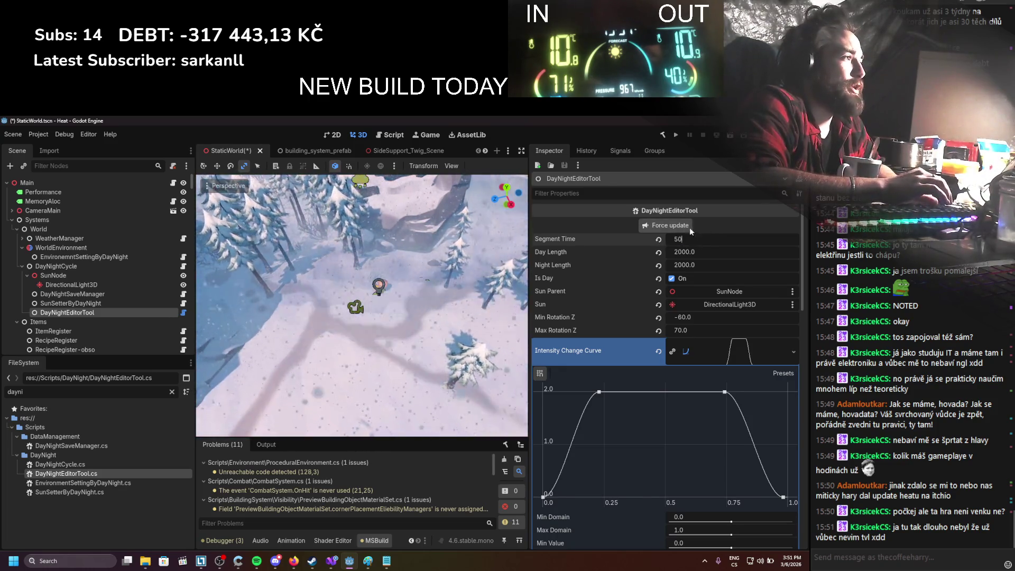
pyautogui.scroll(1, 697, 236)
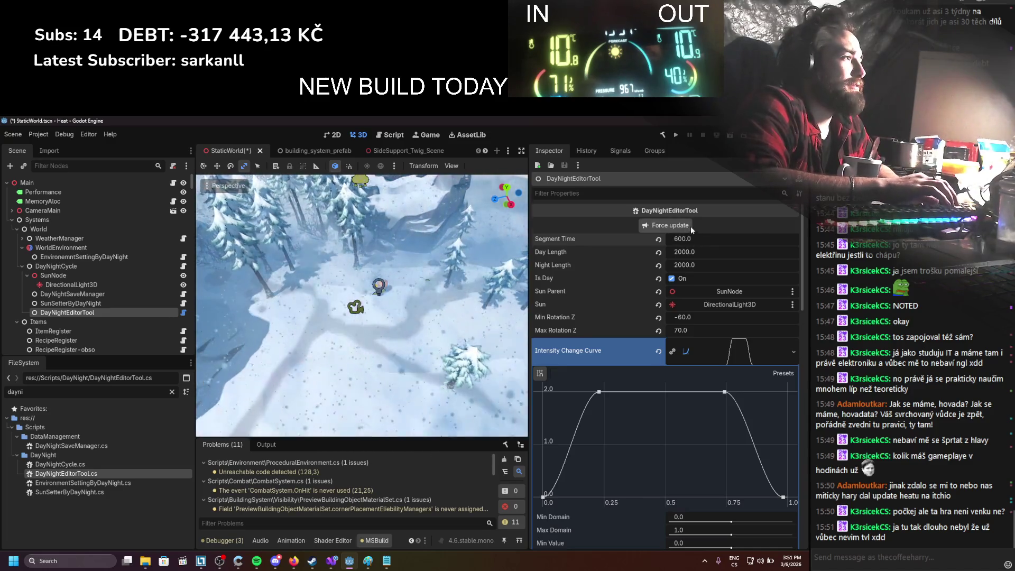
pyautogui.click(697, 239)
pyautogui.write('700')
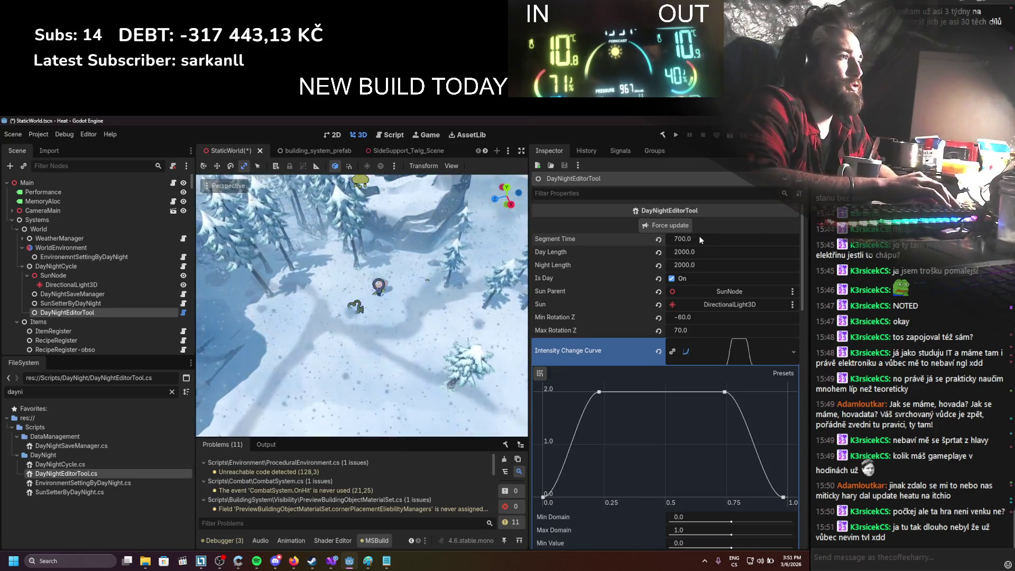
pyautogui.write('8000')
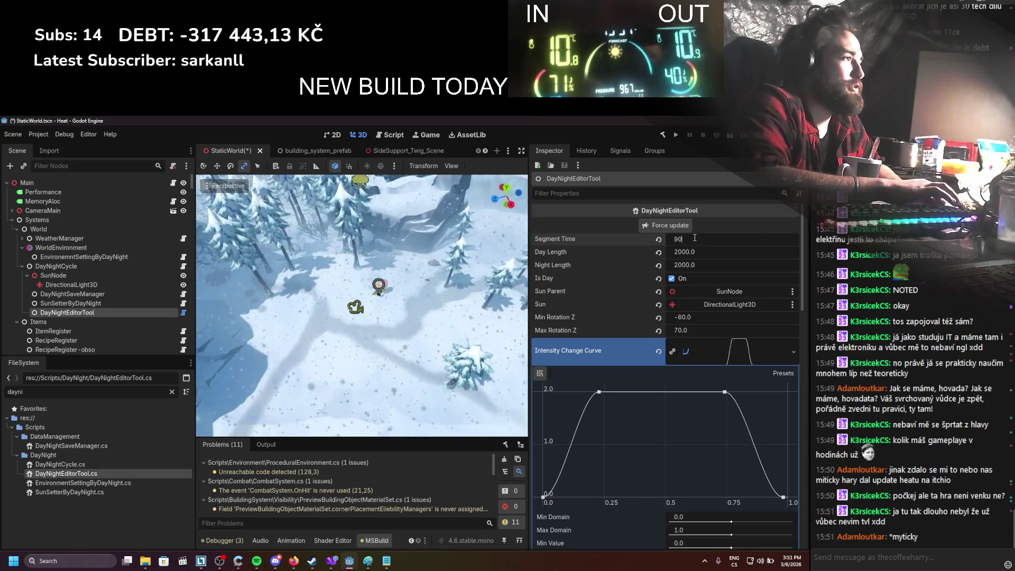
pyautogui.press('Return')
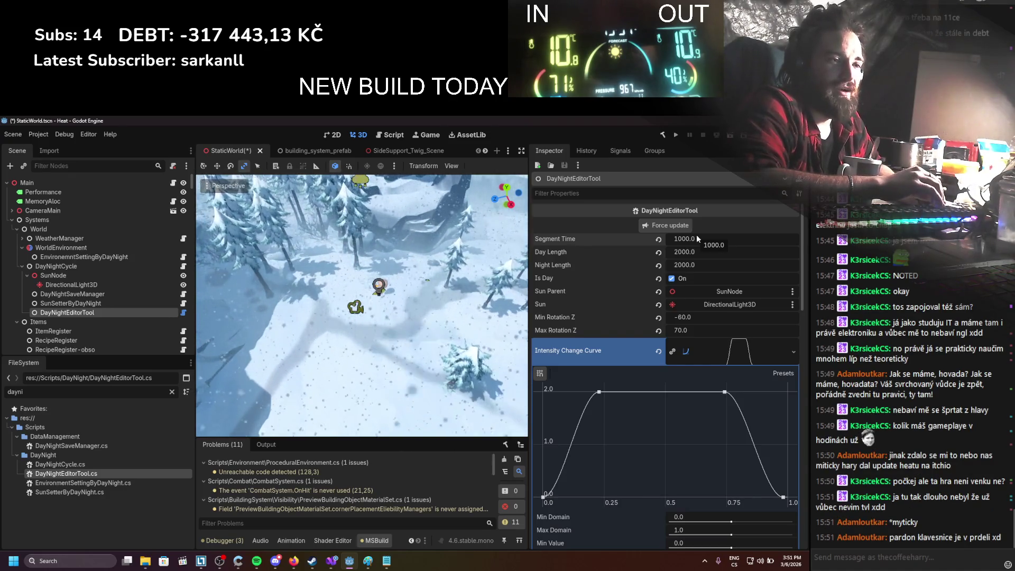
# Step: Step Segment Time through 1100, 1600 and 1800 to 1900
pyautogui.click(697, 236)
pyautogui.write('1')
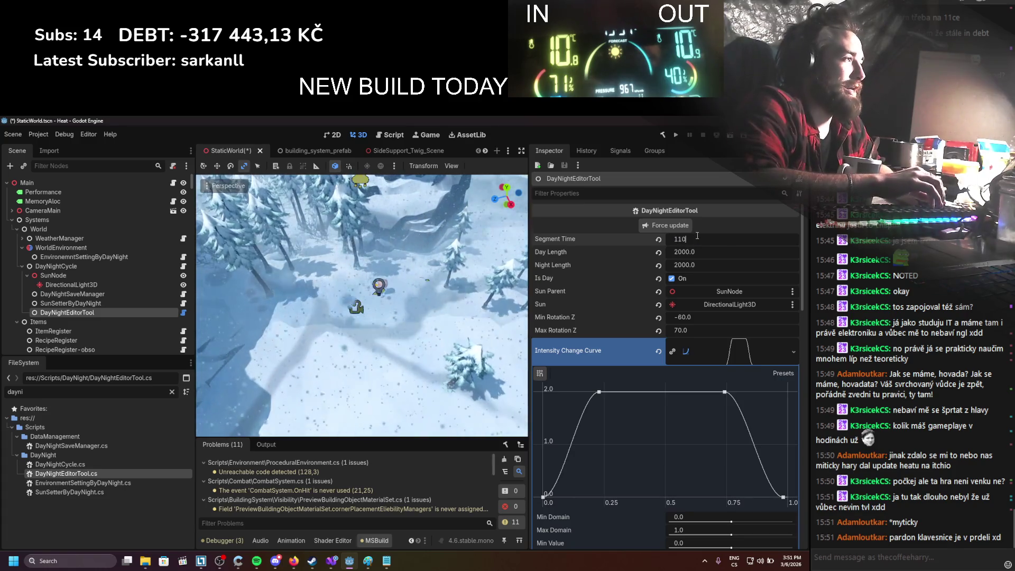
pyautogui.click(695, 238)
pyautogui.write('1200')
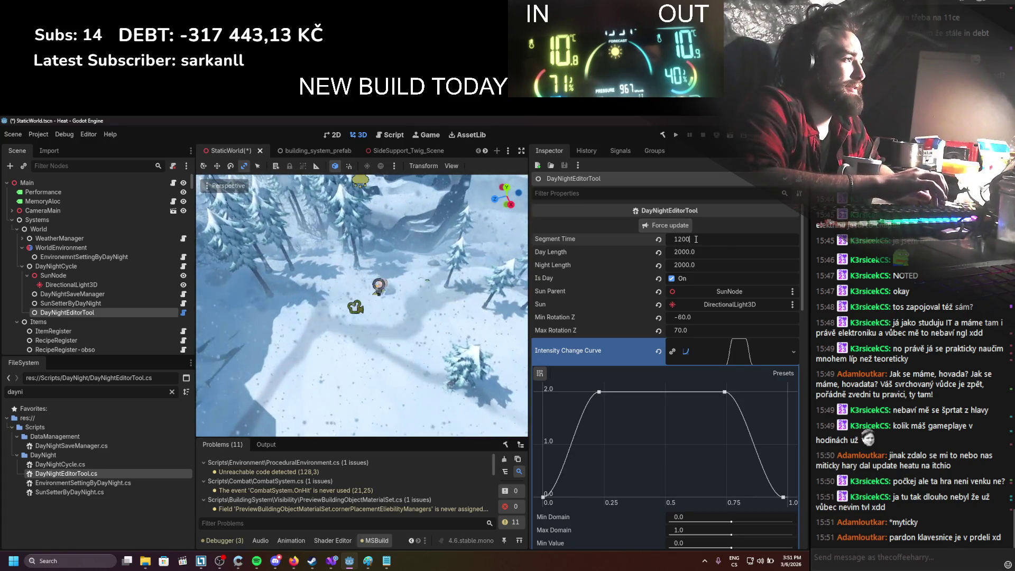
pyautogui.write('1400')
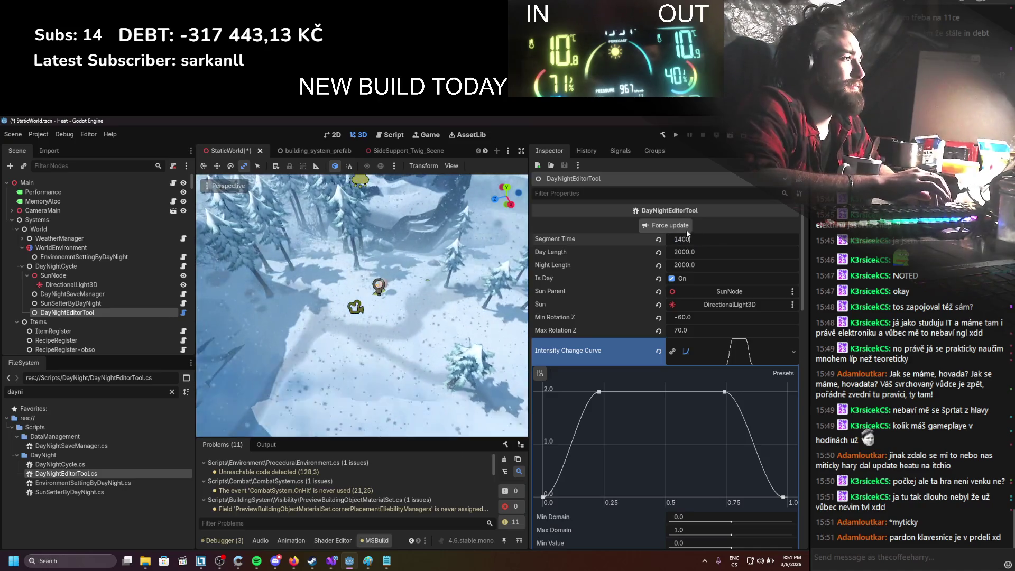
pyautogui.write('600')
pyautogui.press('Return')
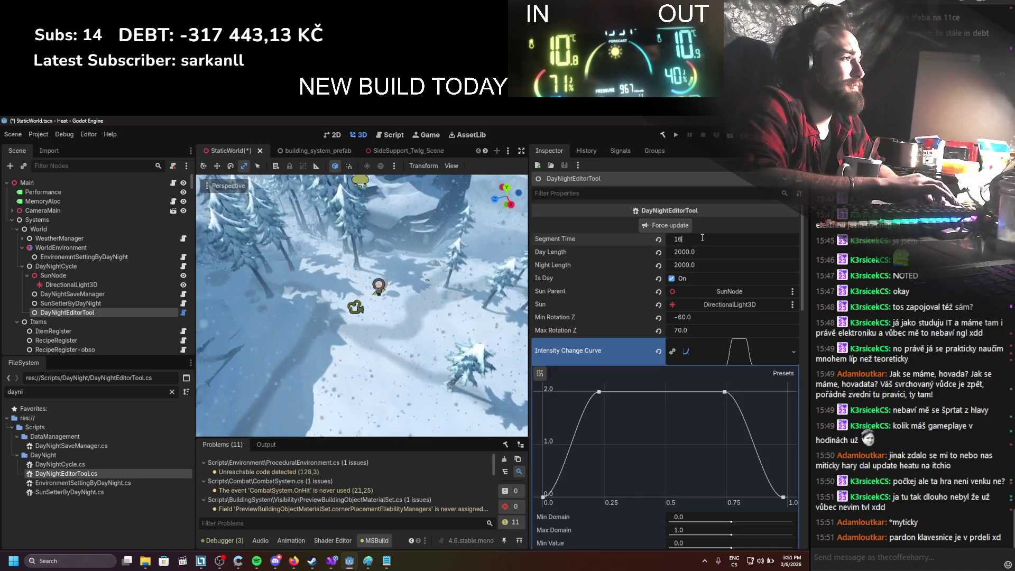
pyautogui.click(697, 237)
pyautogui.write('1')
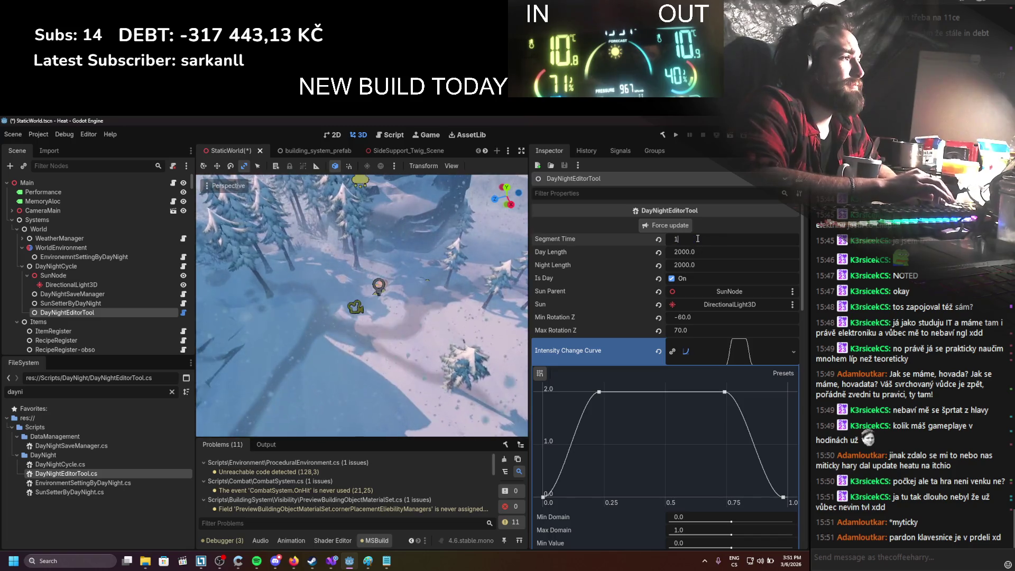
pyautogui.write('800')
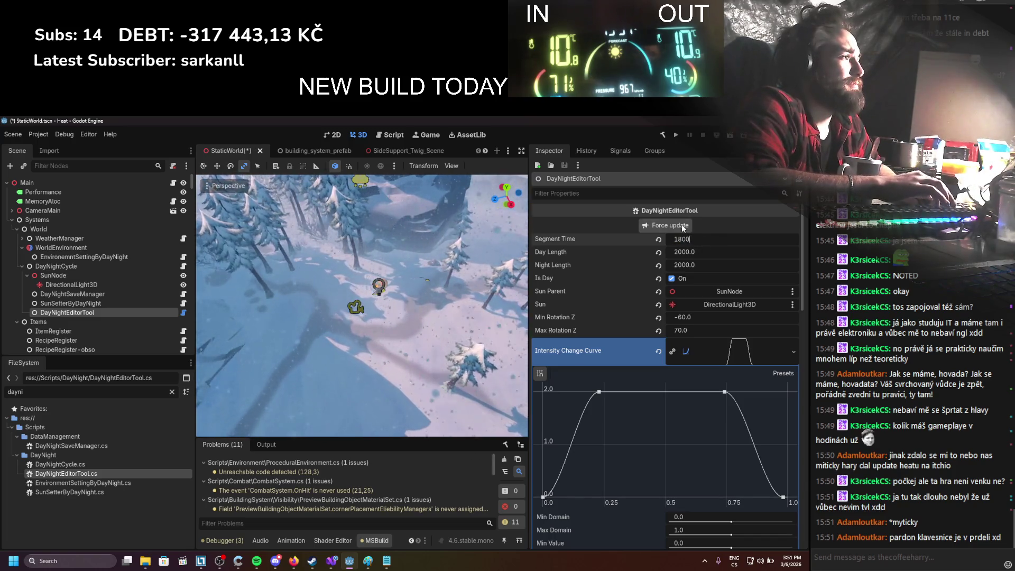
pyautogui.press('Return')
pyautogui.click(695, 239)
pyautogui.write('1900')
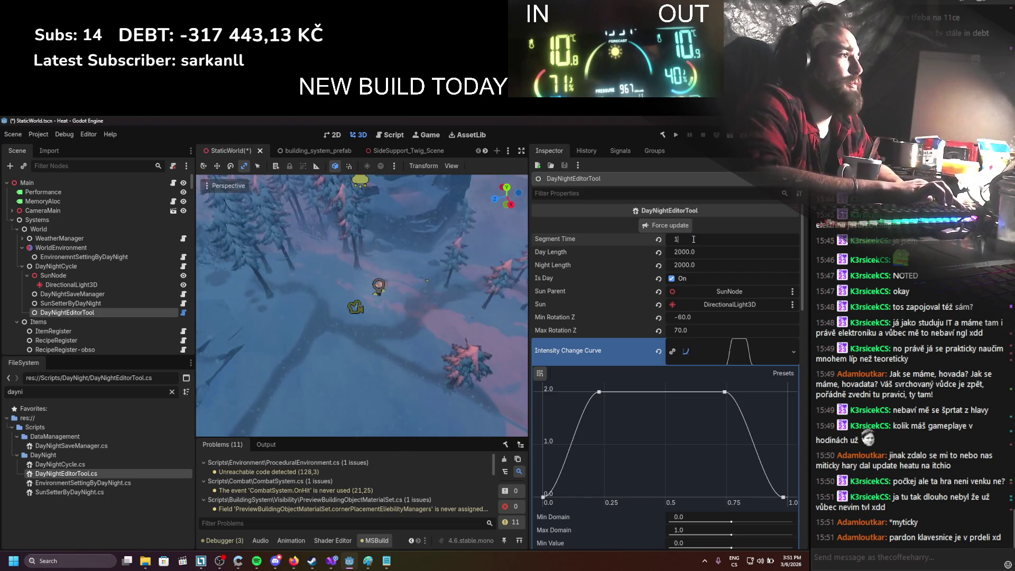
pyautogui.press('Return')
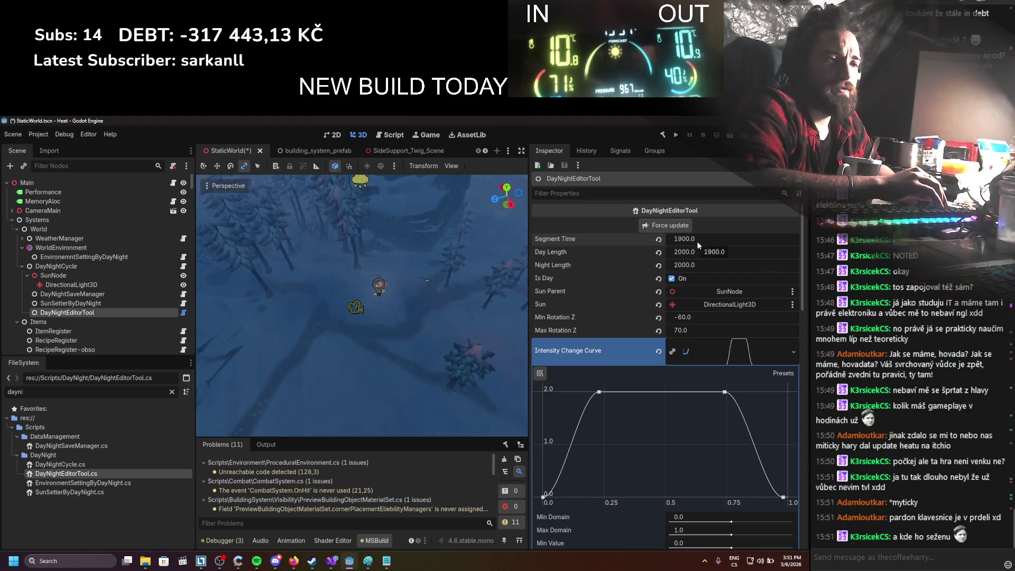
# Step: Send the !heat chat command, then advance Segment Time to 2000 with Force update
pyautogui.click(934, 565)
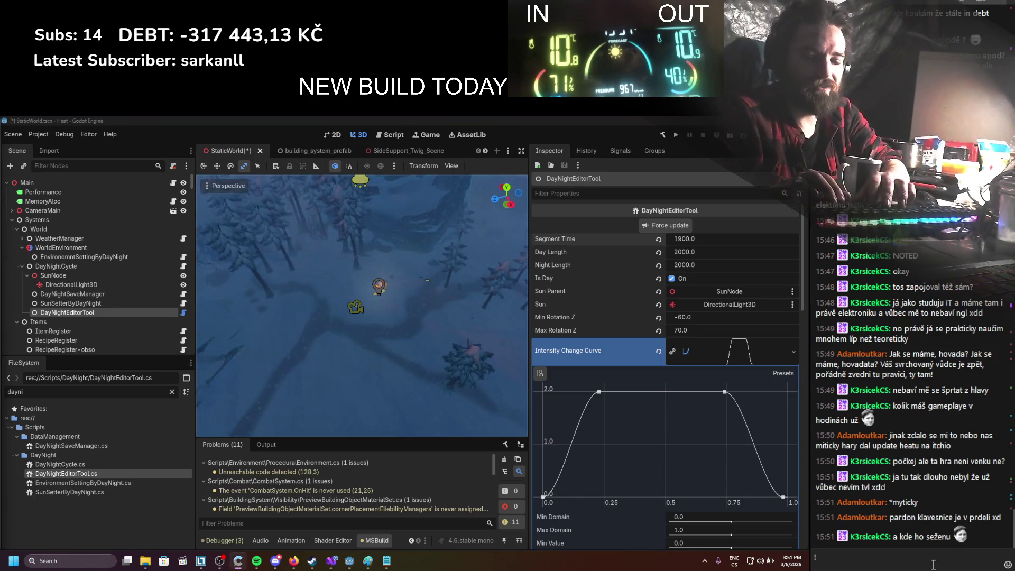
pyautogui.write('!heat')
pyautogui.press('Return')
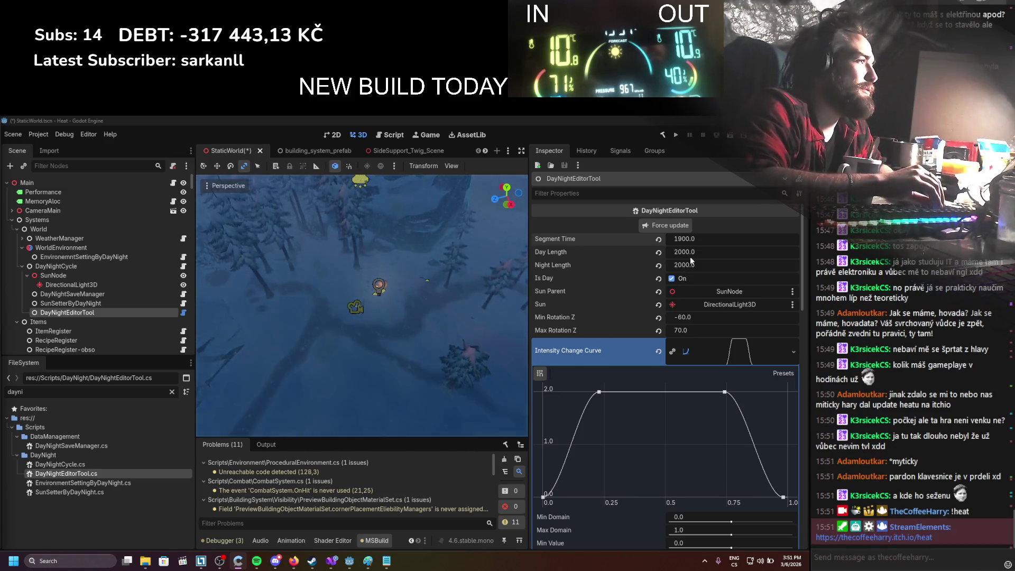
pyautogui.write('200')
pyautogui.click(684, 226)
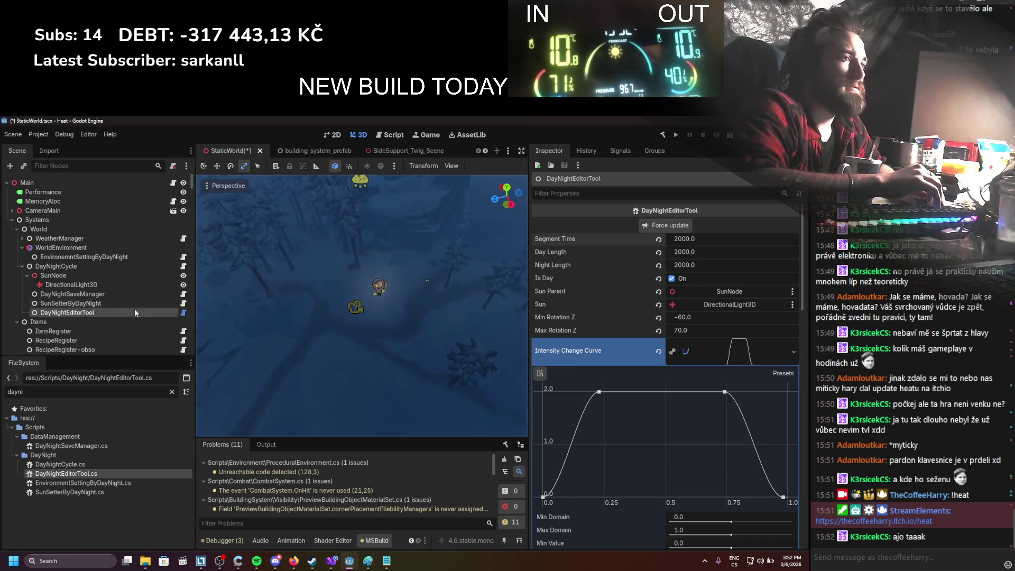
# Step: Turn off Is Day, reset Segment Time to 0, then set it to 100
pyautogui.click(106, 304)
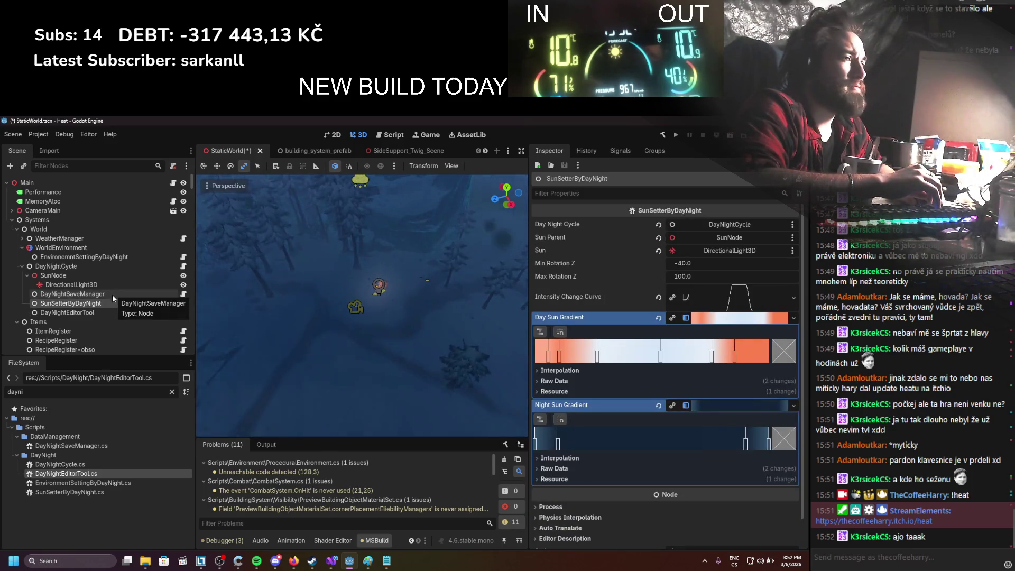
pyautogui.click(108, 312)
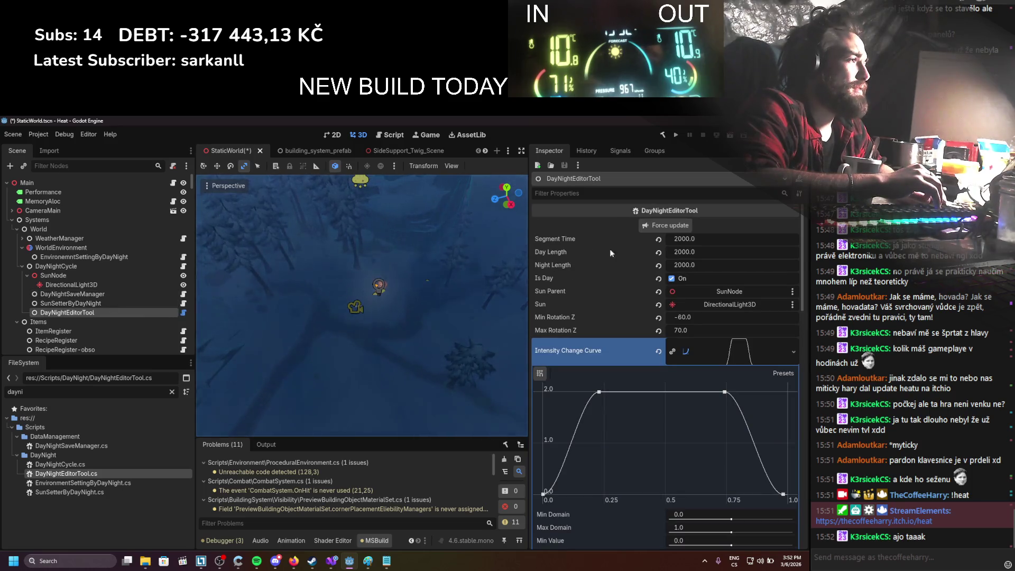
pyautogui.click(672, 278)
pyautogui.write('0')
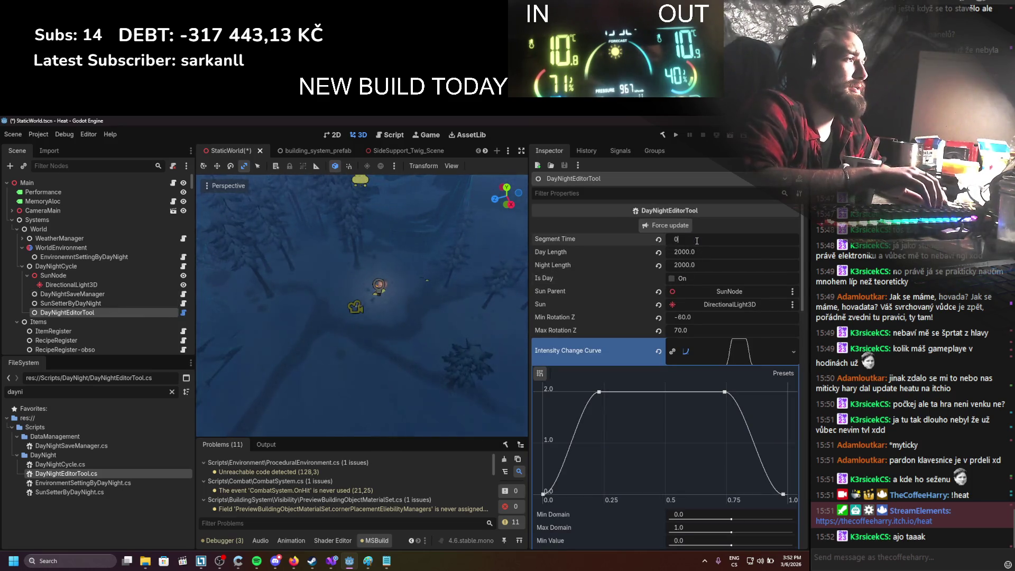
pyautogui.click(667, 226)
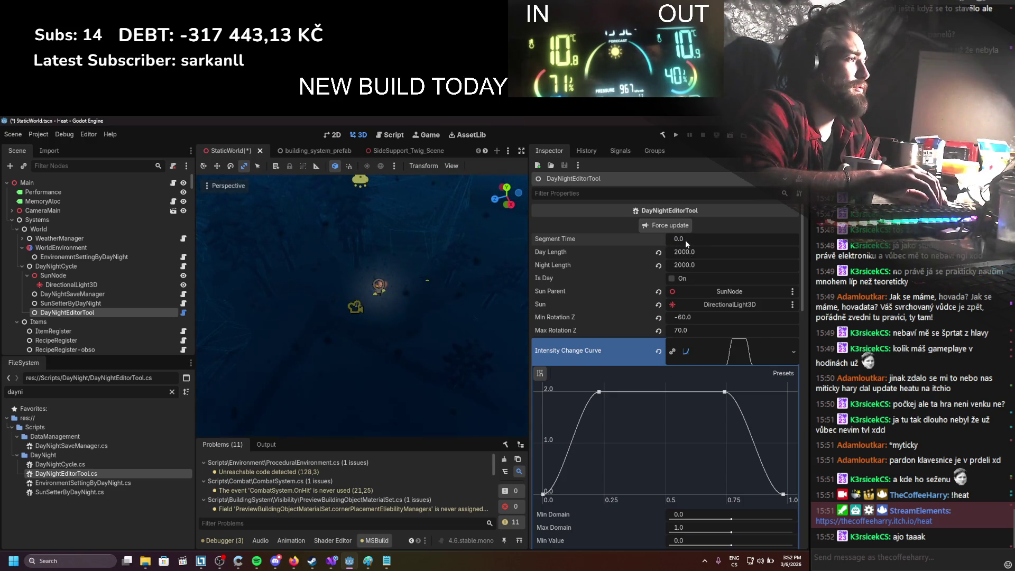
pyautogui.click(686, 241)
pyautogui.write('100')
pyautogui.press('Return')
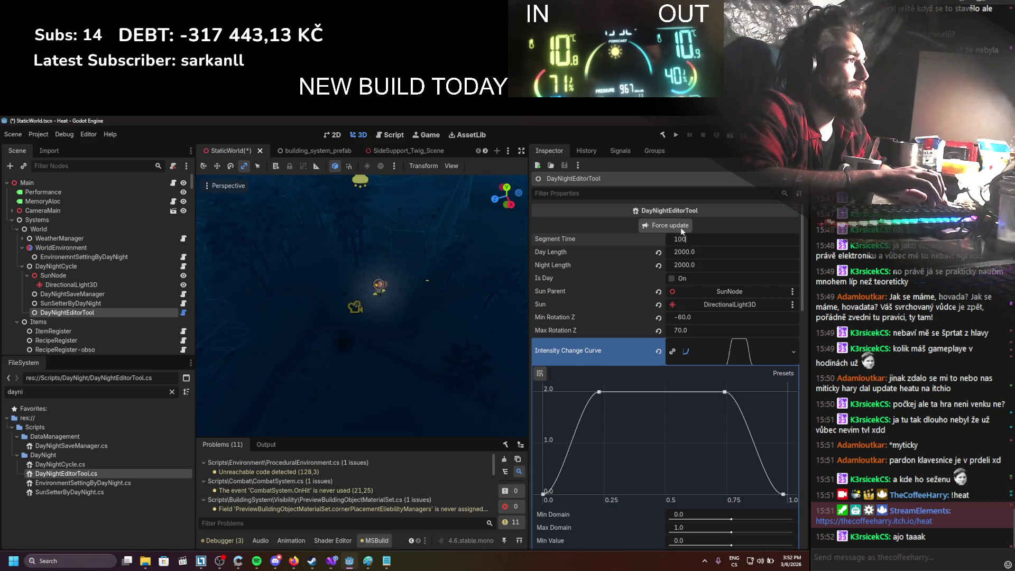
# Step: Try Segment Time 200 and back to 100, then look through the Inspector's gradient settings
pyautogui.write('200')
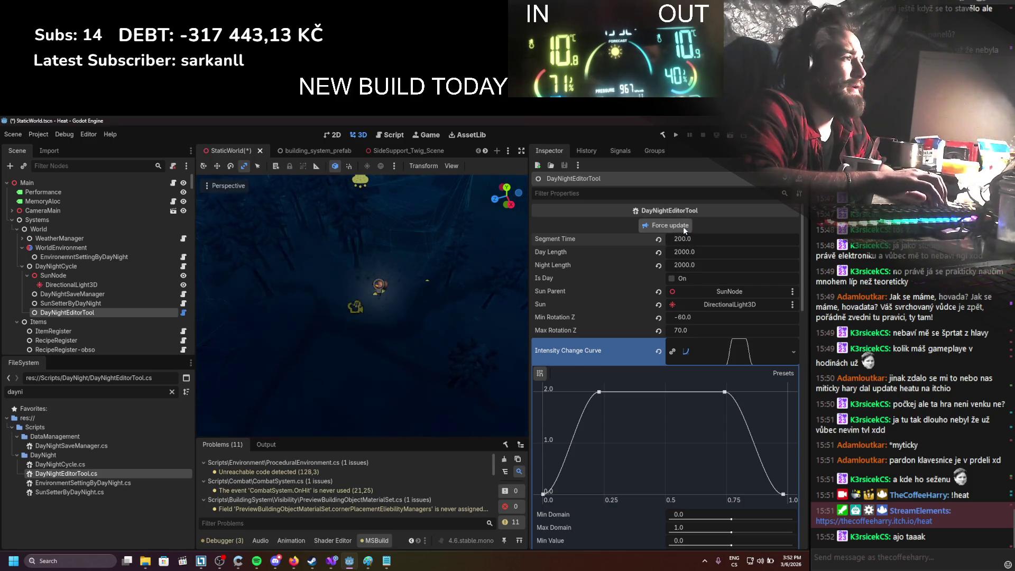
pyautogui.press('Return')
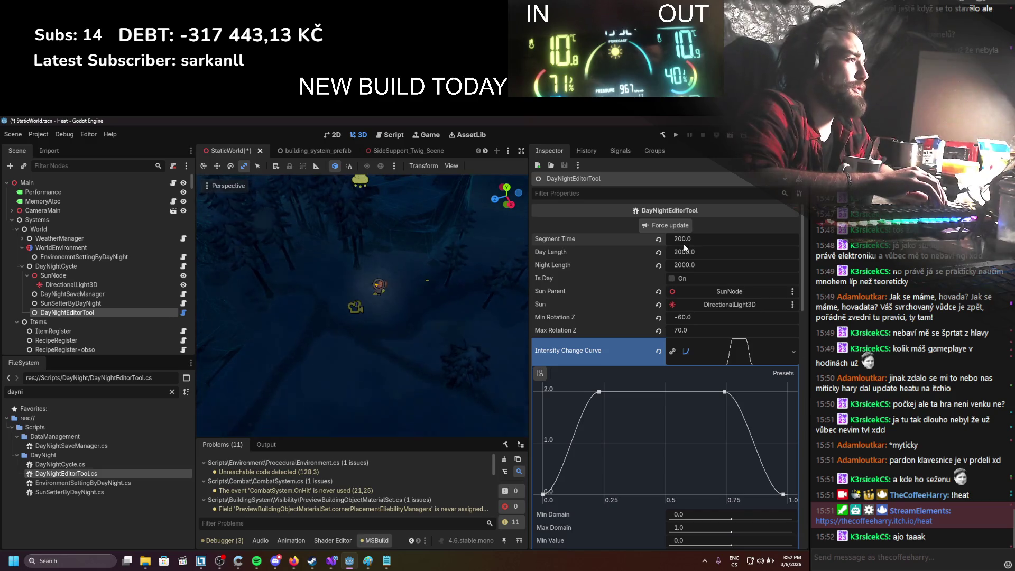
pyautogui.write('100')
pyautogui.press('Return')
pyautogui.scroll(-5, 679, 291)
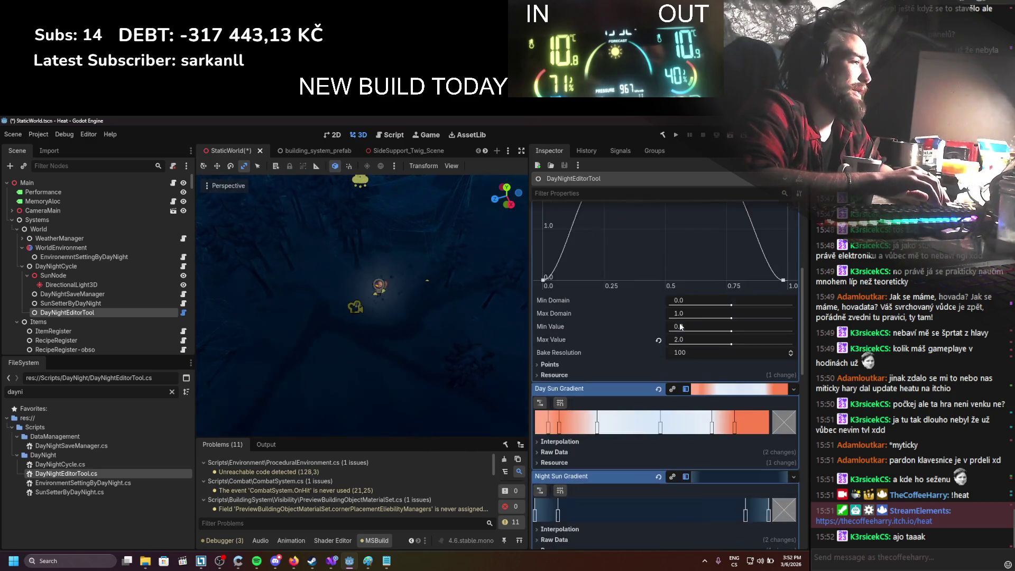
pyautogui.scroll(-4, 680, 319)
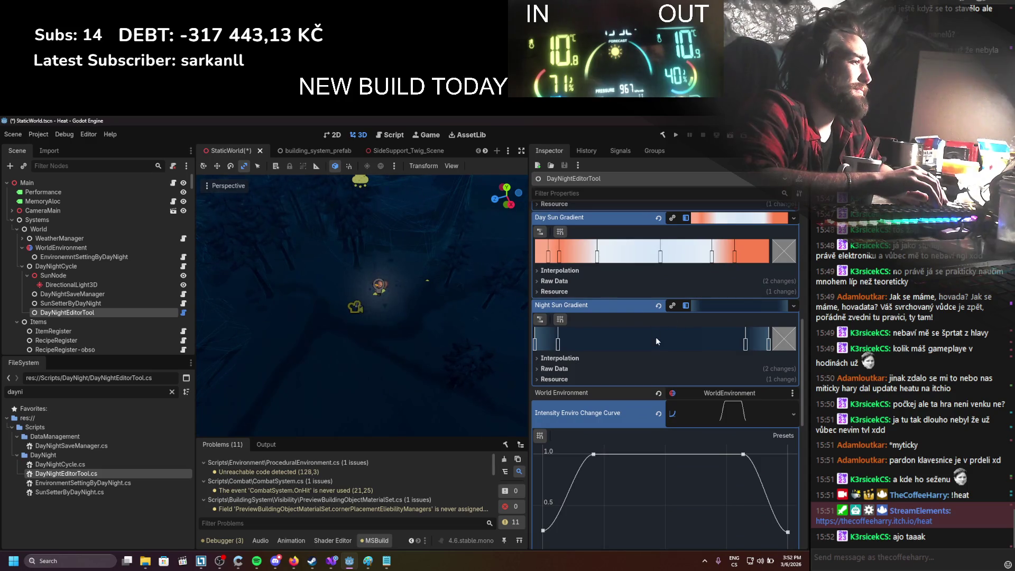
pyautogui.scroll(3, 657, 333)
pyautogui.scroll(-5, 656, 347)
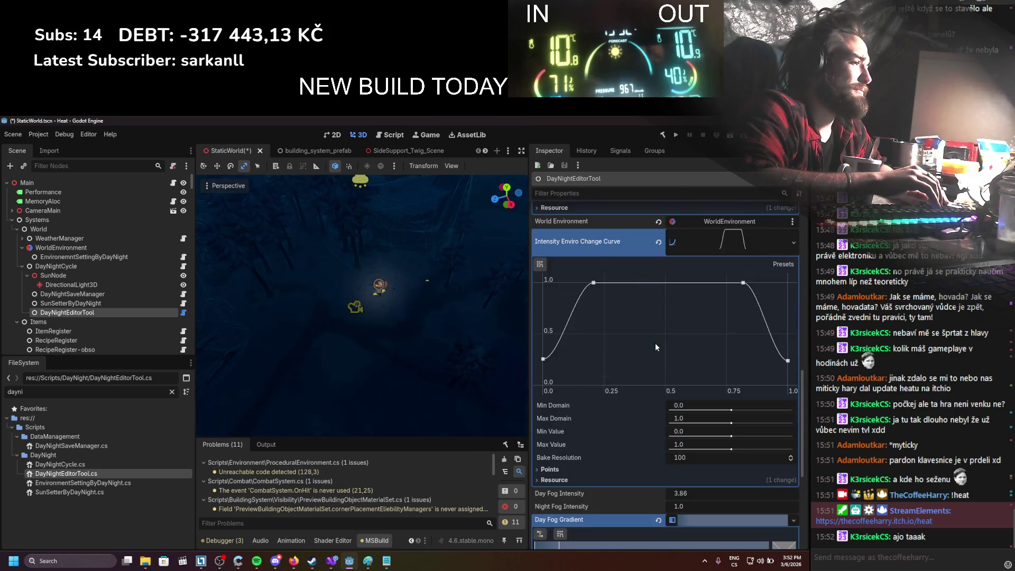
pyautogui.scroll(-4, 657, 346)
pyautogui.scroll(7, 656, 346)
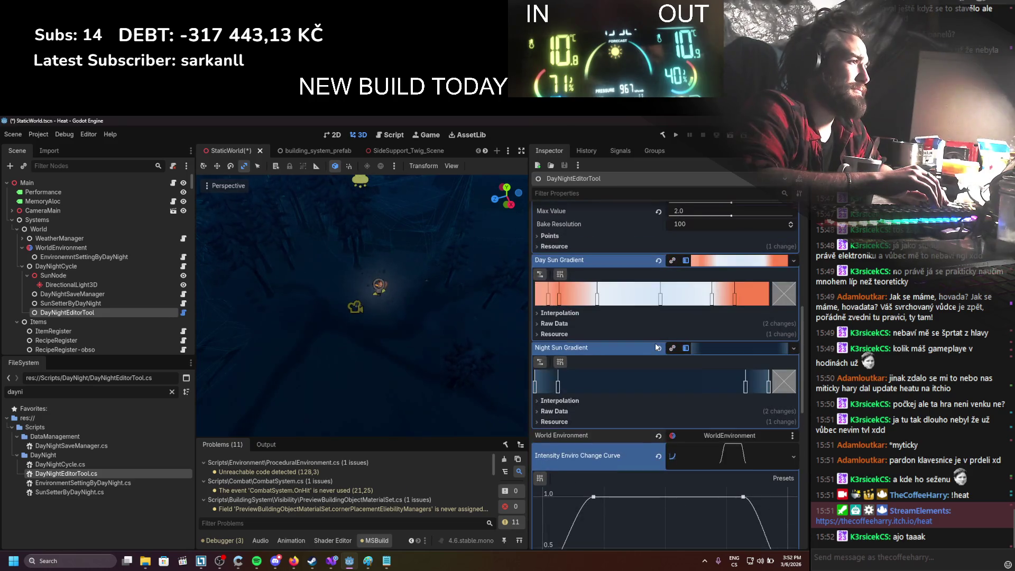
pyautogui.scroll(4, 656, 347)
pyautogui.scroll(-3, 655, 342)
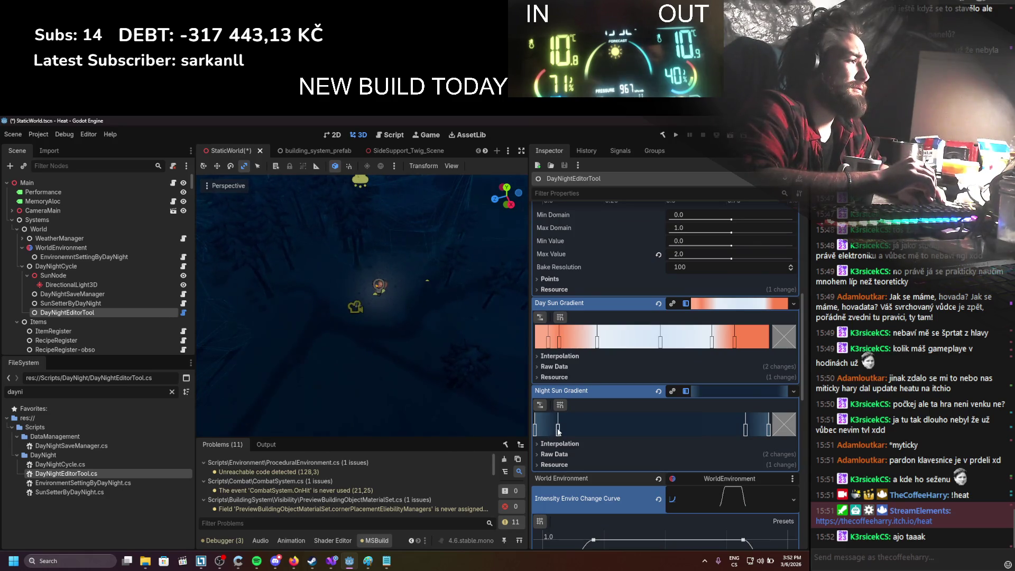
# Step: Select DirectionalLight3D and brighten its light colour to a pale blue
pyautogui.click(71, 285)
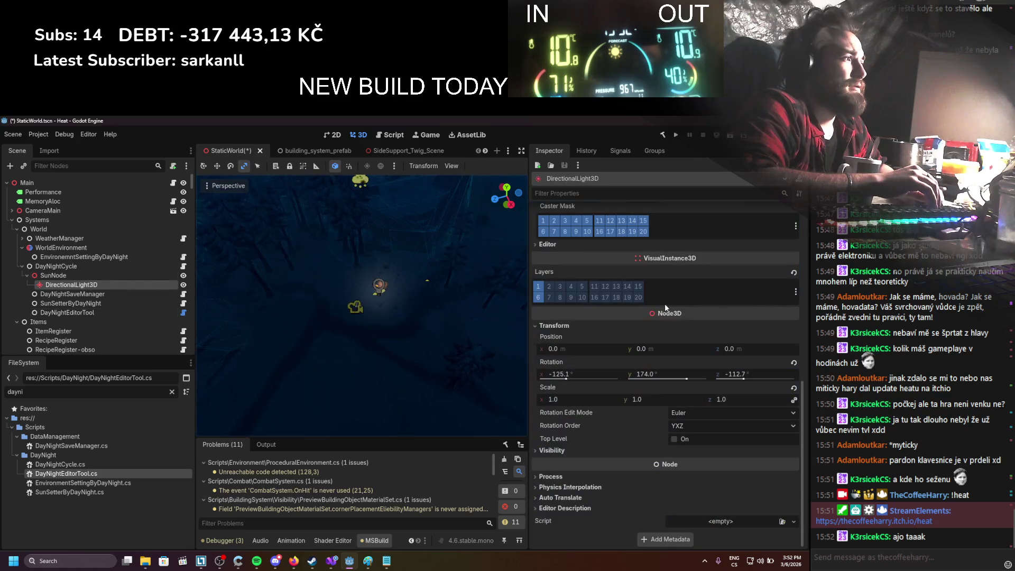
pyautogui.scroll(5, 728, 290)
pyautogui.click(703, 351)
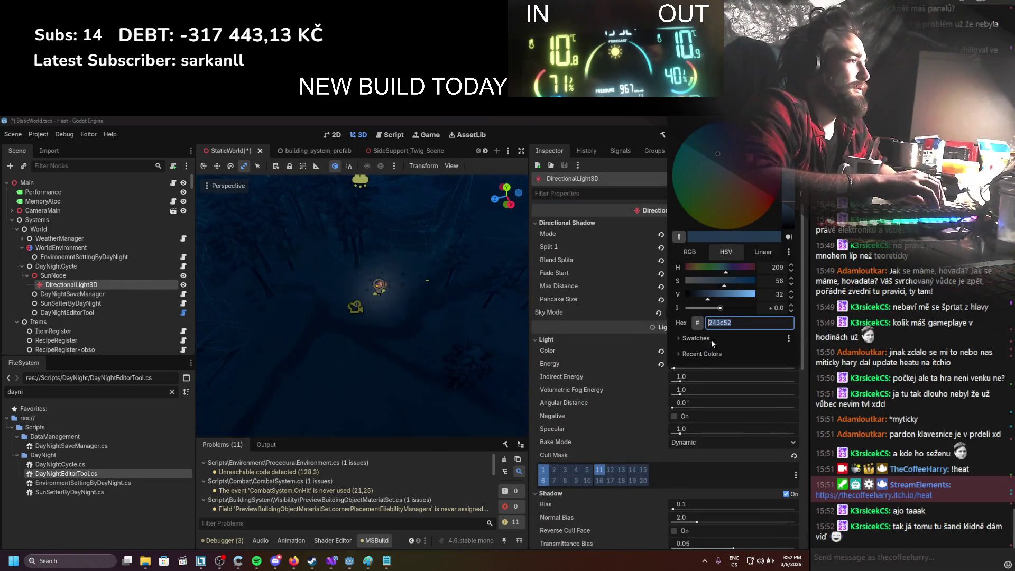
pyautogui.moveTo(795, 185)
pyautogui.mouseDown()
pyautogui.moveTo(795, 134)
pyautogui.moveTo(795, 145)
pyautogui.mouseUp()
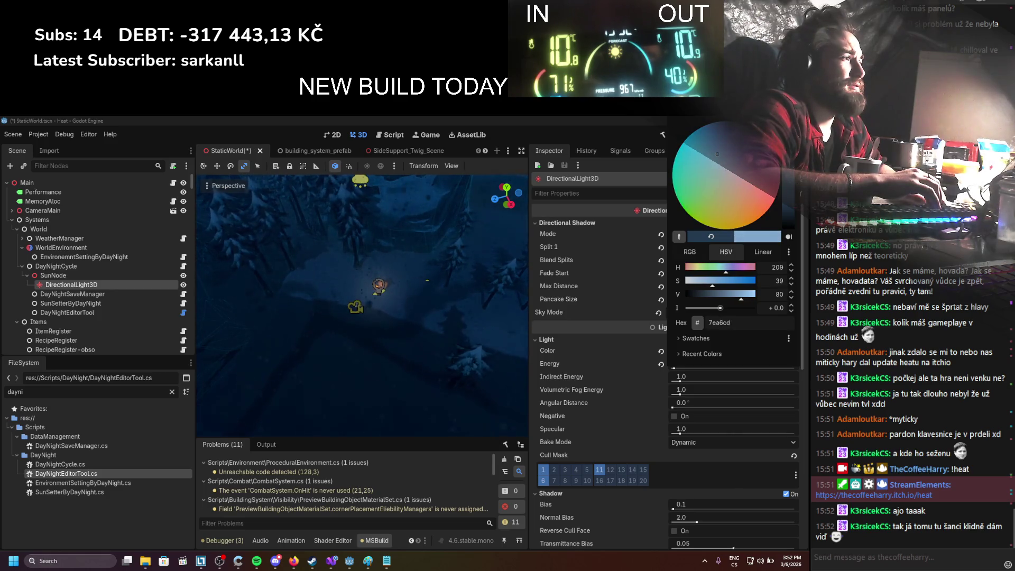
pyautogui.click(620, 373)
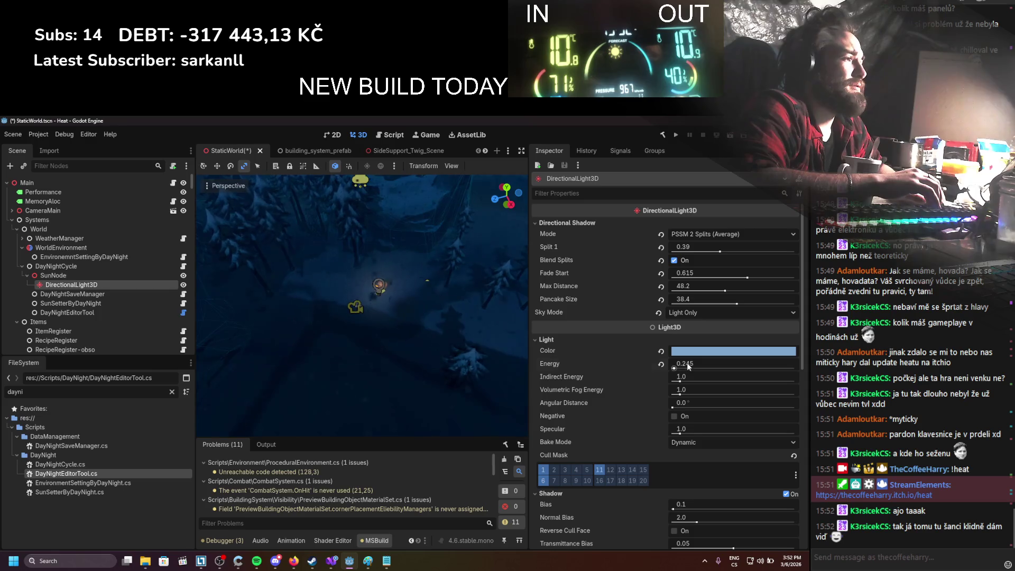
# Step: Select DayNightEditorTool and inspect its sun gradients and intensity curve in the Inspector
pyautogui.click(63, 294)
pyautogui.click(66, 304)
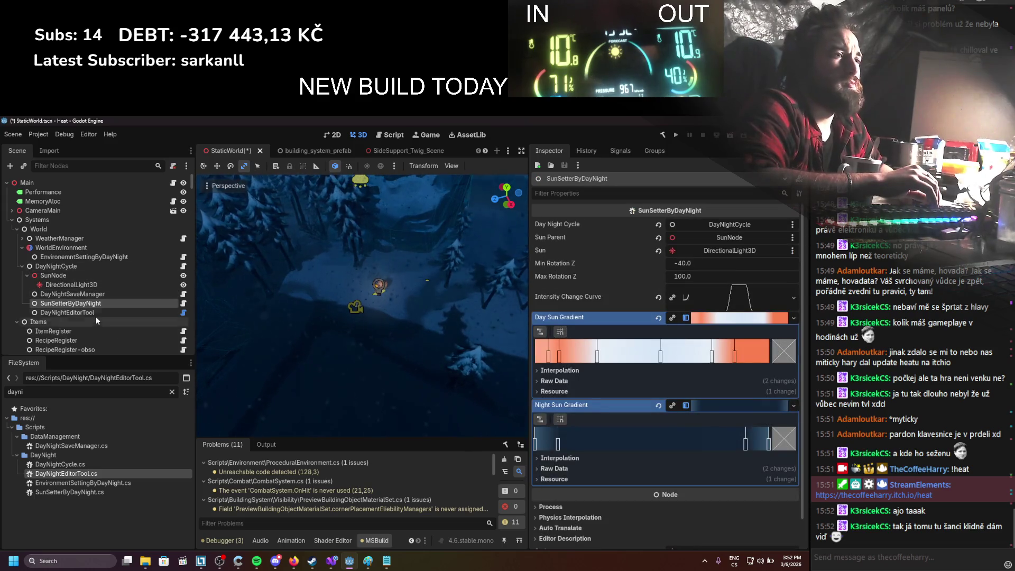
pyautogui.click(95, 313)
pyautogui.scroll(-3, 581, 344)
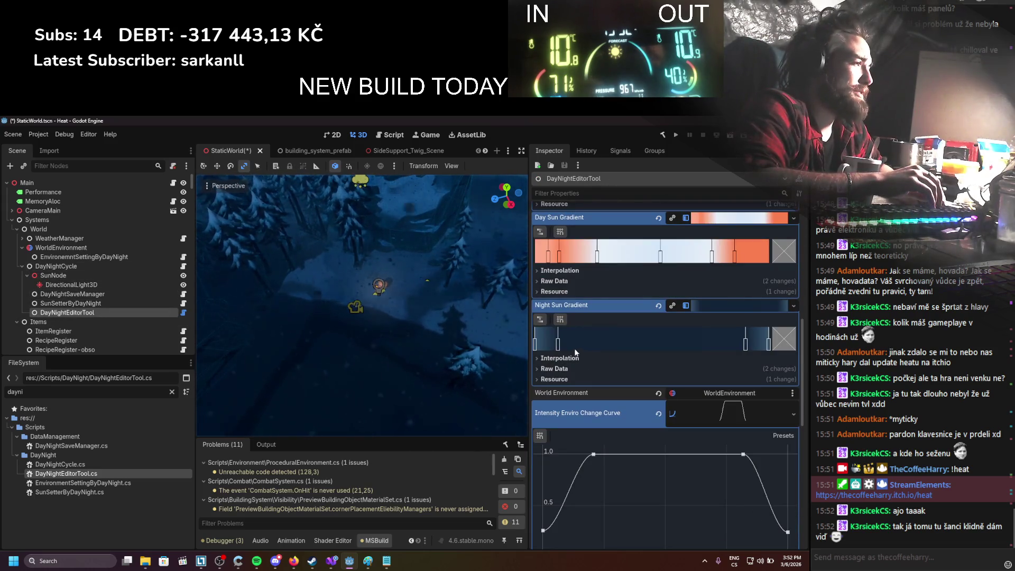
pyautogui.scroll(10, 577, 372)
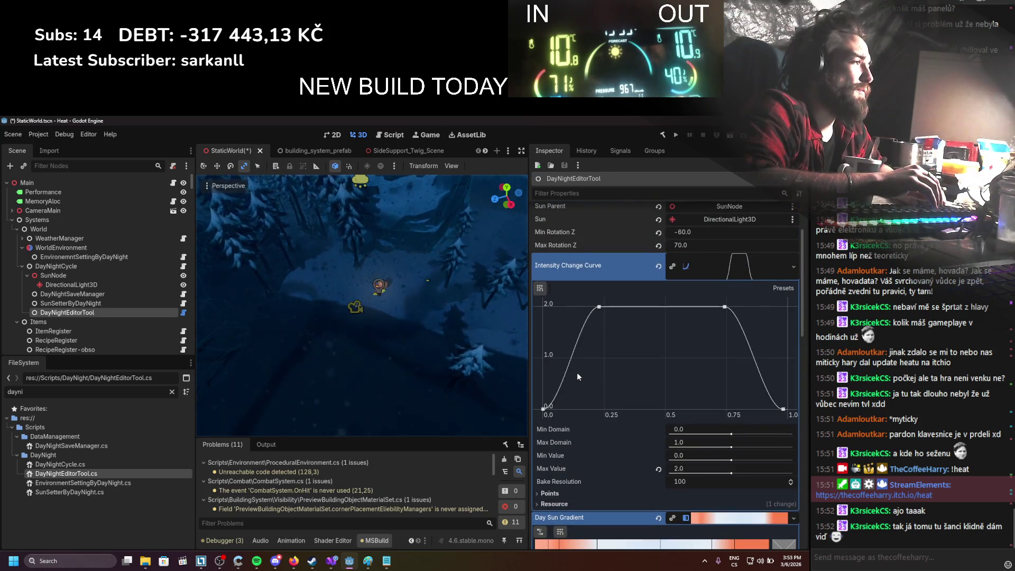
# Step: Compare with the script, check the Intensity Change Curve options, and bring up DayNightEditorTool.cs
pyautogui.hotkey('alt', 'Tab')
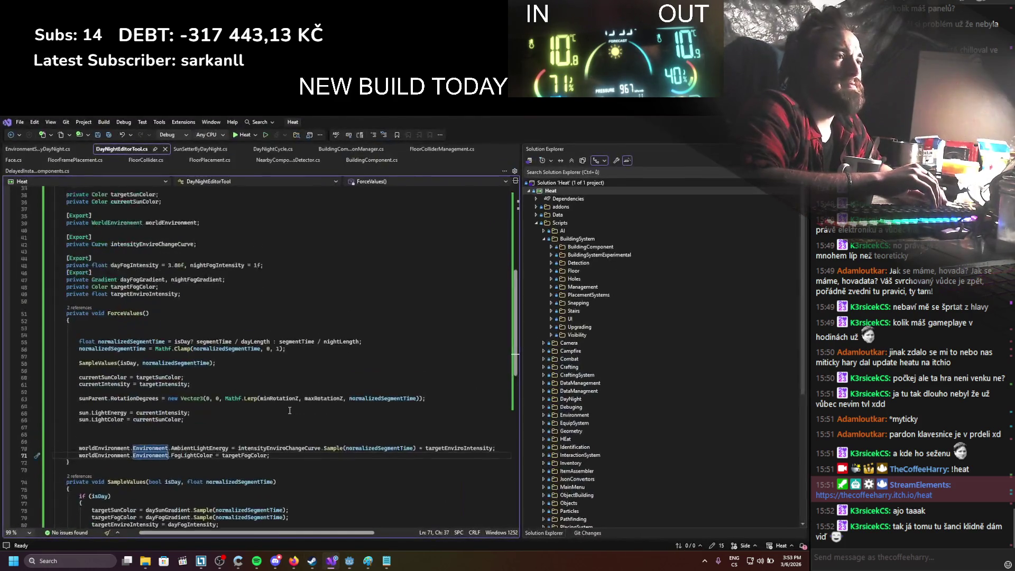
pyautogui.scroll(3, 289, 403)
pyautogui.hotkey('alt', 'Tab')
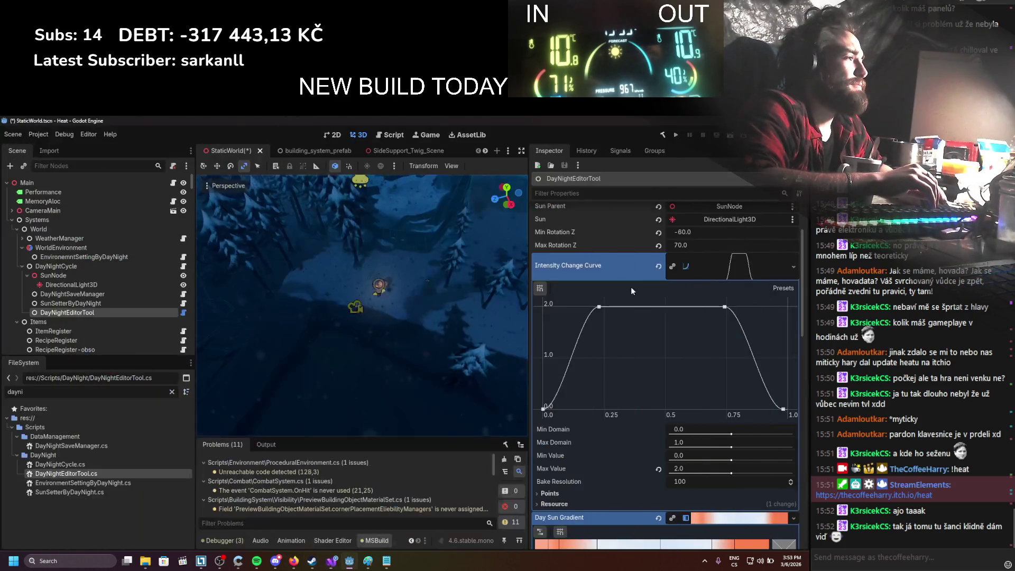
pyautogui.rightClick(716, 265)
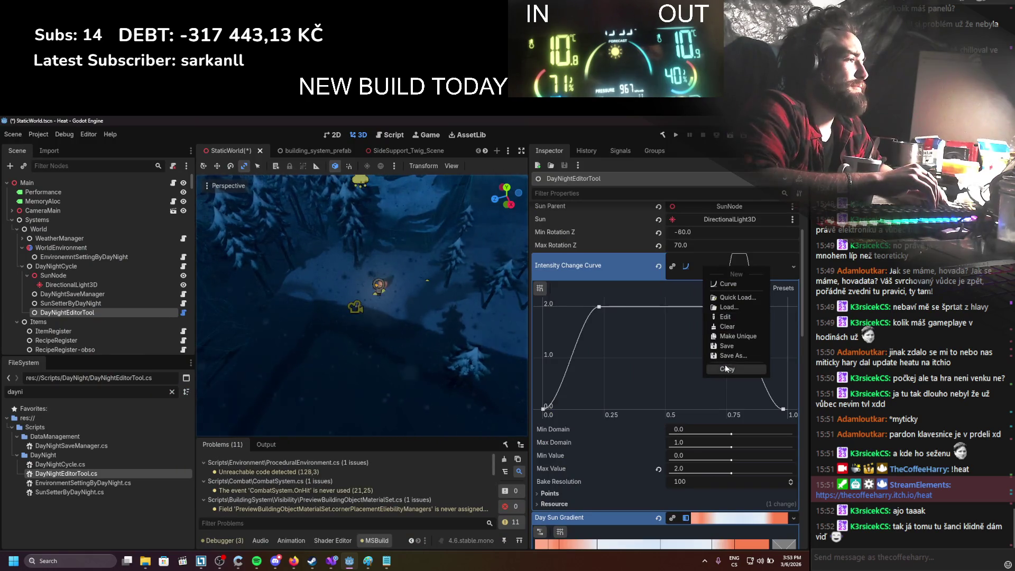
pyautogui.press('Escape')
pyautogui.click(331, 561)
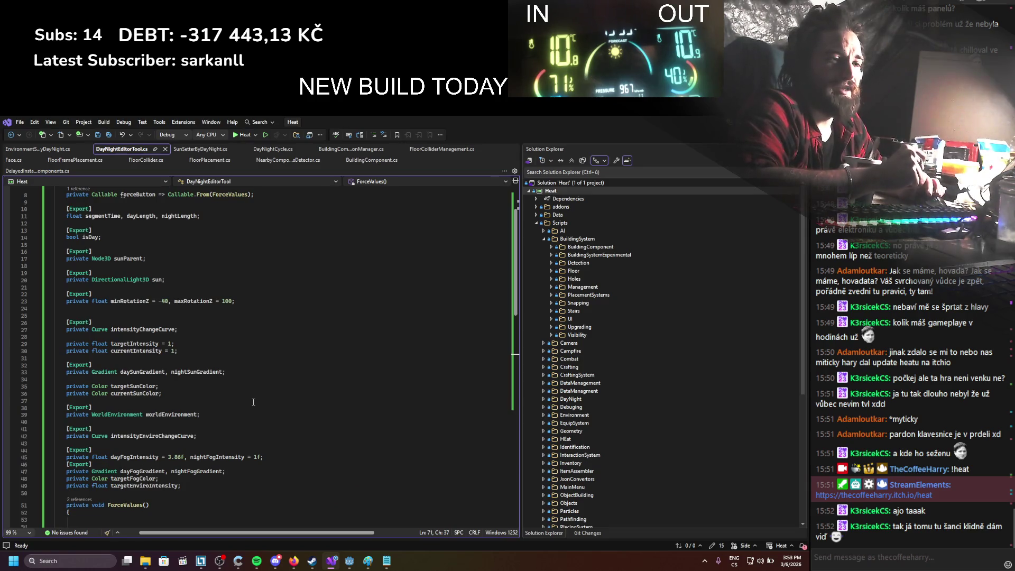
# Step: Add nightIntensityChangeCurve to the intensityChangeCurve declaration on line 27 and save the script
pyautogui.scroll(-4, 222, 370)
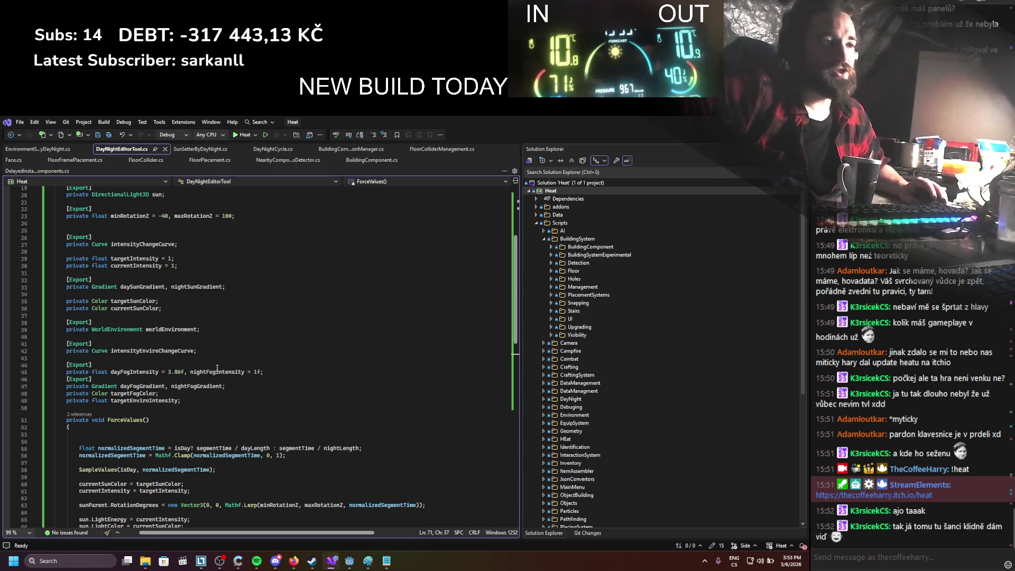
pyautogui.scroll(1, 214, 369)
pyautogui.scroll(3, 213, 369)
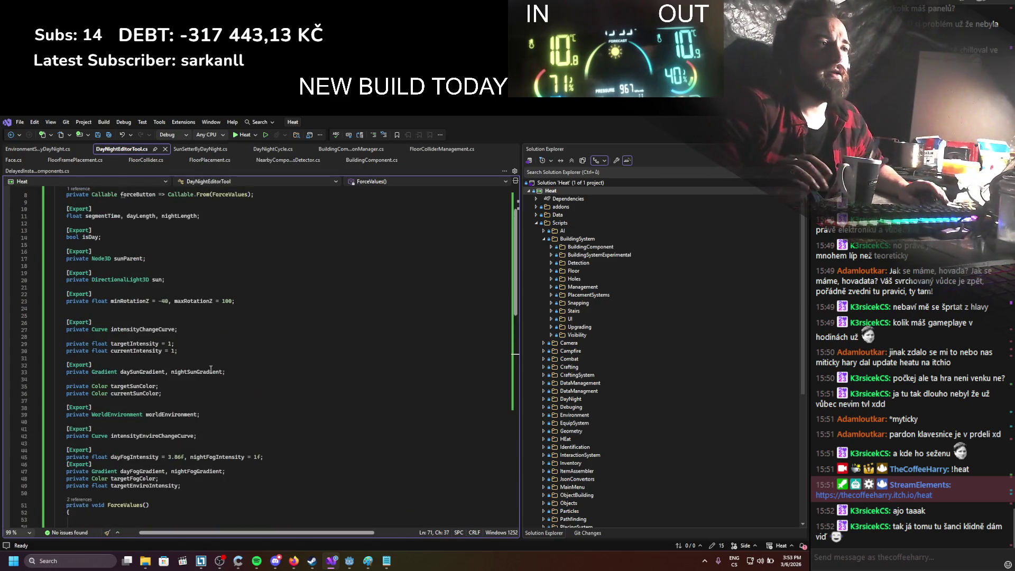
pyautogui.click(183, 330)
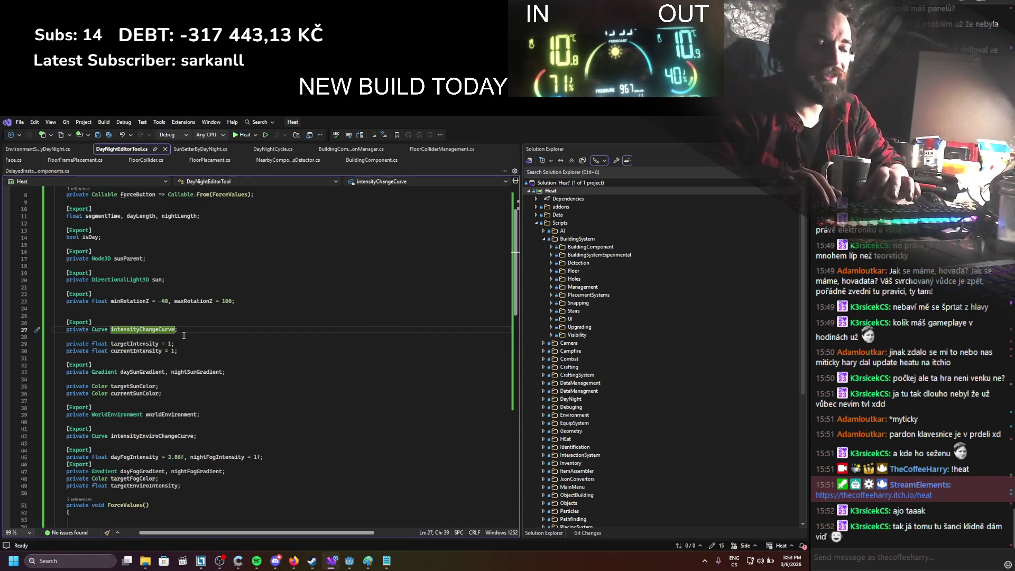
pyautogui.write(',')
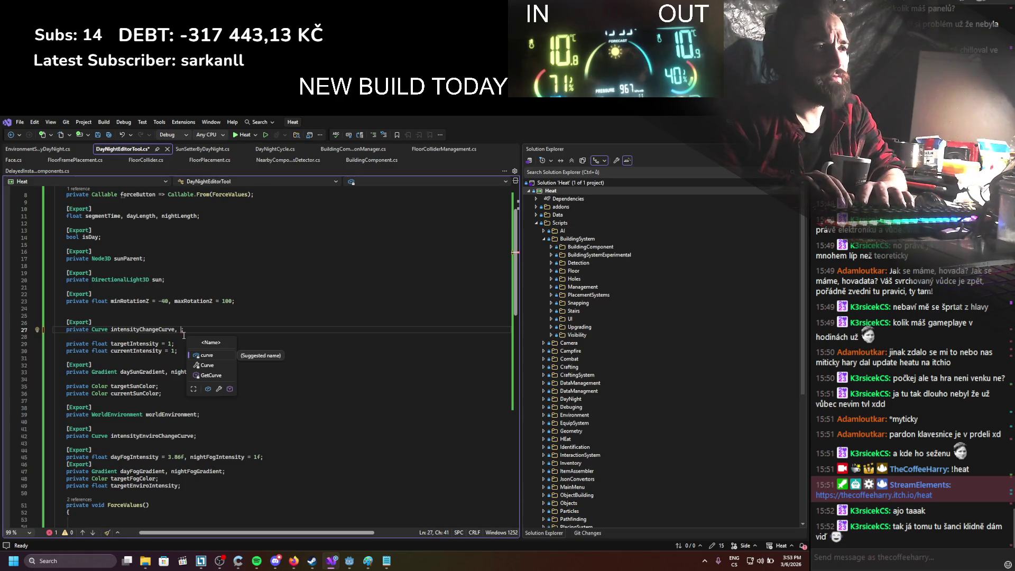
pyautogui.write('nsity')
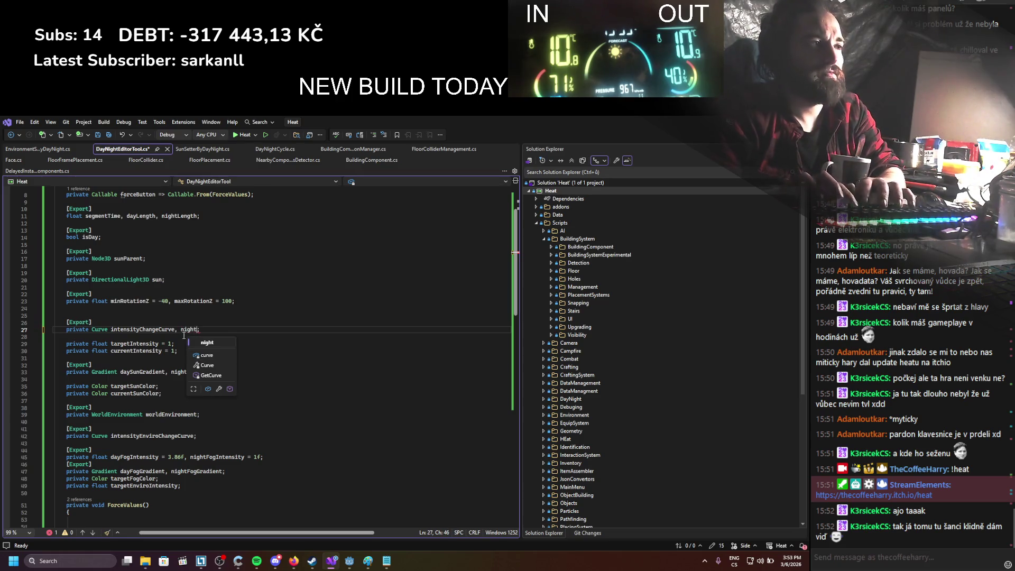
pyautogui.write('ChangeCurv')
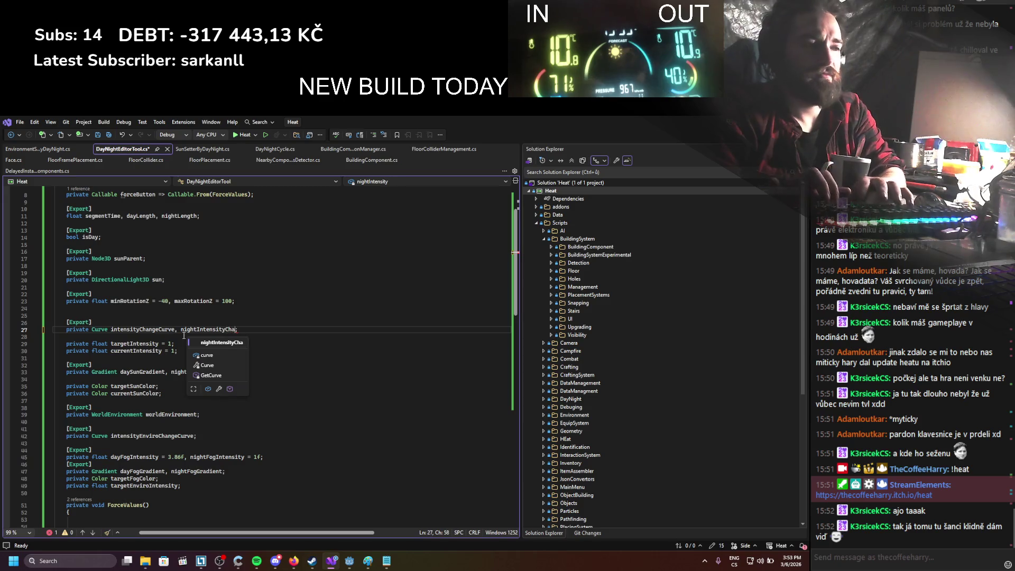
pyautogui.write('e')
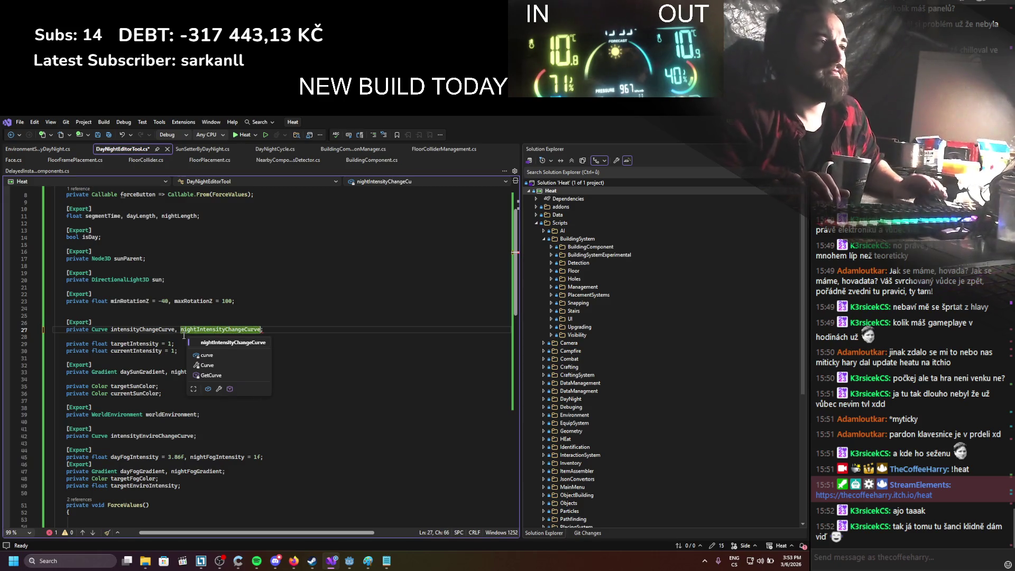
pyautogui.hotkey('ctrl', 's')
pyautogui.scroll(-14, 223, 319)
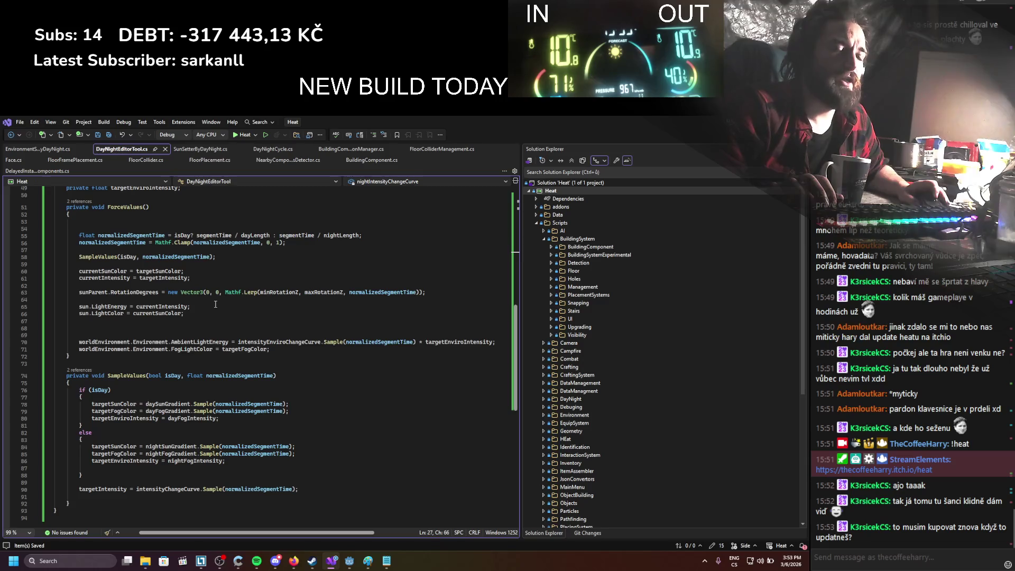
pyautogui.scroll(11, 216, 305)
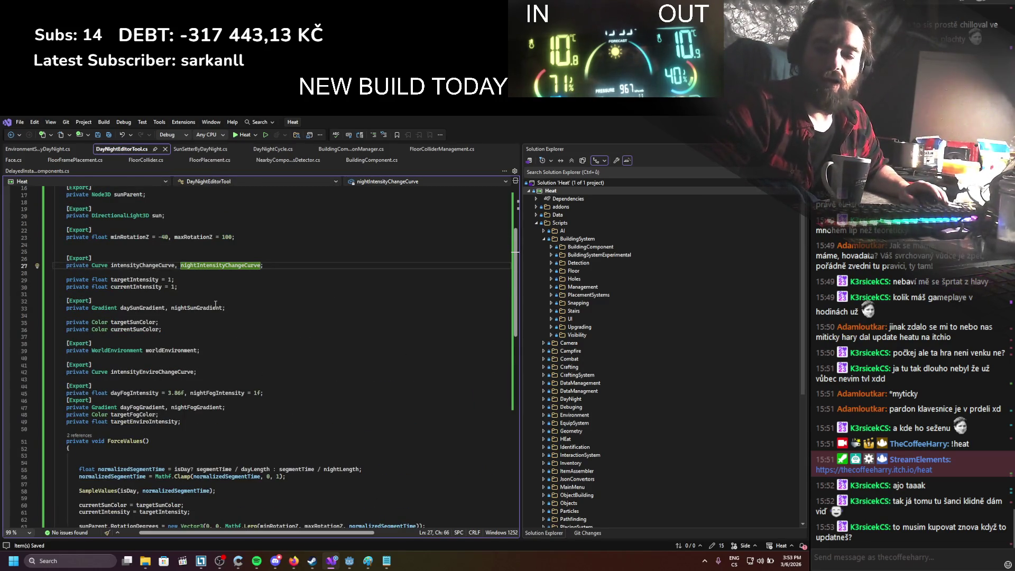
pyautogui.scroll(2, 215, 305)
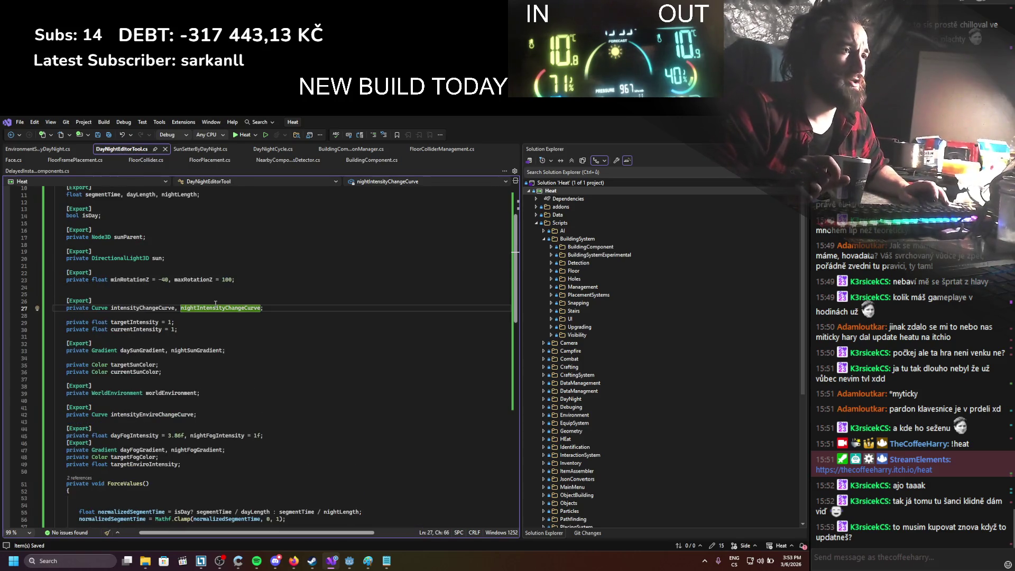
pyautogui.scroll(-11, 170, 330)
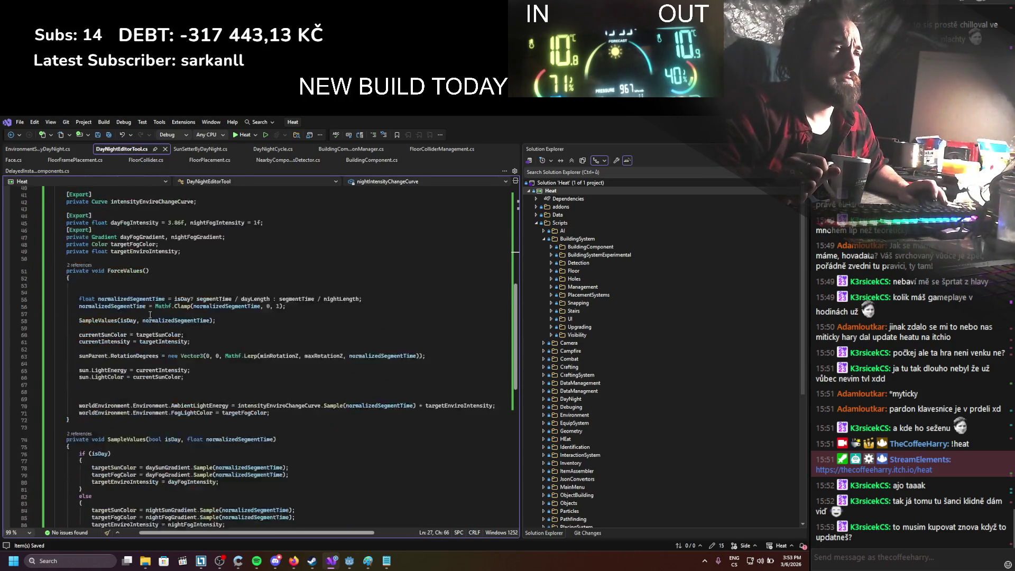
pyautogui.scroll(-4, 150, 316)
pyautogui.scroll(13, 150, 315)
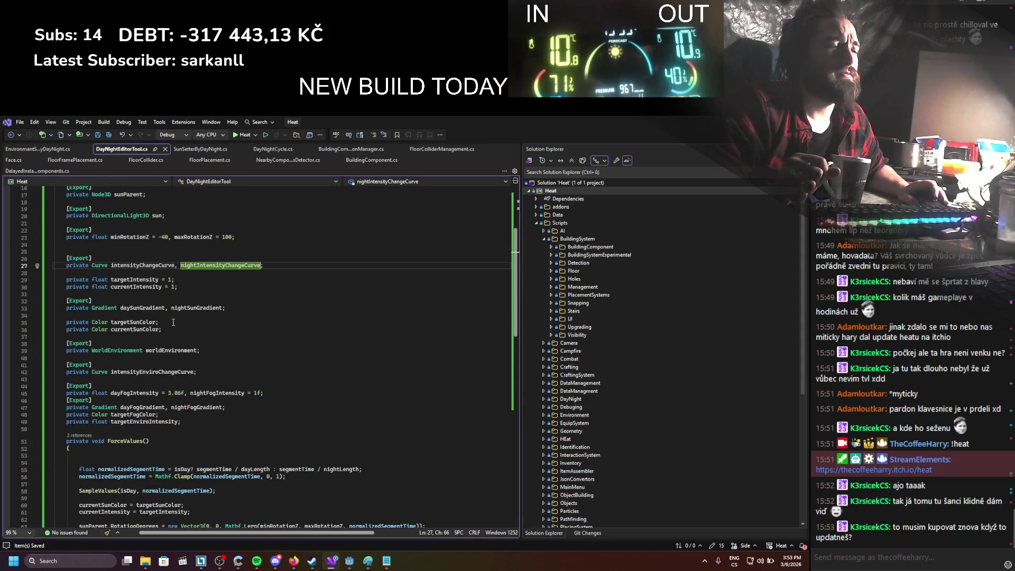
pyautogui.click(164, 274)
pyautogui.press('Return')
pyautogui.press('Return')
pyautogui.press('Up')
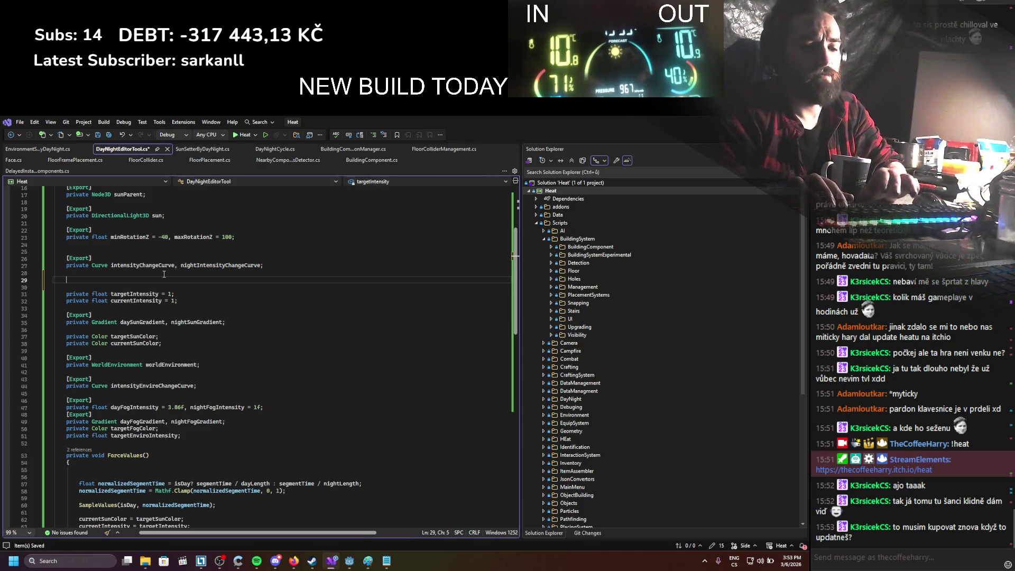
pyautogui.write('private ta')
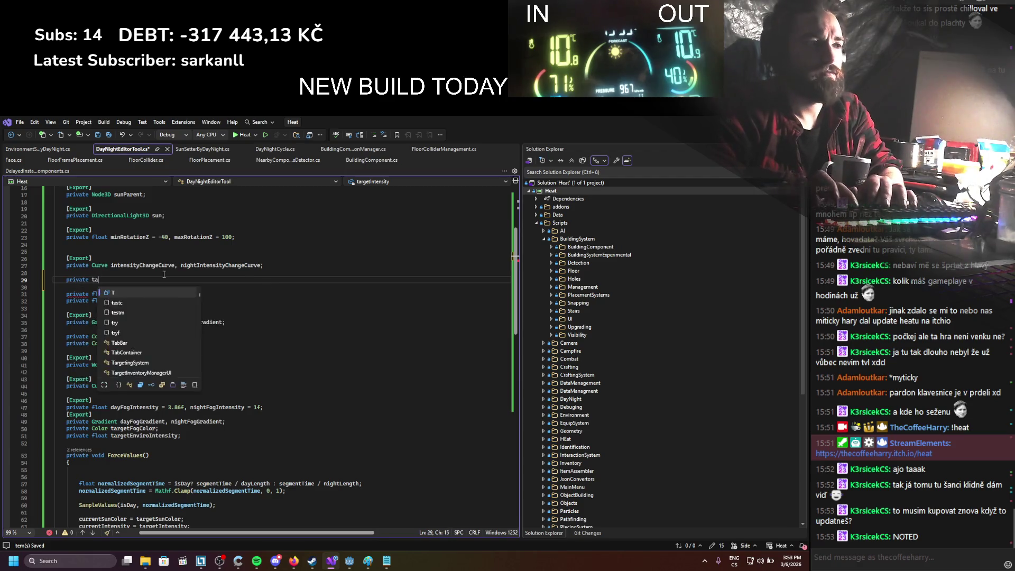
pyautogui.write('rgetIntensi')
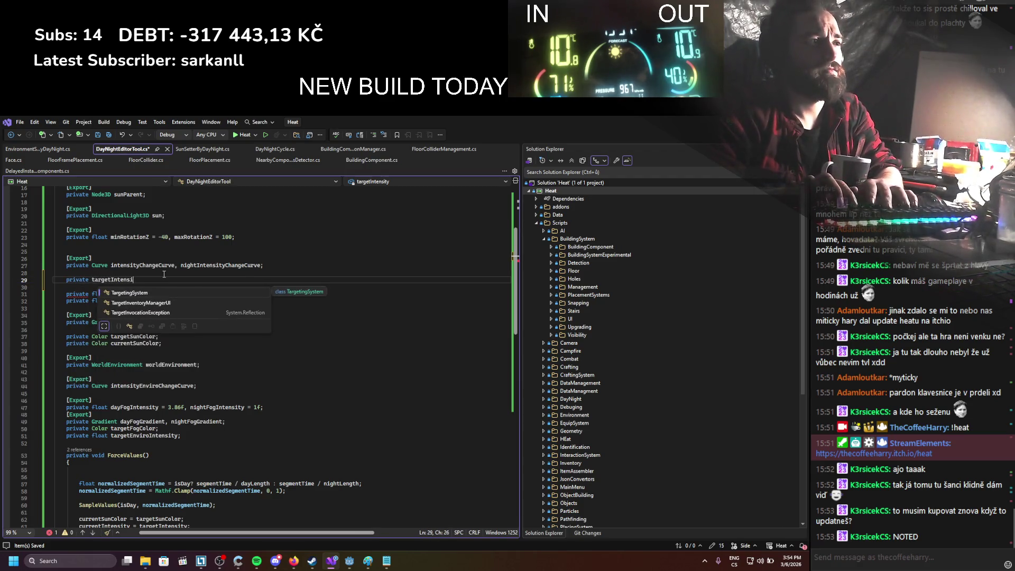
pyautogui.write('ty')
pyautogui.write('olor')
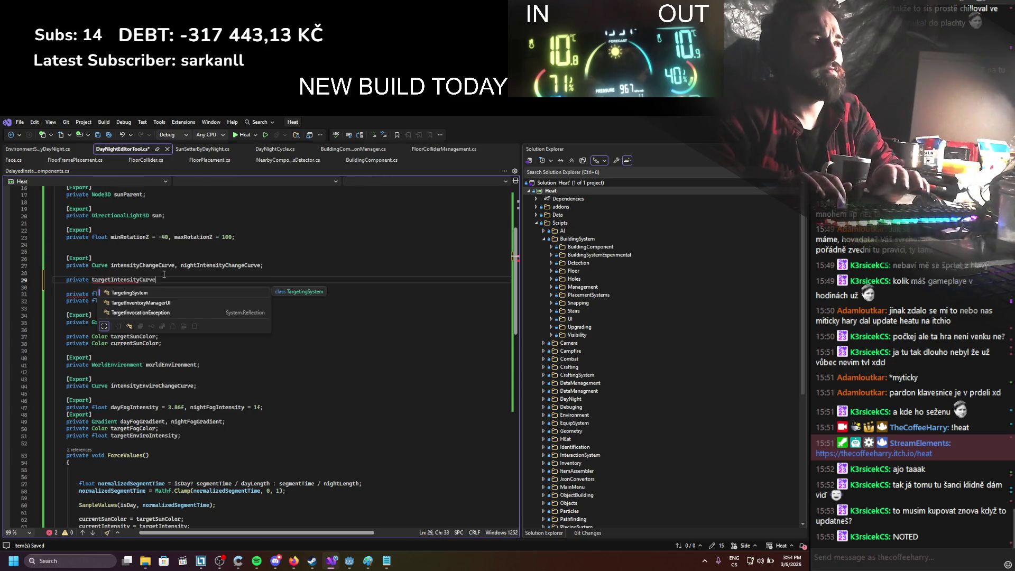
pyautogui.scroll(-7, 425, 345)
pyautogui.scroll(-4, 425, 345)
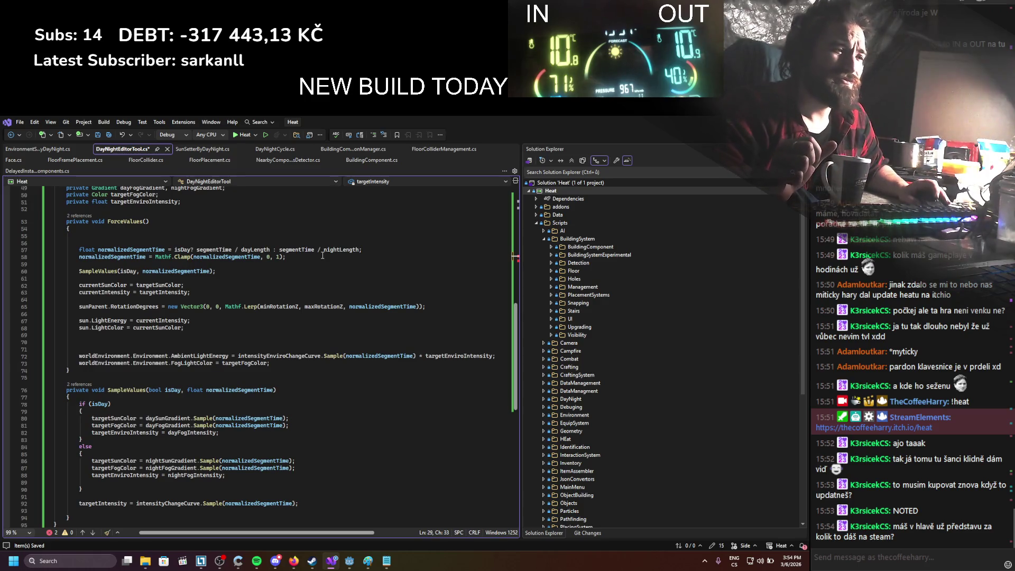
pyautogui.scroll(1, 322, 255)
pyautogui.scroll(11, 322, 256)
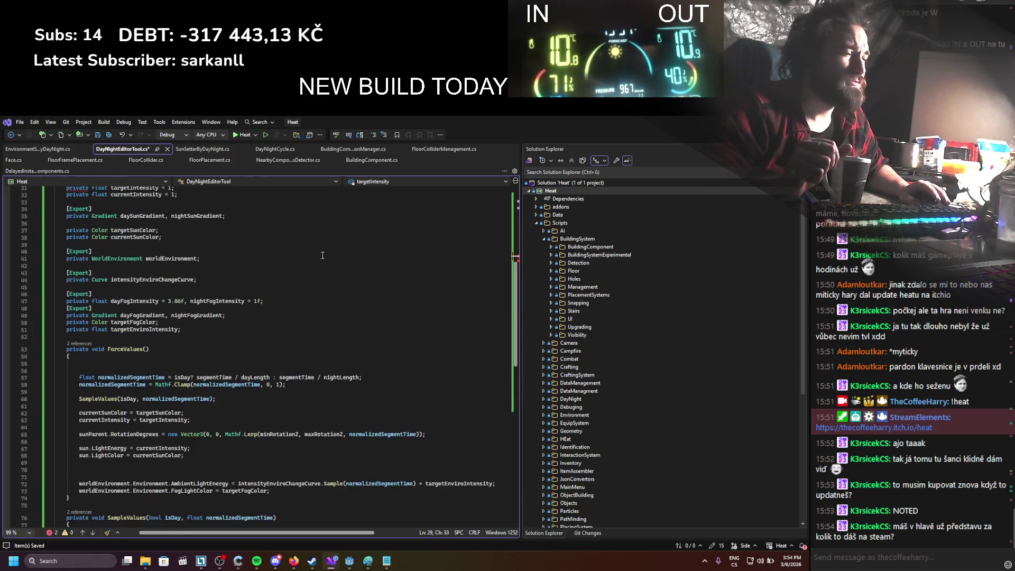
pyautogui.hotkey('shift', 'Up')
pyautogui.hotkey('shift', 'Up')
pyautogui.hotkey('shift', 'End')
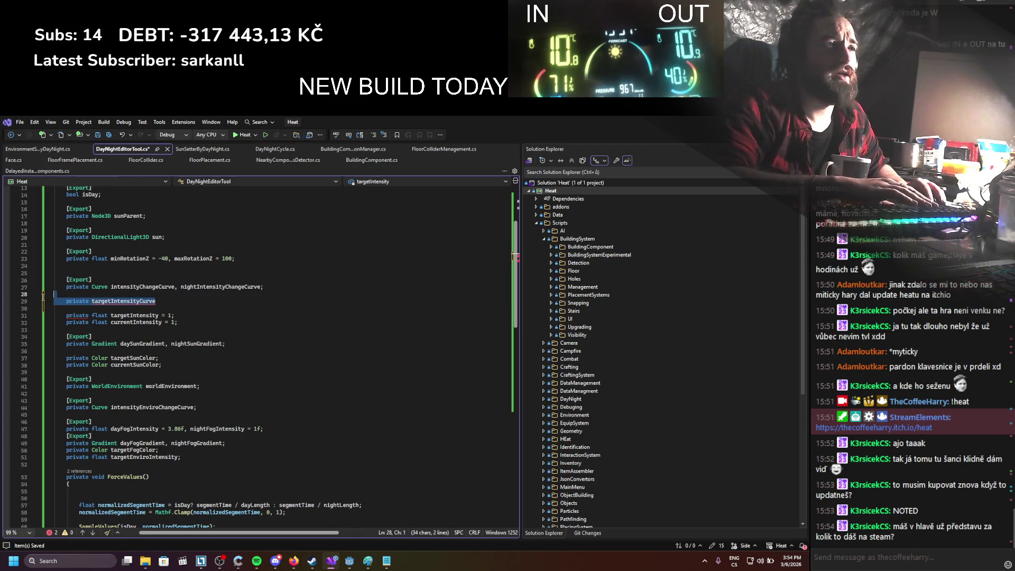
pyautogui.press('BackSpace')
pyautogui.scroll(-14, 194, 310)
pyautogui.hotkey('ctrl', 's')
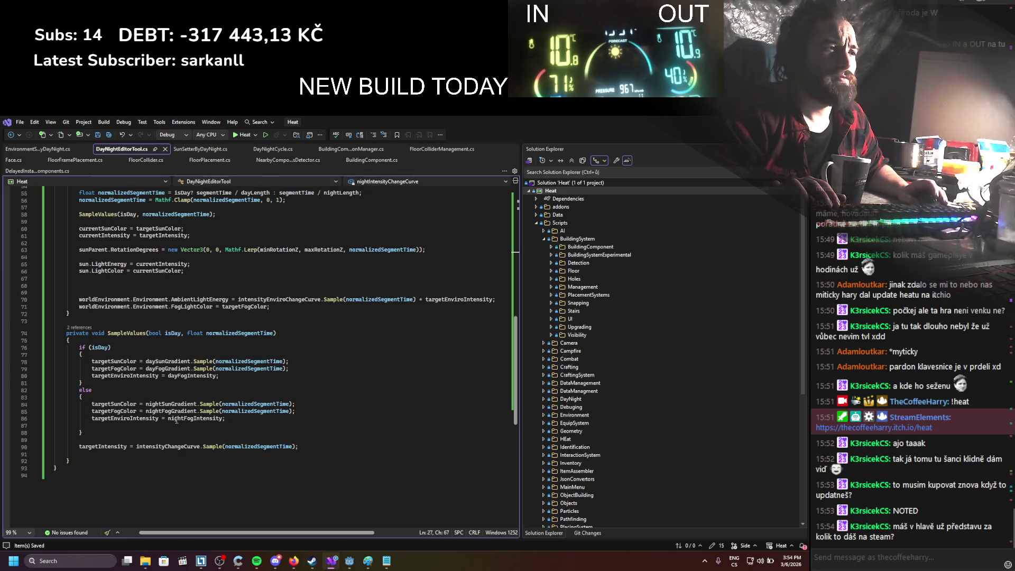
# Step: Move the targetIntensity sampling line into both the day and night branches
pyautogui.moveTo(295, 449); pyautogui.dragTo(64, 447)
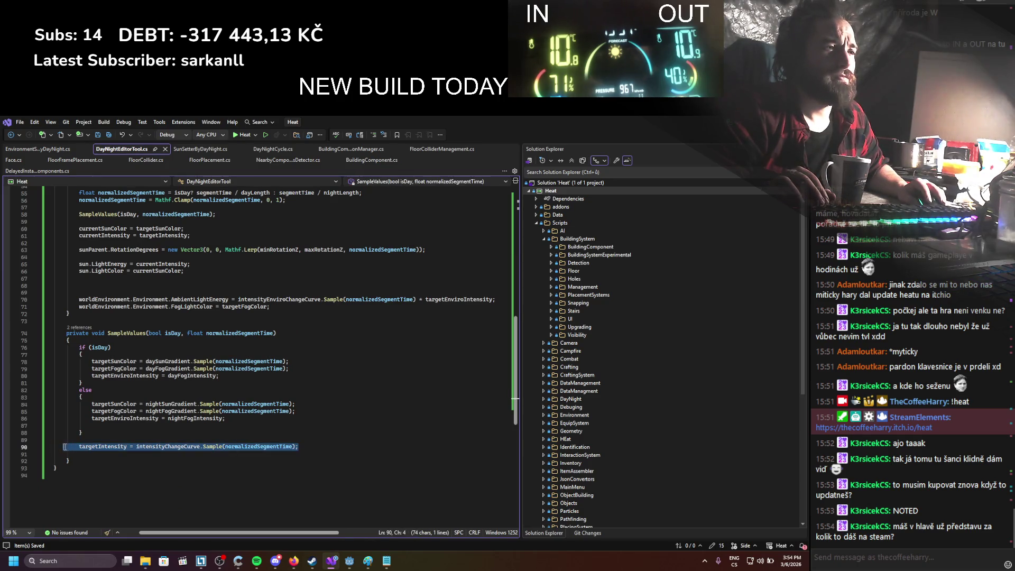
pyautogui.hotkey('ctrl', 'x')
pyautogui.click(267, 376)
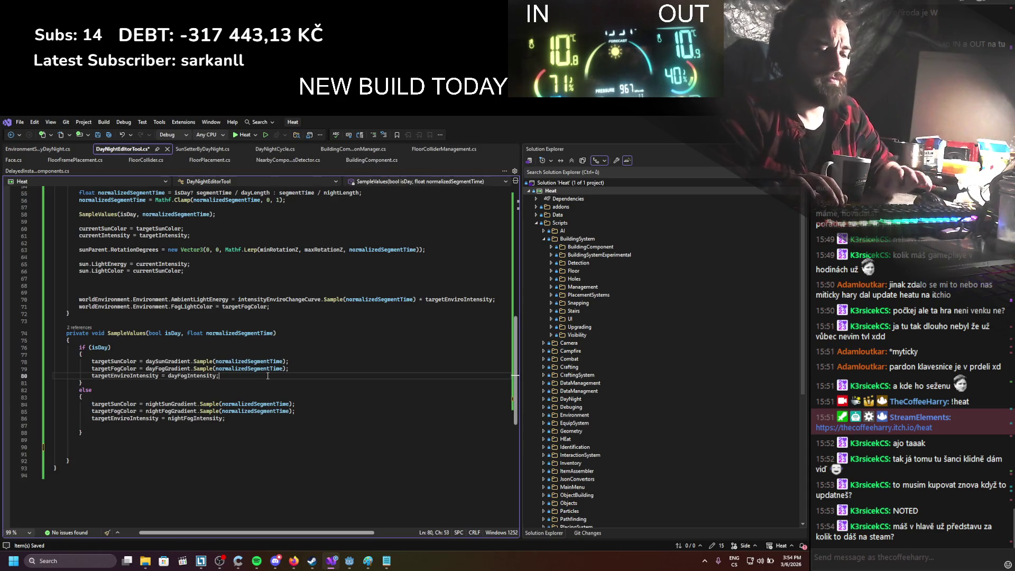
pyautogui.press('Return')
pyautogui.hotkey('ctrl', 'v')
pyautogui.click(240, 423)
pyautogui.press('Return')
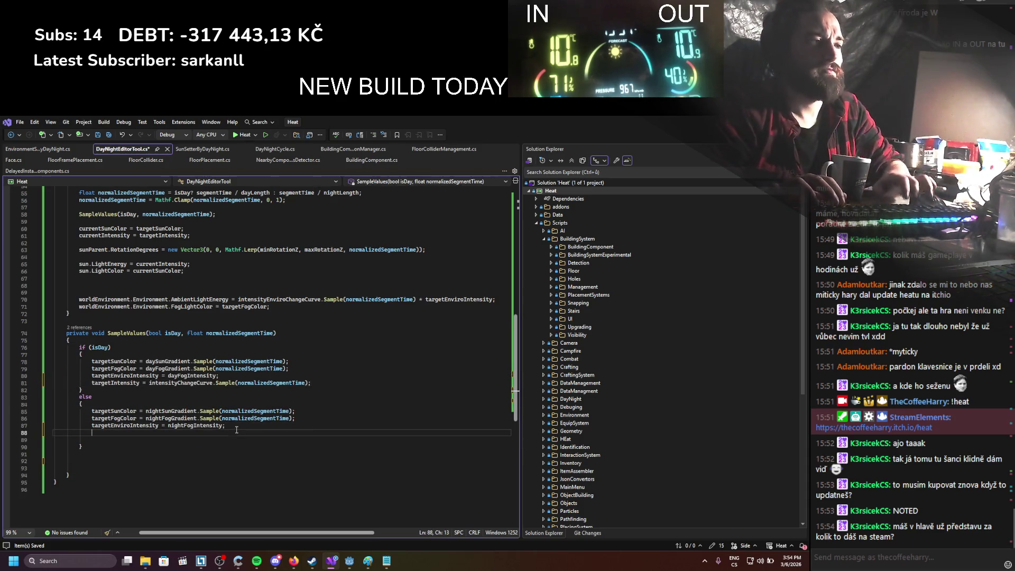
pyautogui.hotkey('ctrl', 'v')
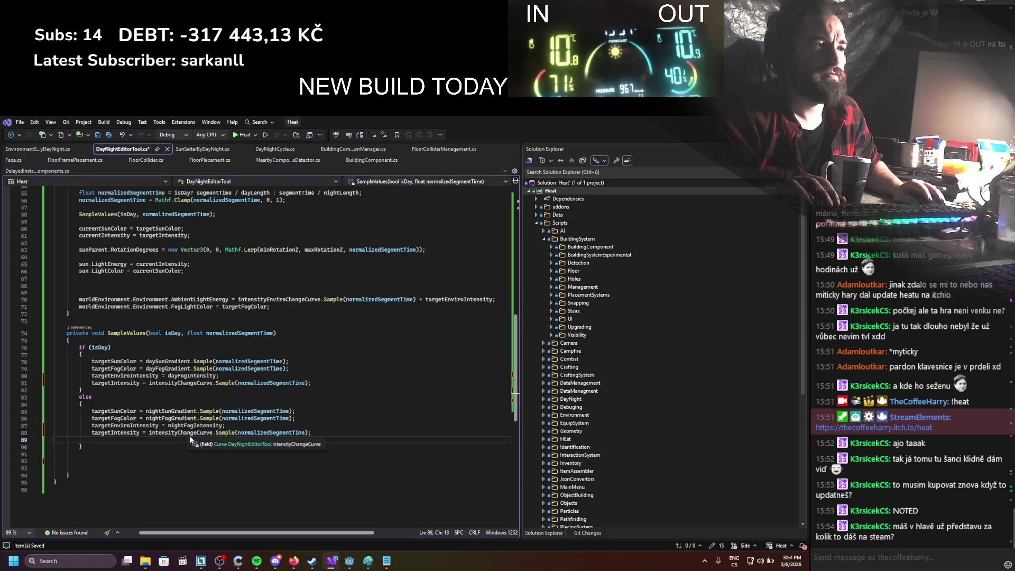
# Step: Rename intensityChangeCurve to nightIntensityChangeCurve in the night branch's targetIntensity line
pyautogui.doubleClick(181, 432)
pyautogui.write('nightin')
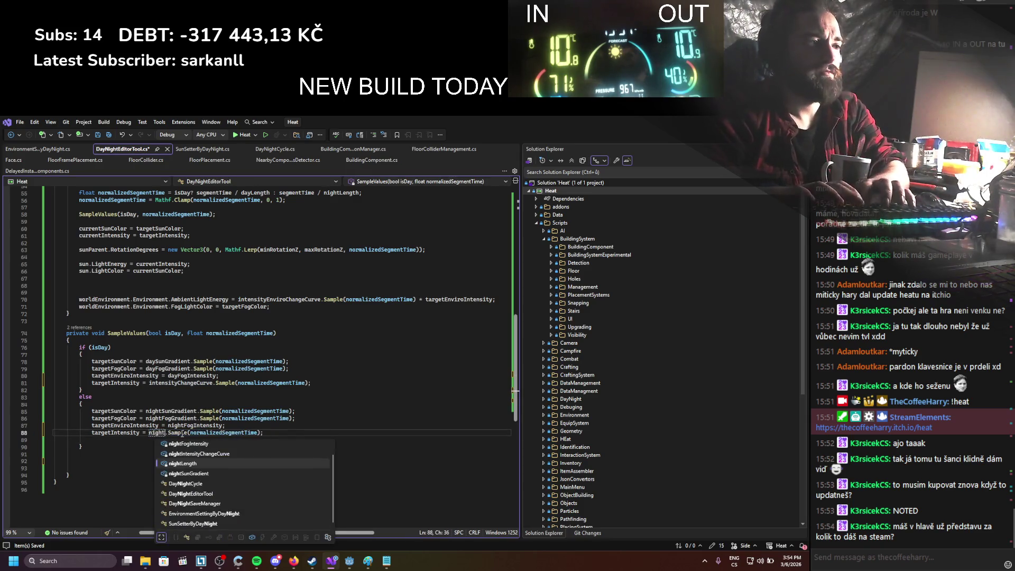
pyautogui.press('Tab')
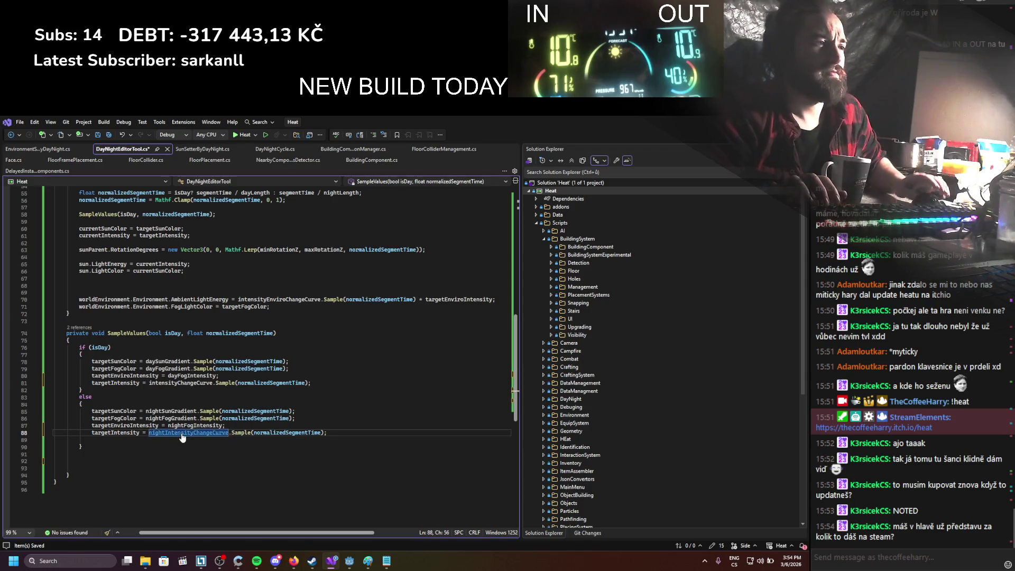
pyautogui.click(254, 368)
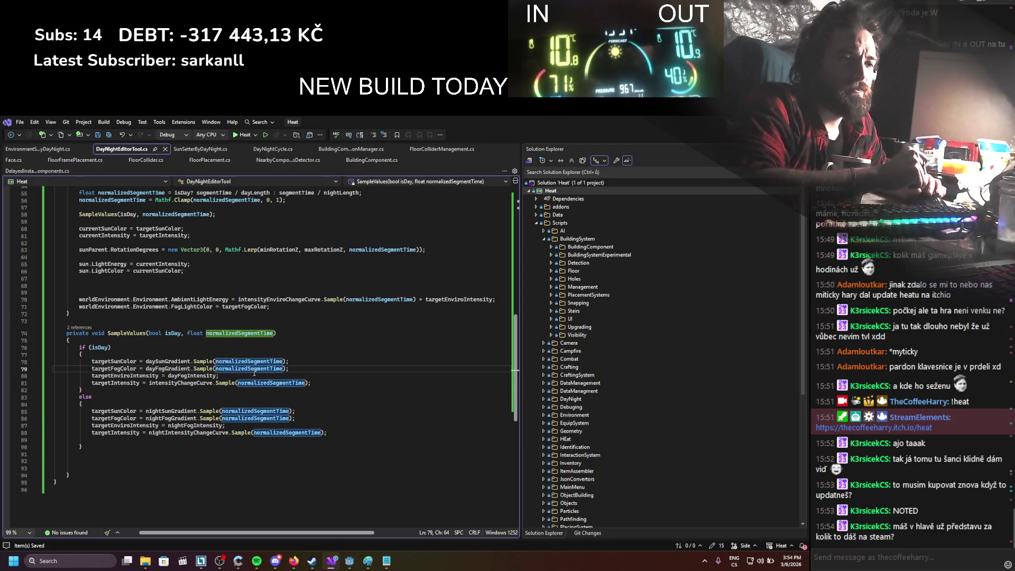
pyautogui.scroll(8, 302, 377)
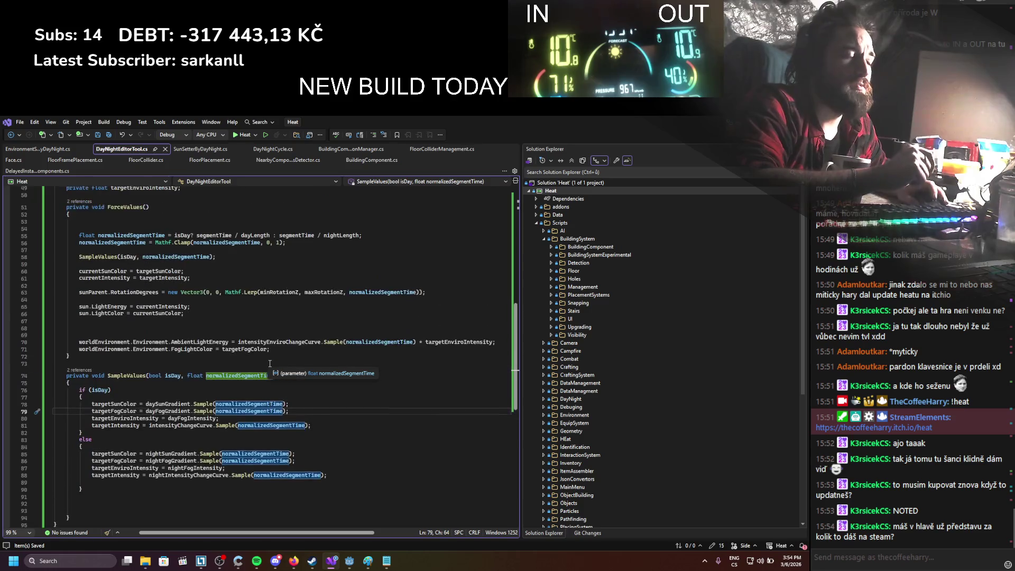
pyautogui.scroll(4, 302, 377)
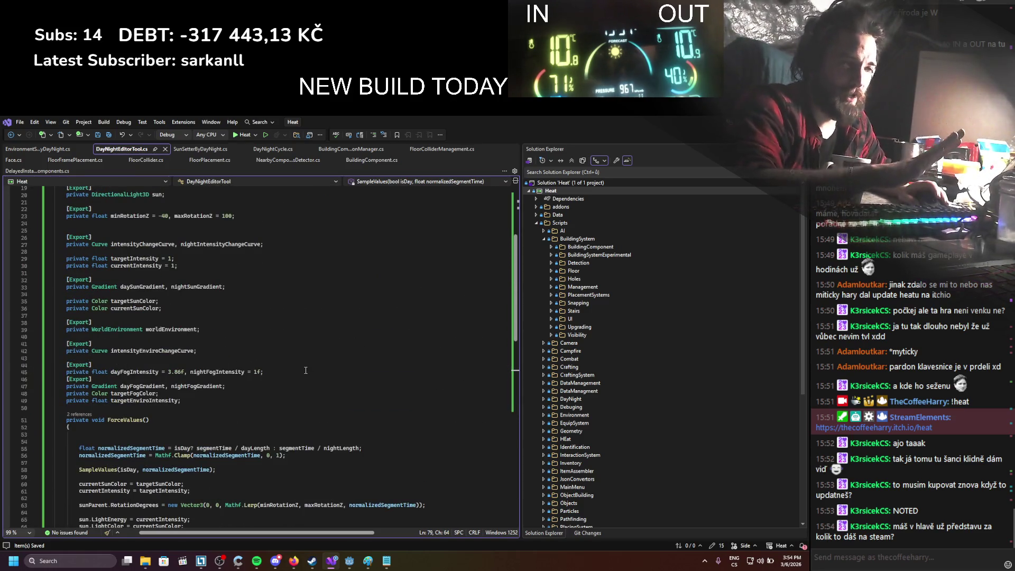
# Step: Remove the leftover blank lines around the else block in SampleValues and save the script
pyautogui.scroll(4, 306, 370)
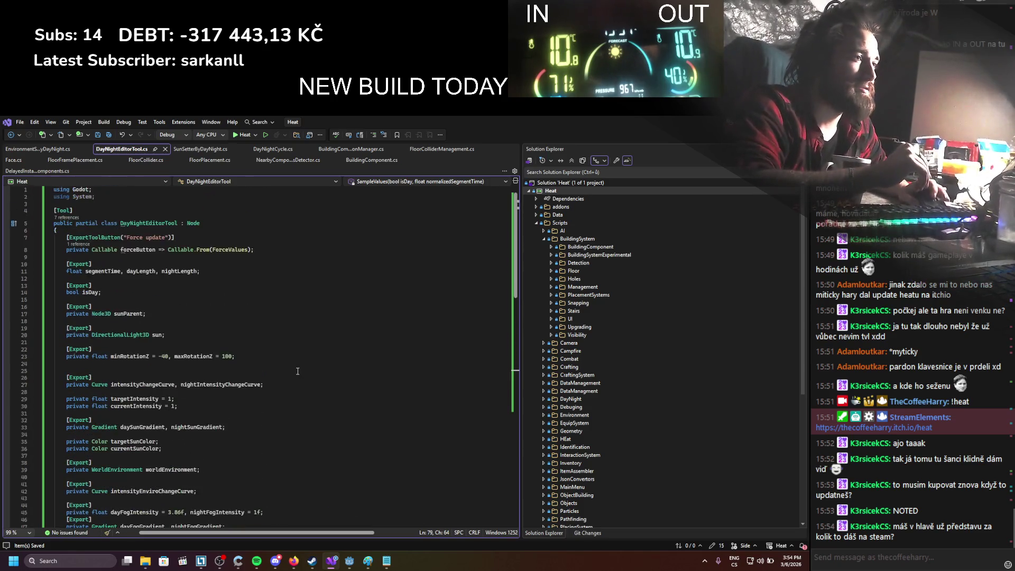
pyautogui.scroll(-6, 298, 371)
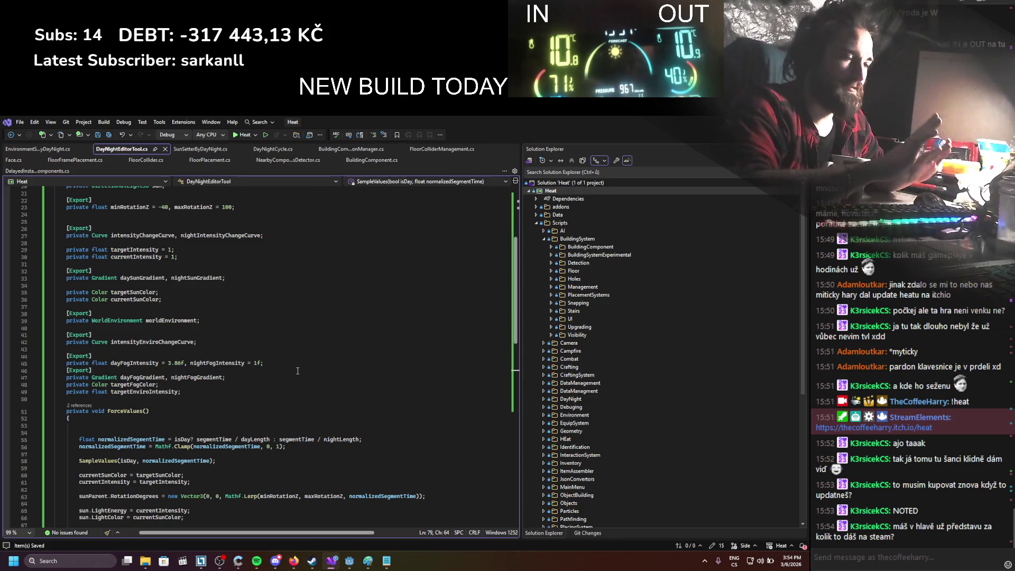
pyautogui.scroll(-14, 298, 371)
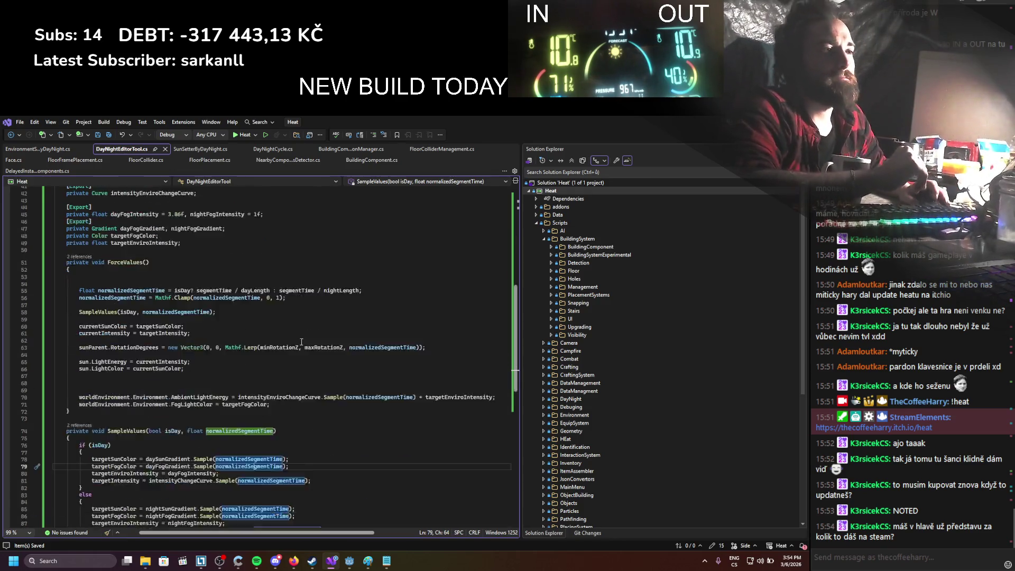
pyautogui.scroll(18, 270, 277)
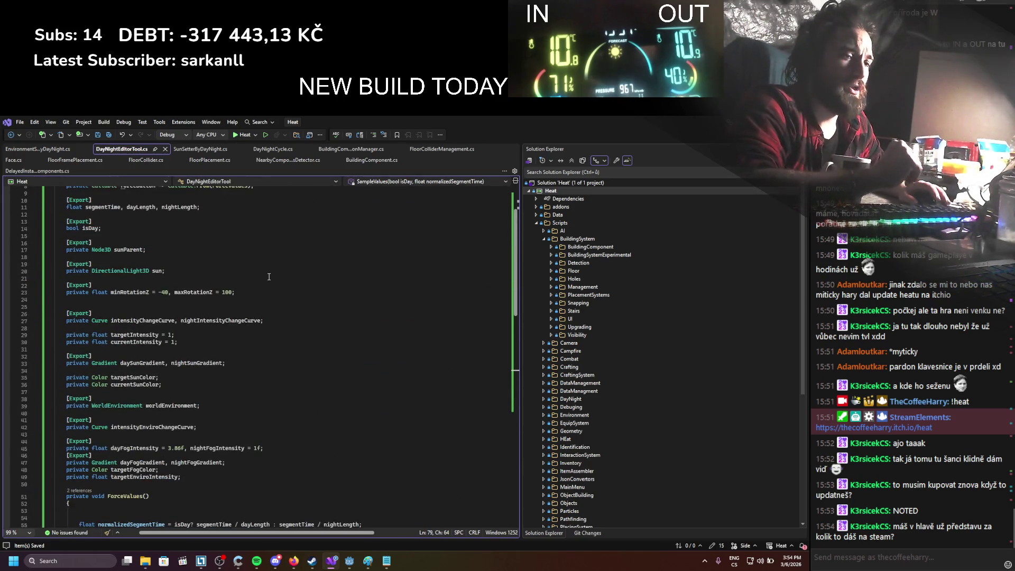
pyautogui.scroll(-1, 185, 316)
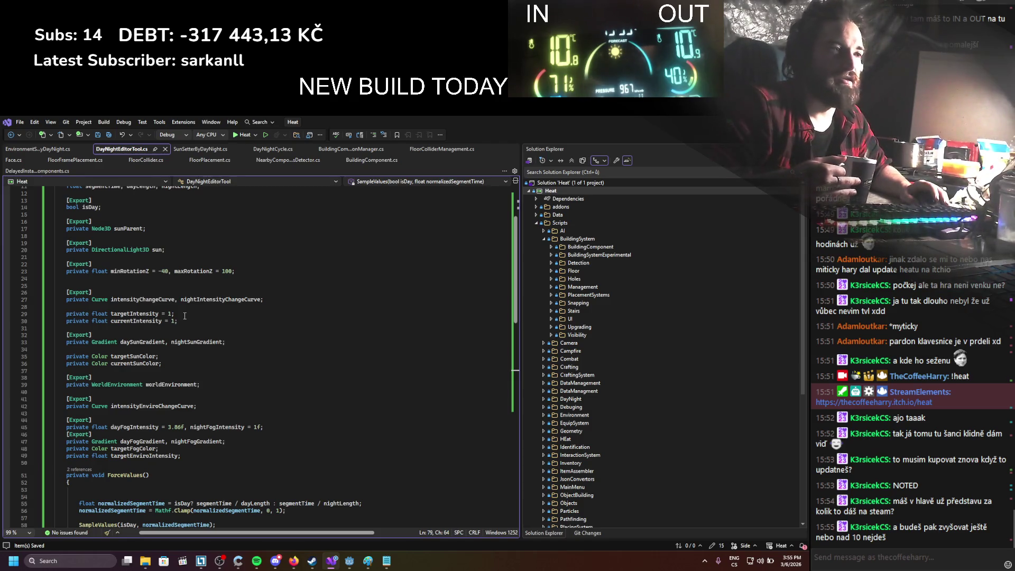
pyautogui.scroll(-3, 184, 316)
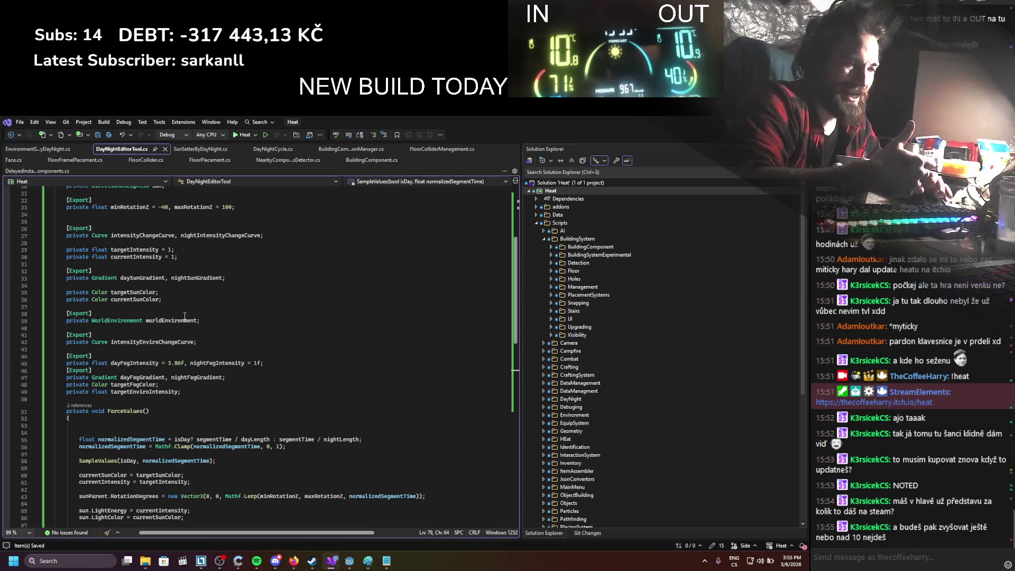
pyautogui.scroll(-2, 185, 316)
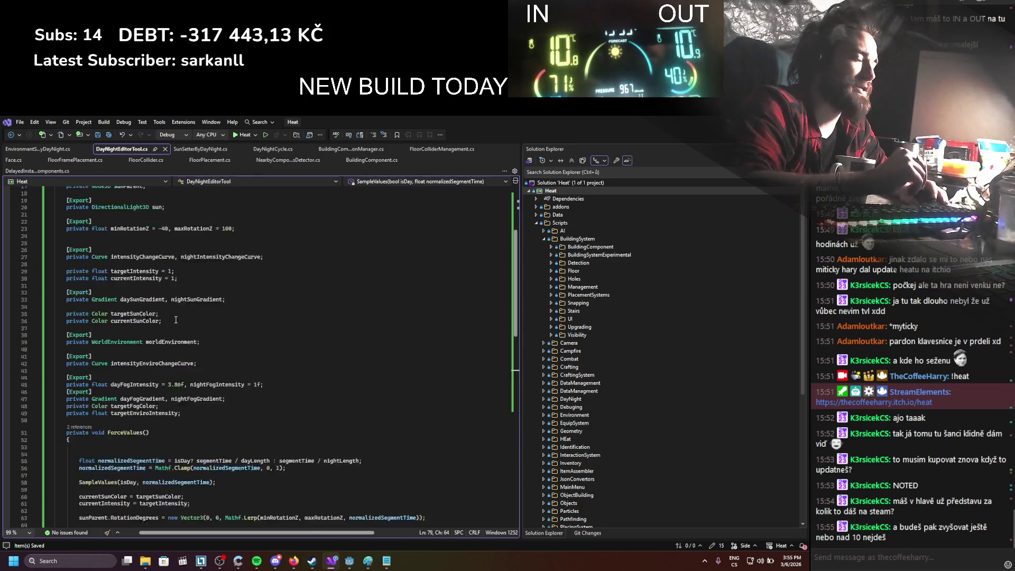
pyautogui.scroll(-4, 177, 307)
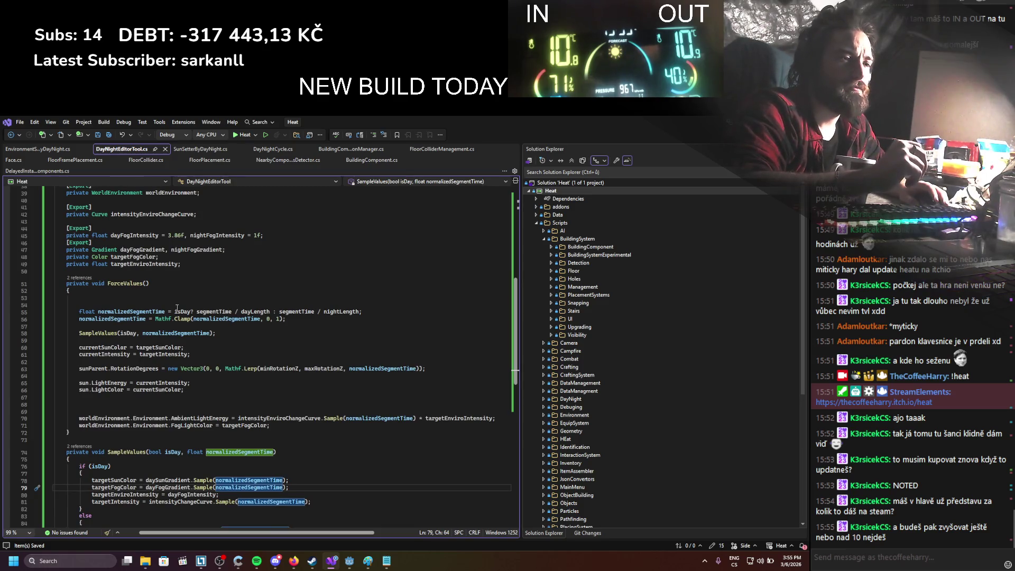
pyautogui.scroll(-4, 177, 308)
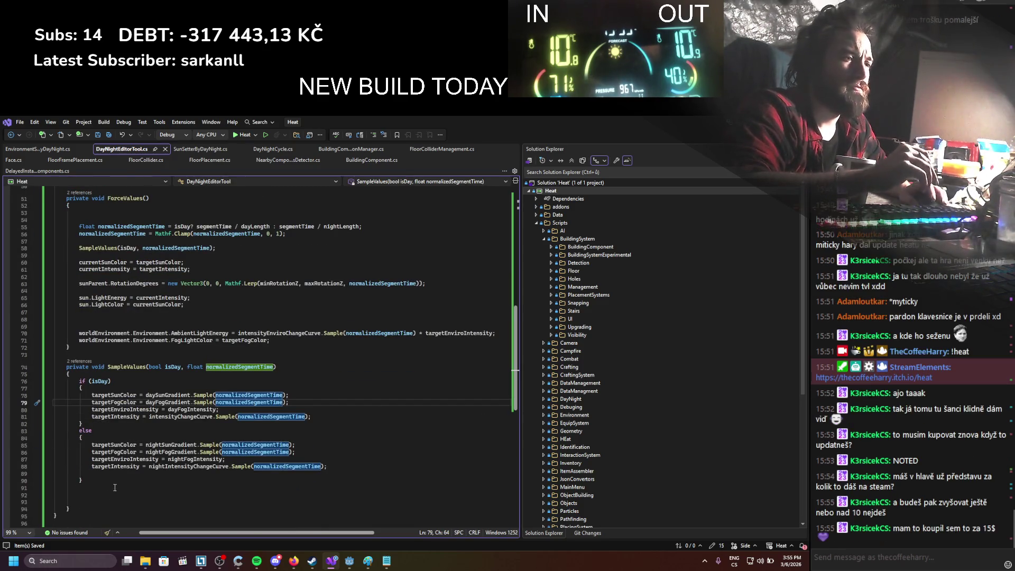
pyautogui.click(85, 503)
pyautogui.press('BackSpace')
pyautogui.press('BackSpace')
pyautogui.press('BackSpace')
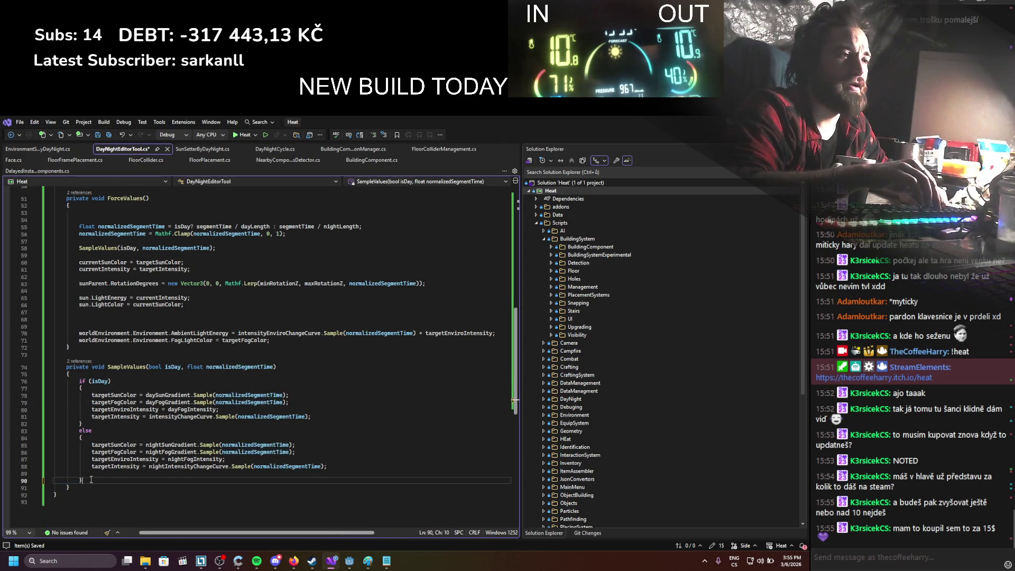
pyautogui.click(98, 474)
pyautogui.press('BackSpace')
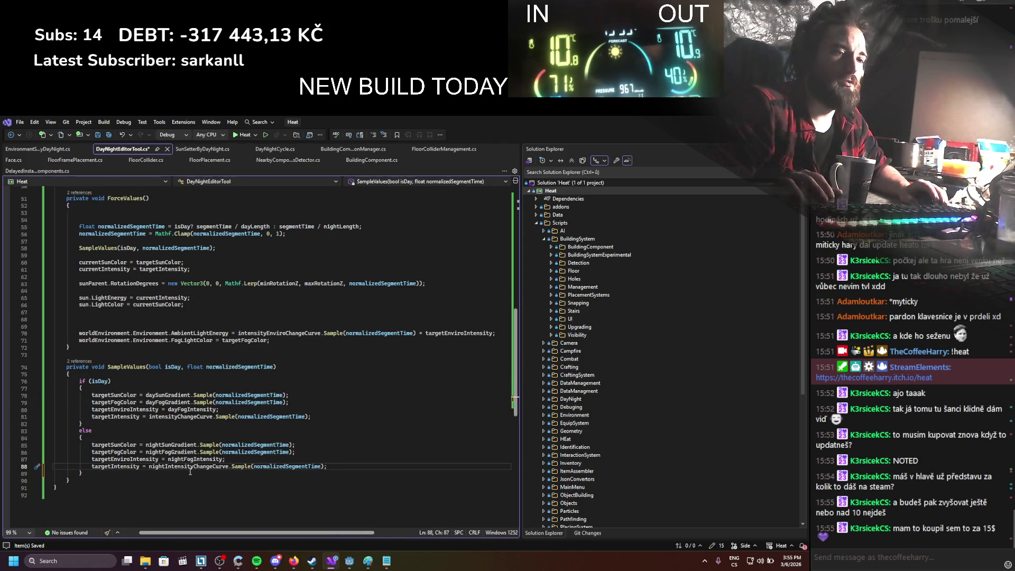
pyautogui.hotkey('ctrl', 's')
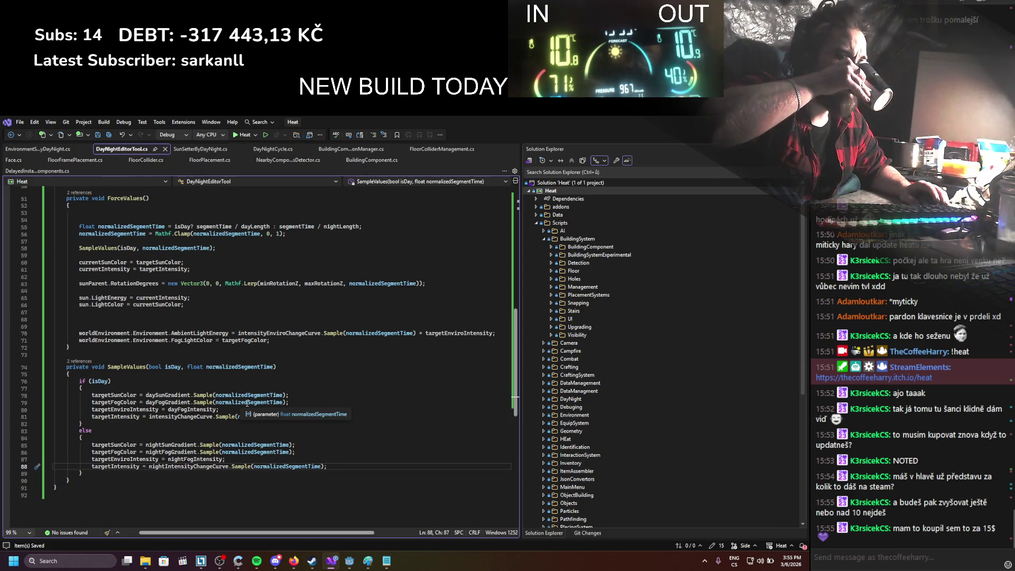
# Step: Review the finished day/night sampling code in SampleValues before heading back to Godot
pyautogui.scroll(4, 252, 403)
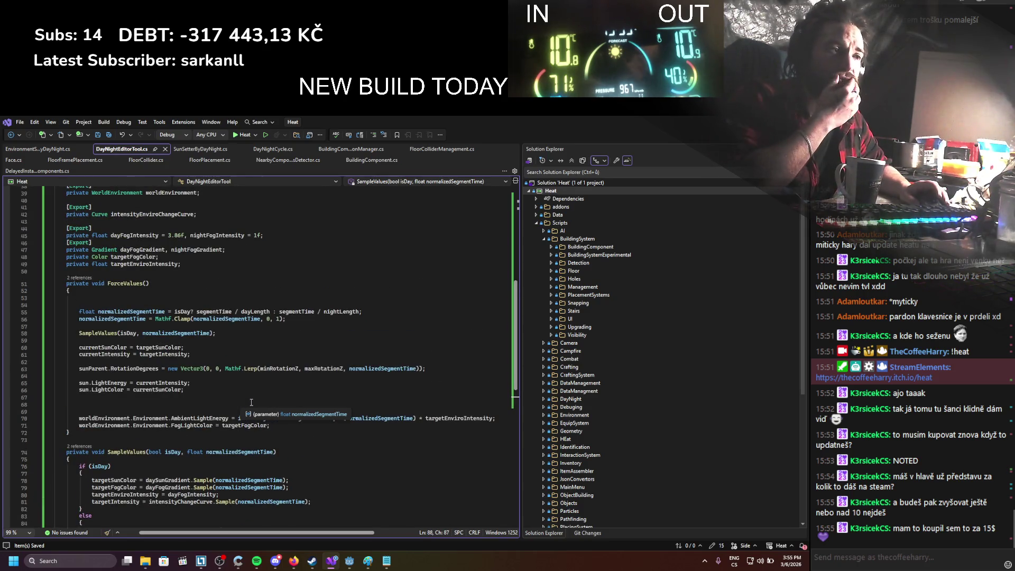
pyautogui.scroll(-3, 251, 403)
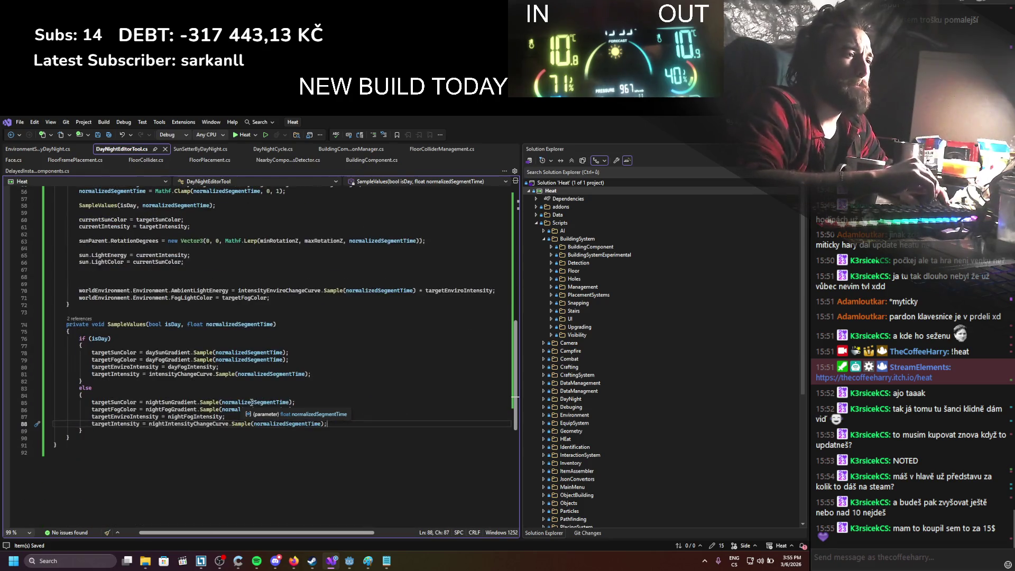
pyautogui.scroll(13, 251, 403)
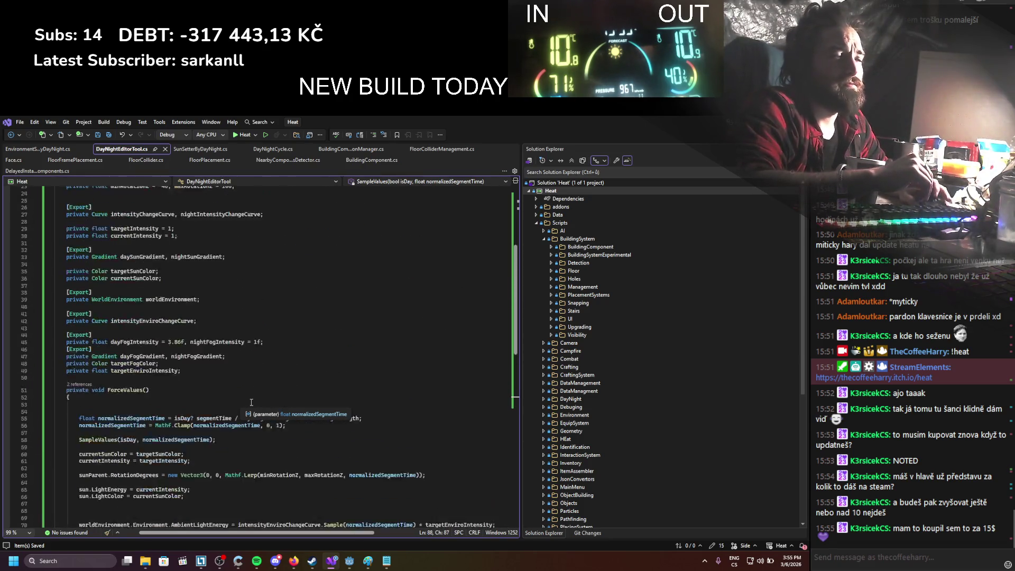
pyautogui.scroll(3, 251, 403)
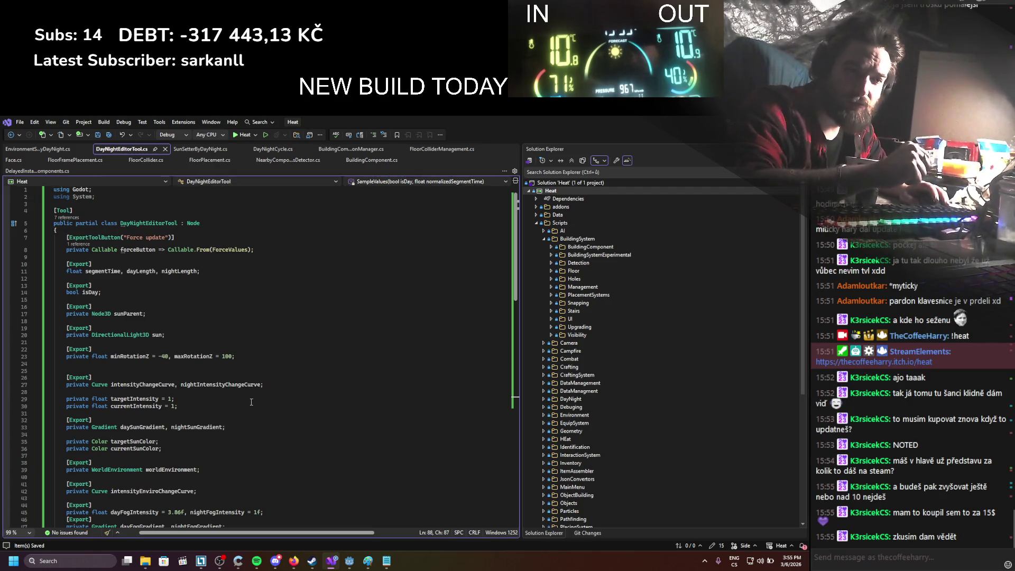
pyautogui.scroll(-11, 232, 328)
pyautogui.scroll(-8, 213, 252)
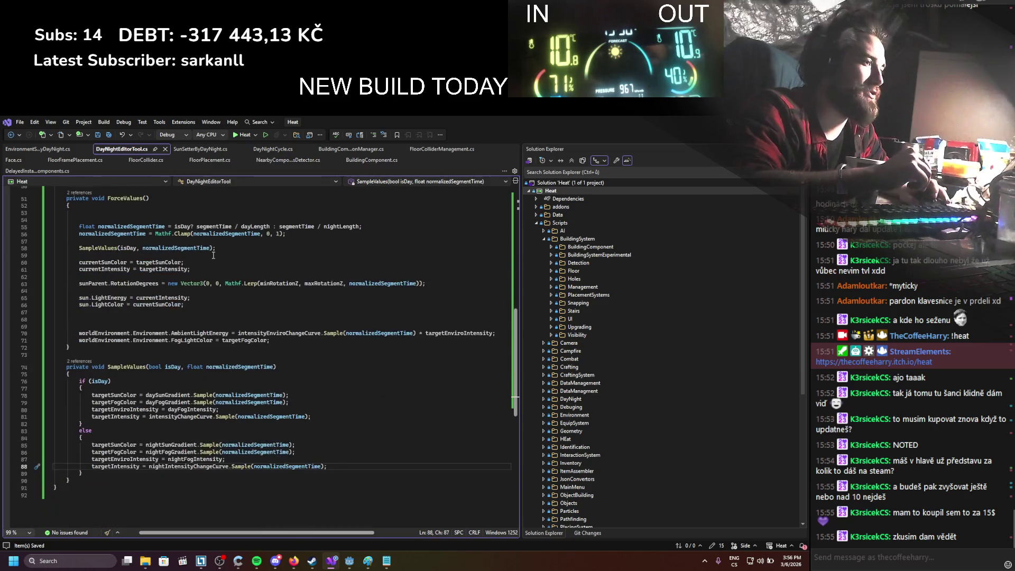
pyautogui.scroll(4, 214, 254)
pyautogui.scroll(13, 214, 256)
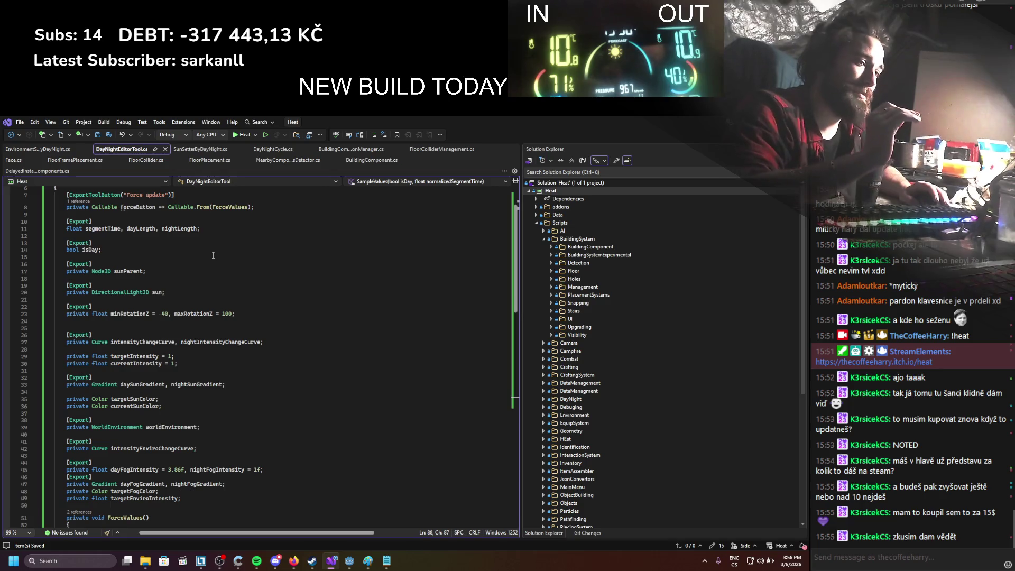
pyautogui.scroll(-5, 213, 255)
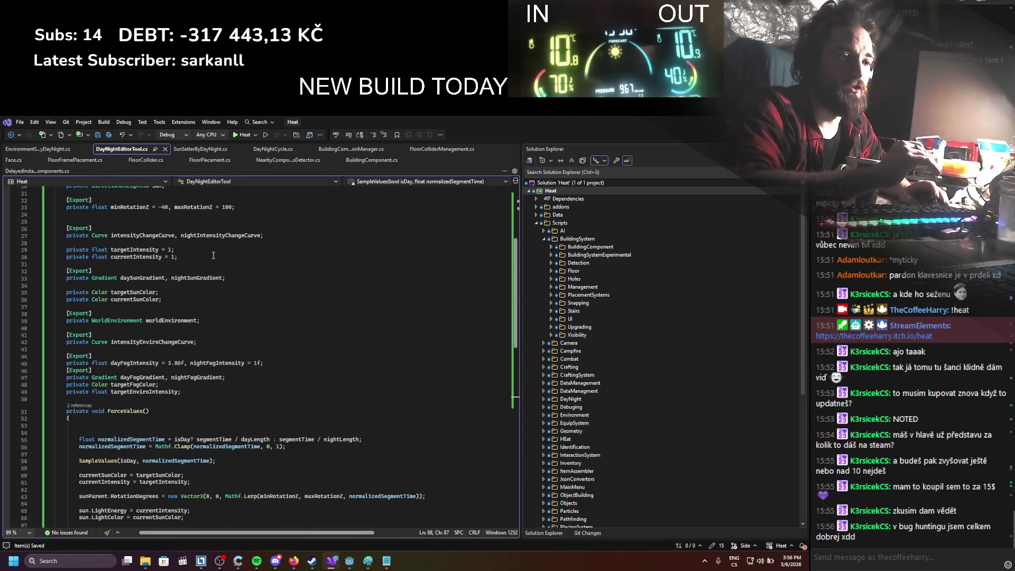
pyautogui.scroll(-11, 213, 255)
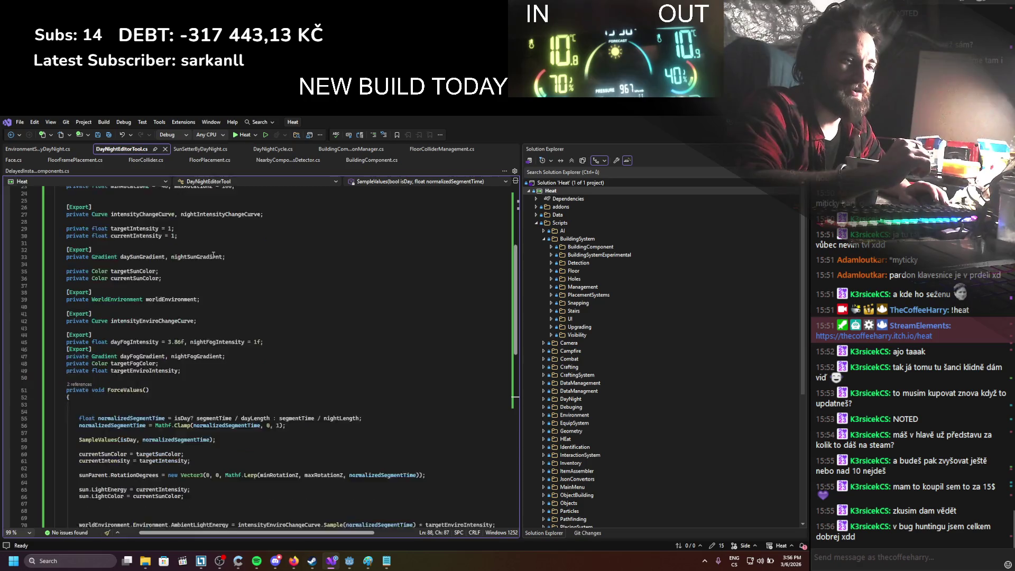
pyautogui.scroll(5, 213, 255)
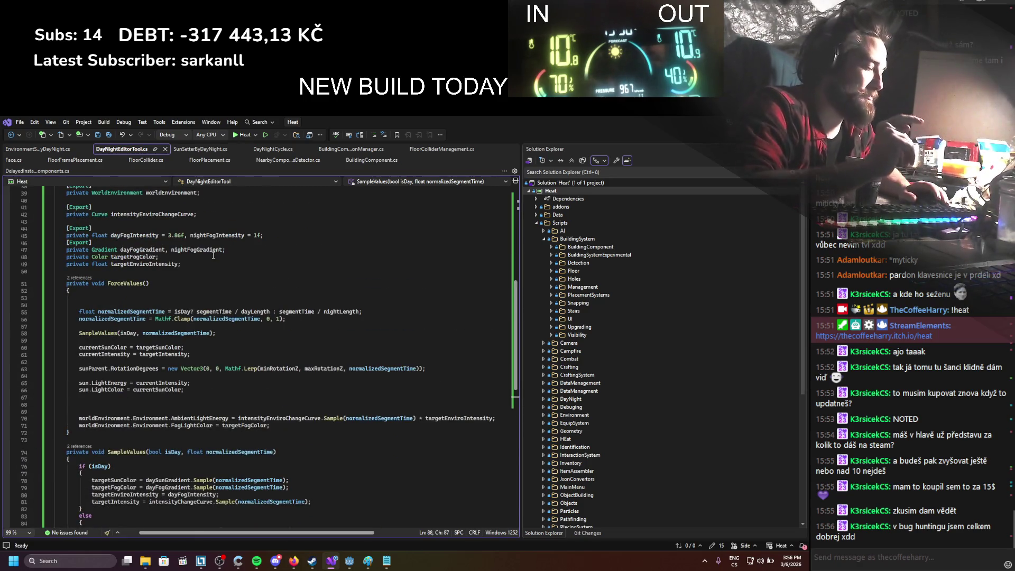
pyautogui.scroll(8, 214, 255)
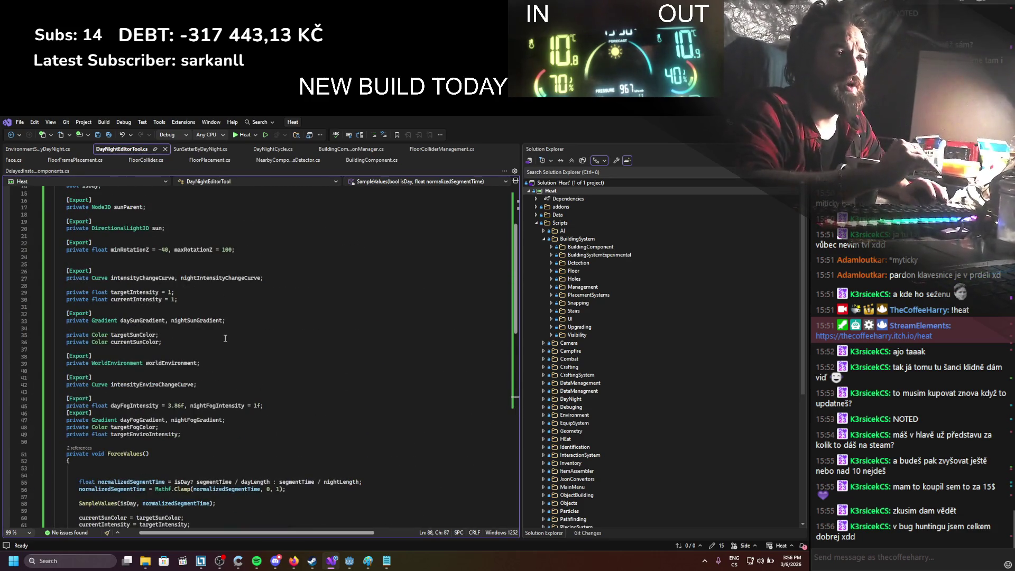
pyautogui.scroll(-6, 214, 339)
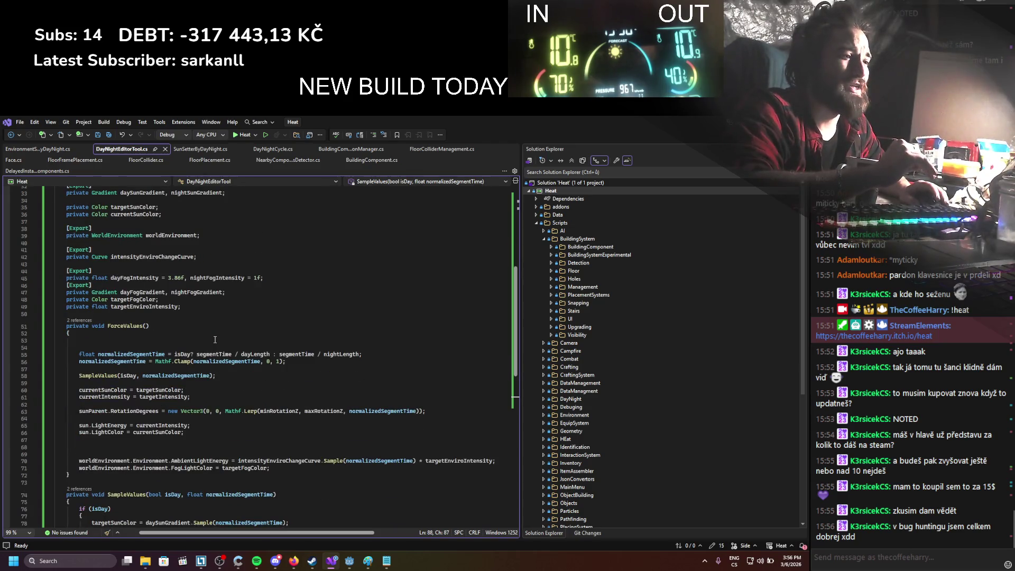
pyautogui.scroll(5, 214, 340)
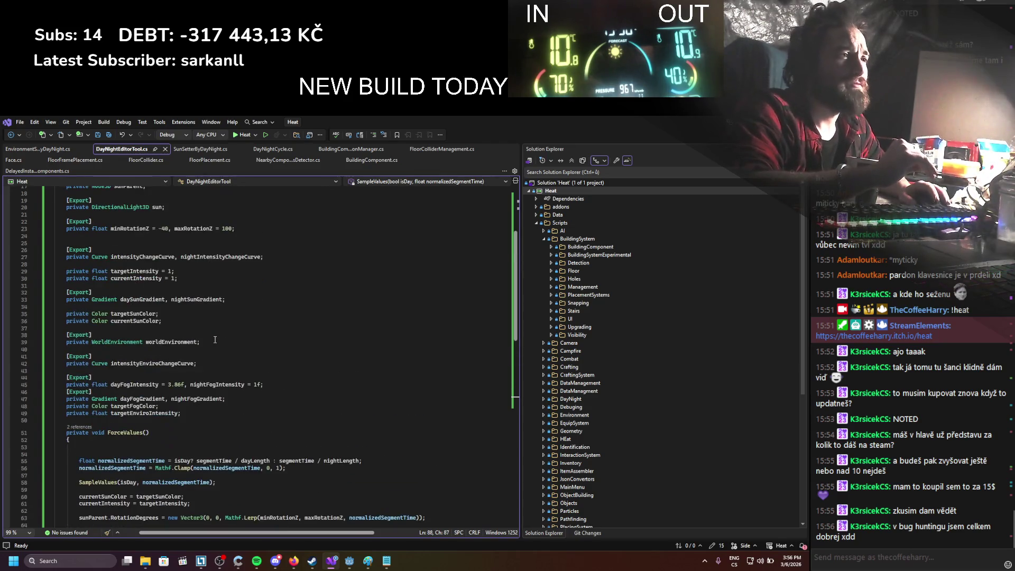
pyautogui.scroll(-11, 215, 340)
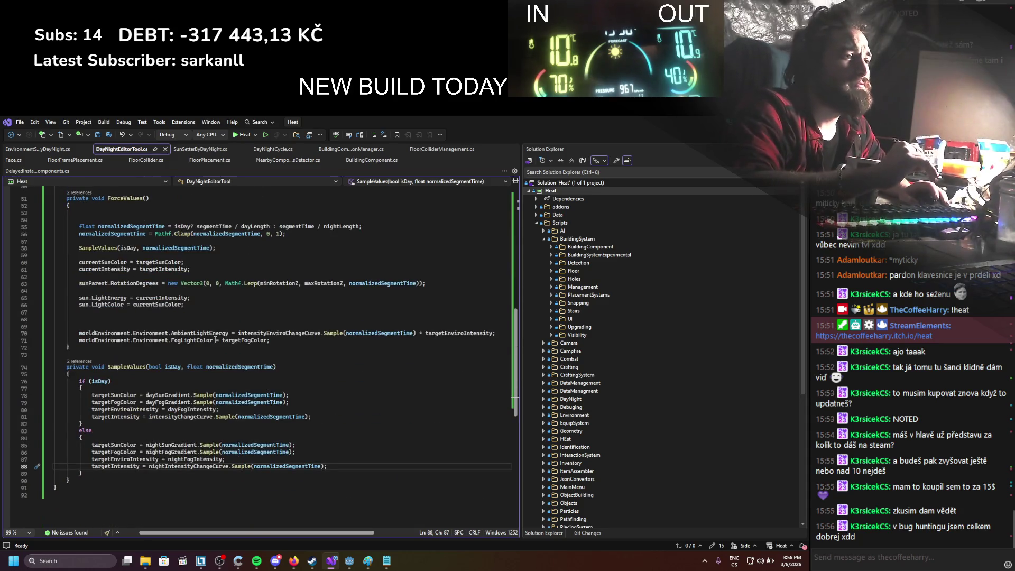
pyautogui.hotkey('alt', 'Tab')
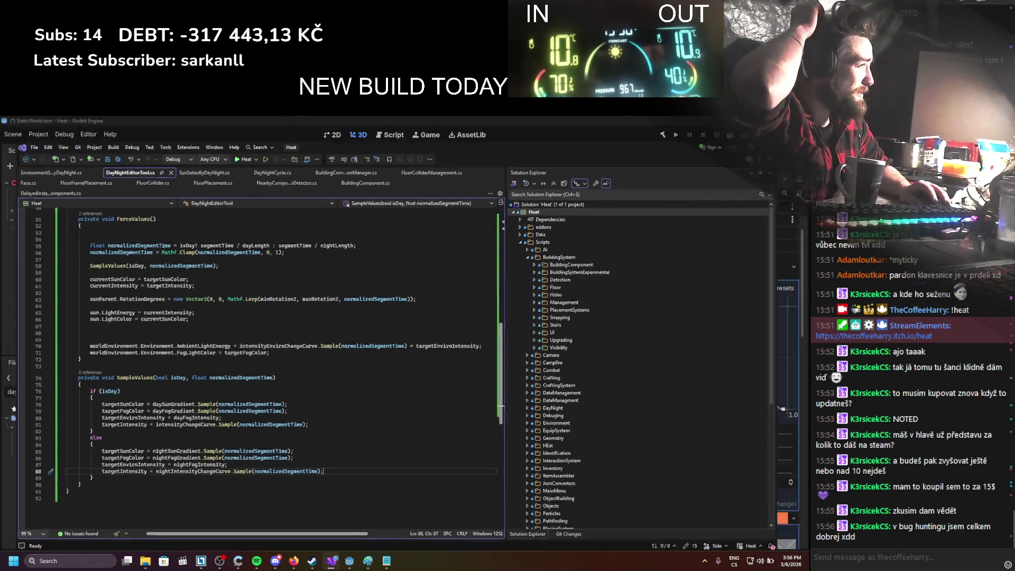
# Step: Rebuild the C# project and check the new Night Intensity Change Curve and fog properties
pyautogui.click(663, 135)
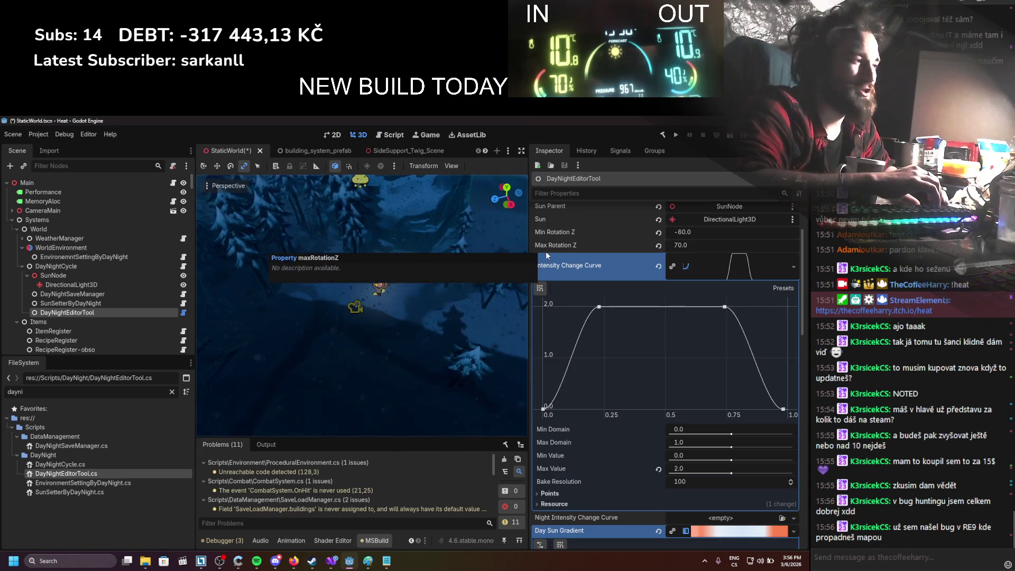
pyautogui.scroll(-5, 596, 290)
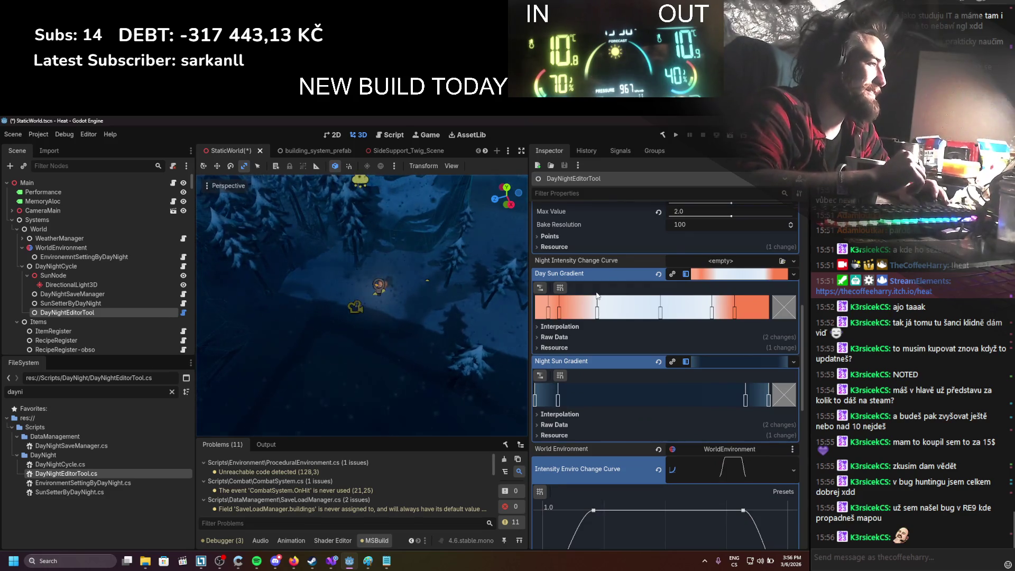
pyautogui.scroll(-1, 596, 295)
pyautogui.scroll(-7, 596, 295)
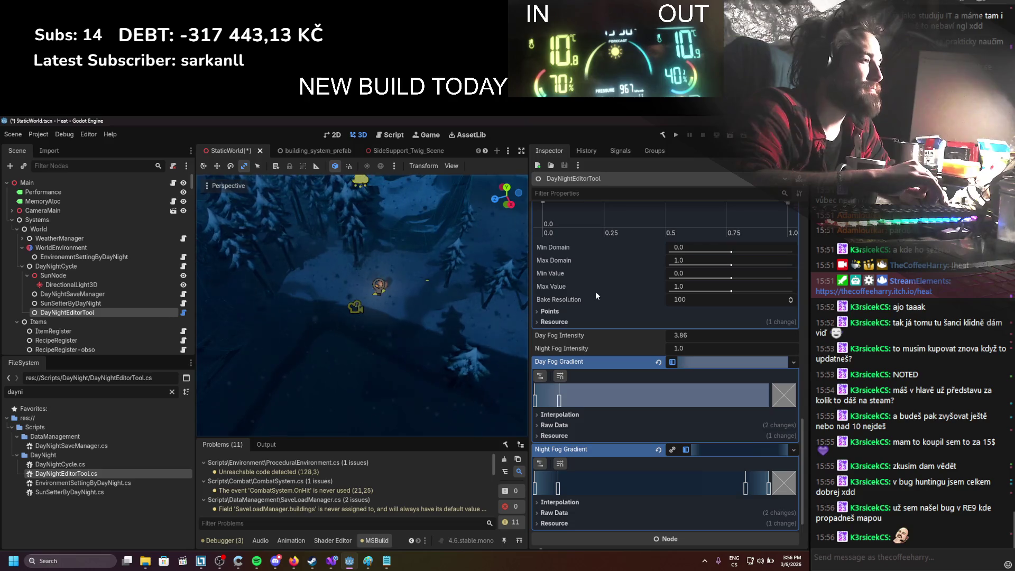
pyautogui.scroll(-2, 595, 291)
pyautogui.scroll(4, 595, 290)
pyautogui.scroll(-5, 595, 291)
pyautogui.scroll(6, 596, 291)
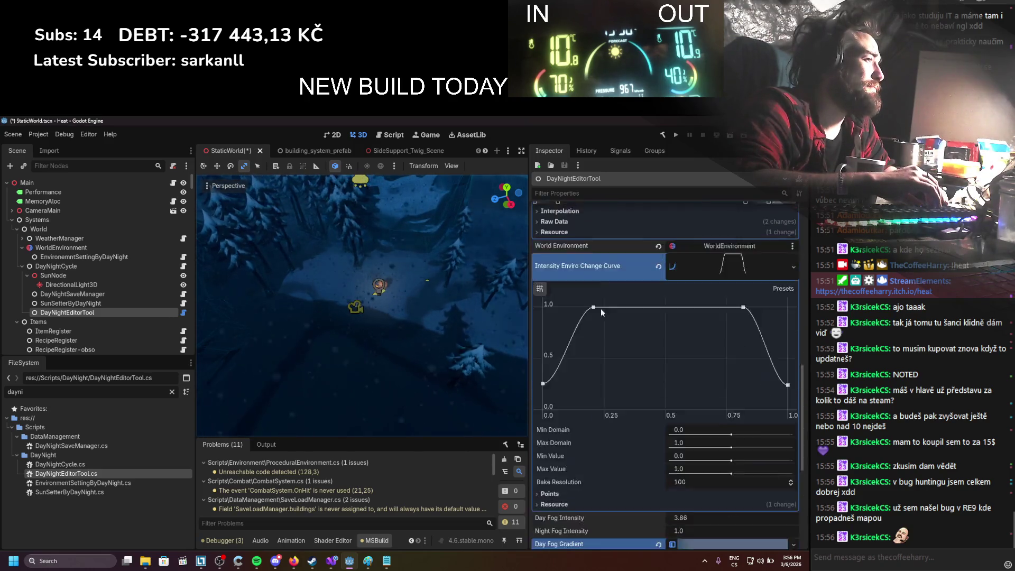
pyautogui.scroll(-4, 601, 312)
pyautogui.scroll(7, 624, 322)
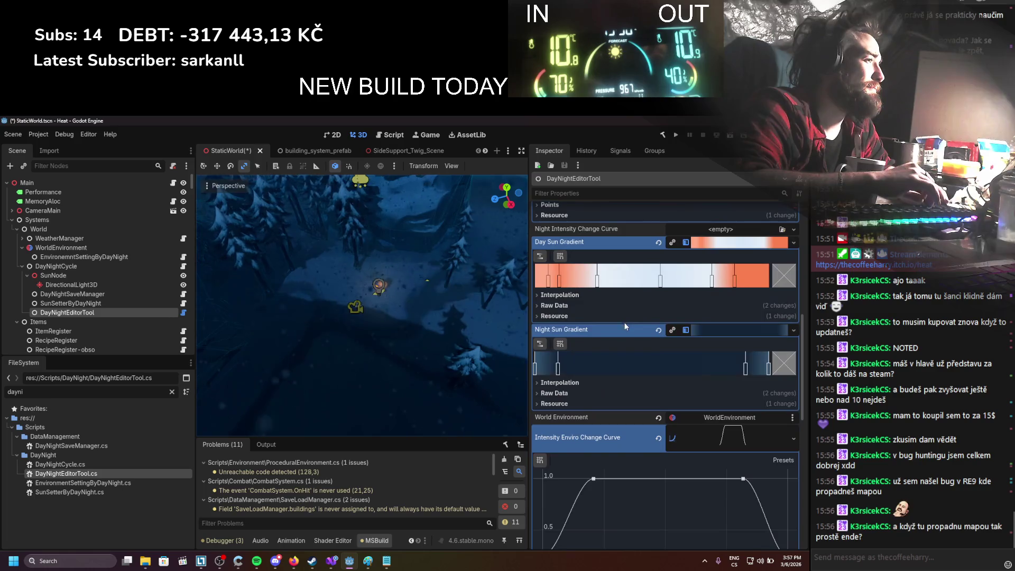
pyautogui.scroll(6, 624, 338)
pyautogui.scroll(2, 624, 346)
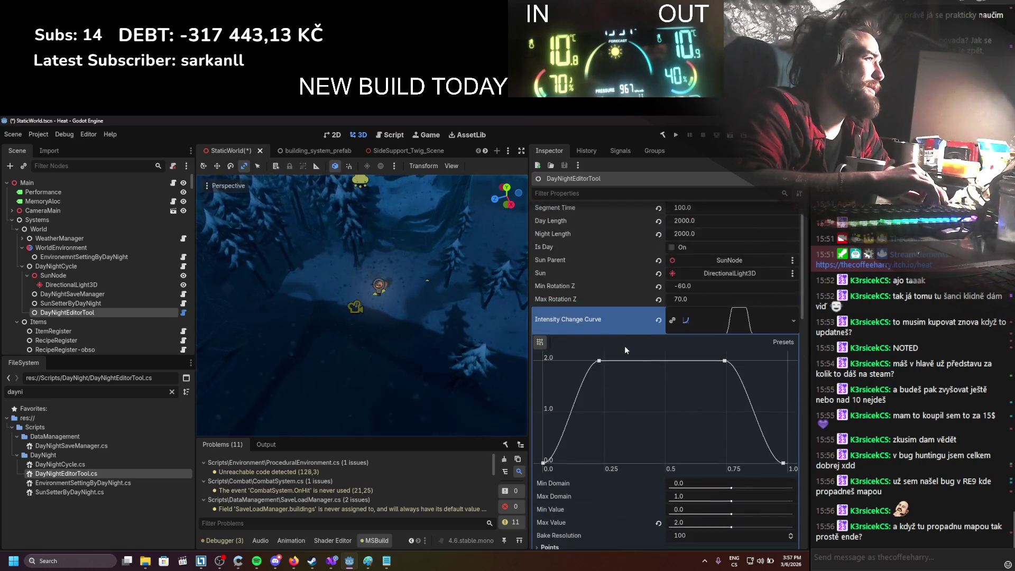
pyautogui.scroll(-6, 624, 346)
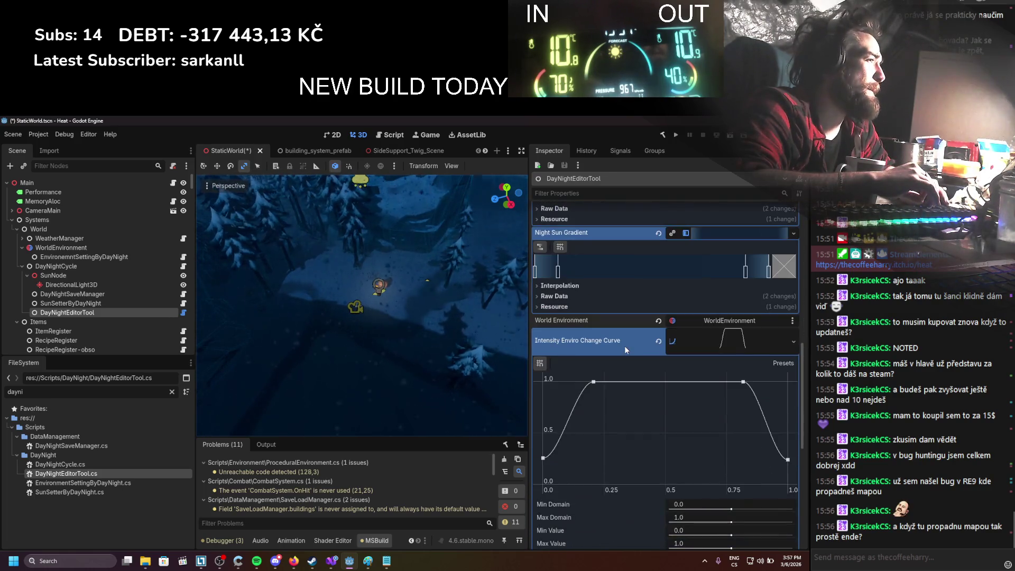
pyautogui.scroll(-8, 625, 348)
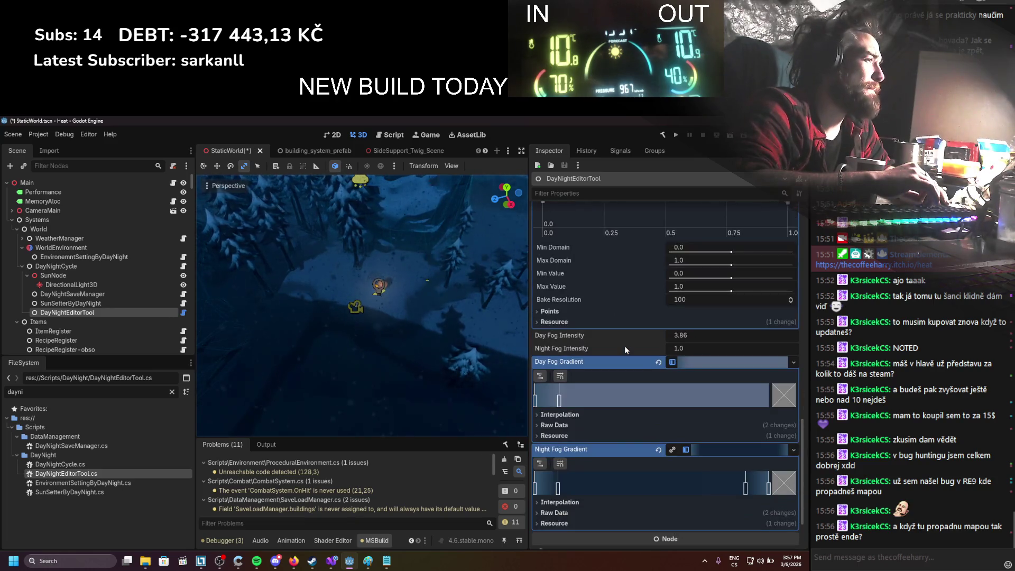
pyautogui.scroll(3, 626, 349)
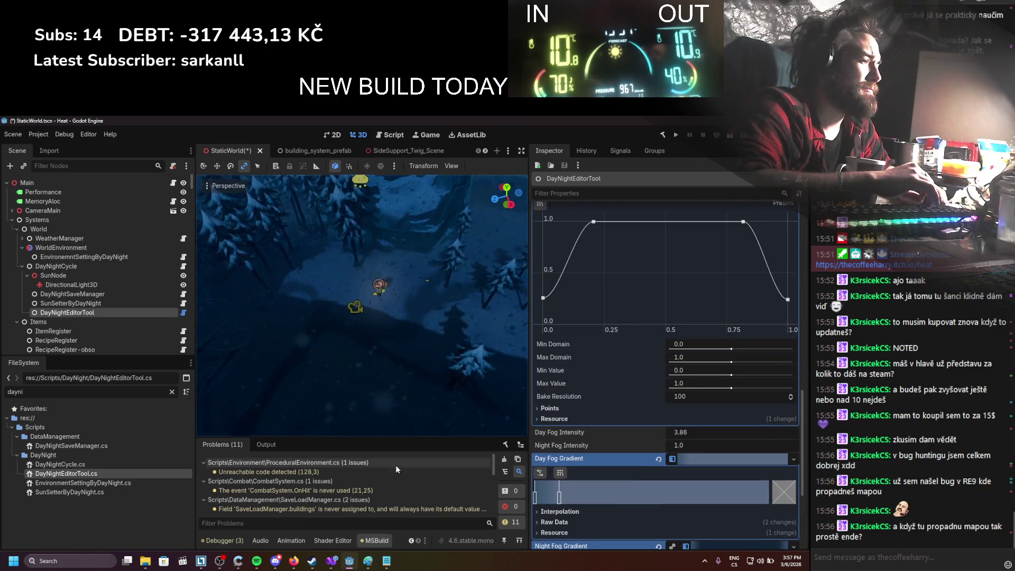
pyautogui.click(332, 560)
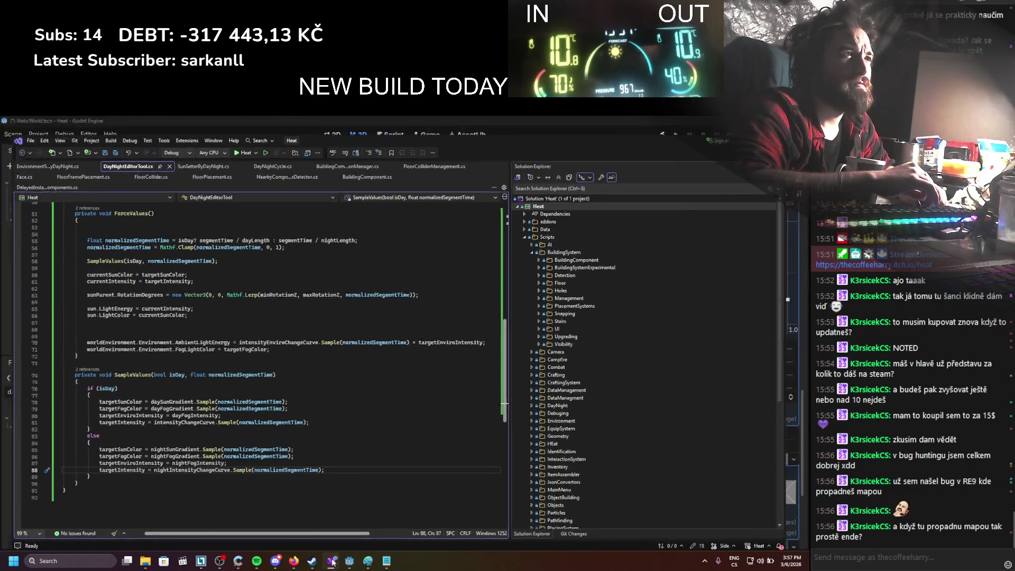
pyautogui.click(349, 561)
pyautogui.scroll(5, 703, 442)
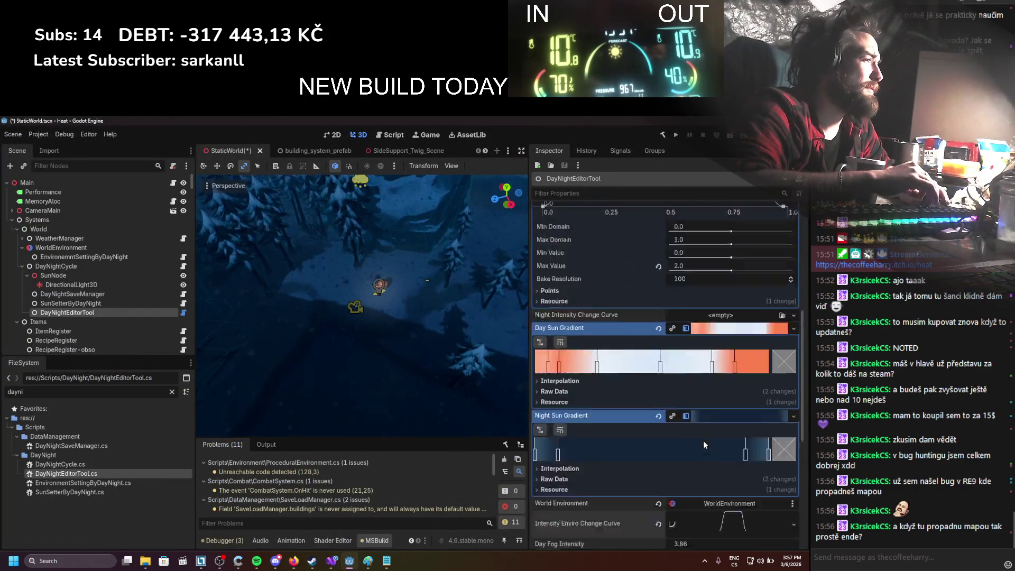
# Step: Paste the day curve into Night Intensity Change Curve and move its first peak to 0.12
pyautogui.click(700, 448)
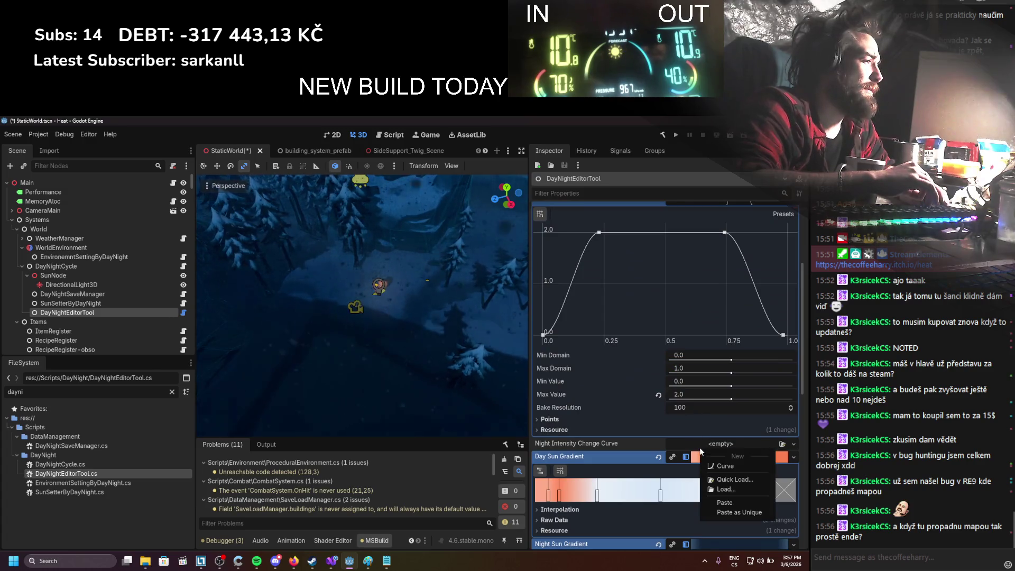
pyautogui.click(724, 502)
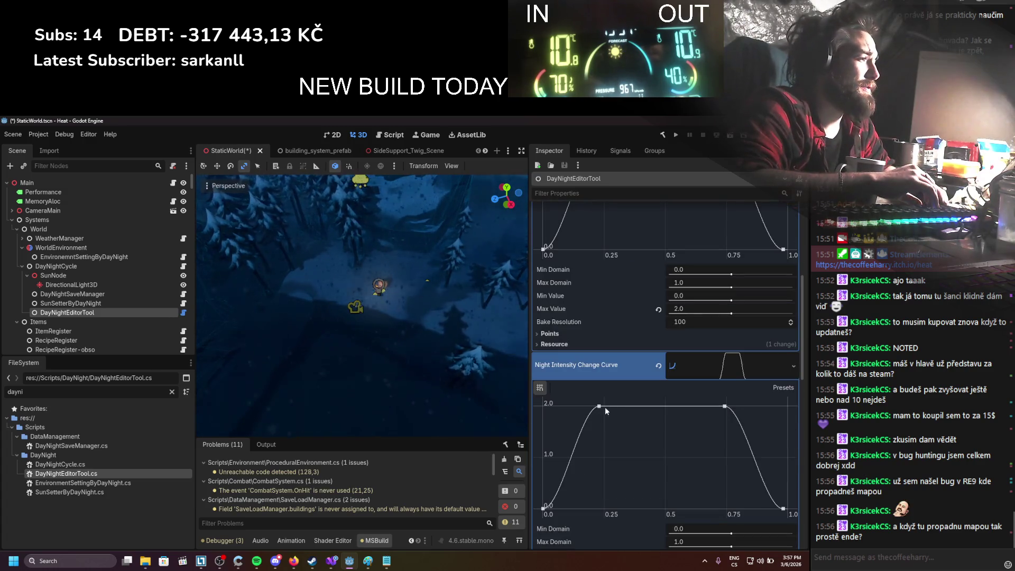
pyautogui.moveTo(599, 406); pyautogui.dragTo(572, 406)
pyautogui.scroll(10, 703, 380)
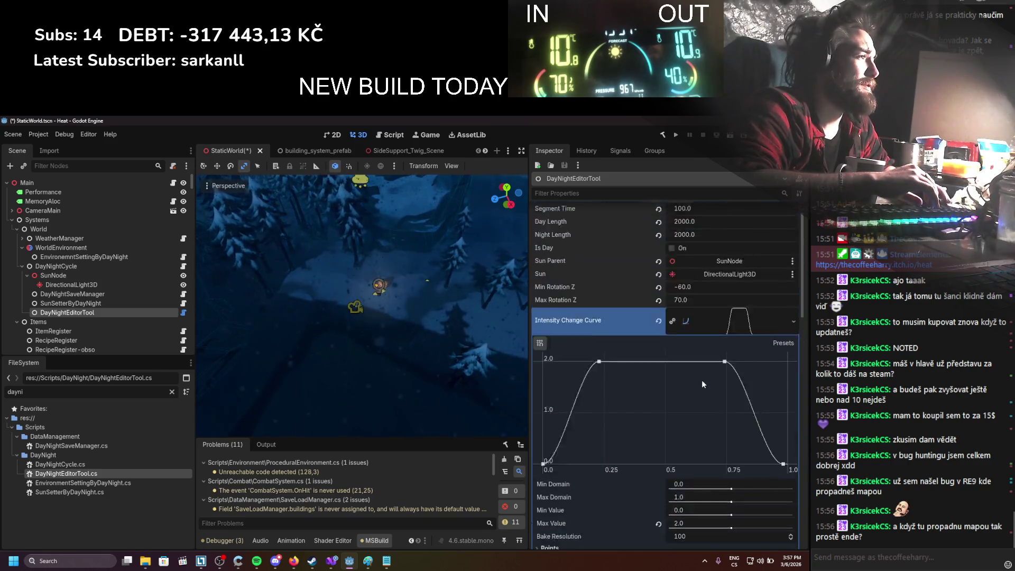
pyautogui.scroll(-5, 591, 377)
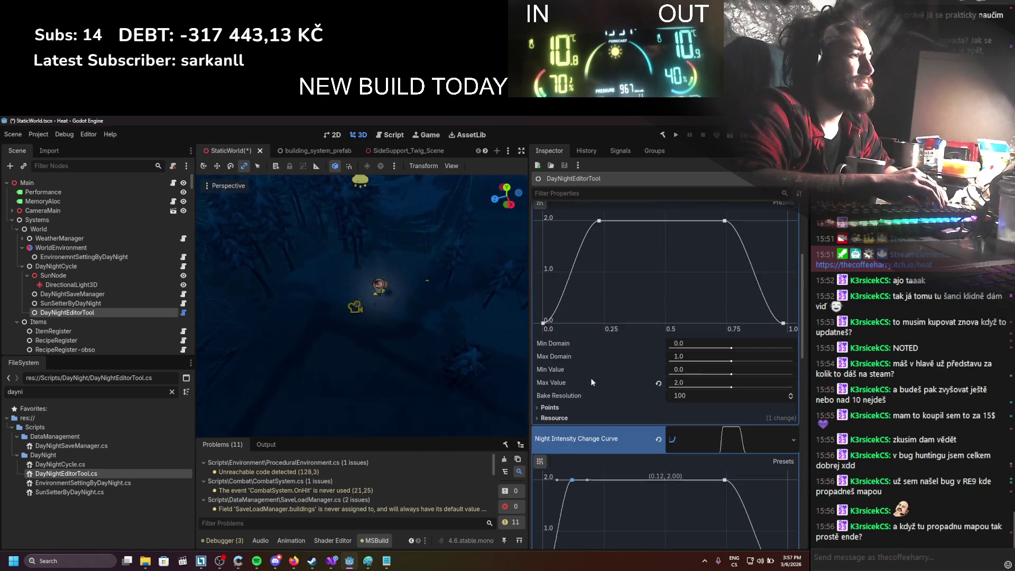
pyautogui.scroll(3, 583, 359)
pyautogui.scroll(-3, 577, 355)
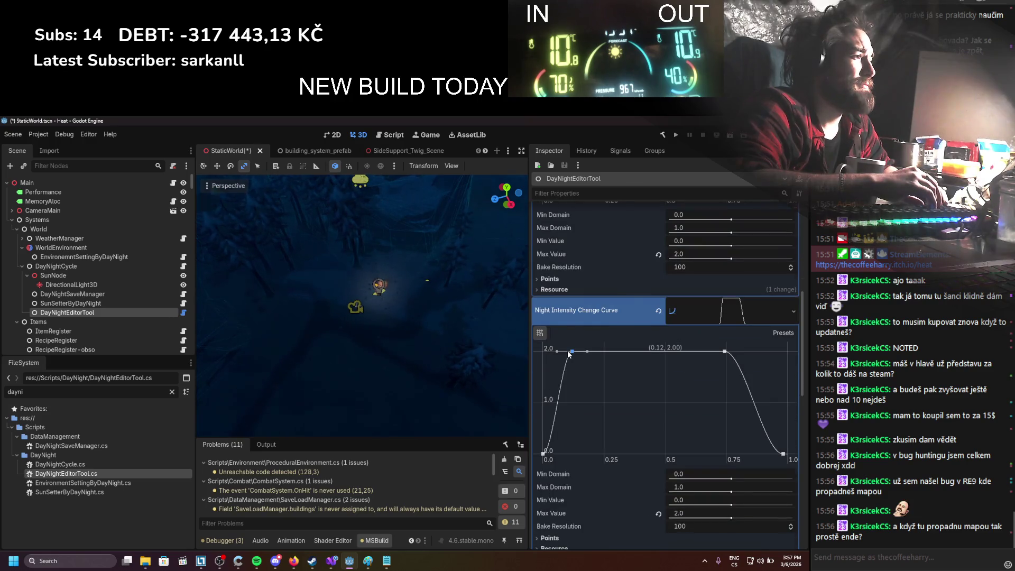
pyautogui.scroll(3, 567, 351)
# Step: Raise the curve's start point to 0.43, force-update the lighting, and shift the peak to 0.10
pyautogui.moveTo(544, 364); pyautogui.dragTo(543, 344)
pyautogui.moveTo(598, 263); pyautogui.dragTo(580, 240)
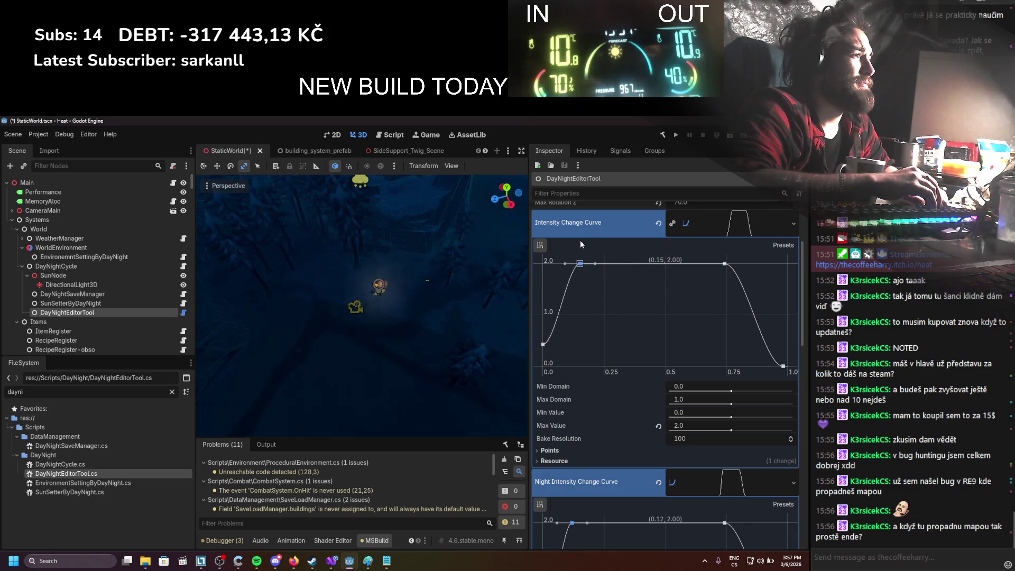
pyautogui.scroll(2, 612, 317)
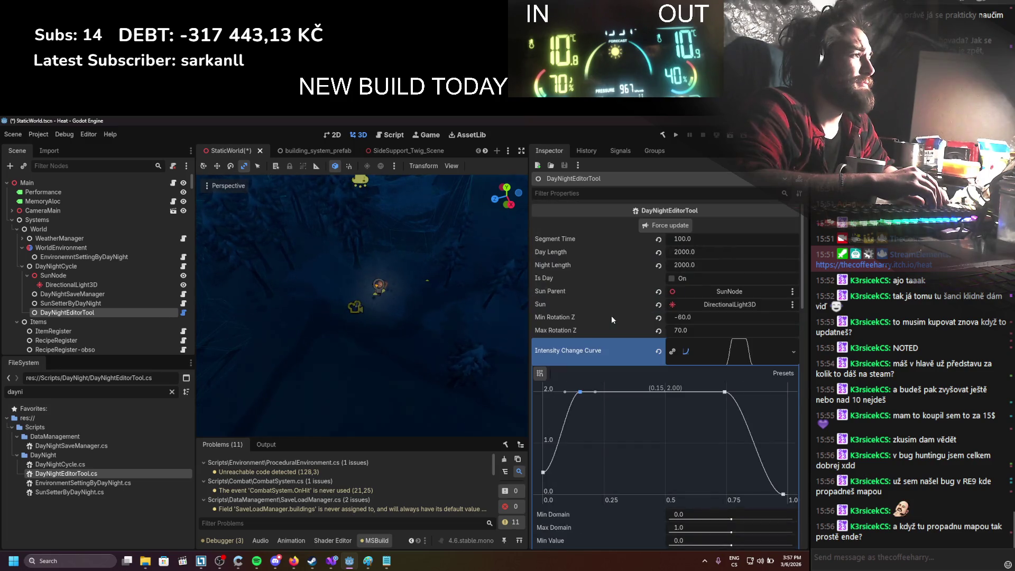
pyautogui.click(656, 228)
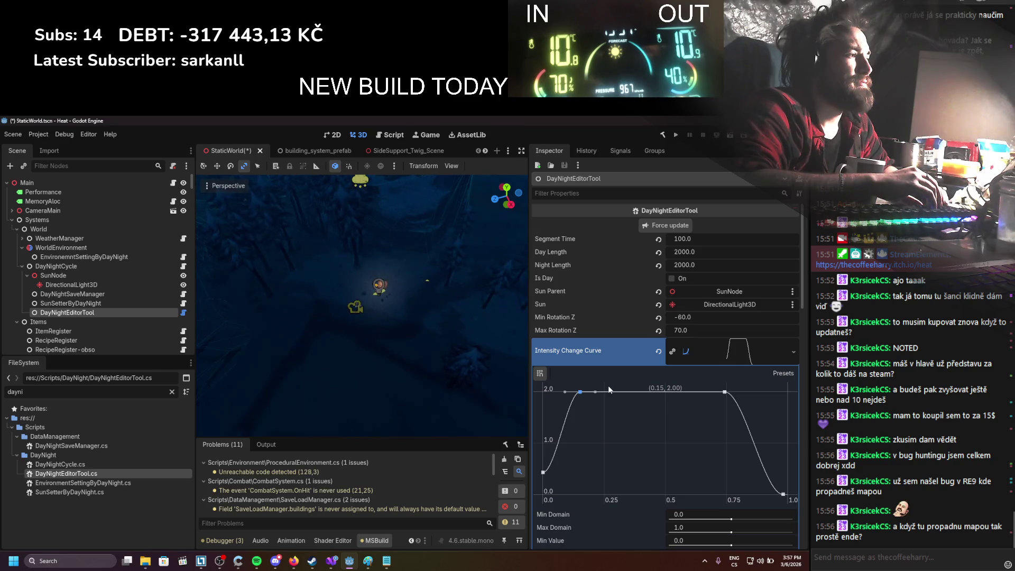
pyautogui.scroll(-4, 609, 390)
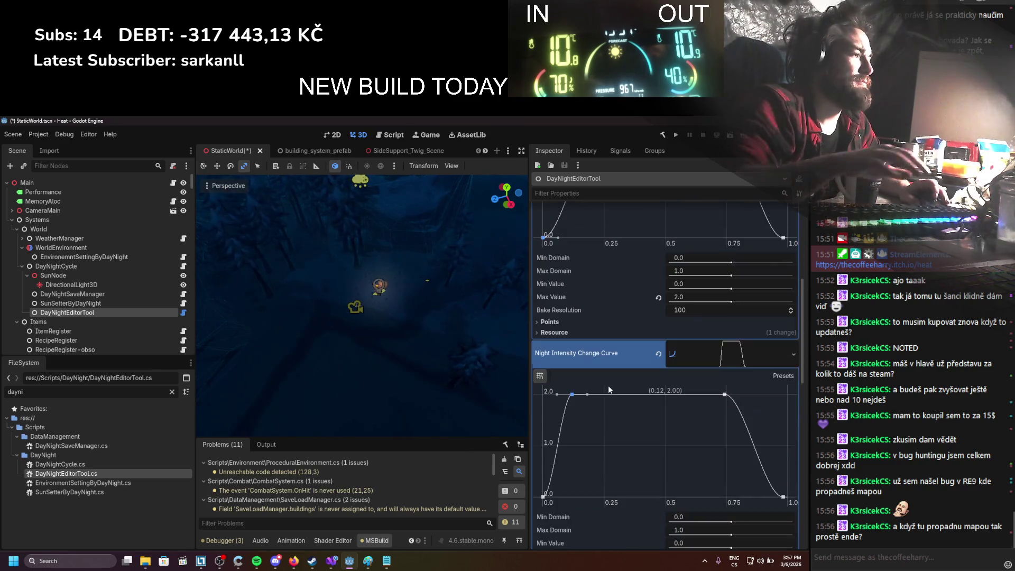
pyautogui.moveTo(571, 395); pyautogui.dragTo(566, 394)
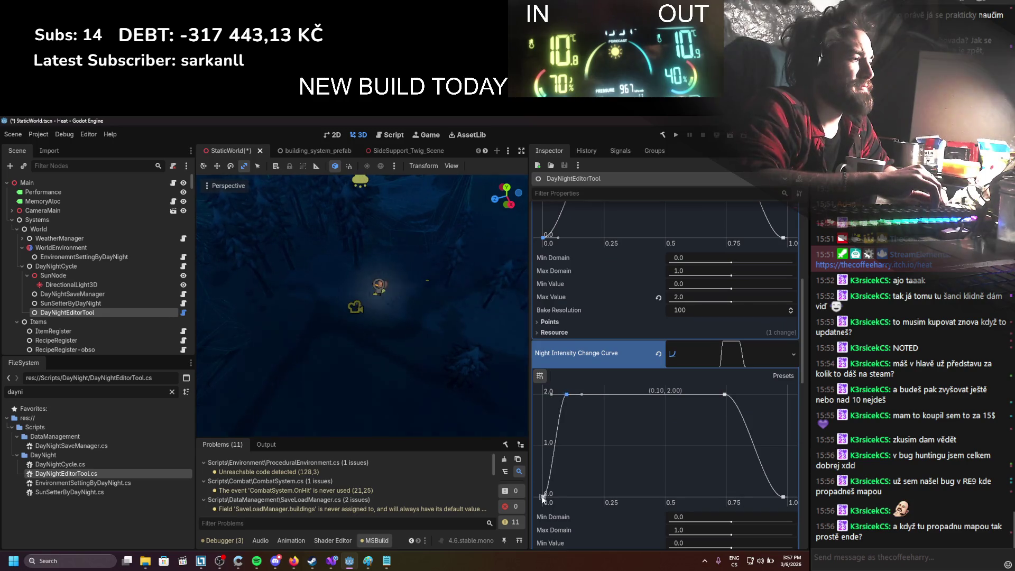
pyautogui.scroll(4, 588, 376)
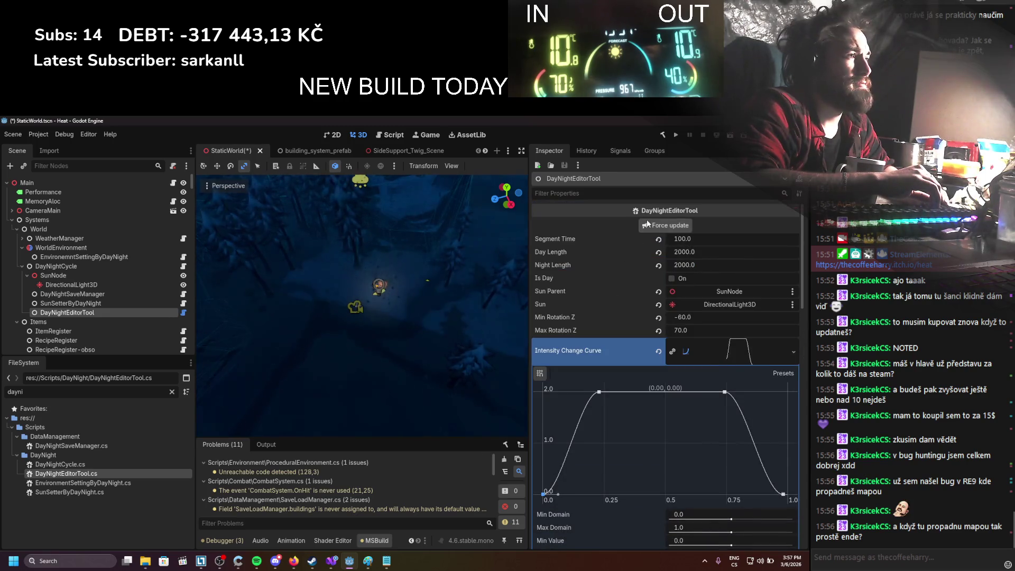
pyautogui.scroll(-6, 590, 402)
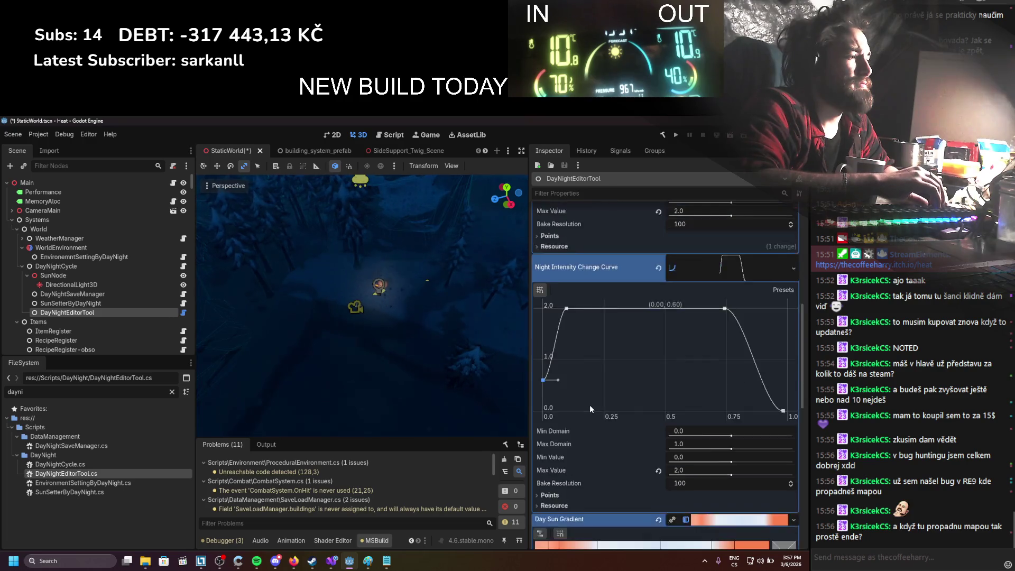
pyautogui.scroll(5, 614, 311)
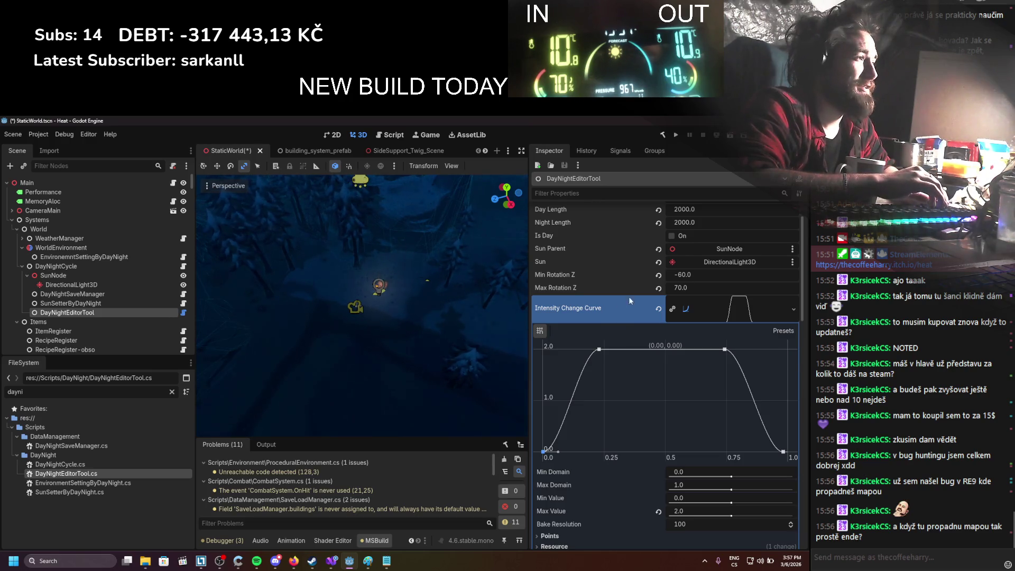
# Step: Preview the lighting at Segment Time 300, 700 and 100, applying each with Force update
pyautogui.scroll(2, 629, 297)
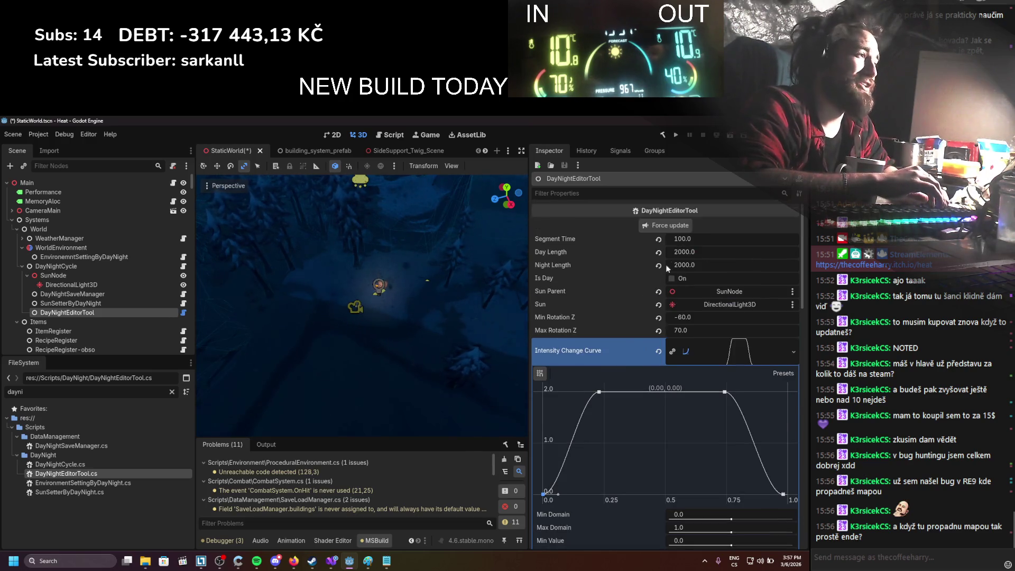
pyautogui.click(690, 239)
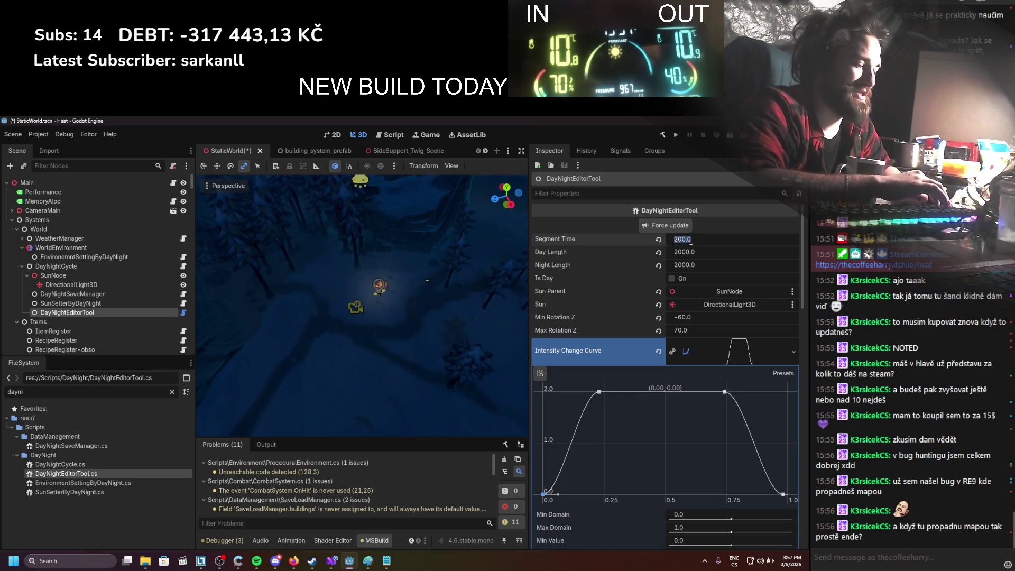
pyautogui.write('300')
pyautogui.press('Return')
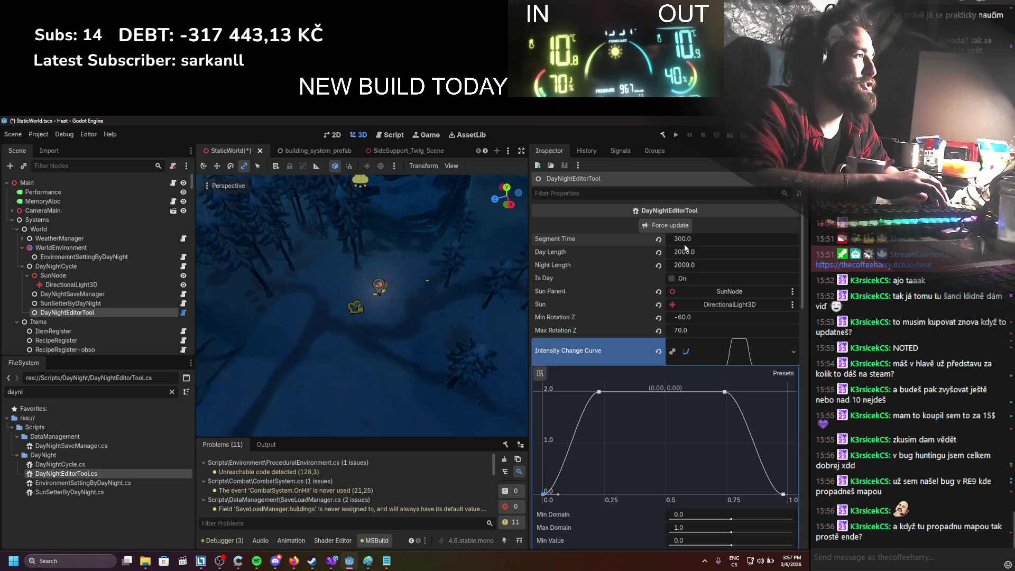
pyautogui.click(691, 238)
pyautogui.write('5')
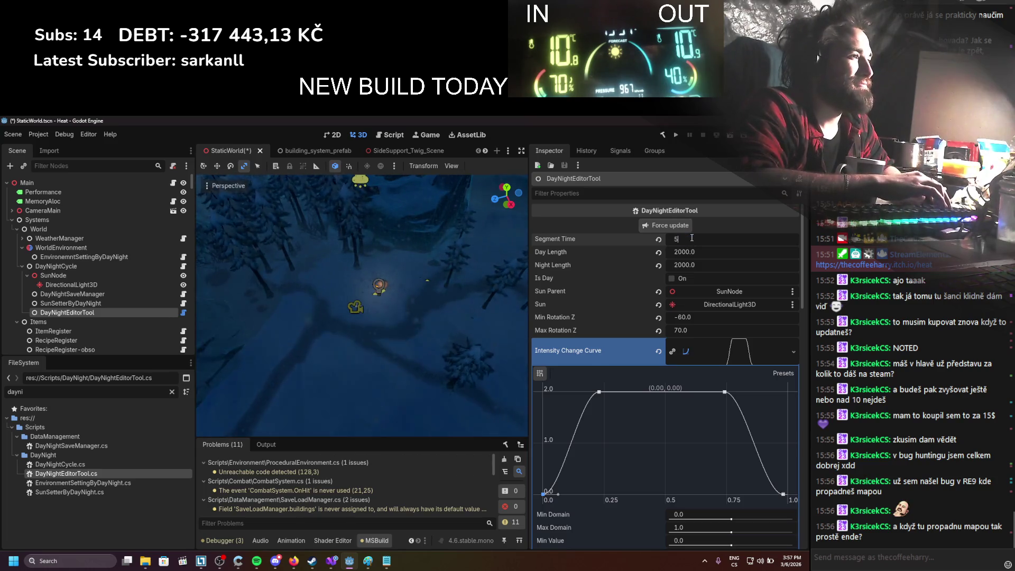
pyautogui.press('BackSpace')
pyautogui.write('600')
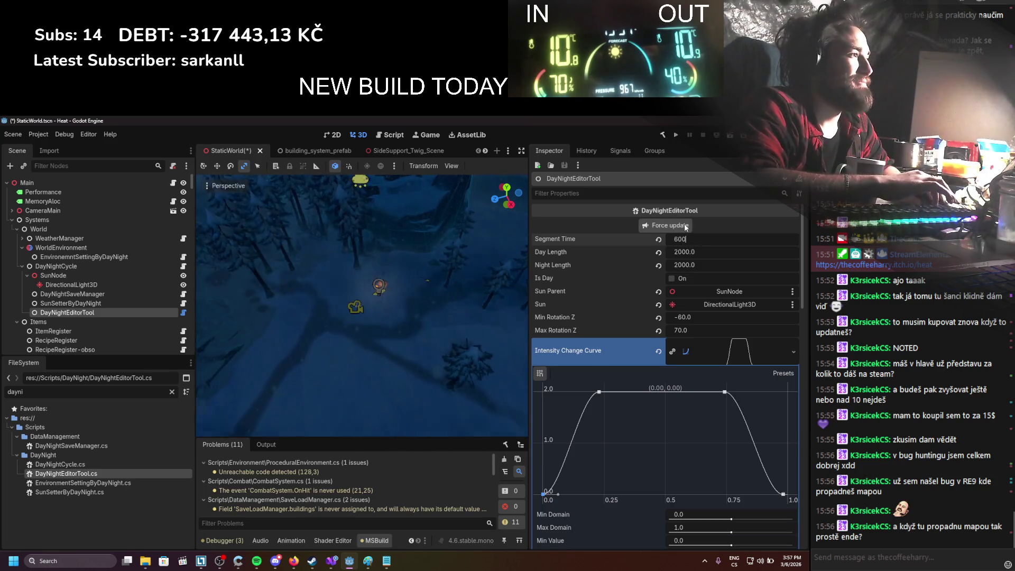
pyautogui.press('BackSpace')
pyautogui.press('BackSpace')
pyautogui.press('BackSpace')
pyautogui.write('700')
pyautogui.press('Return')
pyautogui.click(694, 239)
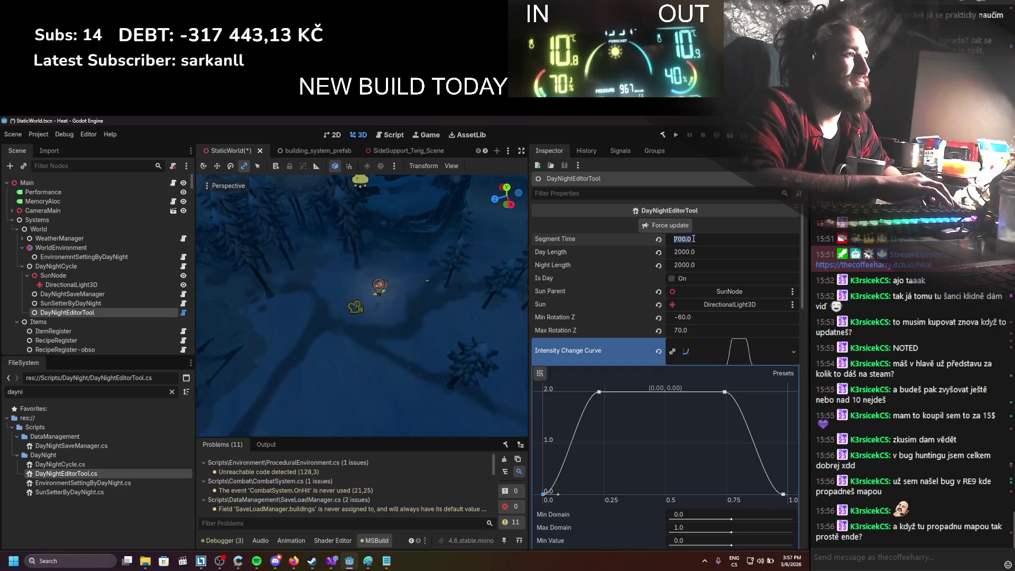
pyautogui.write('9')
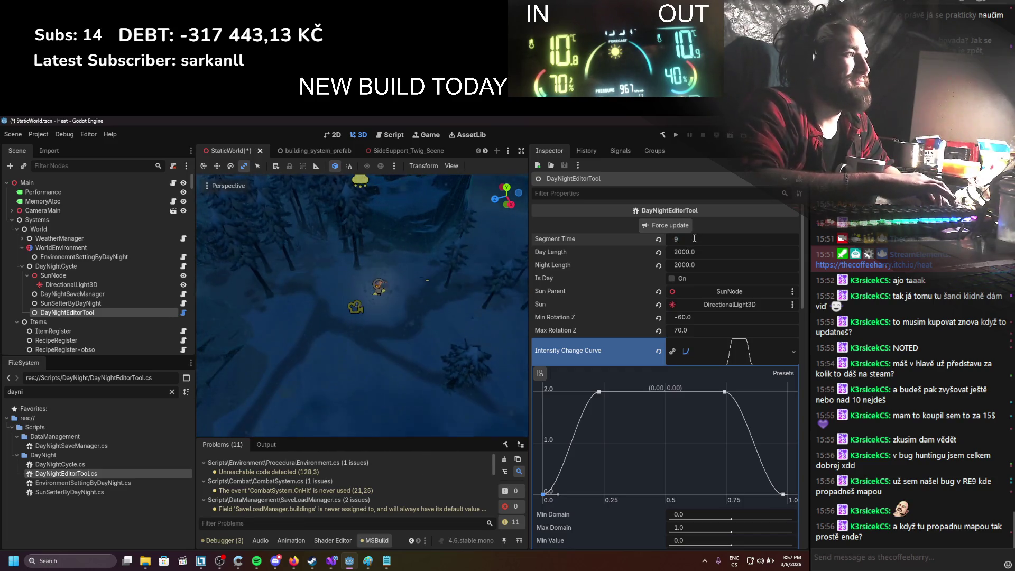
pyautogui.press('BackSpace')
pyautogui.write('100')
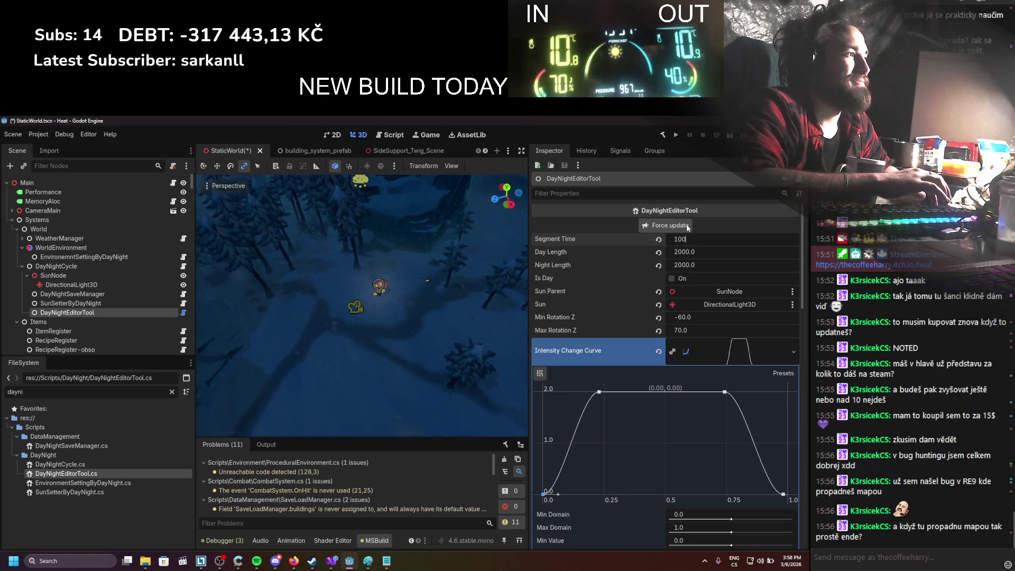
pyautogui.click(687, 226)
# Step: Step Segment Time through 1800, 1900 and 2000, then reset it to 0
pyautogui.click(697, 242)
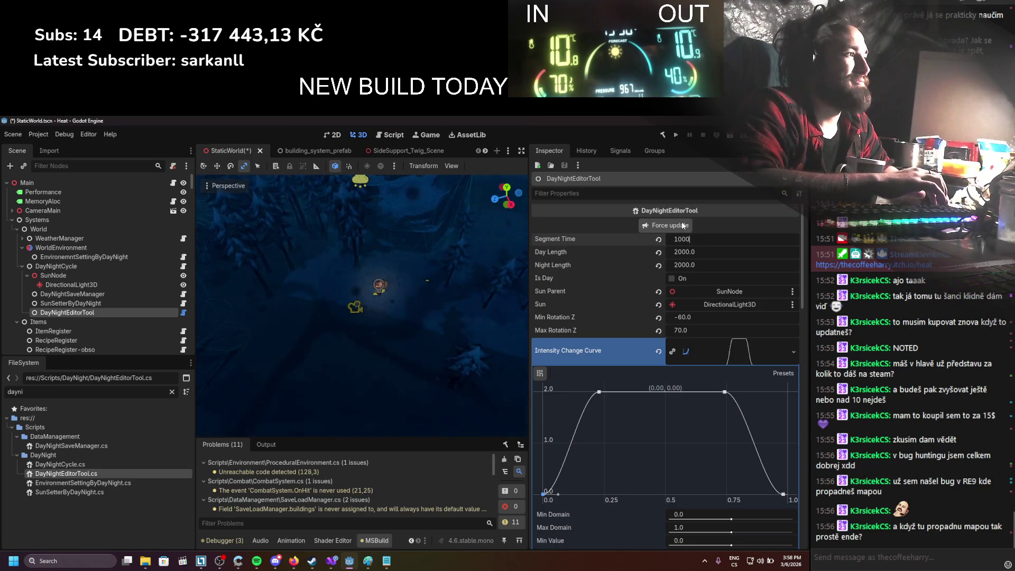
pyautogui.press('BackSpace')
pyautogui.write('50')
pyautogui.press('BackSpace')
pyautogui.press('BackSpace')
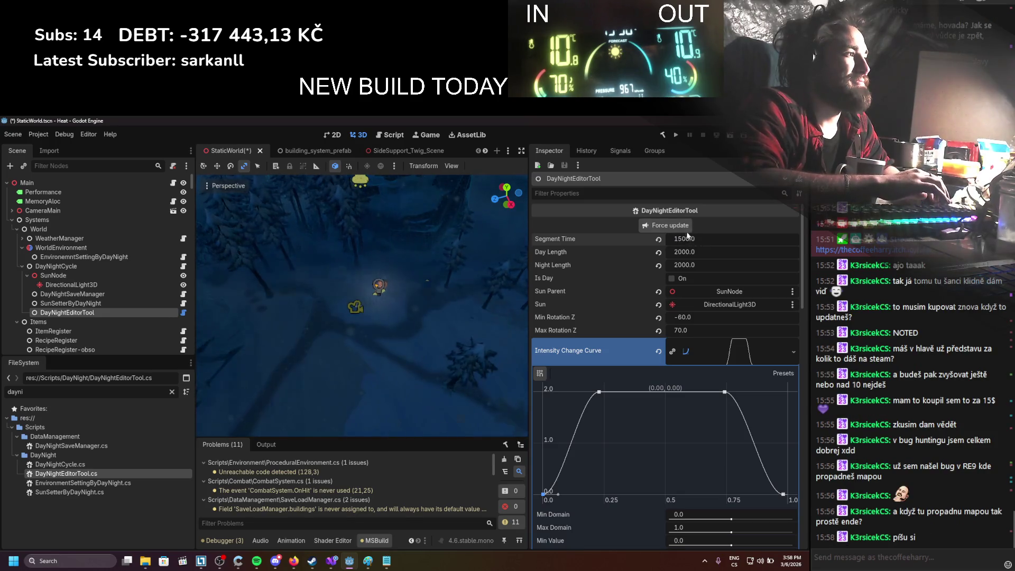
pyautogui.write('800')
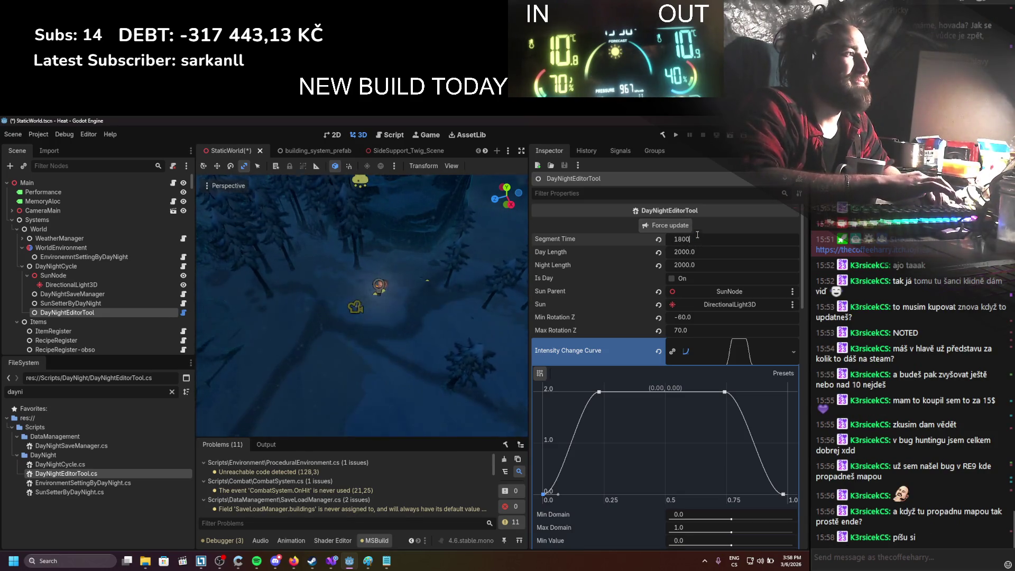
pyautogui.press('Return')
pyautogui.click(693, 242)
pyautogui.write('1900')
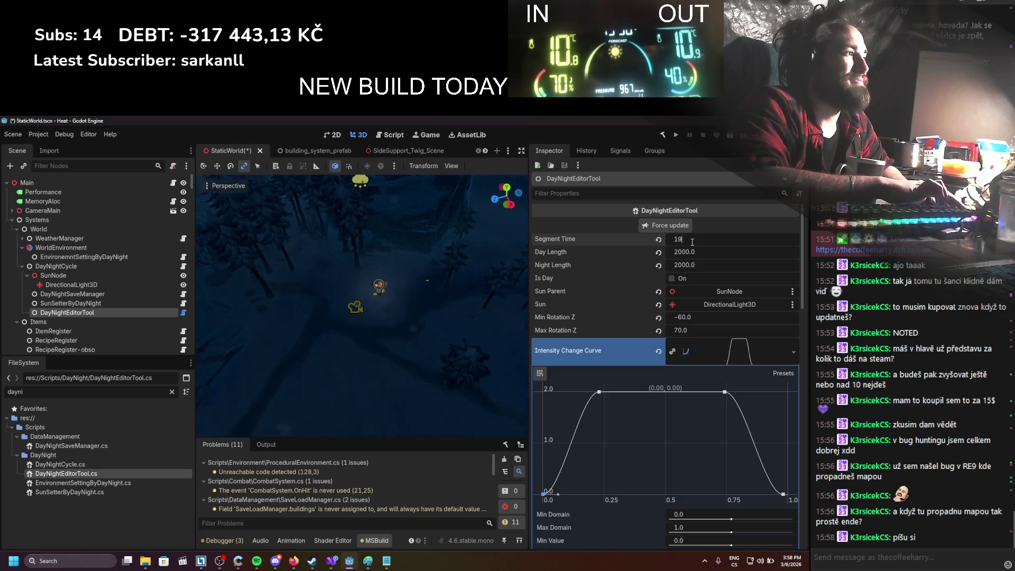
pyautogui.press('Return')
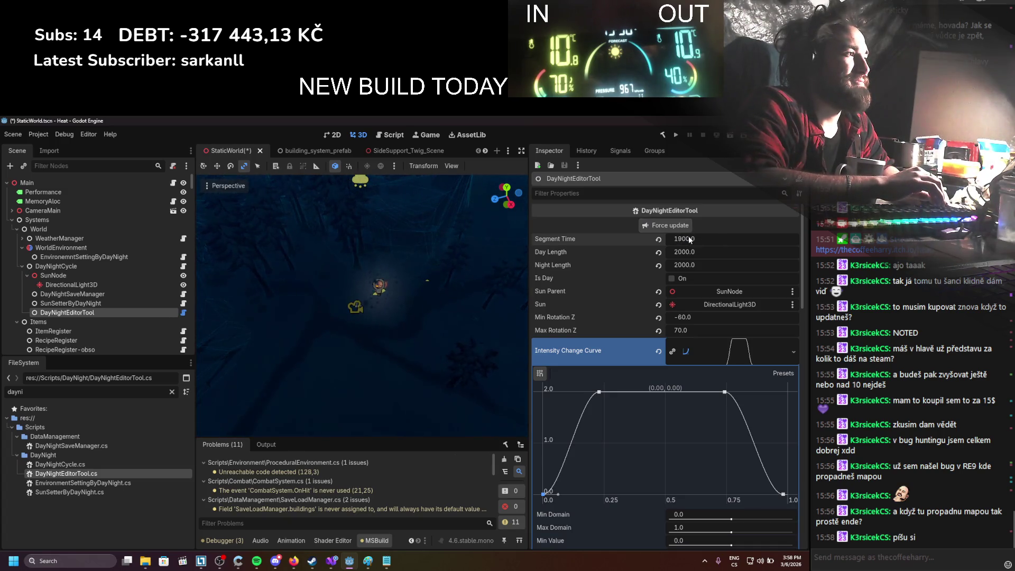
pyautogui.write('000')
pyautogui.press('Return')
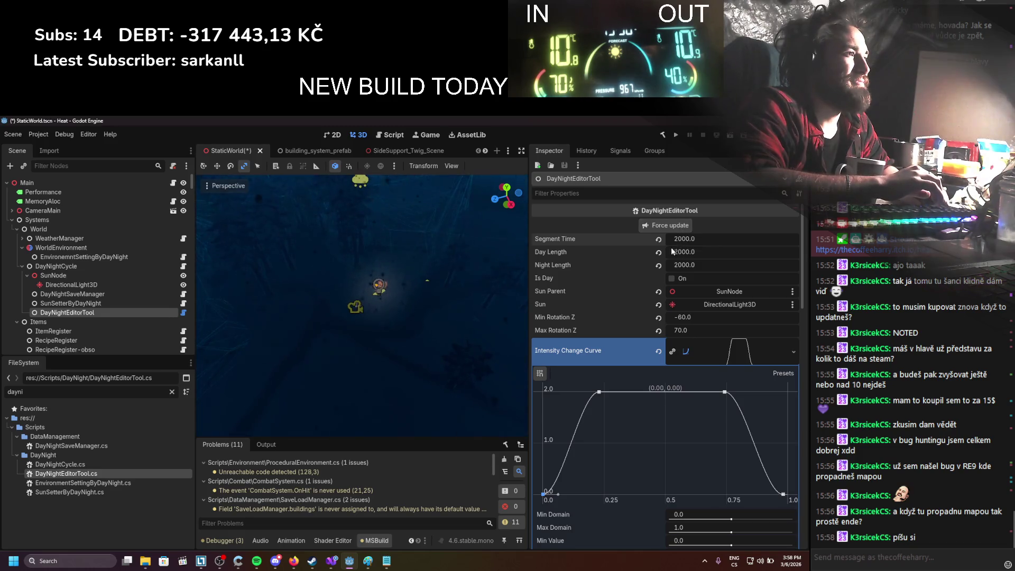
pyautogui.click(682, 241)
pyautogui.write('0')
pyautogui.press('Return')
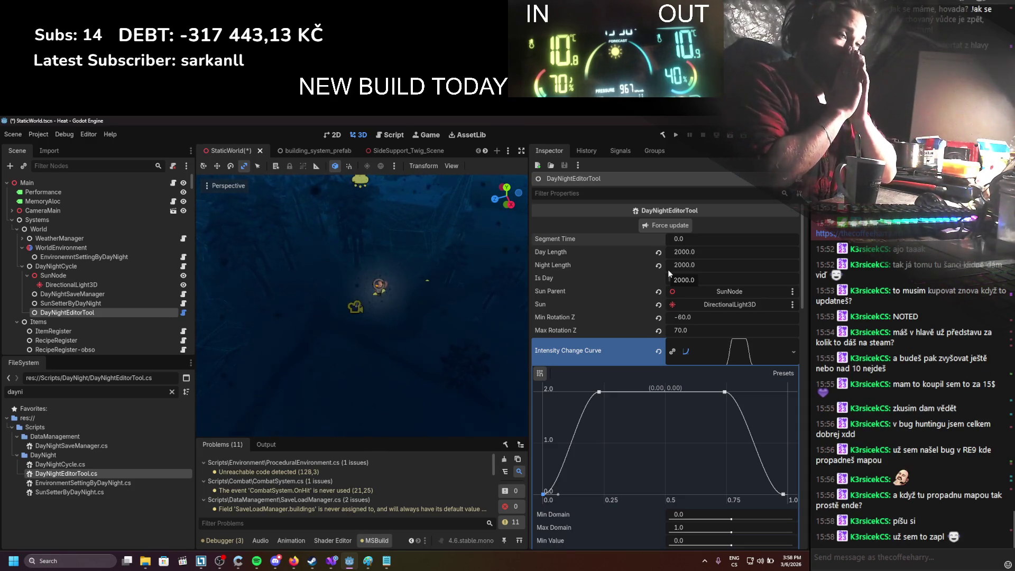
pyautogui.click(135, 257)
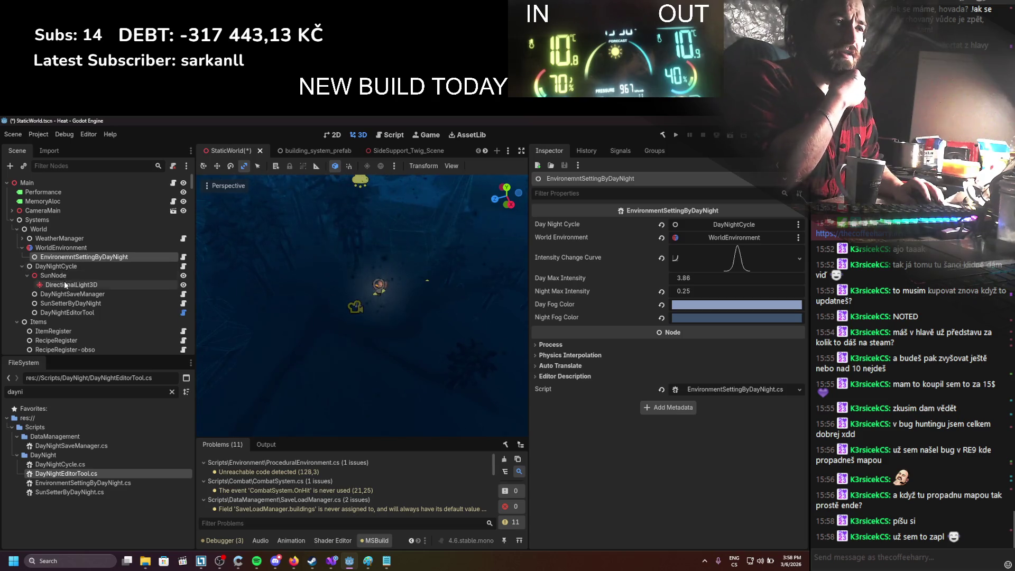
pyautogui.click(71, 304)
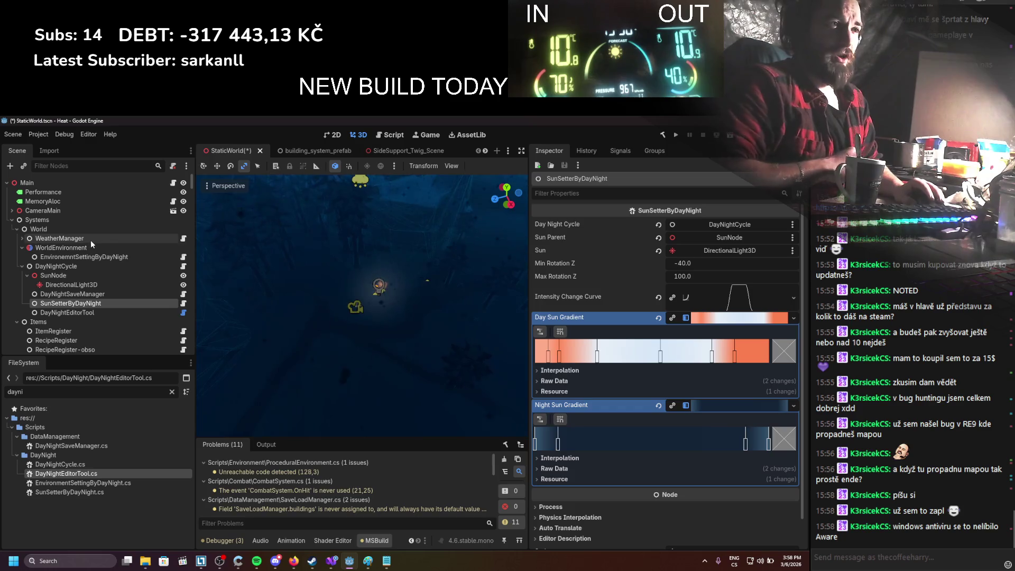
pyautogui.click(107, 241)
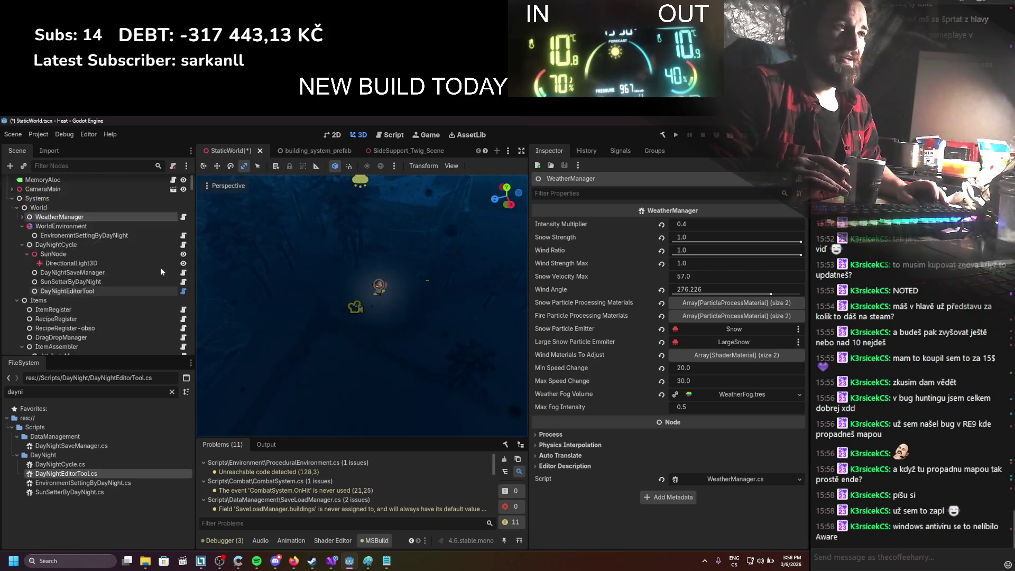
pyautogui.scroll(-3, 160, 267)
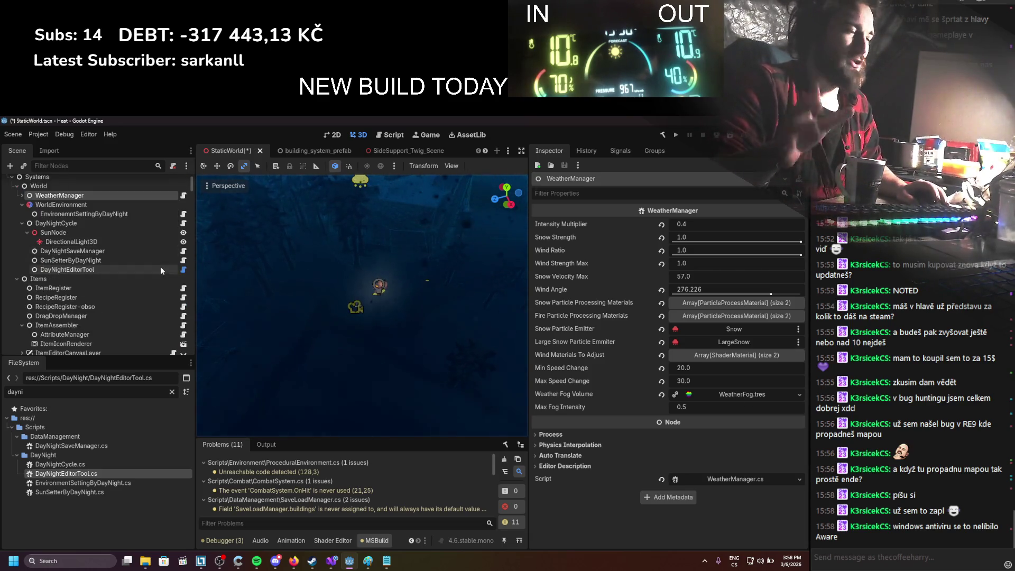
pyautogui.scroll(2, 138, 239)
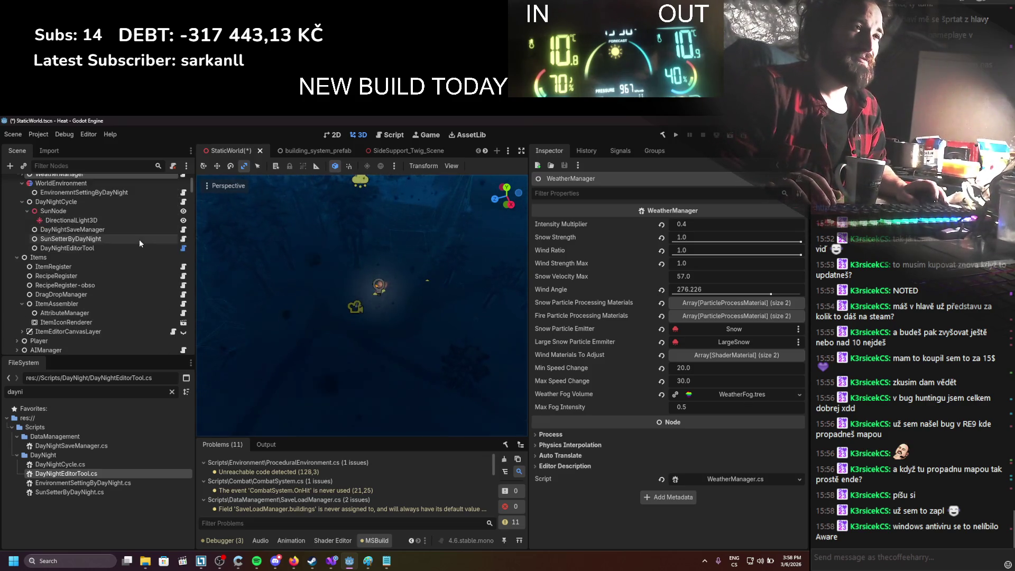
pyautogui.scroll(-2, 135, 246)
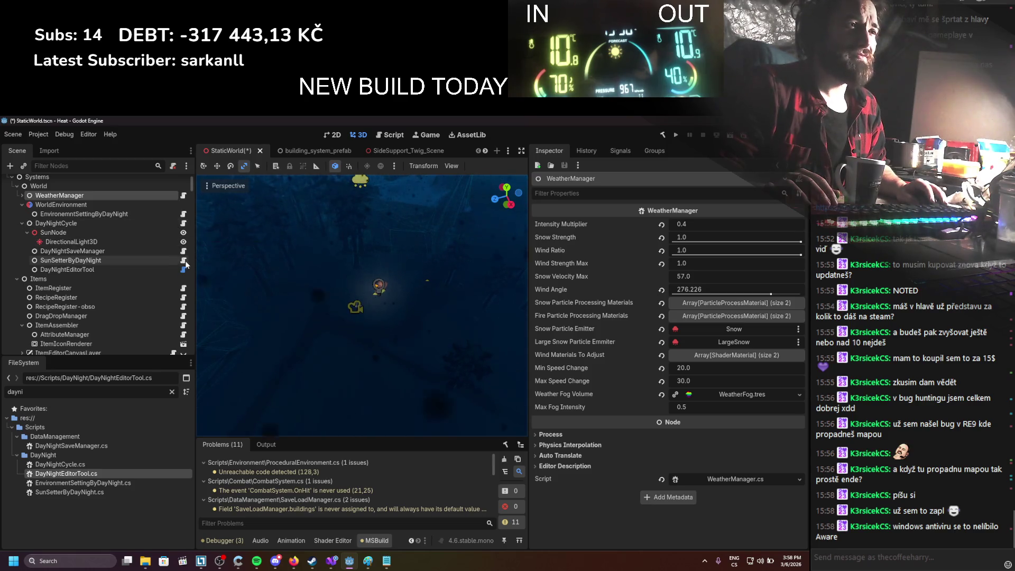
pyautogui.click(167, 259)
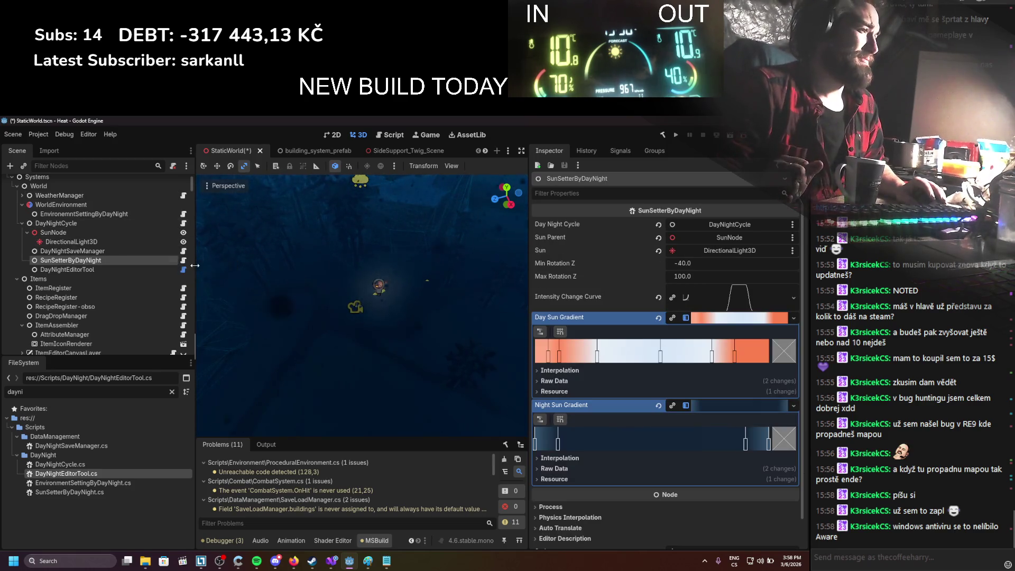
pyautogui.scroll(1, 373, 298)
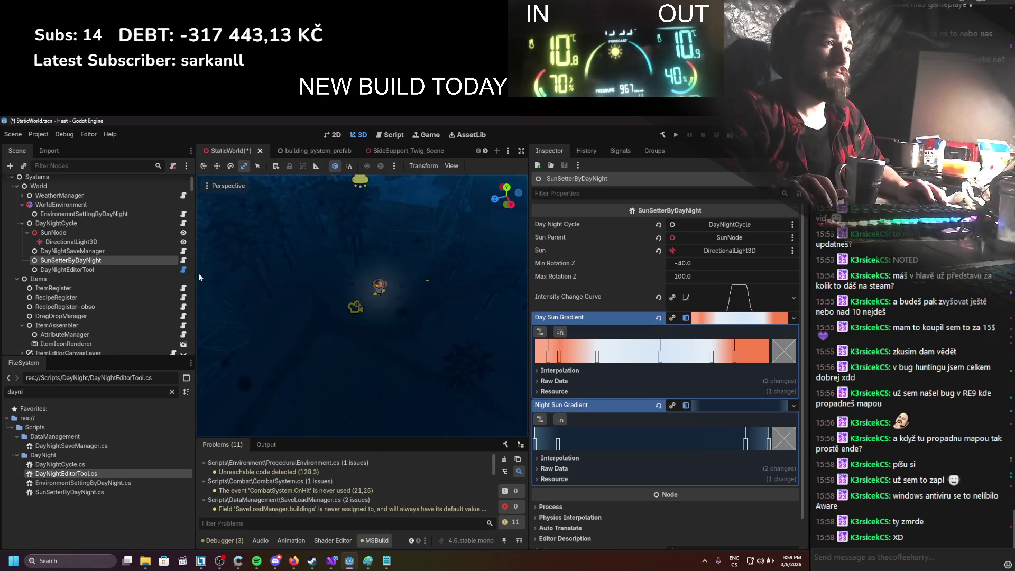
pyautogui.click(116, 251)
pyautogui.click(119, 259)
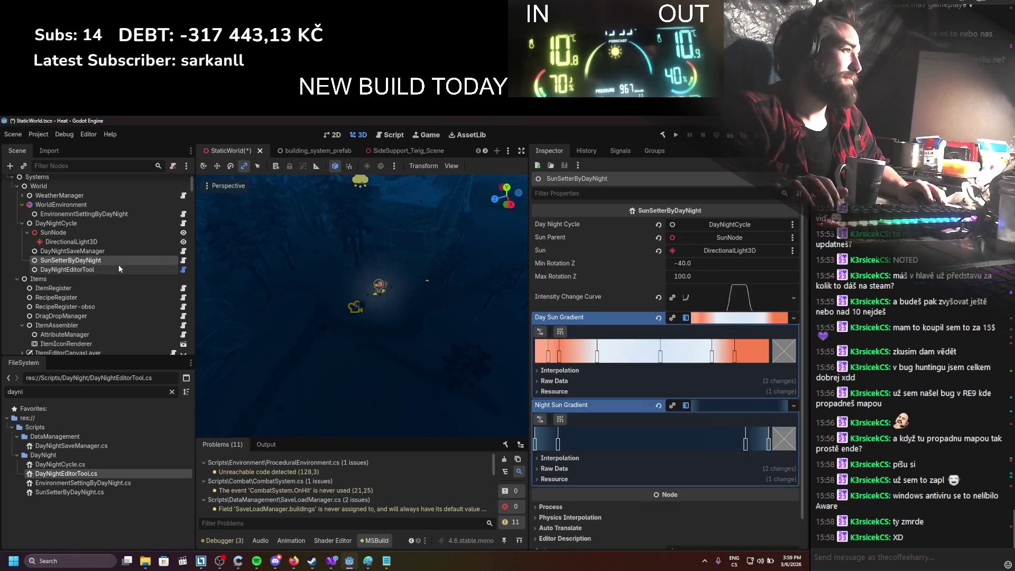
pyautogui.click(119, 267)
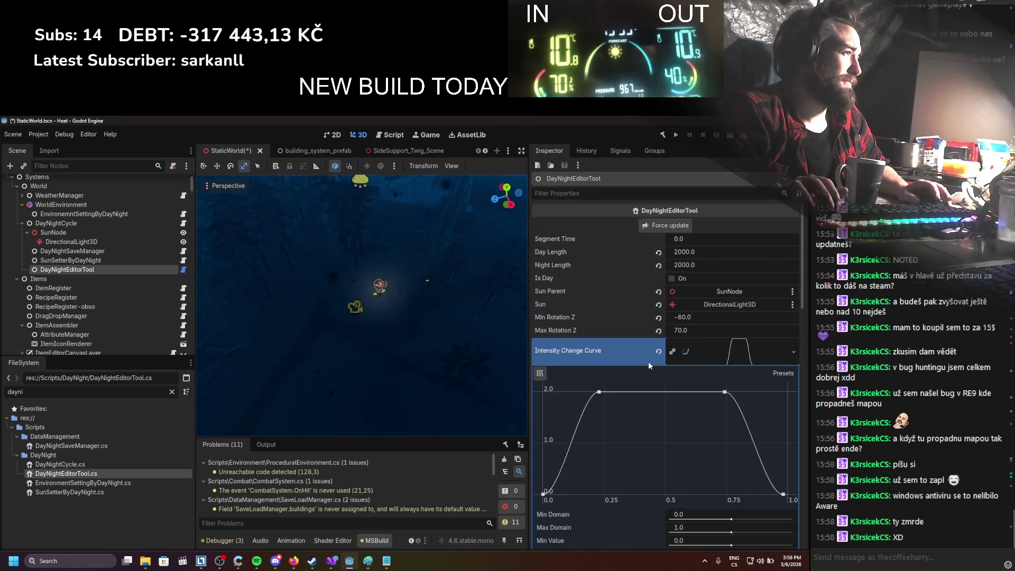
# Step: Drag the night intensity curve's plateau to 0.83 and its end point up to 0.54
pyautogui.scroll(-10, 648, 361)
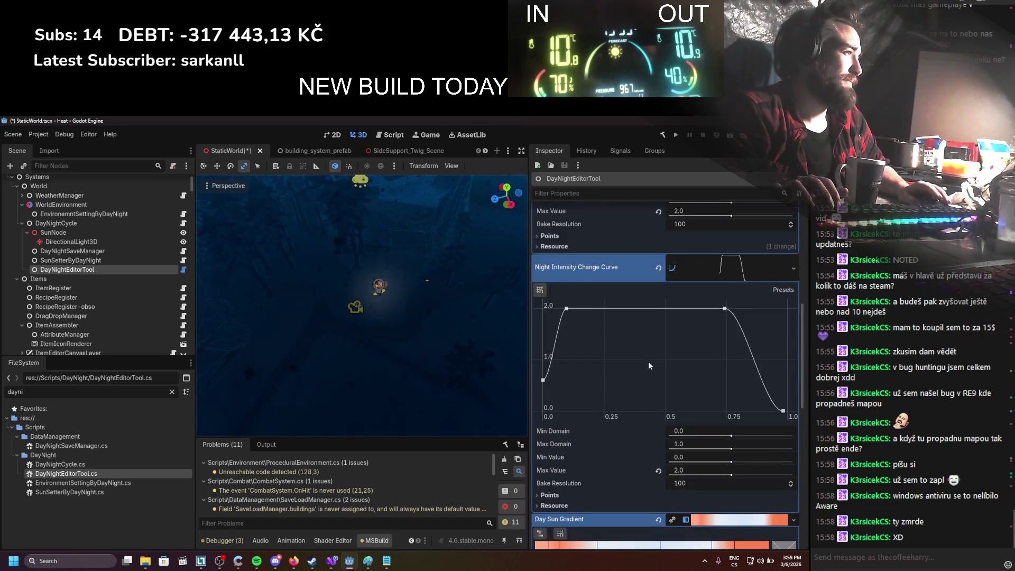
pyautogui.moveTo(724, 393); pyautogui.dragTo(747, 383)
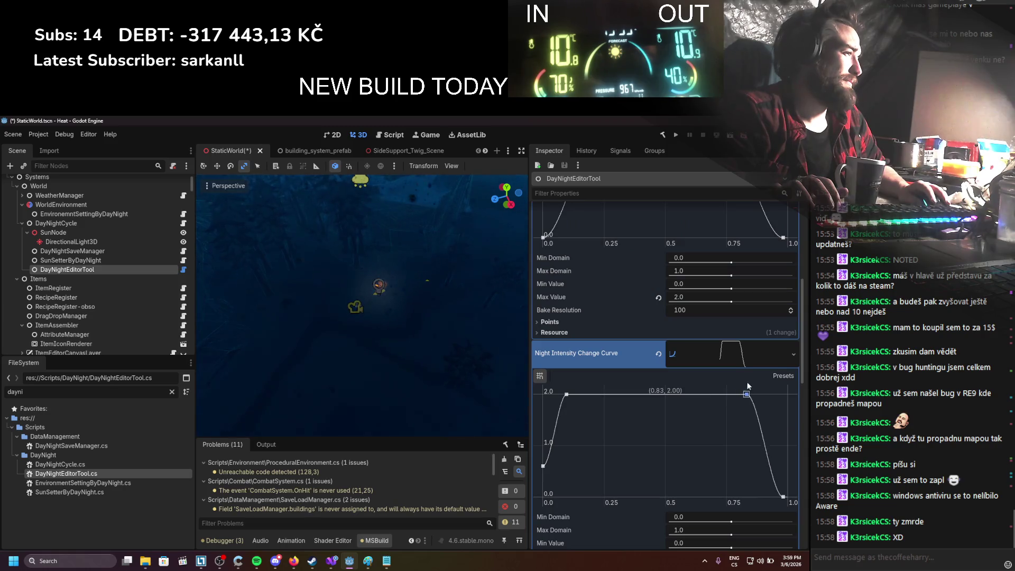
pyautogui.moveTo(783, 497); pyautogui.dragTo(787, 469)
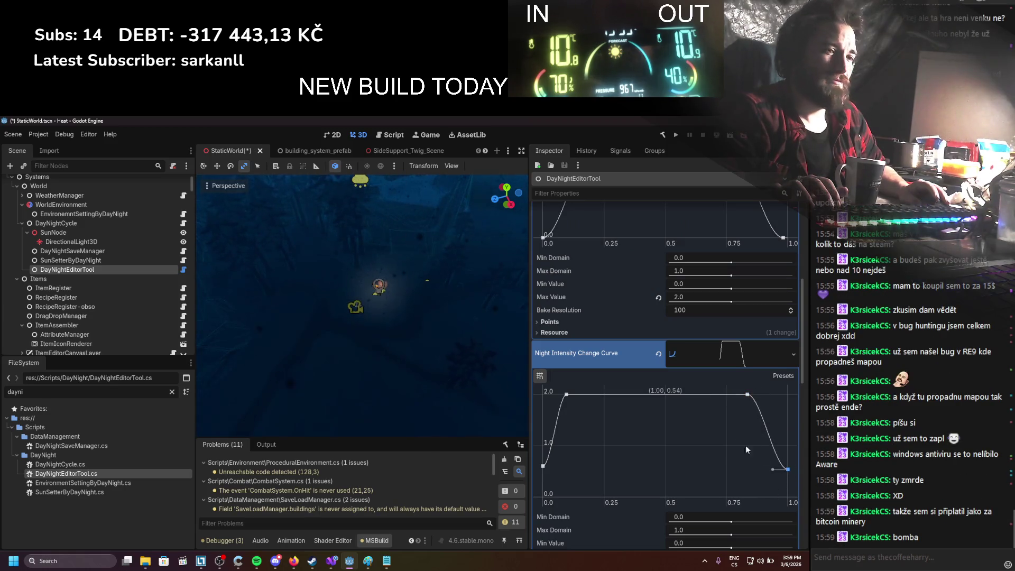
# Step: Push Segment Time up to 2000 and save the scene
pyautogui.scroll(5, 723, 433)
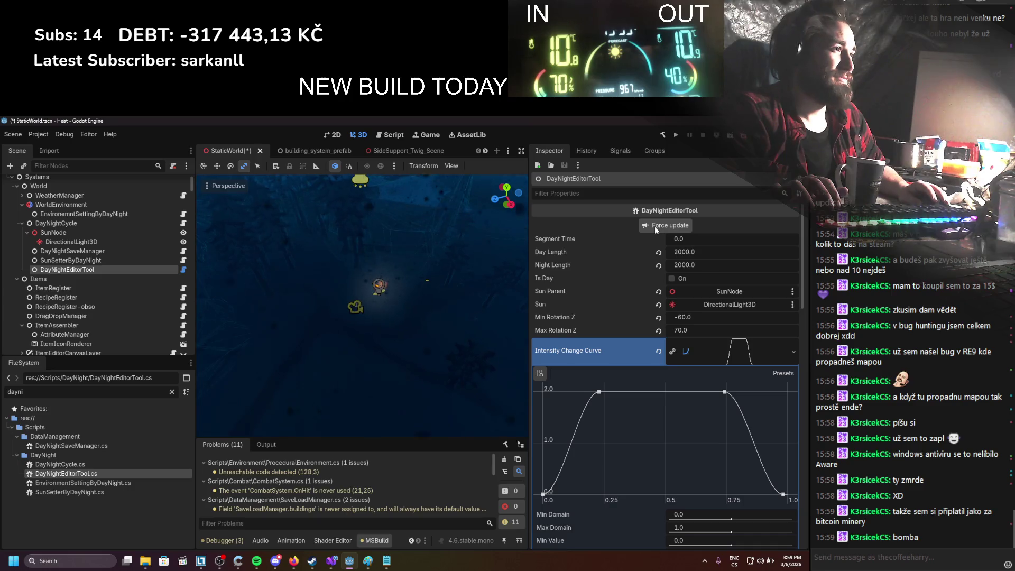
pyautogui.moveTo(696, 242); pyautogui.dragTo(751, 242)
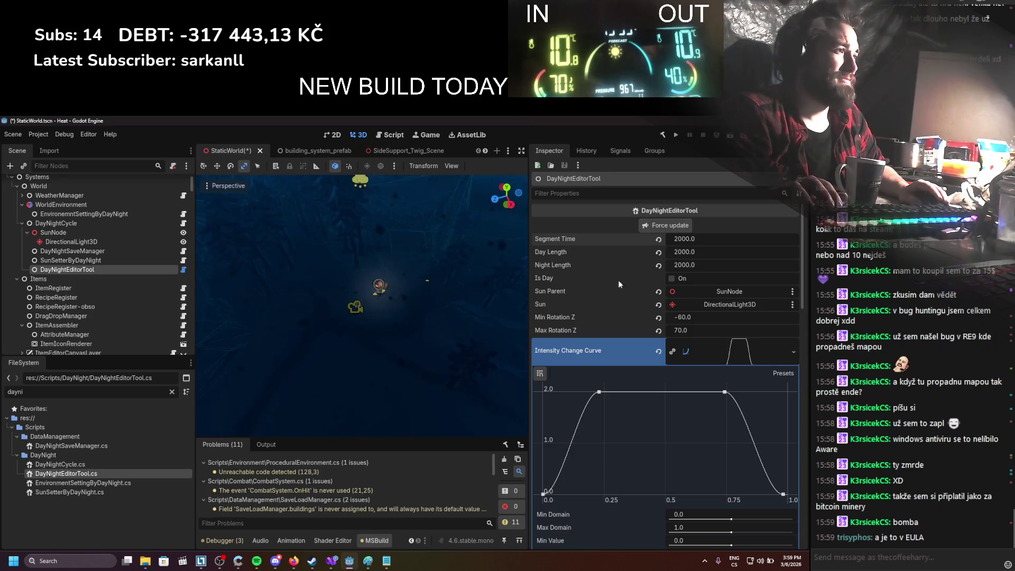
pyautogui.scroll(-2, 642, 309)
pyautogui.hotkey('ctrl', 's')
# Step: Change Segment Time to 1800
pyautogui.scroll(2, 750, 305)
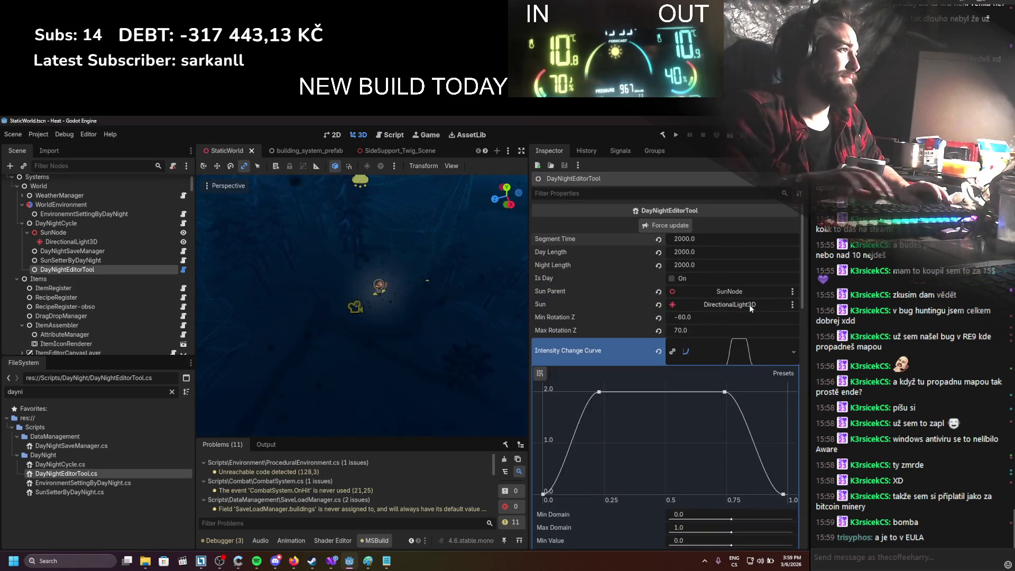
pyautogui.click(729, 242)
pyautogui.write('19')
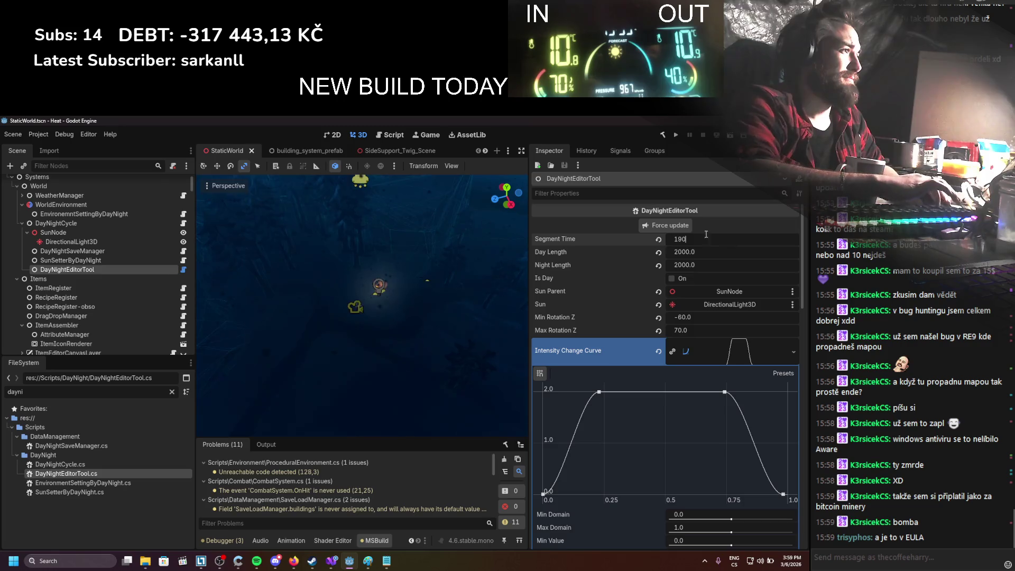
pyautogui.write('0')
pyautogui.click(682, 229)
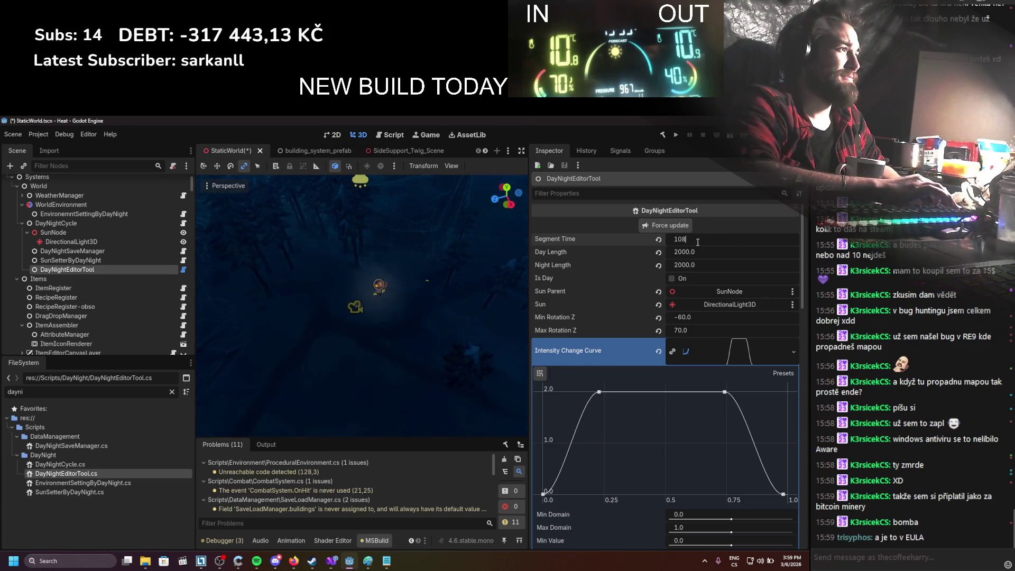
pyautogui.write('00')
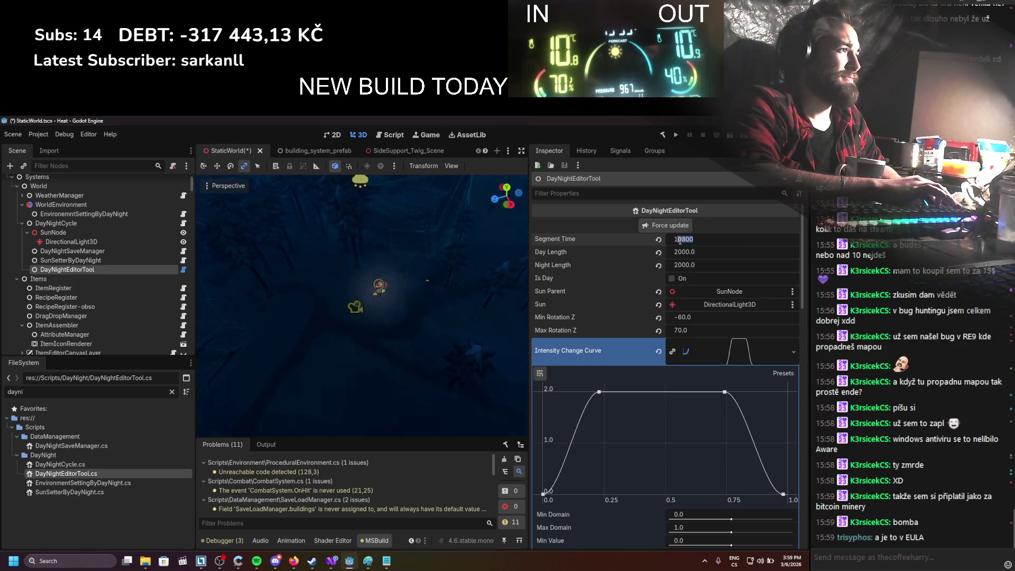
pyautogui.press('BackSpace')
pyautogui.press('Return')
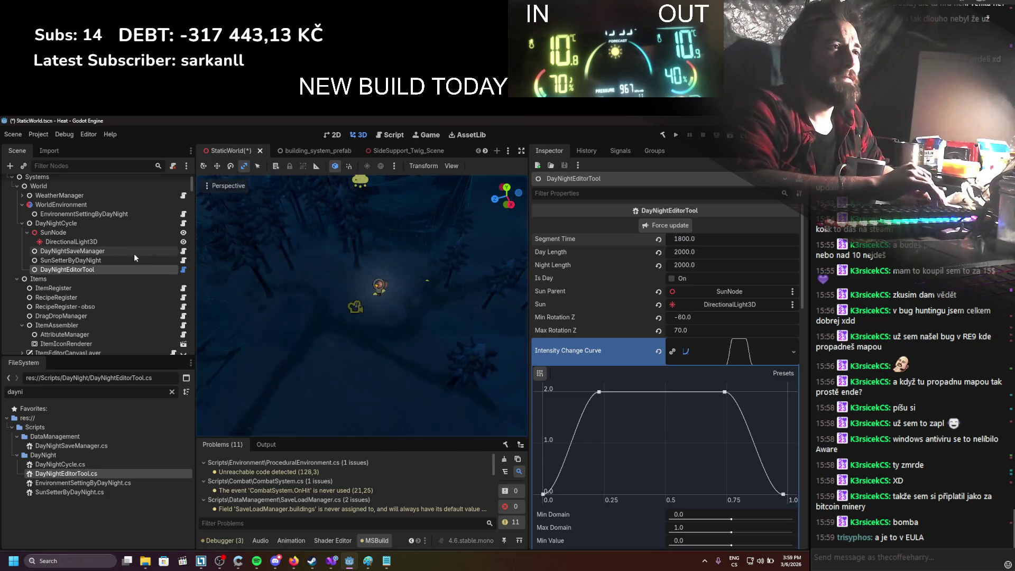
# Step: Inspect DayNightSaveManager and SunSetterByDayNight, then select the DayNightCycle node
pyautogui.click(139, 251)
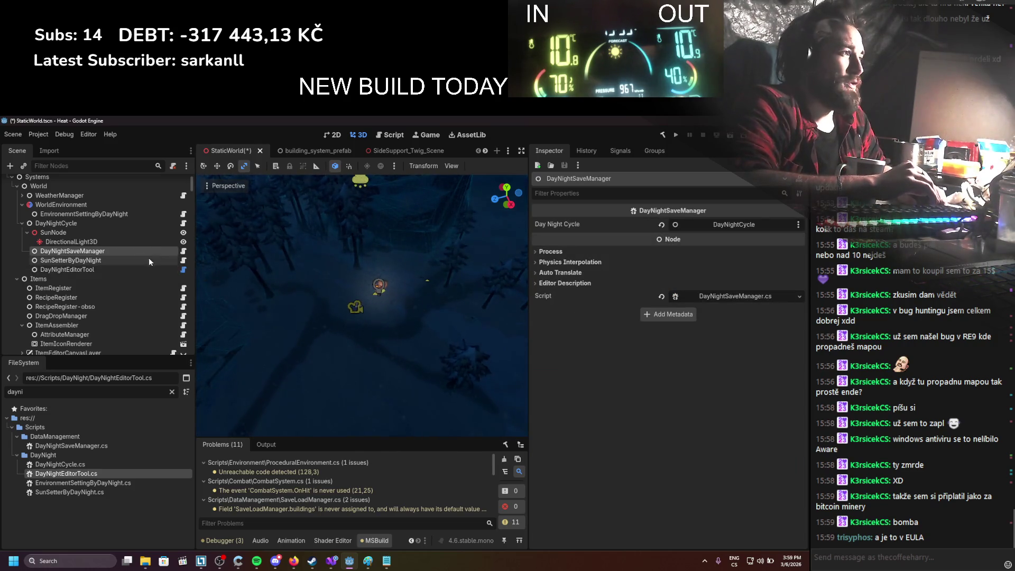
pyautogui.click(150, 260)
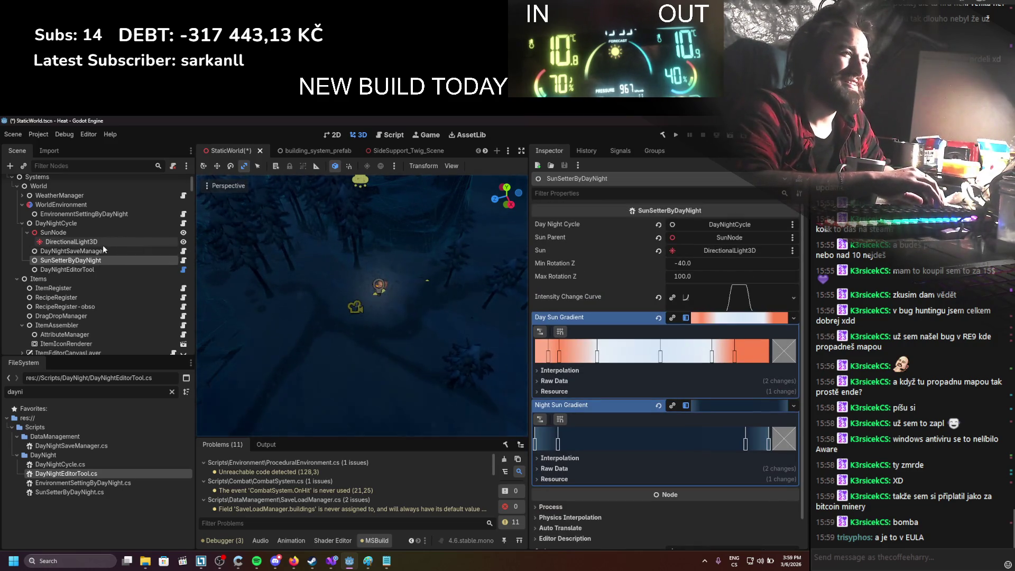
pyautogui.click(101, 224)
# Step: Set DayNightCycle's Night Length to 2000 and Time Speed Multiplier to 200
pyautogui.click(689, 238)
pyautogui.write('2000.0')
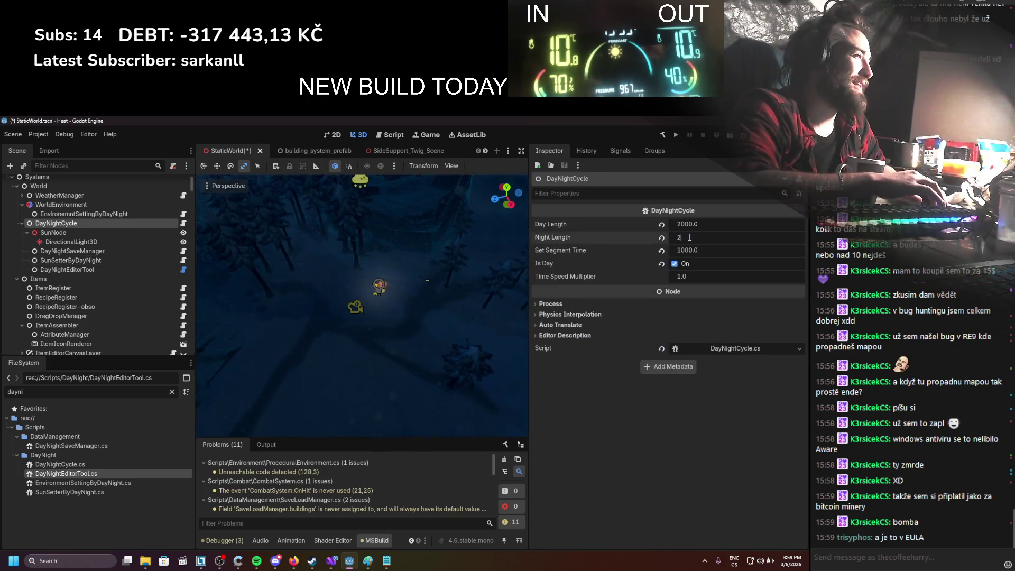
pyautogui.click(685, 277)
pyautogui.write('2000')
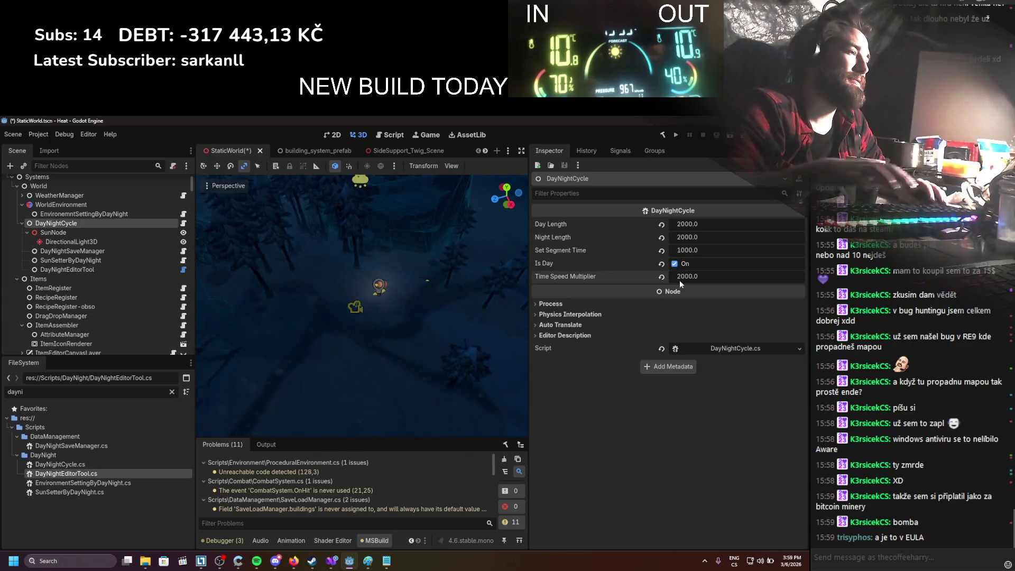
pyautogui.write('200')
pyautogui.press('Return')
# Step: Save the scene and open the SunSetterByDayNight script in Visual Studio
pyautogui.hotkey('ctrl', 's')
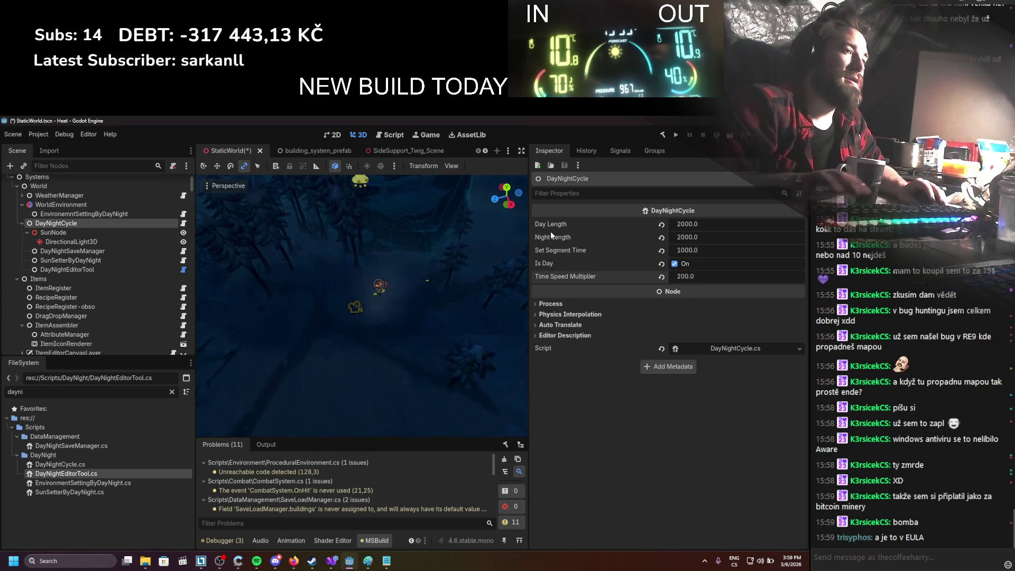
pyautogui.click(118, 261)
pyautogui.click(183, 260)
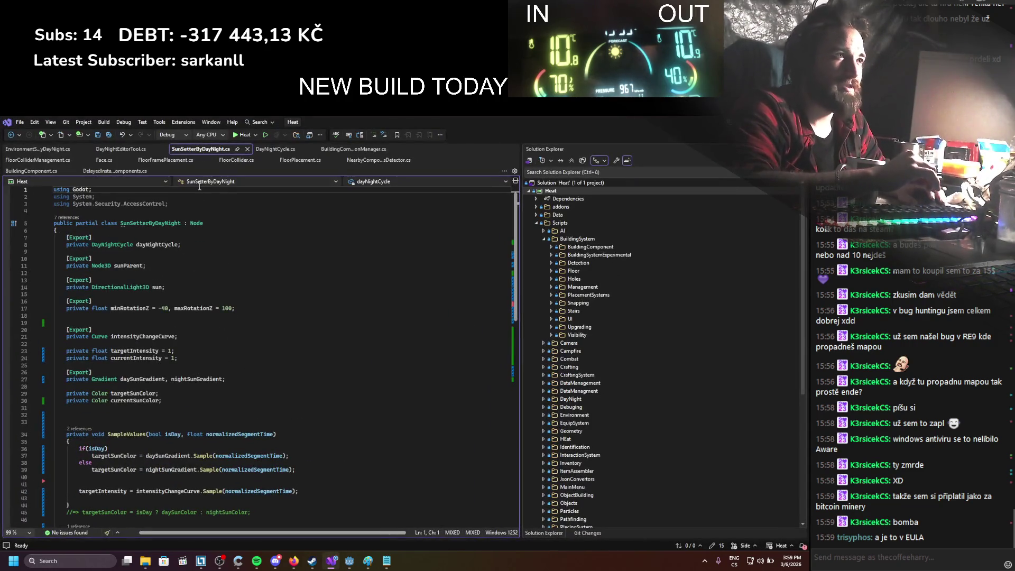
# Step: Open the EnvironmentSettingByDayNight script and select its world environment fields on lines 9–12
pyautogui.moveTo(200, 150); pyautogui.dragTo(74, 149)
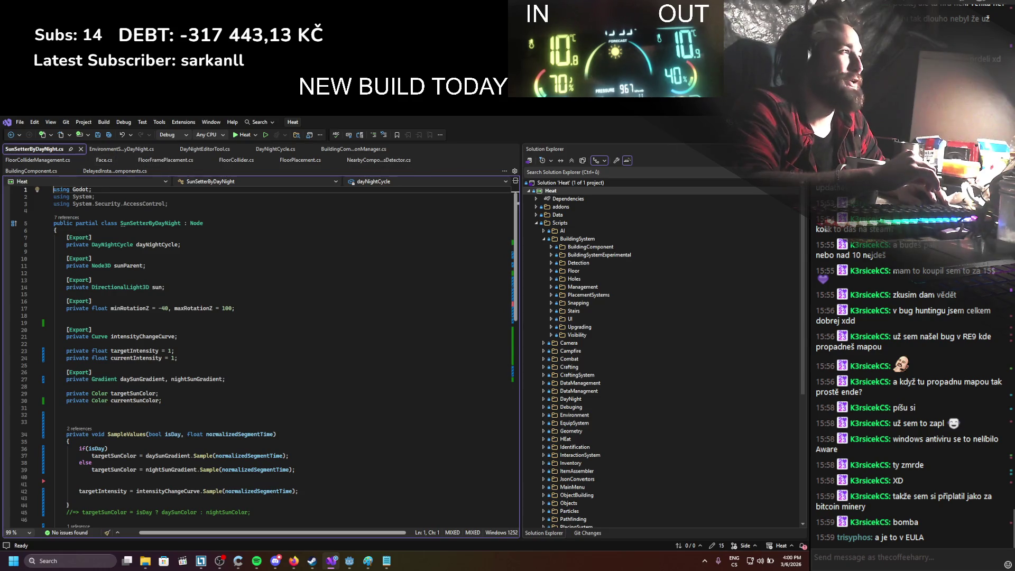
pyautogui.hotkey('alt', 'Tab')
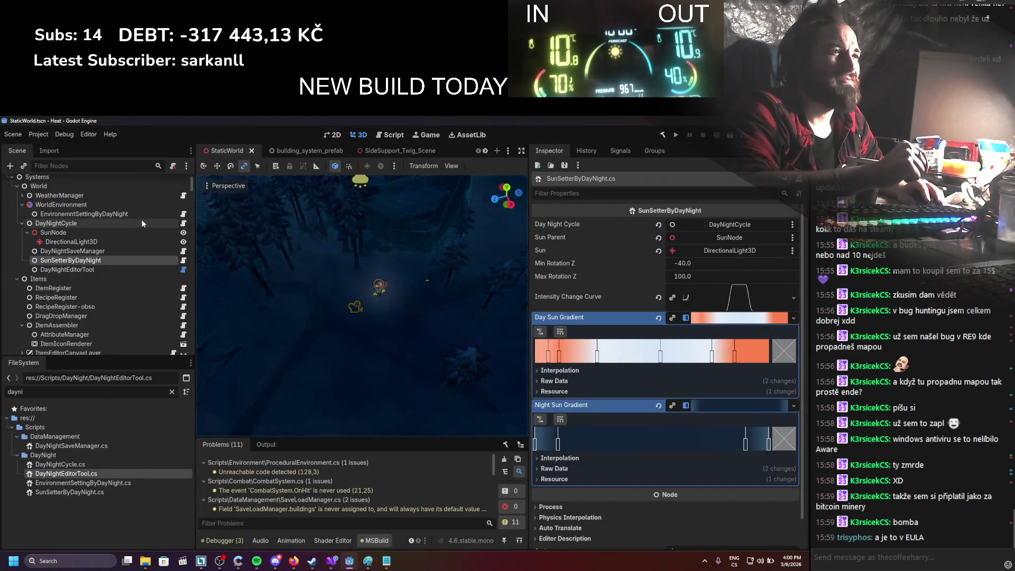
pyautogui.click(172, 215)
pyautogui.click(183, 214)
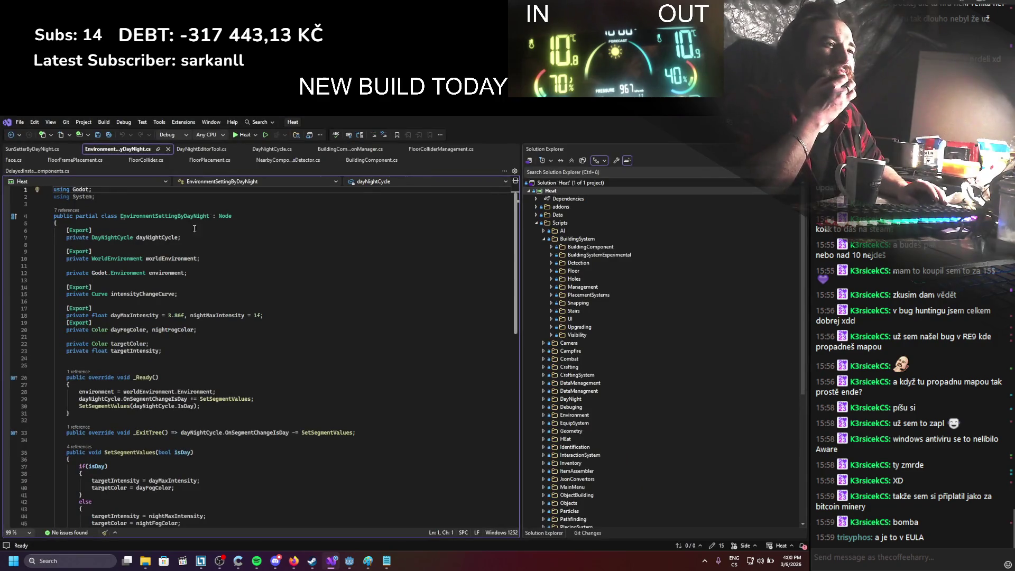
pyautogui.moveTo(196, 273); pyautogui.dragTo(61, 253)
pyautogui.hotkey('ctrl', 'c')
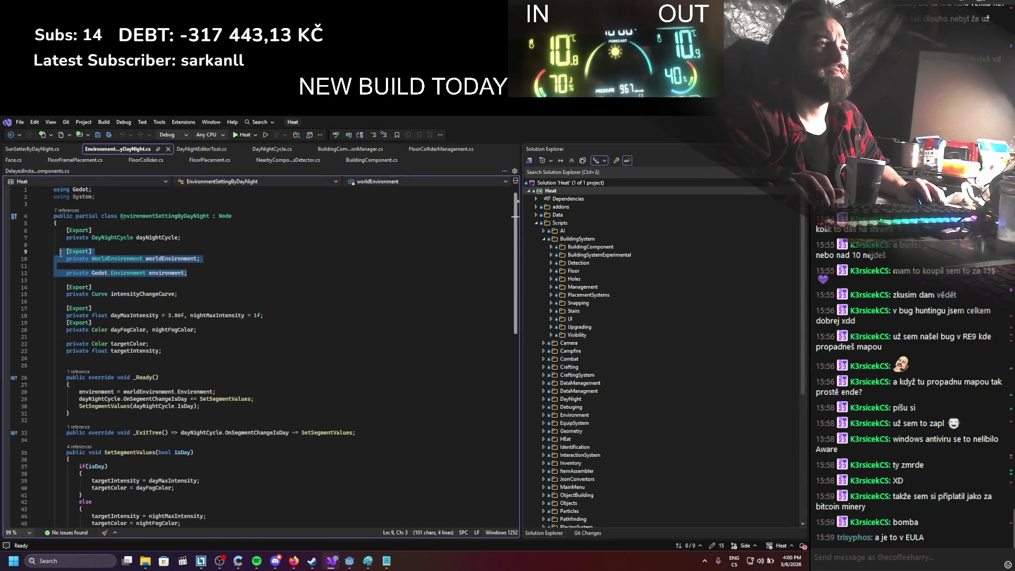
# Step: Paste the world environment fields below line 30 of SunSetterByDayNight.cs and save
pyautogui.click(38, 149)
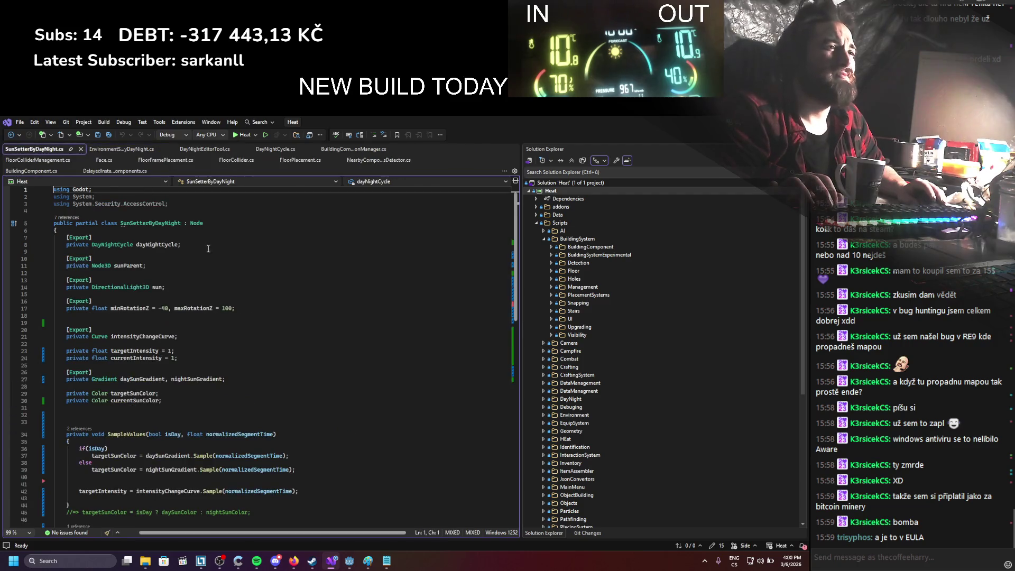
pyautogui.click(170, 400)
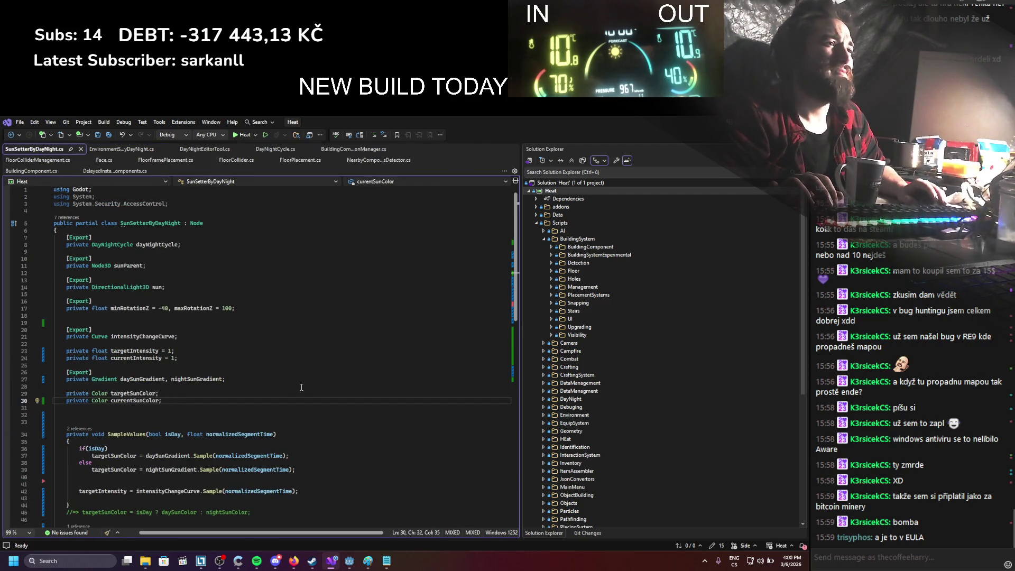
pyautogui.press('Return')
pyautogui.hotkey('ctrl', 'v')
pyautogui.hotkey('ctrl', 's')
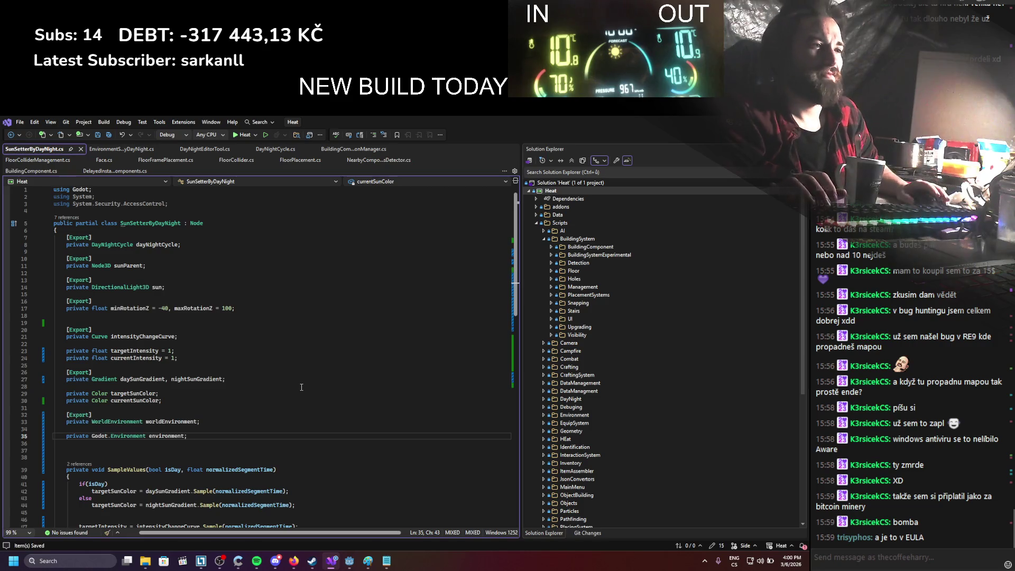
# Step: Add an [ExportCategory("Enviro")] attribute above the pasted fields
pyautogui.click(179, 411)
pyautogui.press('Return')
pyautogui.press('Return')
pyautogui.scroll(-4, 190, 391)
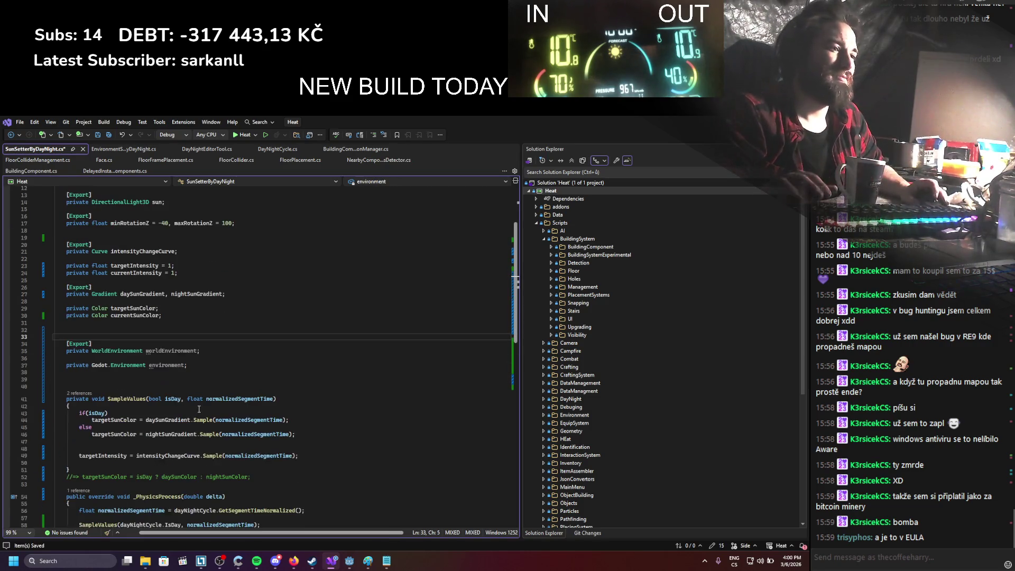
pyautogui.write('[Exception')
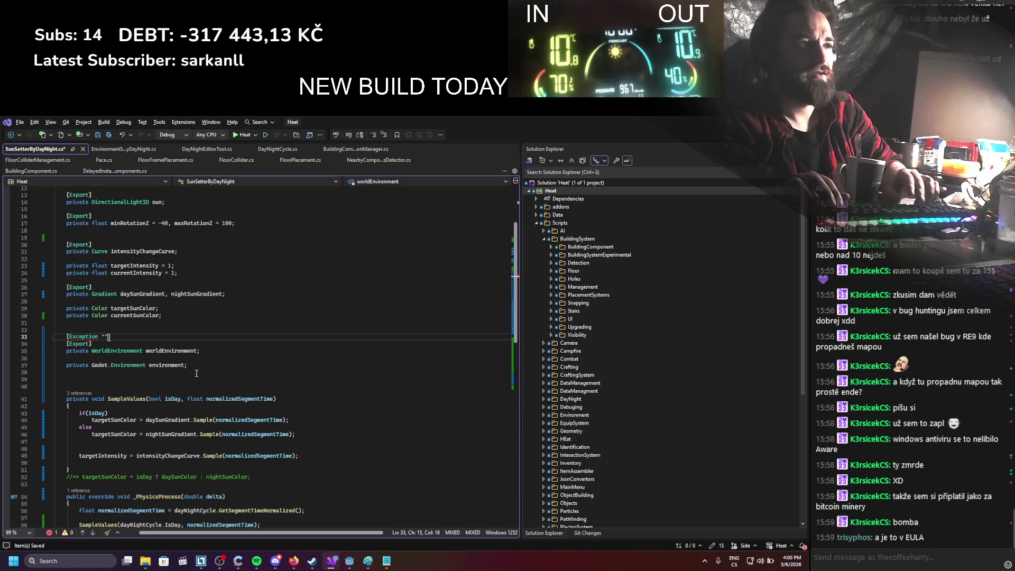
pyautogui.write('"')
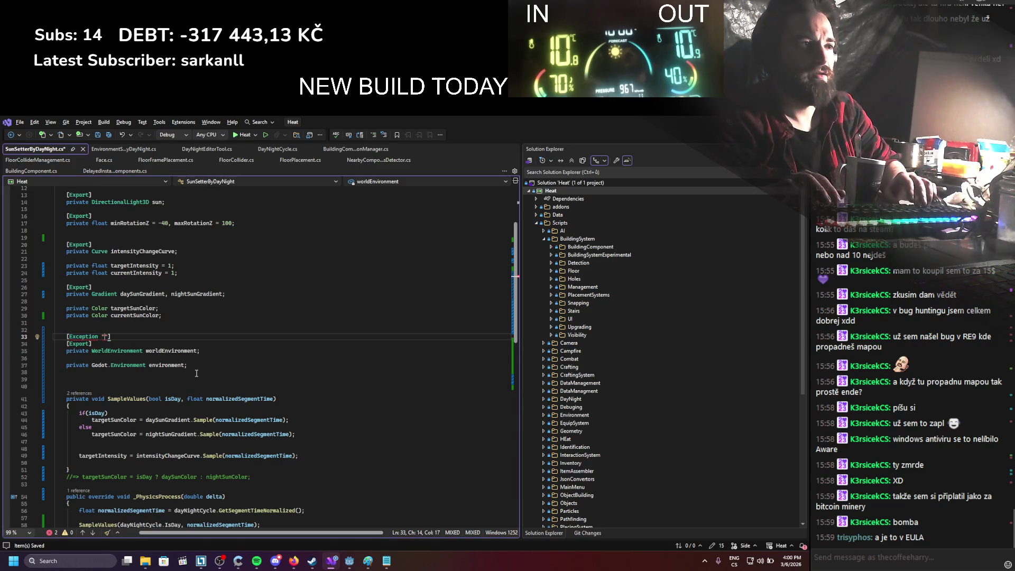
pyautogui.hotkey('ctrl', 'BackSpace')
pyautogui.write('export')
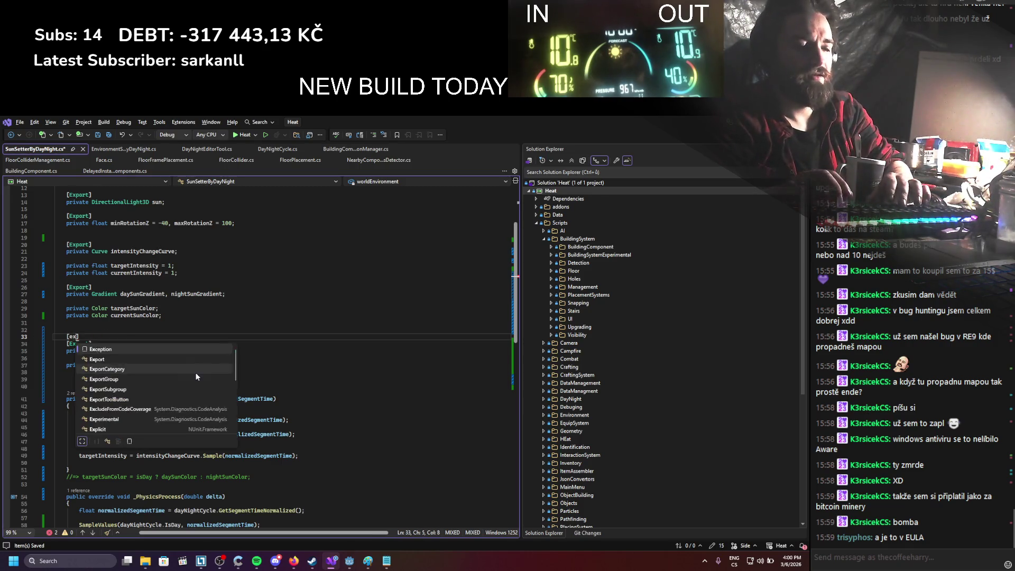
pyautogui.press('Tab')
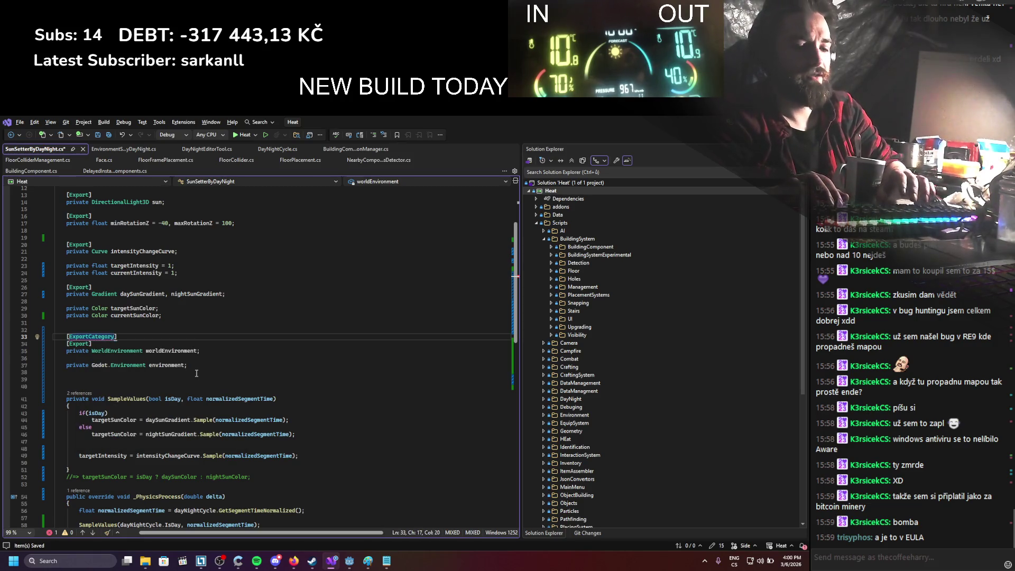
pyautogui.write(',')
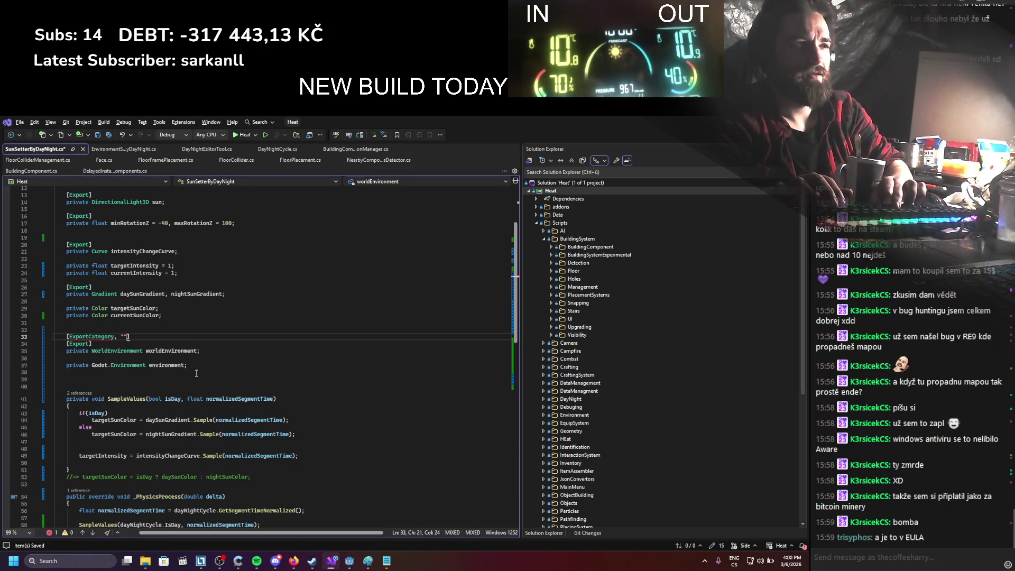
pyautogui.press('Left')
pyautogui.press('BackSpace')
pyautogui.press('BackSpace')
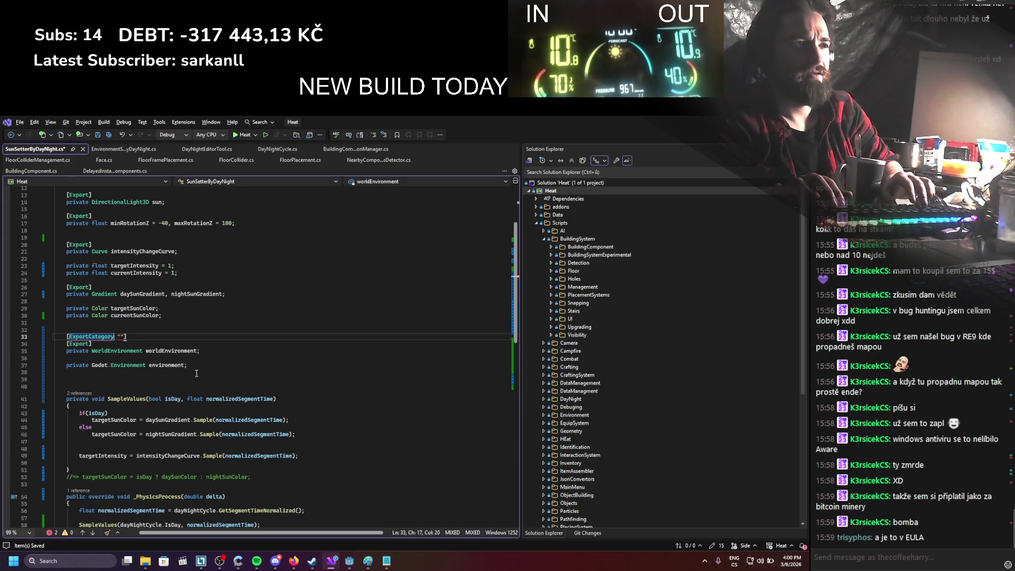
pyautogui.write('(')
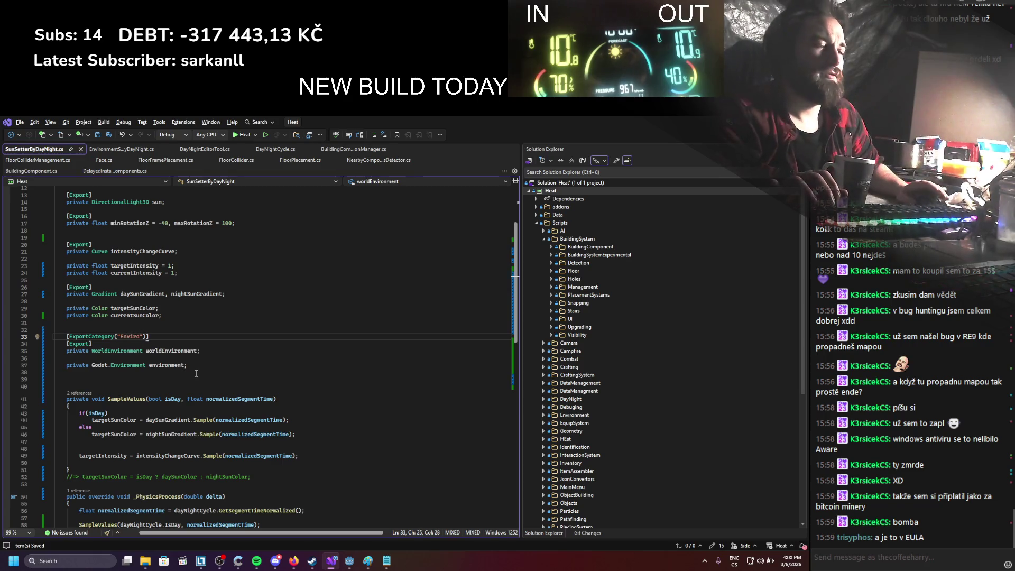
# Step: Select the intensity curve and fog field lines 14–23 in EnvironmentSettingByDayNight.cs
pyautogui.scroll(2, 182, 381)
pyautogui.scroll(1, 165, 391)
pyautogui.scroll(-4, 166, 390)
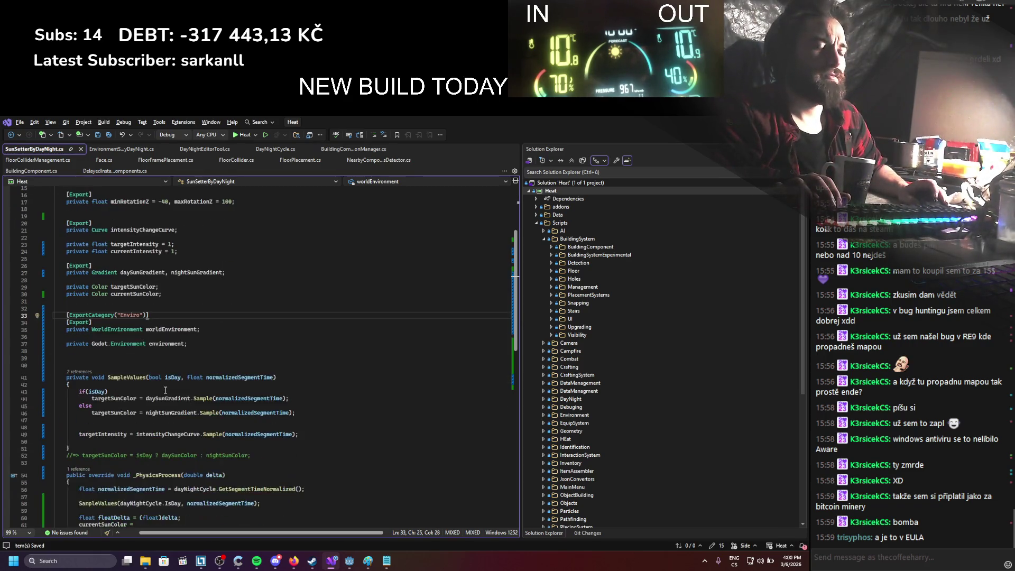
pyautogui.scroll(-3, 176, 378)
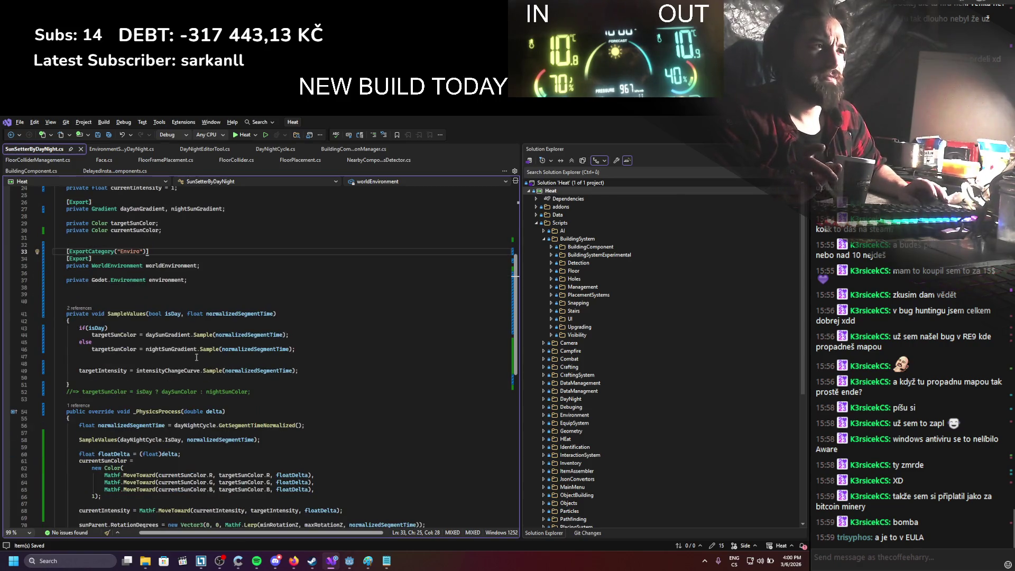
pyautogui.click(106, 149)
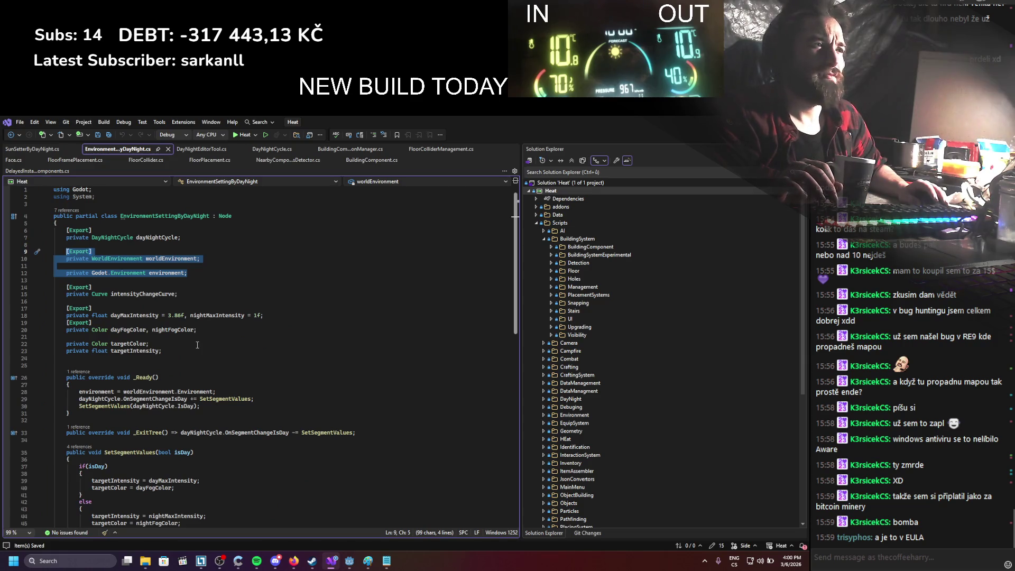
pyautogui.scroll(-3, 197, 345)
pyautogui.scroll(2, 197, 344)
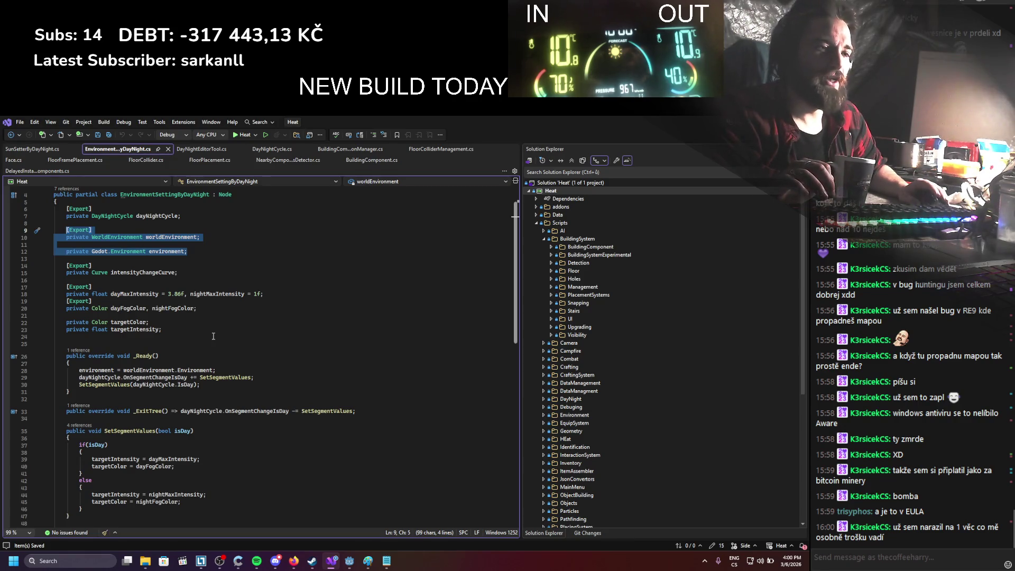
pyautogui.scroll(1, 165, 324)
pyautogui.doubleClick(146, 295)
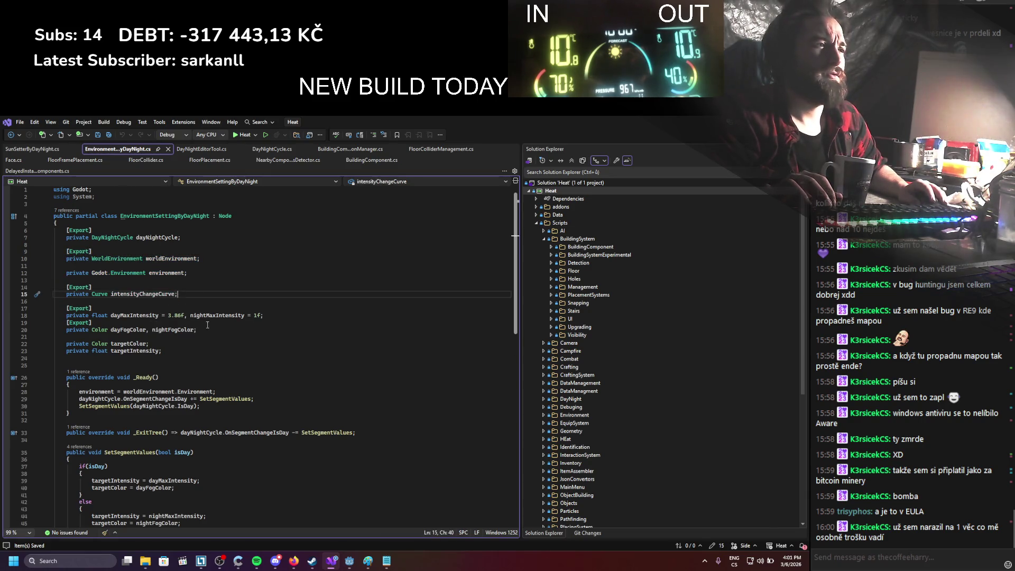
pyautogui.moveTo(210, 329)
pyautogui.mouseDown()
pyautogui.moveTo(58, 325)
pyautogui.moveTo(66, 289)
pyautogui.mouseUp()
pyautogui.hotkey('ctrl', 'c')
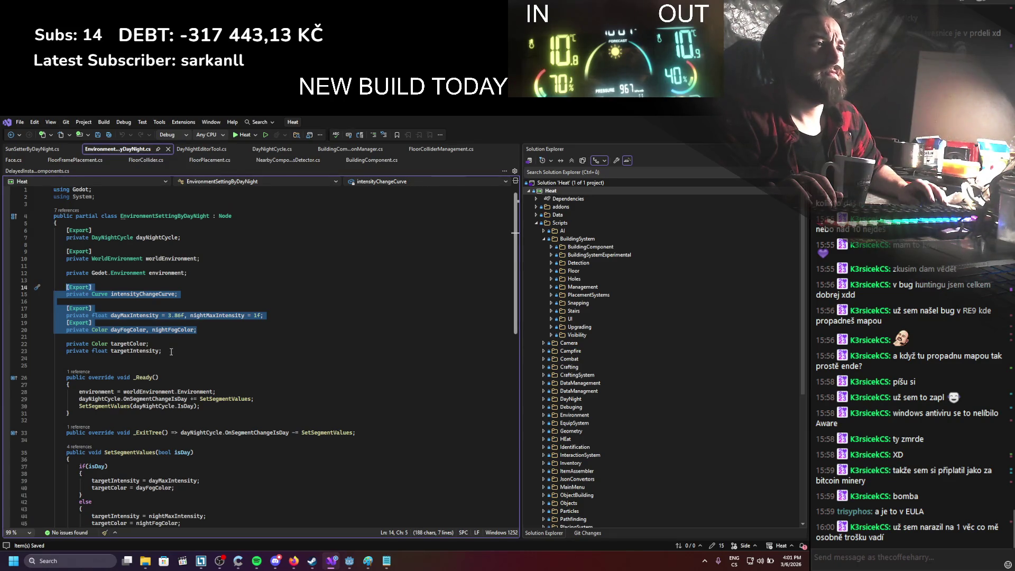
pyautogui.moveTo(171, 352)
pyautogui.mouseDown()
pyautogui.moveTo(62, 302)
pyautogui.moveTo(65, 288)
pyautogui.mouseUp()
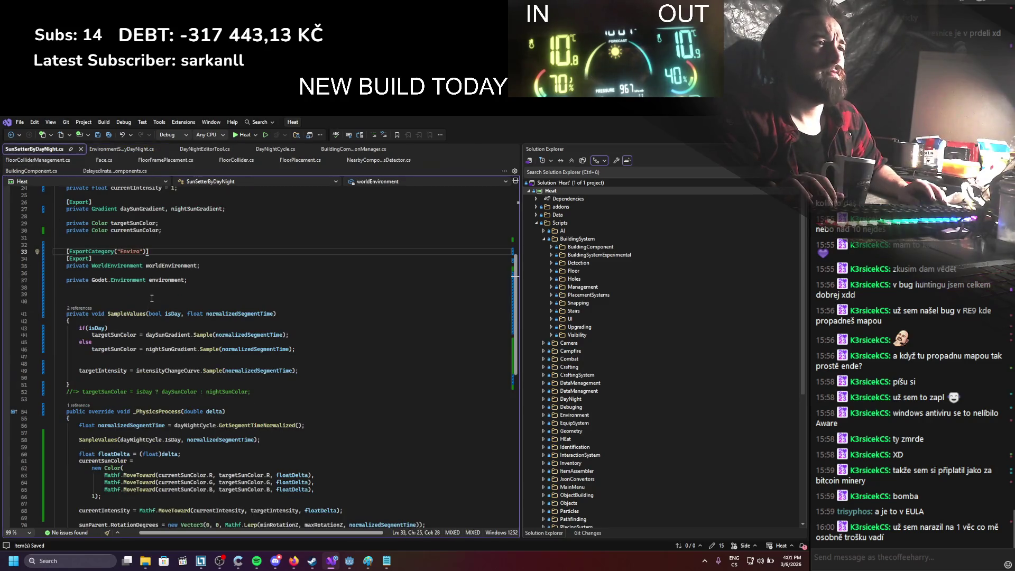
# Step: Paste the ten copied intensity and fog field lines into SunSetterByDayNight.cs at line 39
pyautogui.click(152, 299)
pyautogui.hotkey('ctrl', 'v')
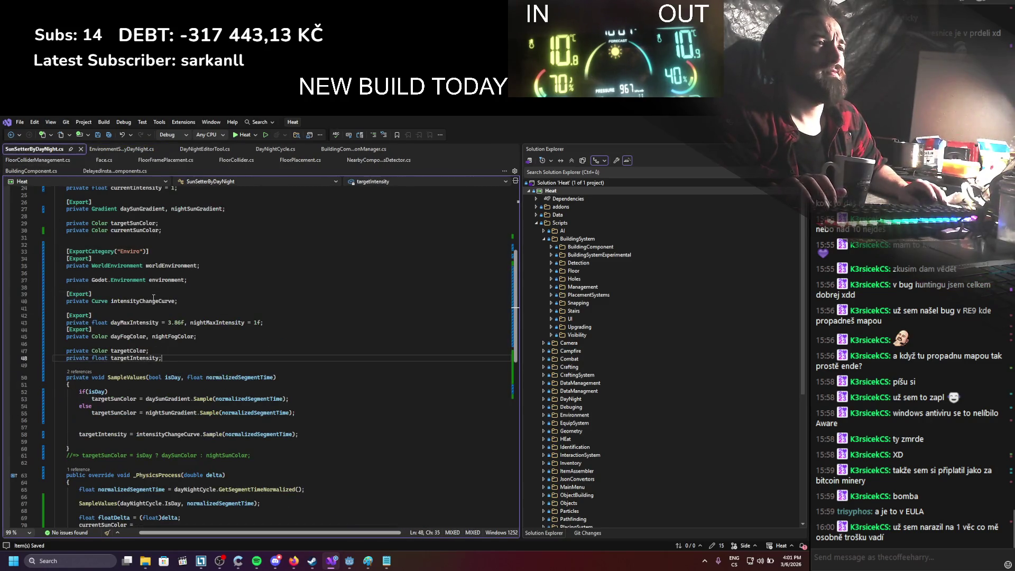
pyautogui.click(191, 151)
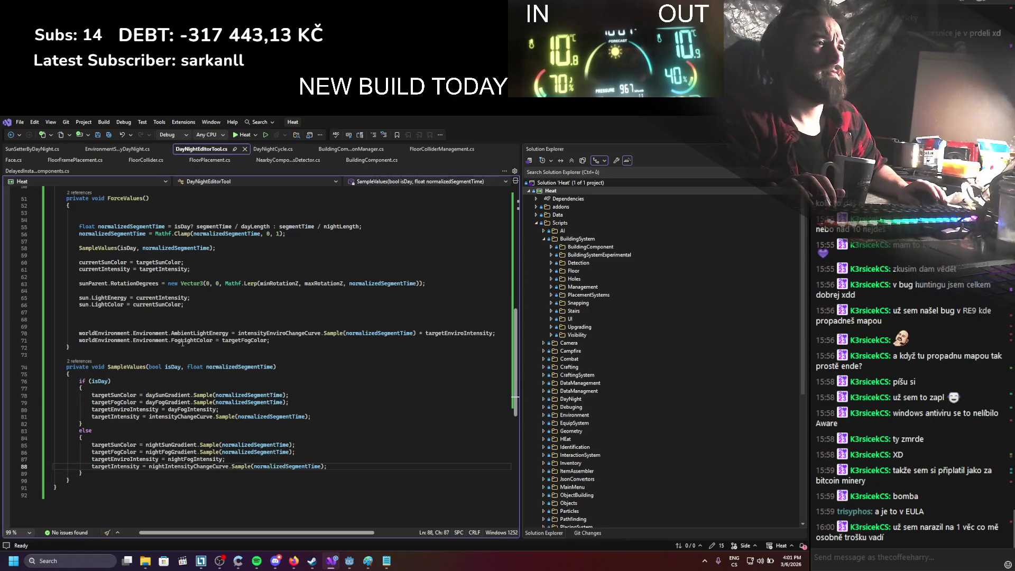
# Step: Change the fog colour fields to 'private Gradient dayFogGradient, nightFogGradient;' and save
pyautogui.scroll(11, 183, 344)
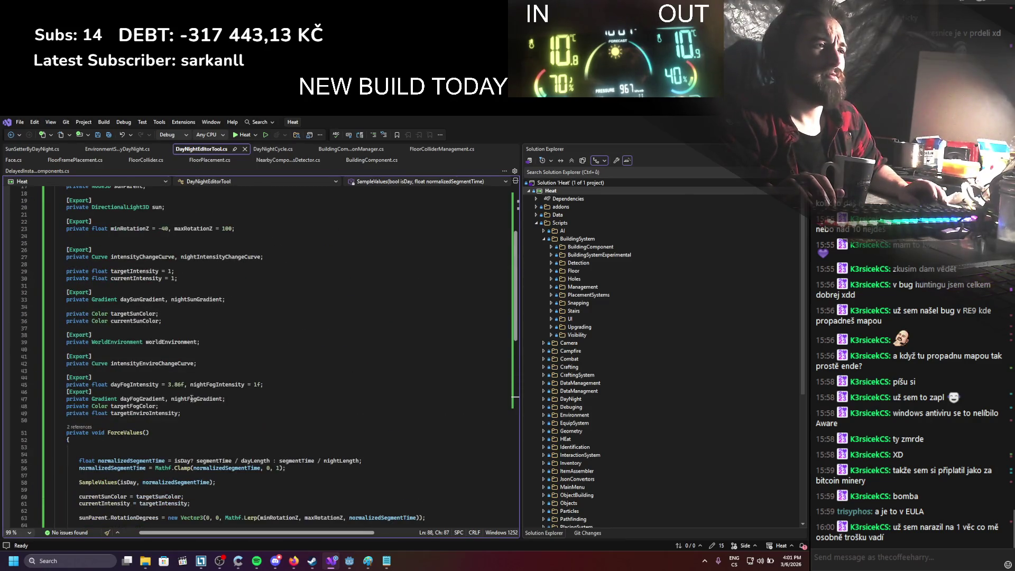
pyautogui.moveTo(227, 399); pyautogui.dragTo(67, 399)
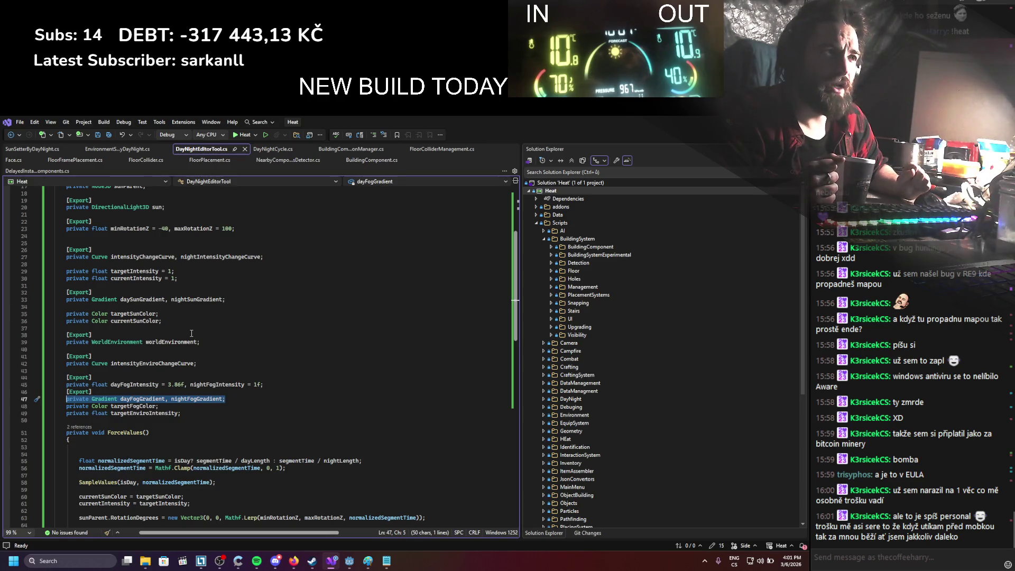
pyautogui.click(24, 152)
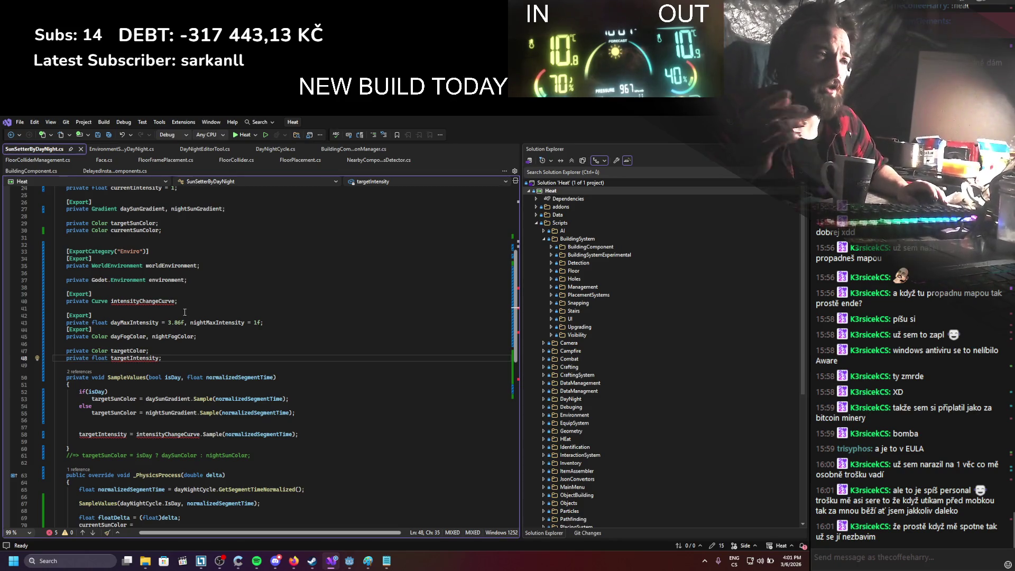
pyautogui.moveTo(199, 337); pyautogui.dragTo(81, 345)
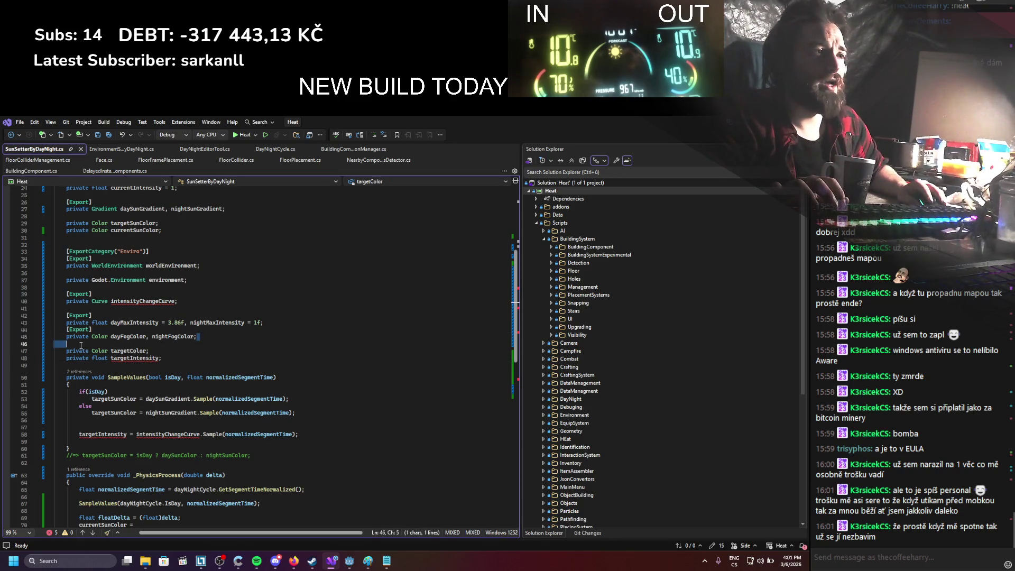
pyautogui.press('Tab')
pyautogui.hotkey('ctrl', 's')
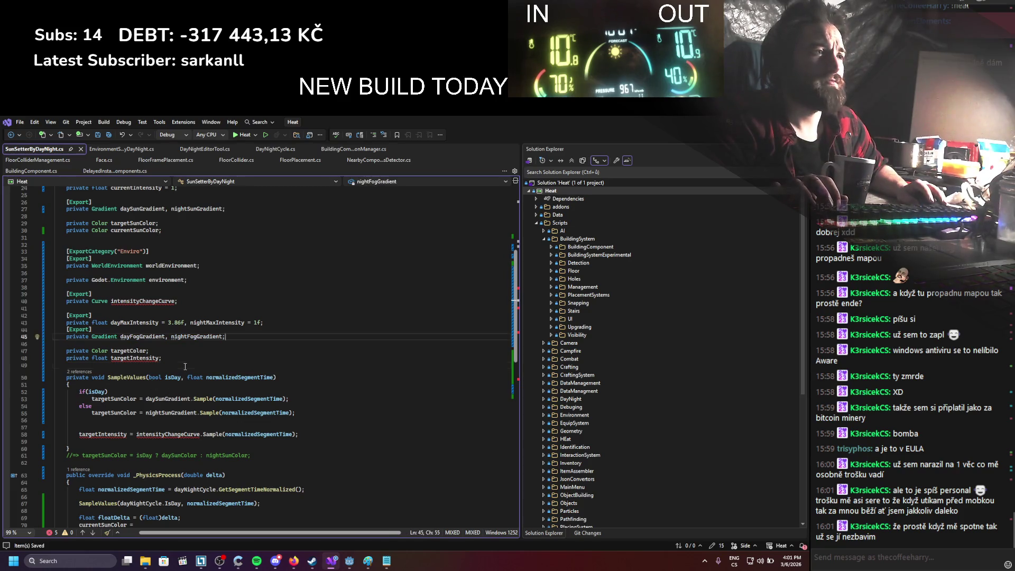
pyautogui.click(185, 366)
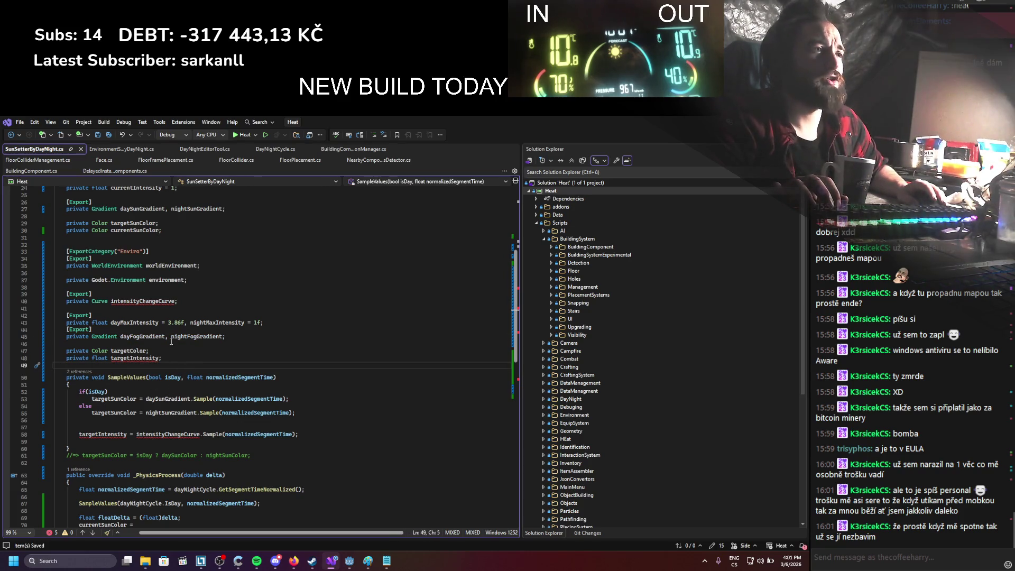
# Step: Copy the intensityEnviroChangeCurve field declaration from DayNightEditorTool.cs
pyautogui.click(112, 150)
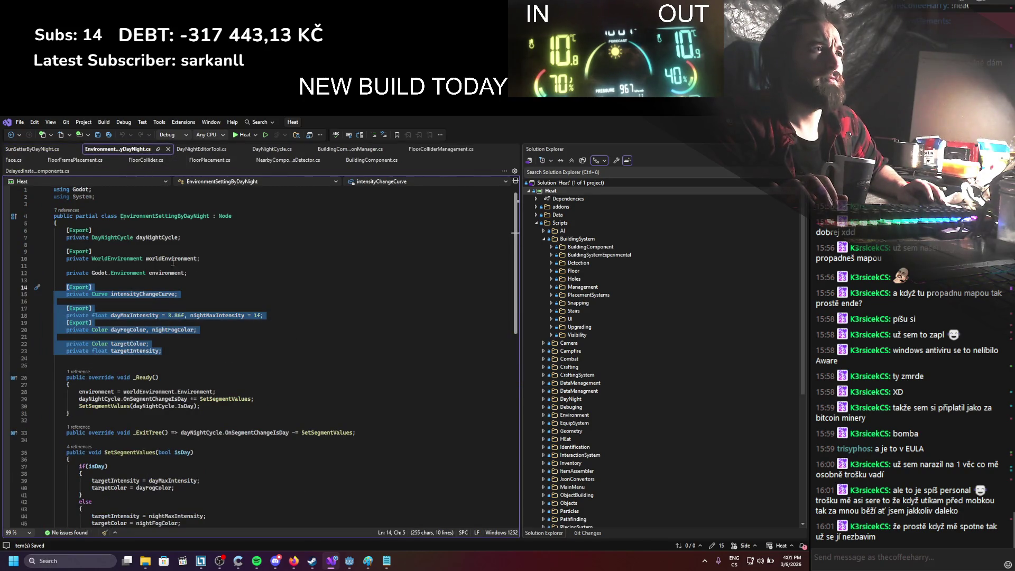
pyautogui.click(211, 149)
pyautogui.click(201, 413)
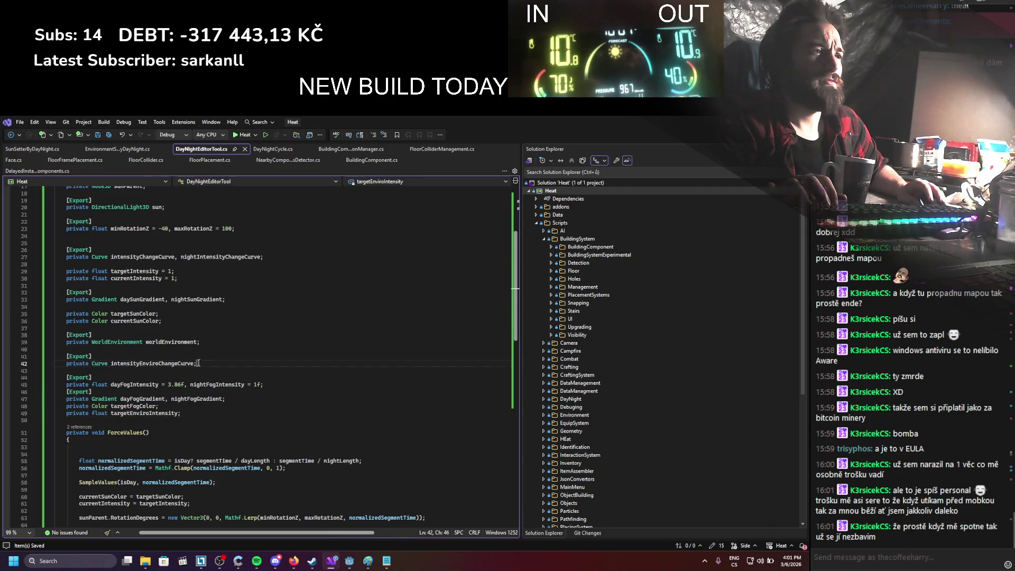
pyautogui.moveTo(197, 364); pyautogui.dragTo(64, 357)
pyautogui.hotkey('ctrl', 'c')
pyautogui.click(13, 160)
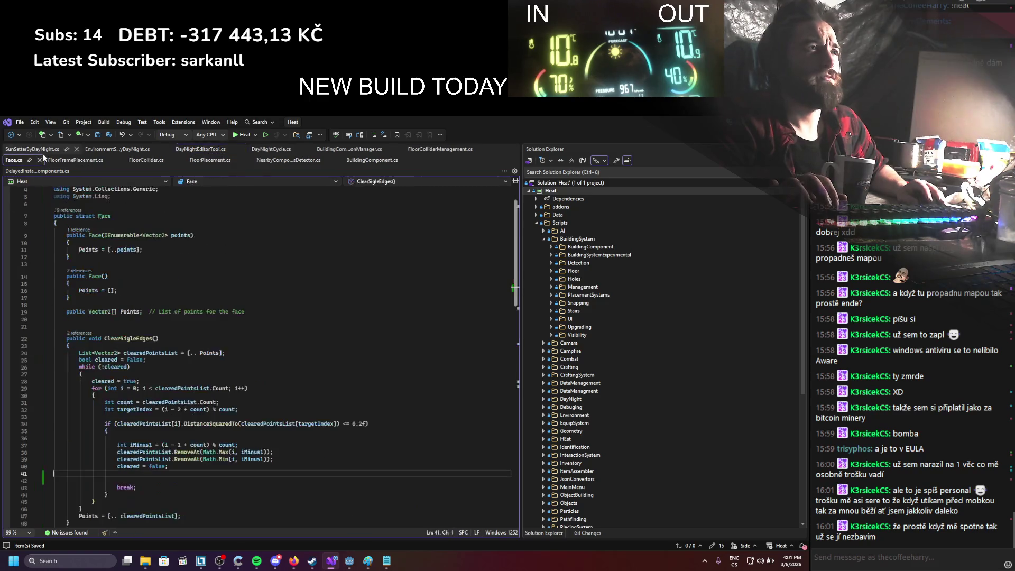
pyautogui.click(32, 149)
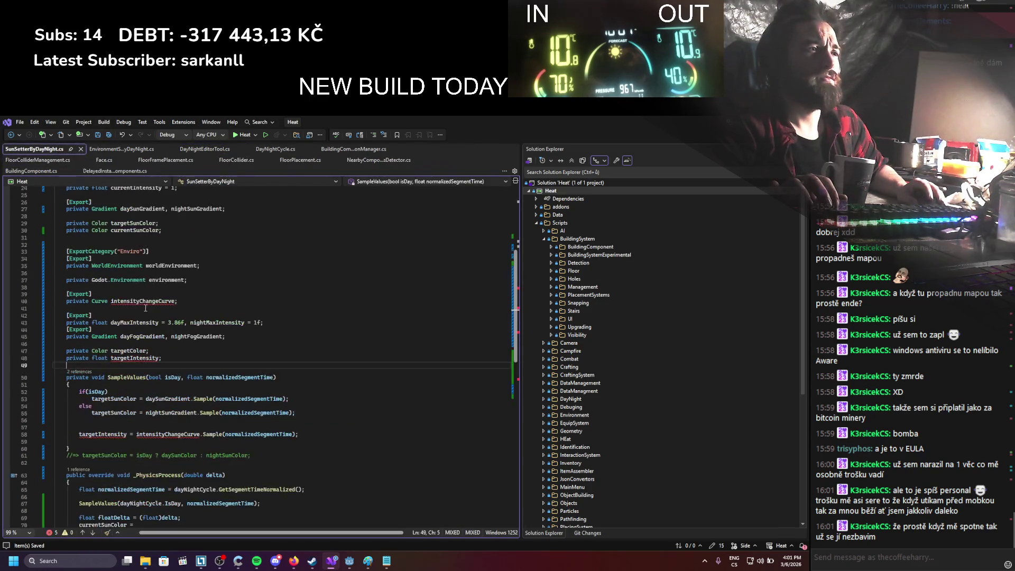
# Step: Replace SunSetterByDayNight's intensityChangeCurve declaration with intensityEnviroChangeCurve and save
pyautogui.moveTo(187, 314); pyautogui.dragTo(64, 294)
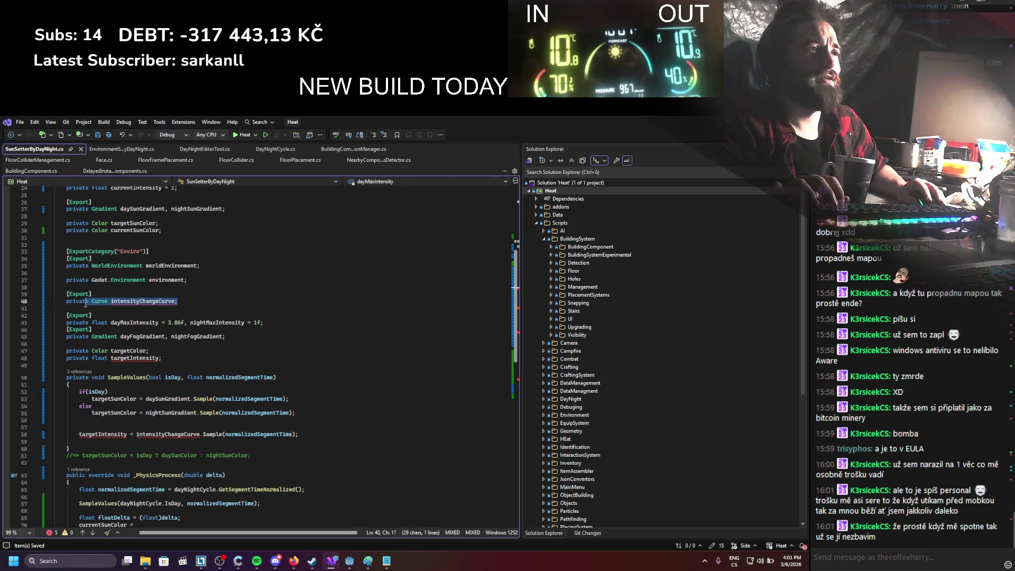
pyautogui.hotkey('ctrl', 'v')
pyautogui.hotkey('ctrl', 's')
pyautogui.click(235, 316)
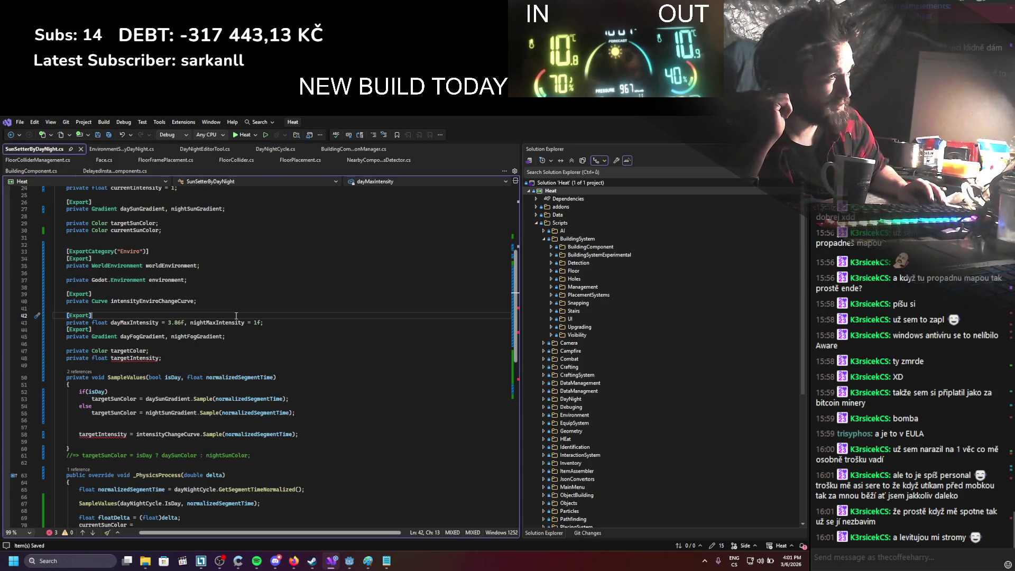
# Step: Compare field names across EnvironmentSettingByDayNight, DayNightEditorTool and SunSetterByDayNight
pyautogui.click(114, 152)
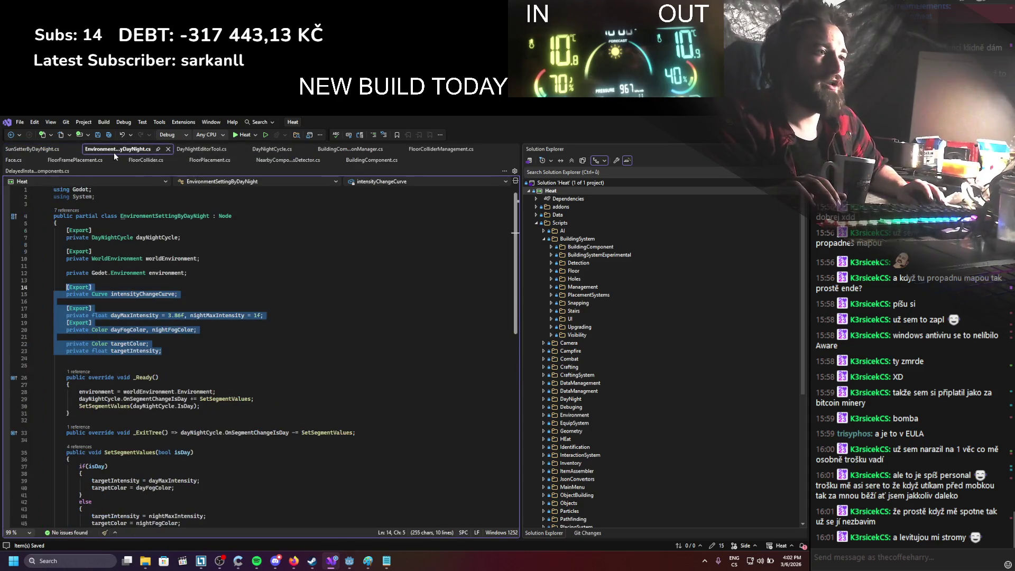
pyautogui.click(196, 149)
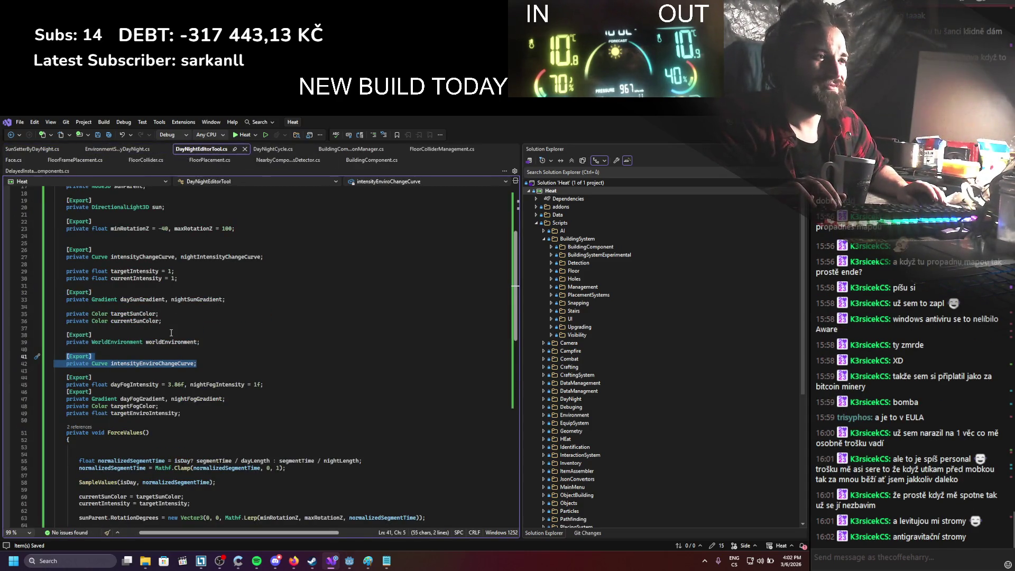
pyautogui.click(119, 148)
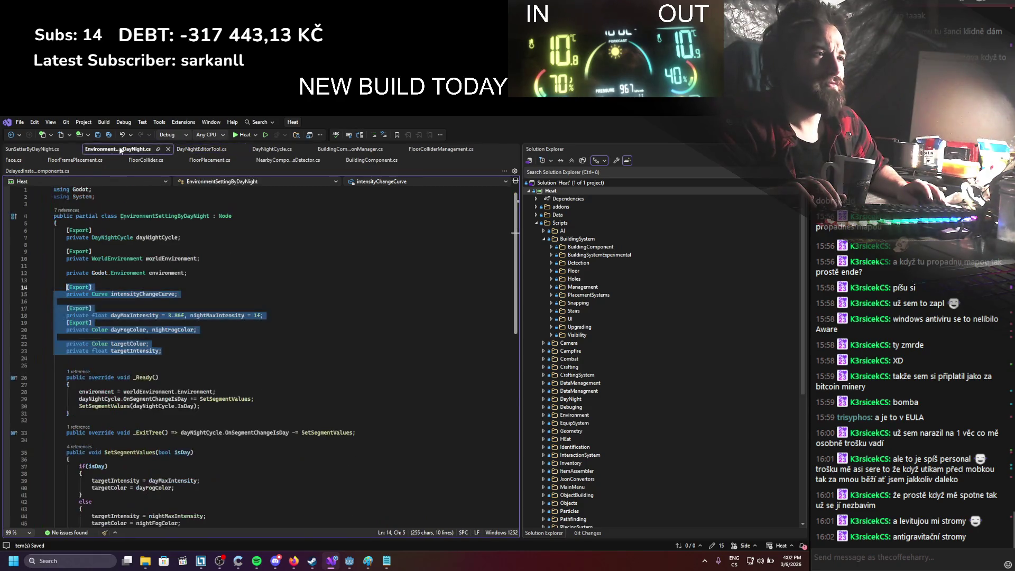
pyautogui.click(36, 152)
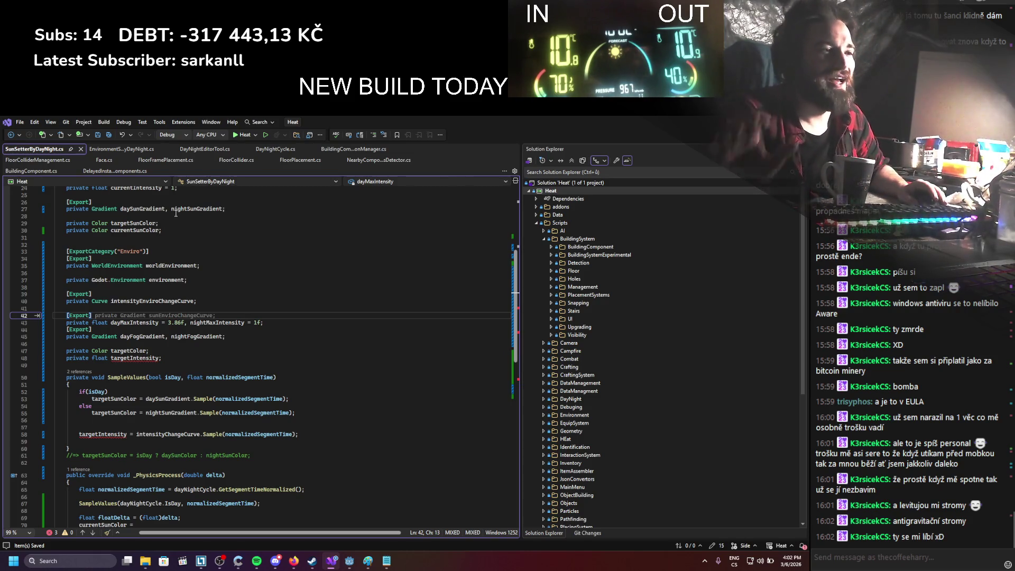
# Step: Check the targetFogColor and targetEnviroIntensity fields in DayNightEditorTool.cs
pyautogui.click(200, 153)
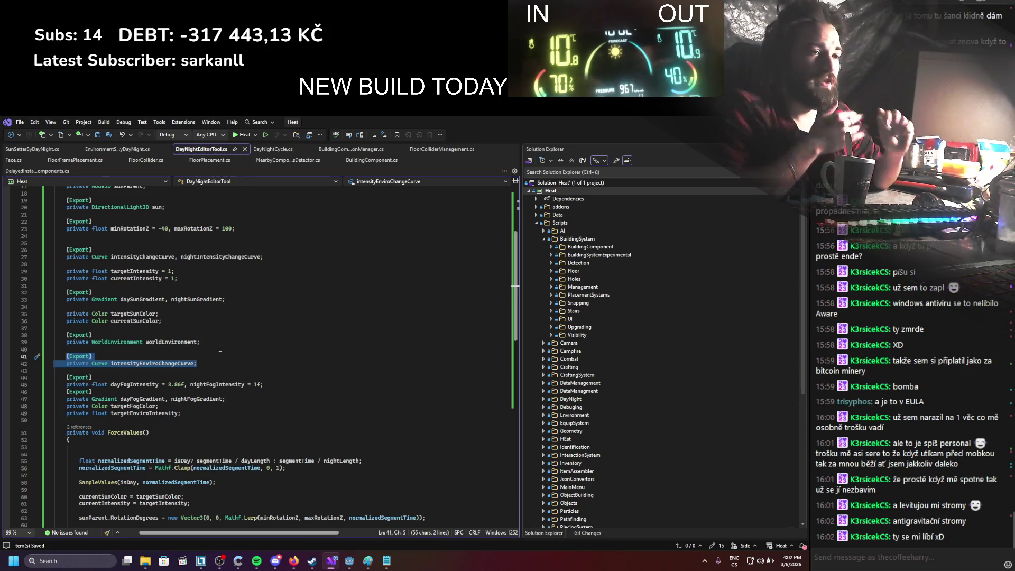
pyautogui.click(209, 399)
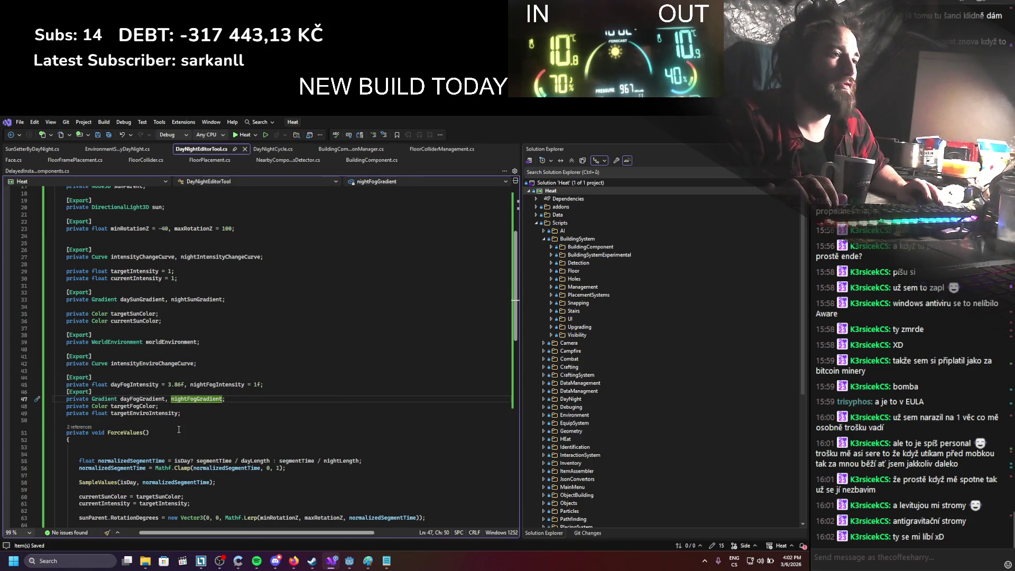
pyautogui.moveTo(190, 414)
pyautogui.mouseDown()
pyautogui.moveTo(67, 392)
pyautogui.moveTo(66, 406)
pyautogui.mouseUp()
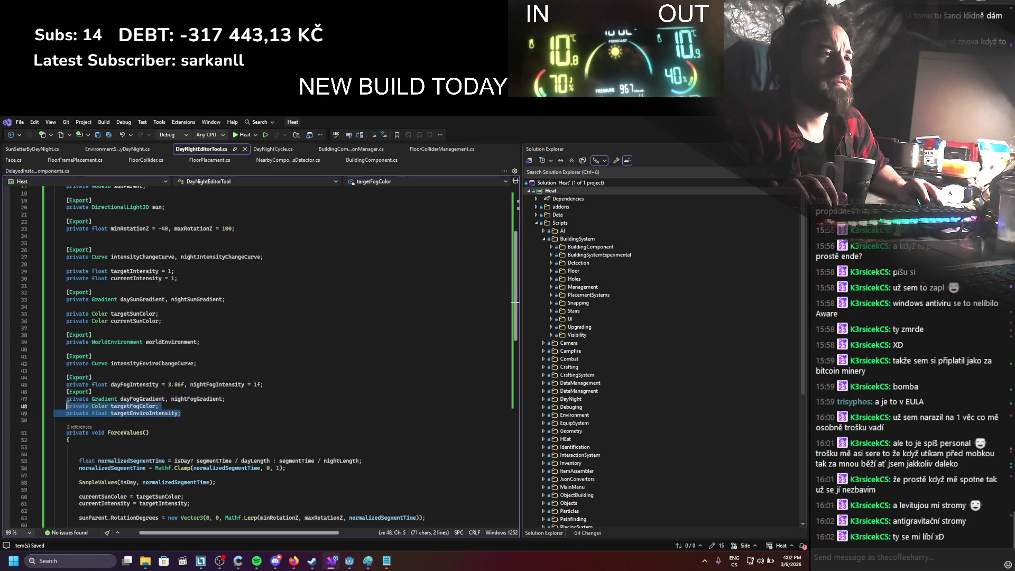
pyautogui.hotkey('ctrl', 'Tab')
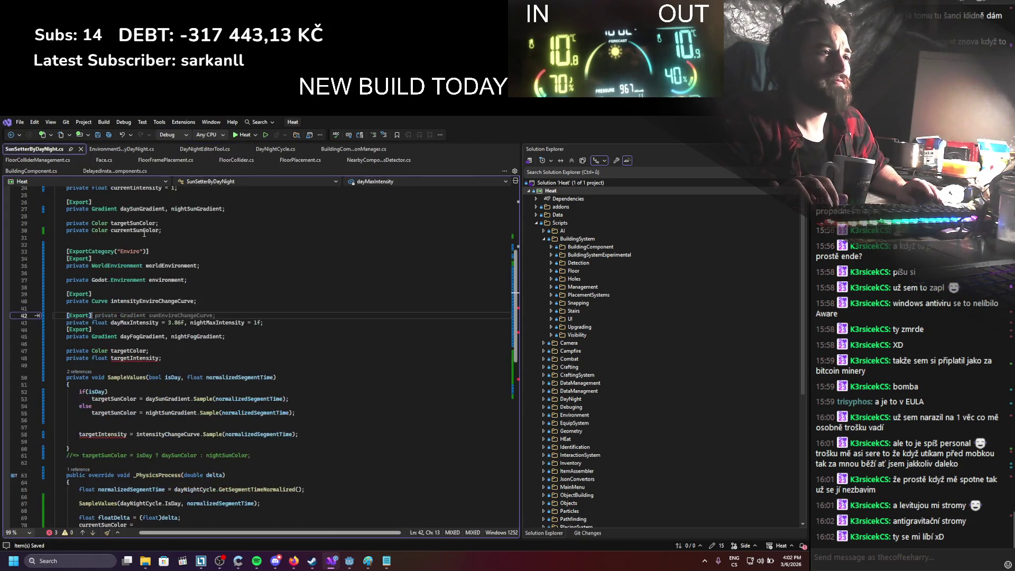
# Step: Append 'Enviro' to targetColor and targetIntensity in SunSetterByDayNight.cs
pyautogui.click(173, 352)
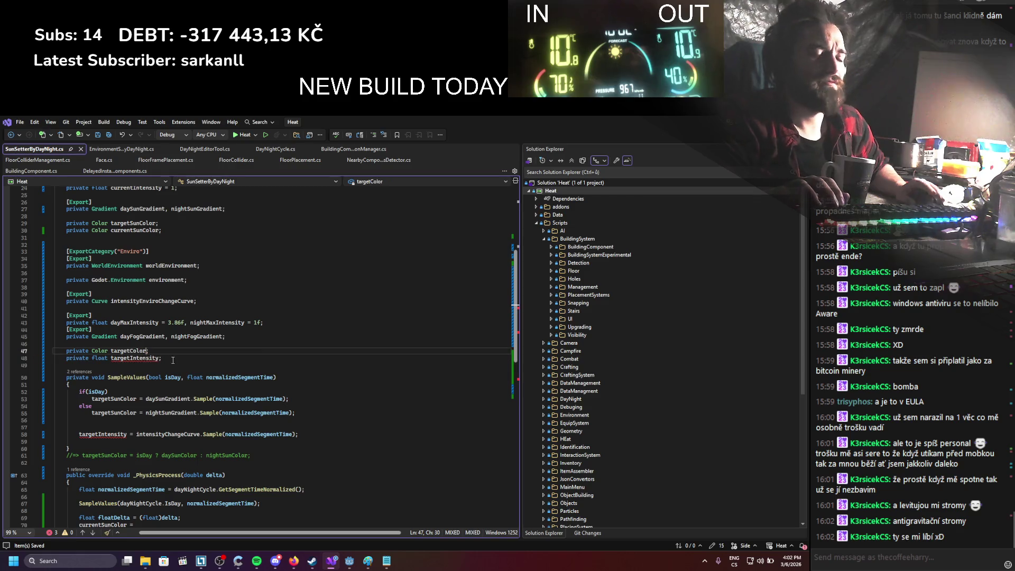
pyautogui.write('sEnviro')
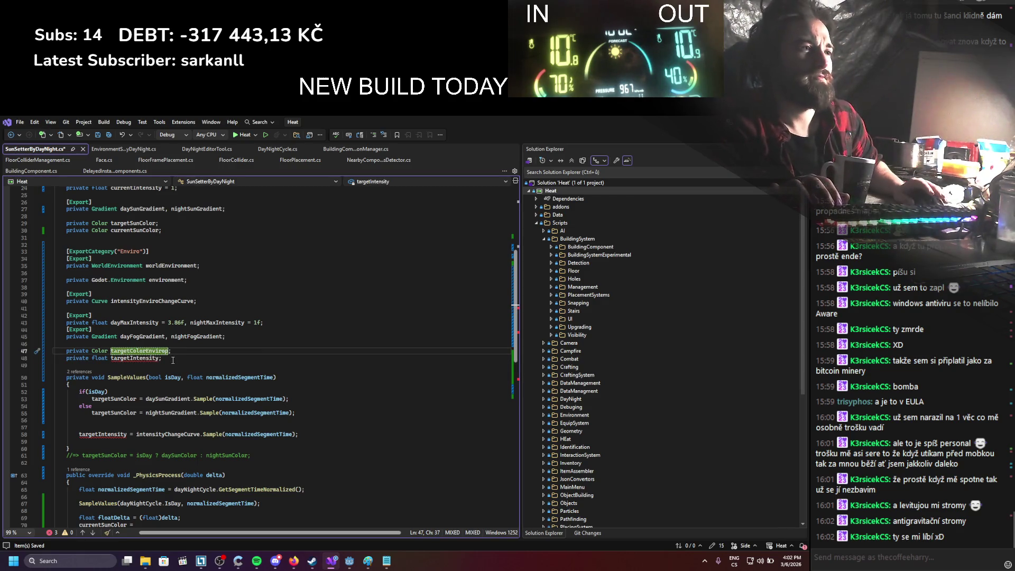
pyautogui.click(160, 360)
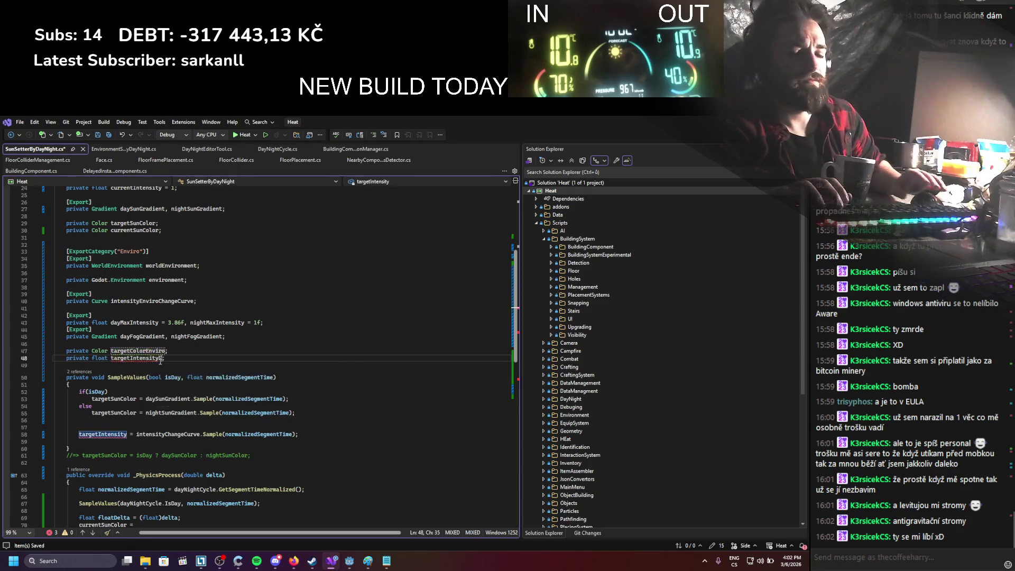
pyautogui.write('Enviro')
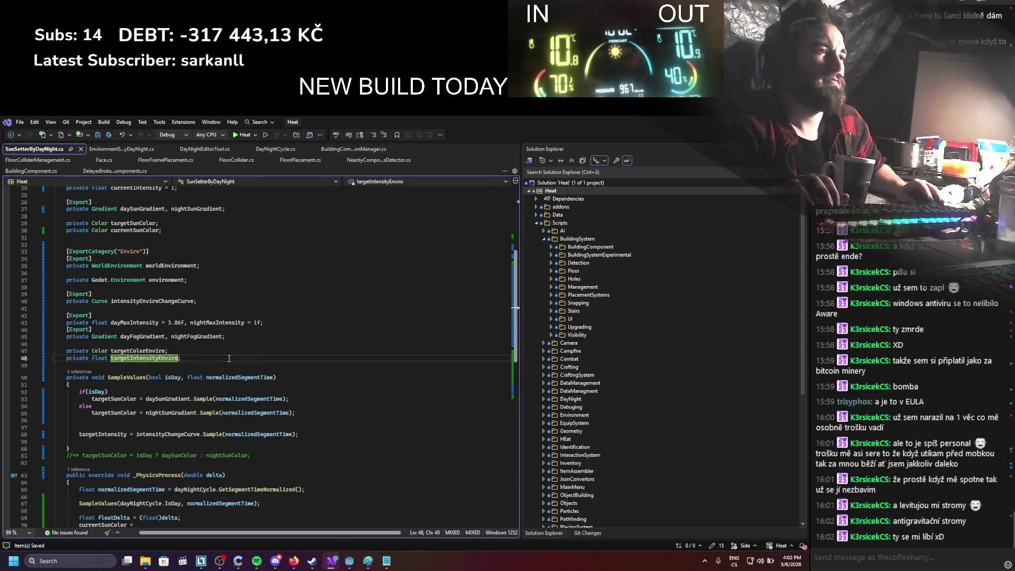
pyautogui.click(215, 342)
pyautogui.scroll(-1, 212, 341)
# Step: Wrap the if (isDay) branch in braces with its daySunGradient assignment inside
pyautogui.click(138, 369)
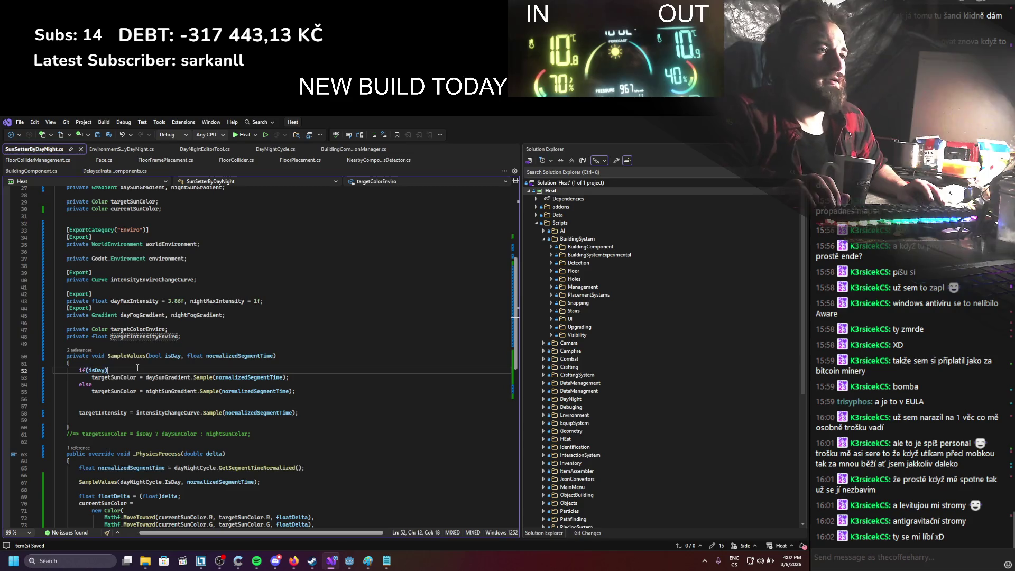
pyautogui.press('Return')
pyautogui.write('{')
pyautogui.press('Return')
pyautogui.press('Return')
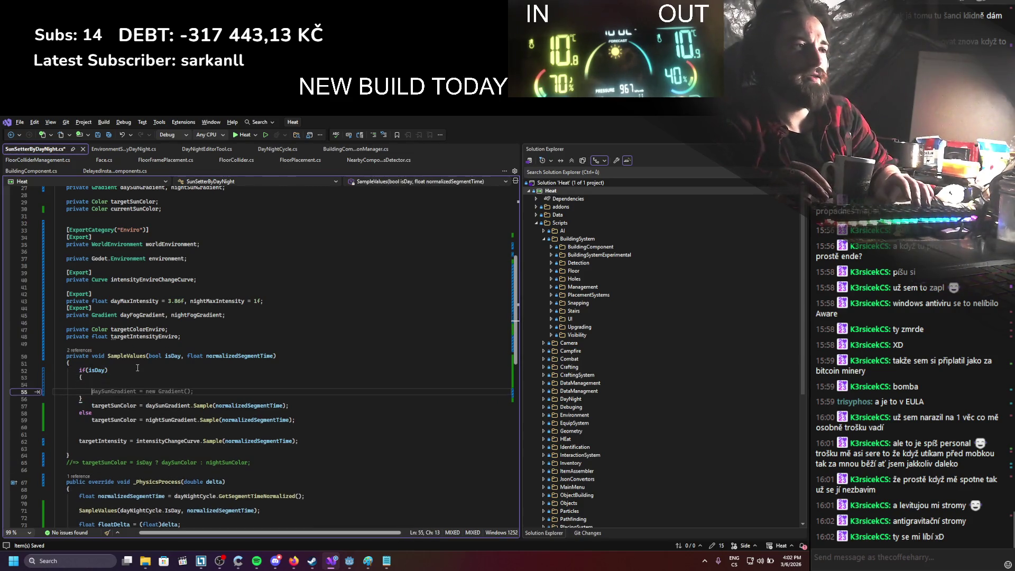
pyautogui.hotkey('alt', 'Up')
pyautogui.hotkey('alt', 'Up')
pyautogui.hotkey('alt', 'Up')
# Step: Wrap the else branch in braces with its nightSunGradient assignment inside
pyautogui.press('Down')
pyautogui.press('Down')
pyautogui.press('Down')
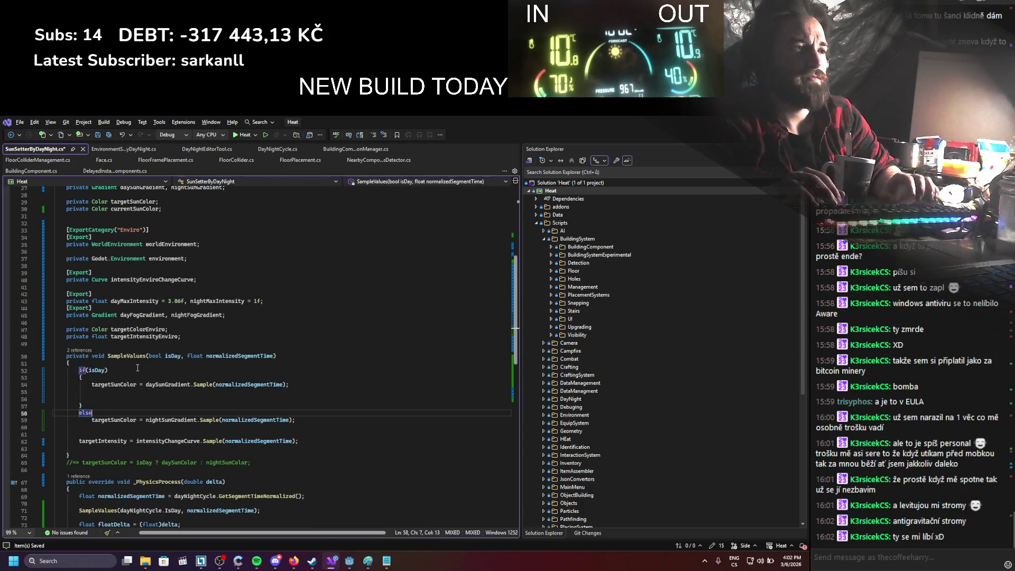
pyautogui.press('End')
pyautogui.press('Return')
pyautogui.write('{')
pyautogui.press('Return')
pyautogui.press('Down')
pyautogui.press('Down')
pyautogui.hotkey('alt', 'Up')
pyautogui.hotkey('alt', 'Up')
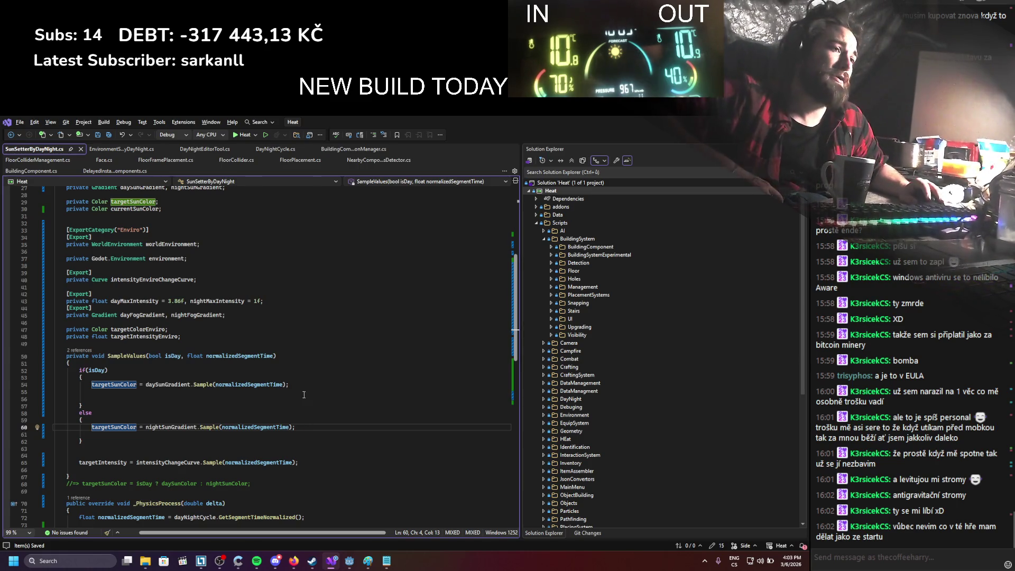
pyautogui.scroll(-1, 319, 346)
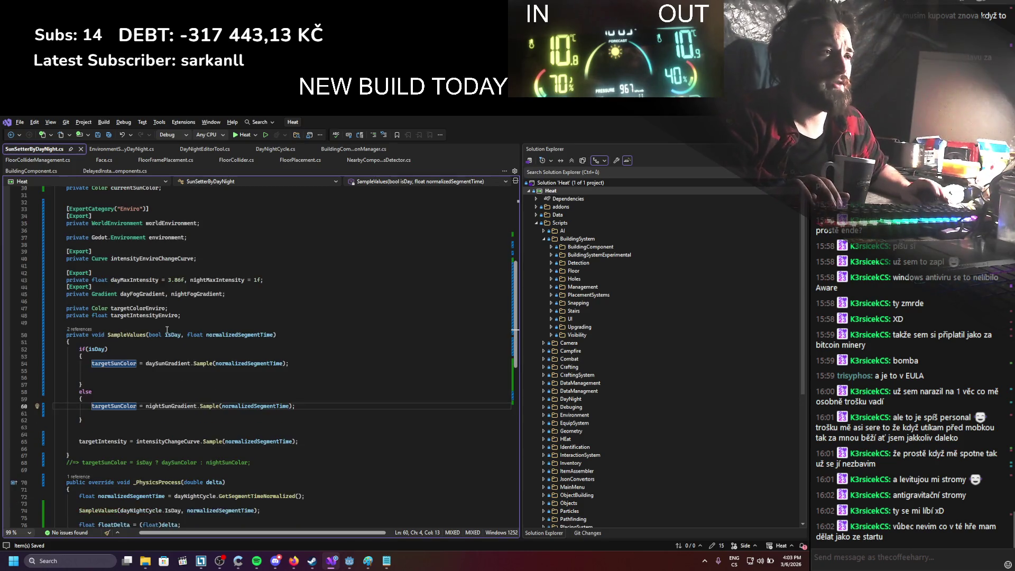
pyautogui.scroll(2, 173, 332)
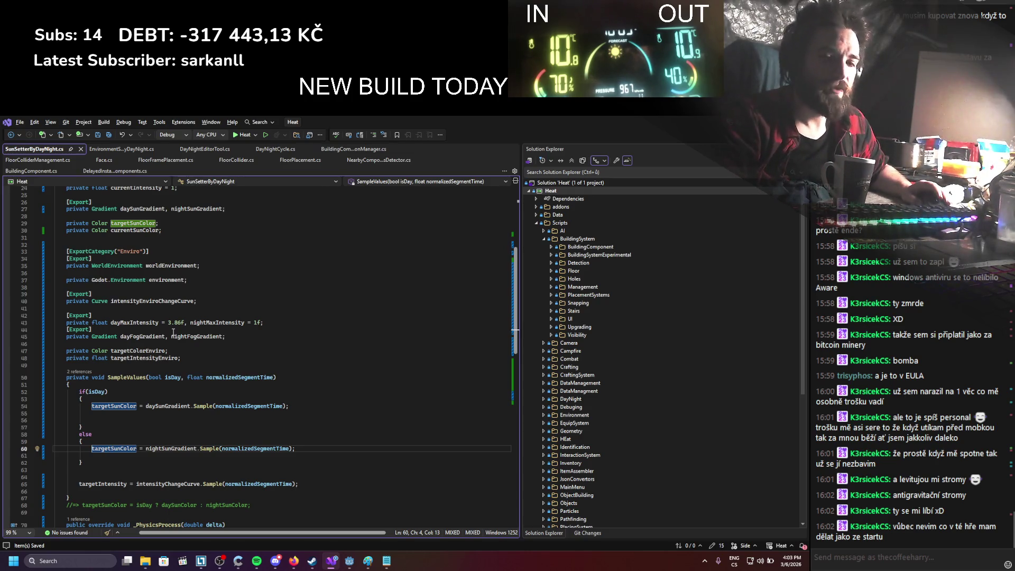
pyautogui.scroll(1, 174, 332)
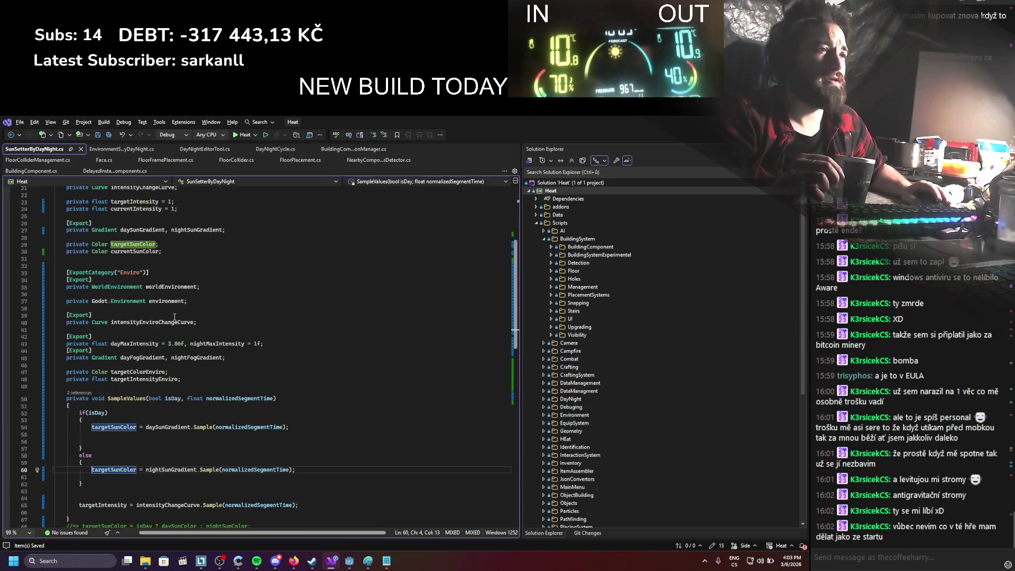
pyautogui.scroll(-2, 174, 317)
pyautogui.scroll(2, 184, 349)
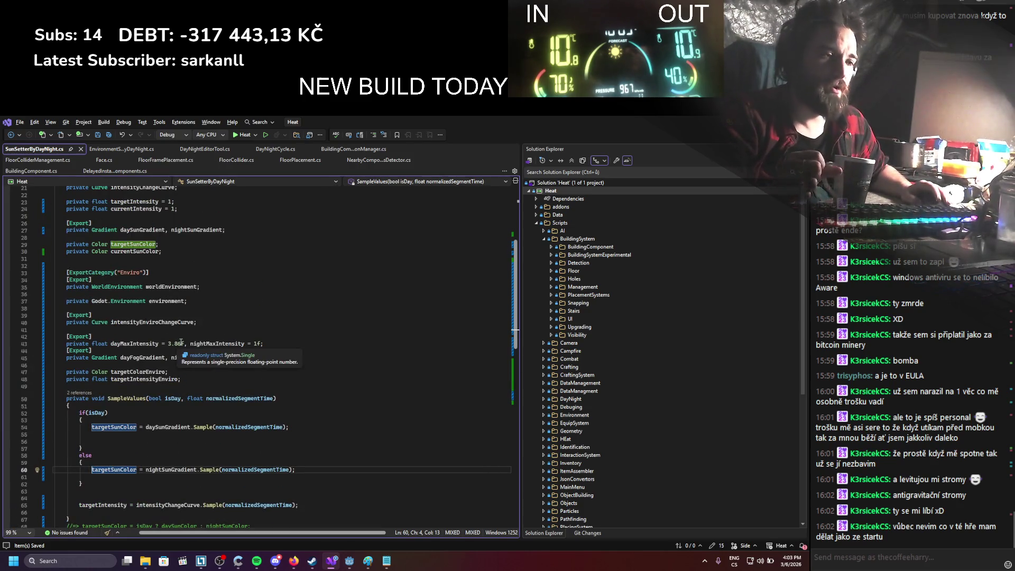
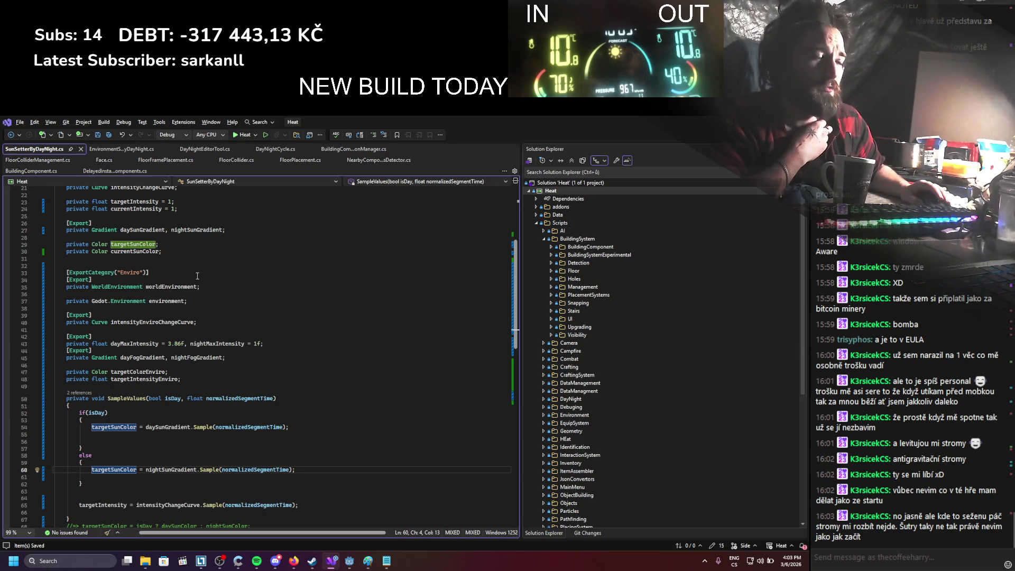
# Step: Scroll through EnvironmentSettingByDayNight.cs to review its fog colour and intensity-curve blending
pyautogui.scroll(-1, 175, 275)
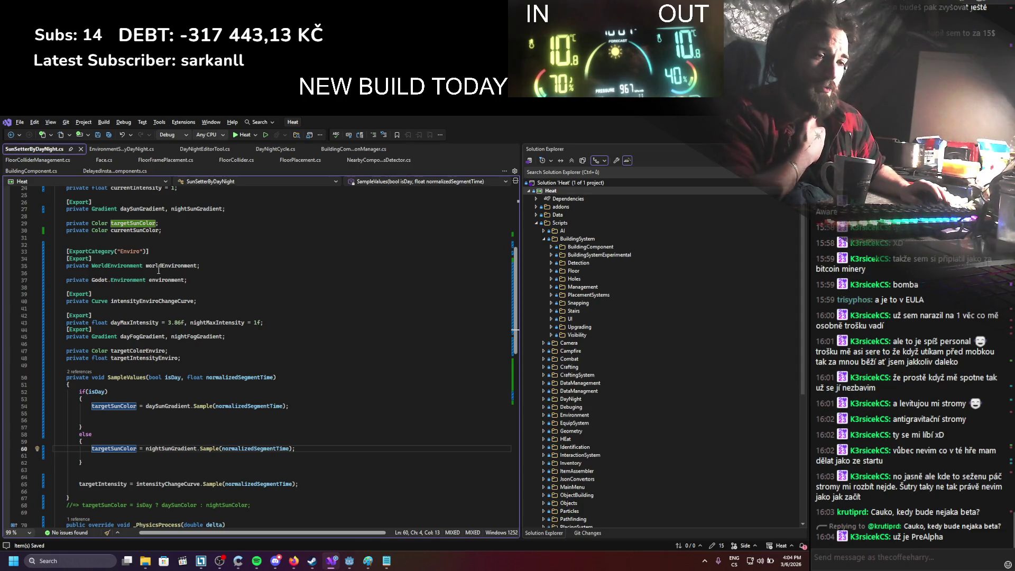
pyautogui.moveTo(160, 263)
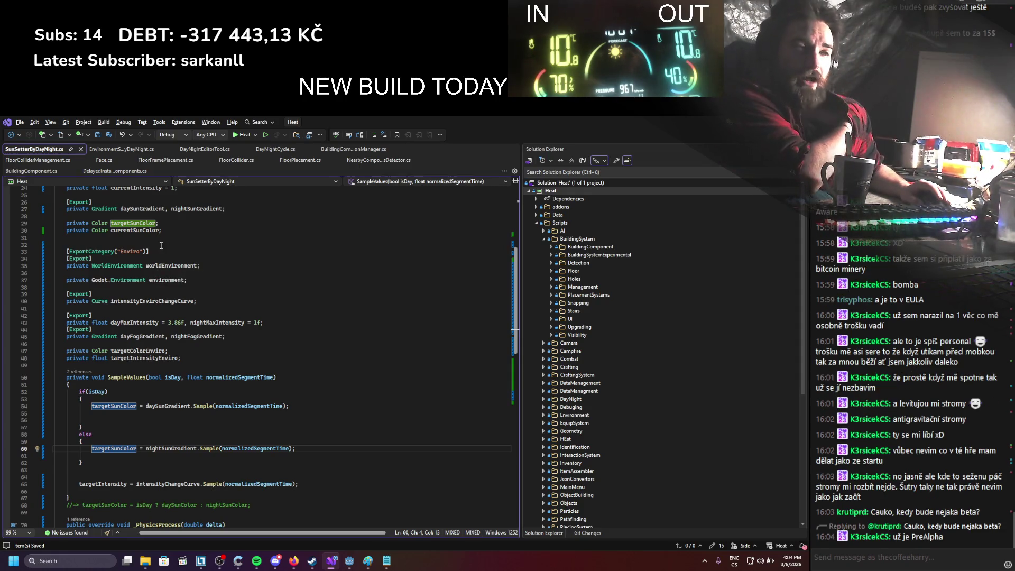
pyautogui.click(99, 150)
pyautogui.scroll(-8, 125, 255)
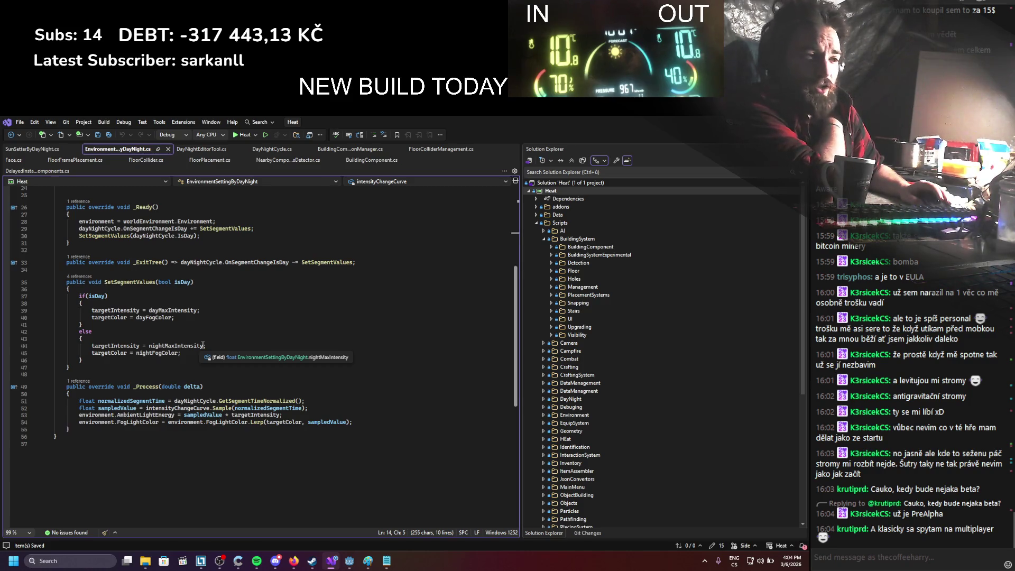
# Step: Review the fog and intensity code in DayNightEditorTool.cs, moving its tab left
pyautogui.scroll(1, 202, 346)
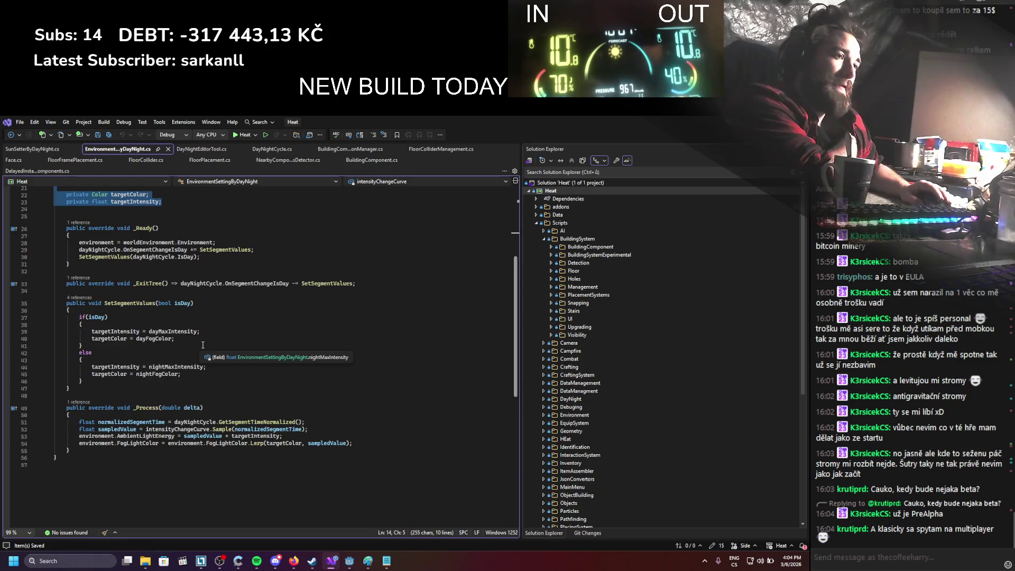
pyautogui.scroll(-2, 202, 346)
pyautogui.scroll(2, 202, 345)
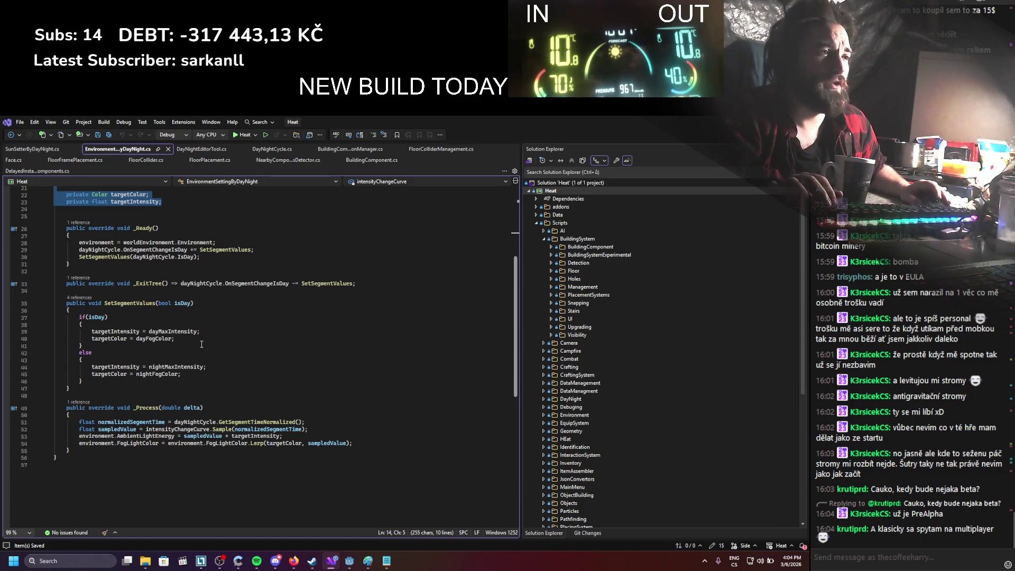
pyautogui.scroll(2, 211, 342)
pyautogui.click(195, 150)
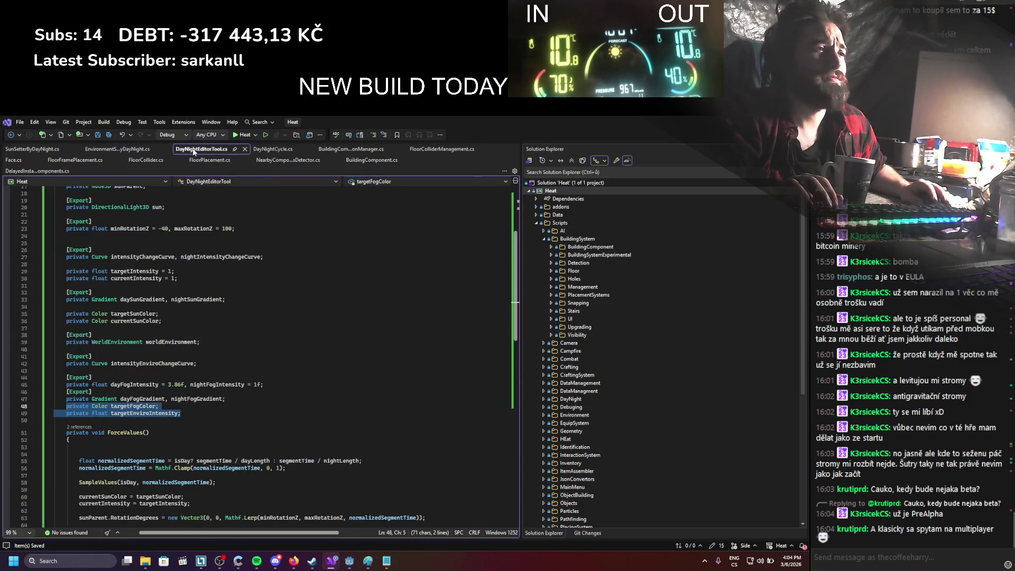
pyautogui.moveTo(194, 151); pyautogui.dragTo(135, 152)
pyautogui.scroll(-12, 180, 378)
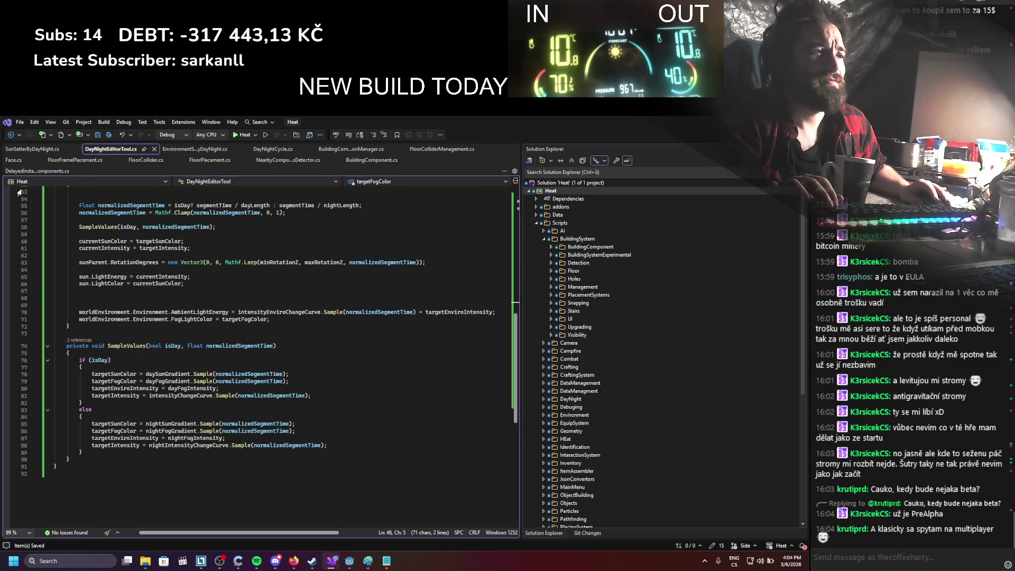
# Step: Return to the SunSetterByDayNight.cs script
pyautogui.click(23, 150)
pyautogui.scroll(-3, 290, 338)
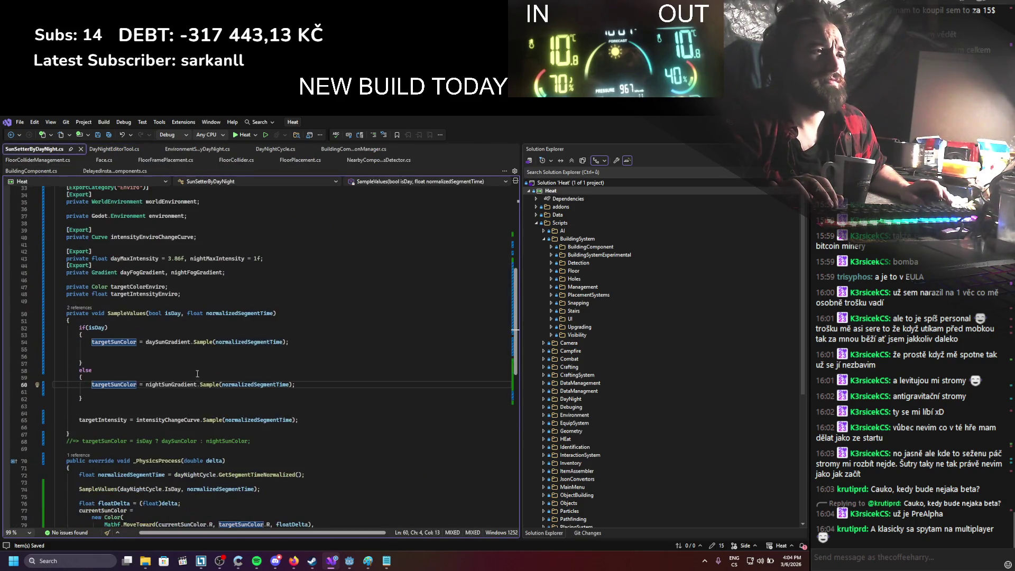
pyautogui.scroll(2, 290, 338)
# Step: Rename the targetColorEnviro field to targetColorFog
pyautogui.click(254, 324)
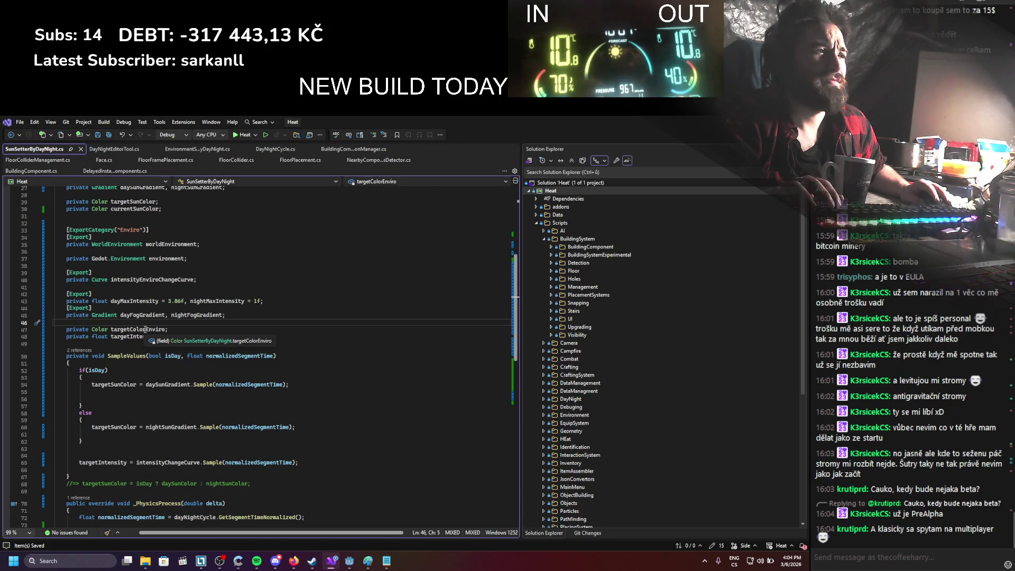
pyautogui.moveTo(147, 329)
pyautogui.mouseDown()
pyautogui.moveTo(137, 332)
pyautogui.moveTo(166, 327)
pyautogui.mouseUp()
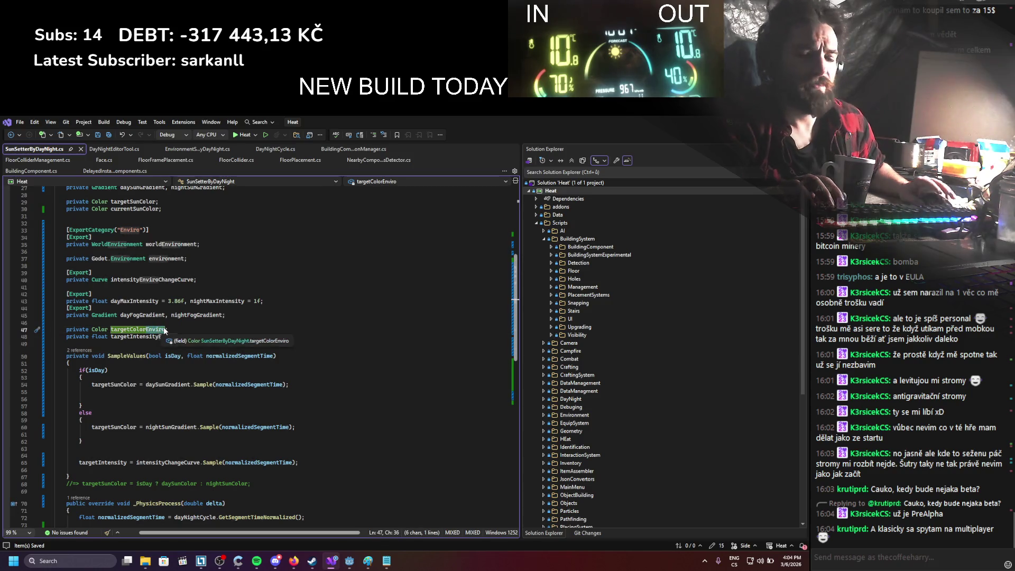
pyautogui.write('Fog')
pyautogui.doubleClick(145, 331)
pyautogui.hotkey('ctrl', 'c')
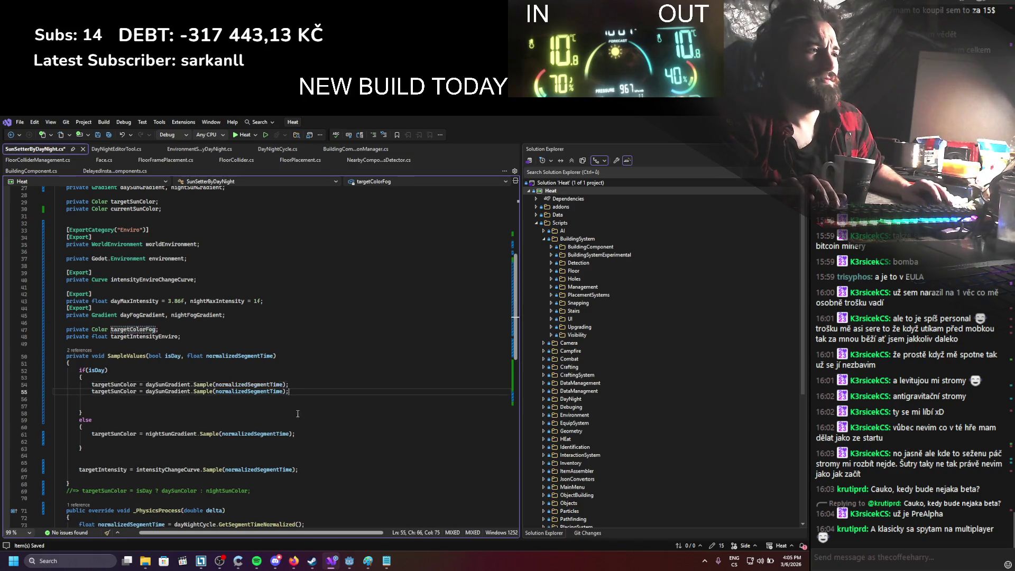
# Step: Duplicate the day and night sun colour sampling lines, assigning the copies to targetColorFog
pyautogui.click(285, 390)
pyautogui.hotkey('ctrl', 'd')
pyautogui.click(295, 427)
pyautogui.hotkey('ctrl', 'd')
pyautogui.doubleClick(116, 392)
pyautogui.hotkey('ctrl', 'v')
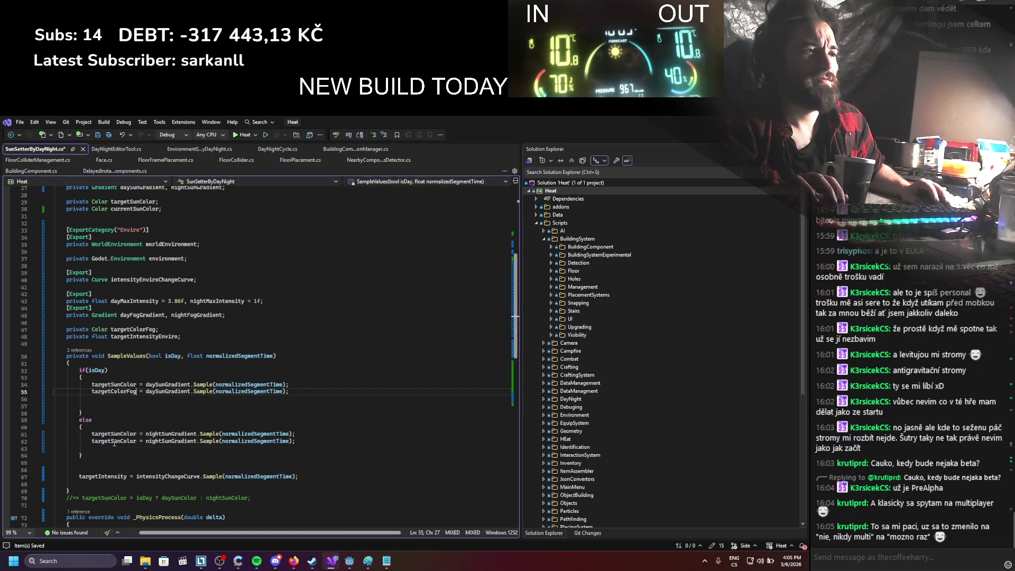
pyautogui.doubleClick(113, 442)
pyautogui.hotkey('ctrl', 'v')
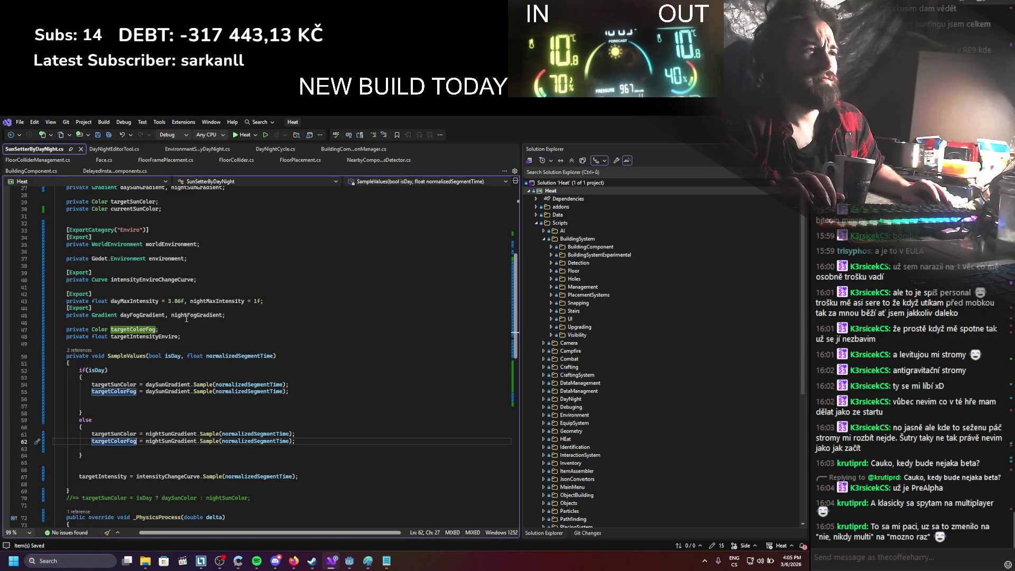
# Step: Make the duplicated lines sample dayFogGradient and nightFogGradient
pyautogui.doubleClick(140, 315)
pyautogui.hotkey('ctrl', 'c')
pyautogui.doubleClick(167, 392)
pyautogui.hotkey('ctrl', 'v')
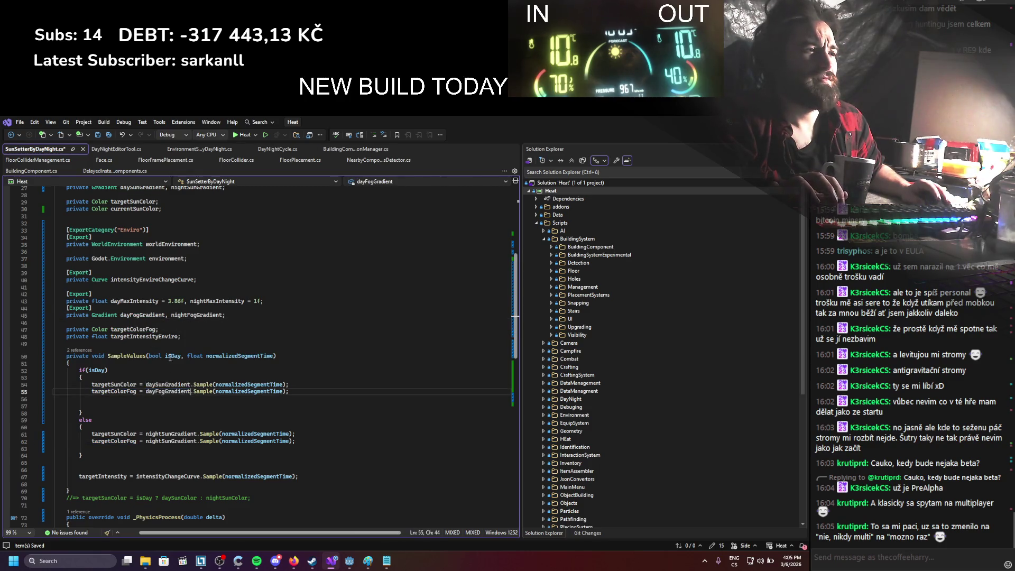
pyautogui.doubleClick(197, 315)
pyautogui.hotkey('ctrl', 'c')
pyautogui.doubleClick(170, 441)
pyautogui.hotkey('ctrl', 'v')
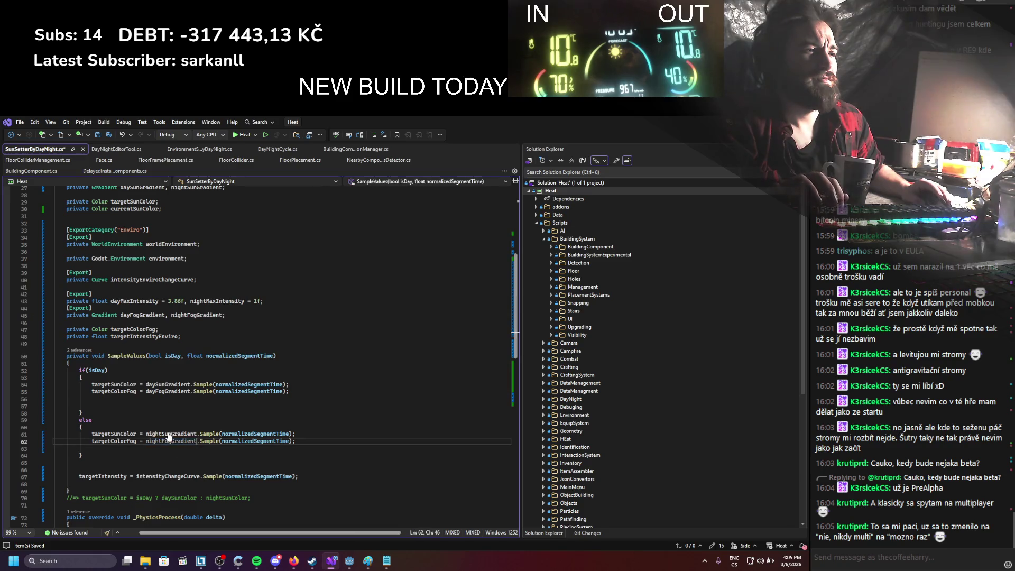
pyautogui.scroll(1, 184, 403)
pyautogui.scroll(-1, 185, 392)
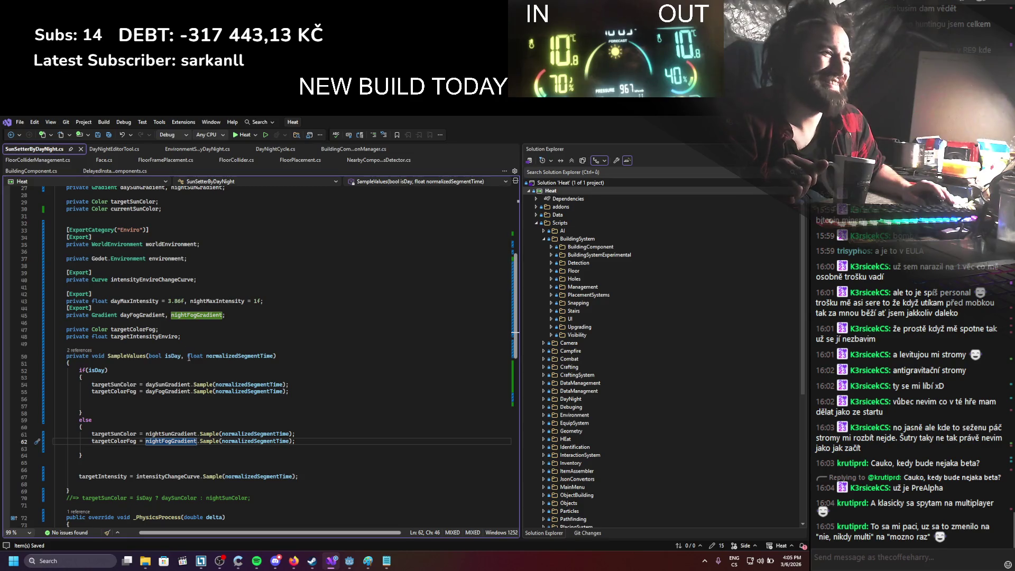
pyautogui.click(127, 149)
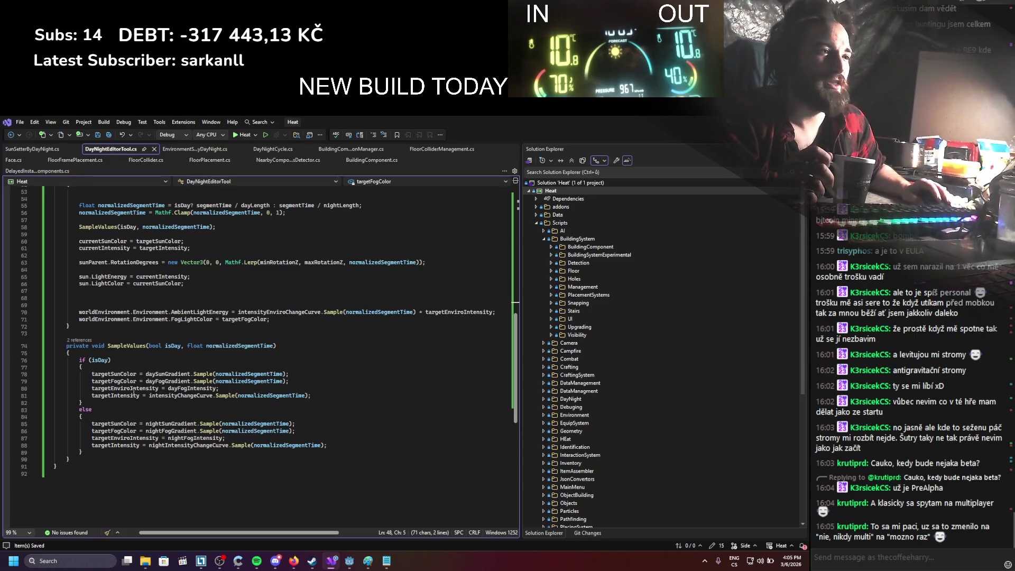
# Step: Check targetEnviroIntensity in DayNightEditorTool.cs, then select targetIntensityEnviro in SunSetterByDayNight.cs
pyautogui.doubleClick(141, 389)
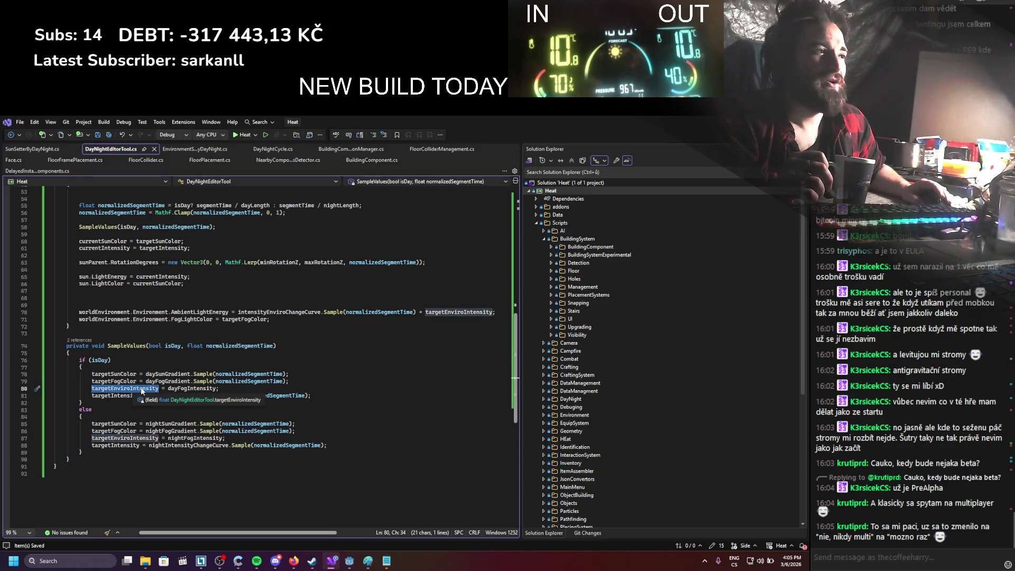
pyautogui.scroll(4, 199, 398)
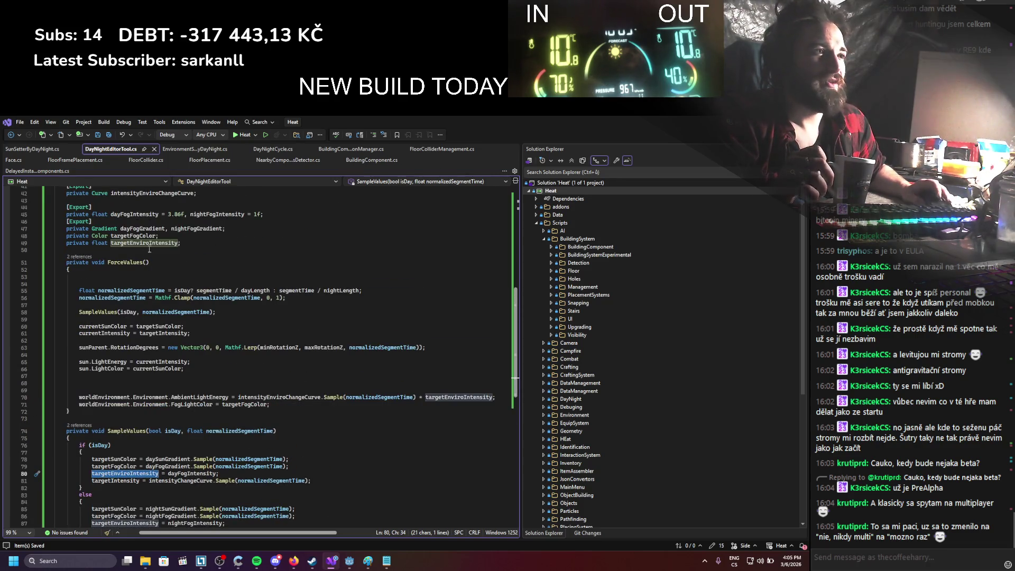
pyautogui.moveTo(185, 243); pyautogui.dragTo(66, 242)
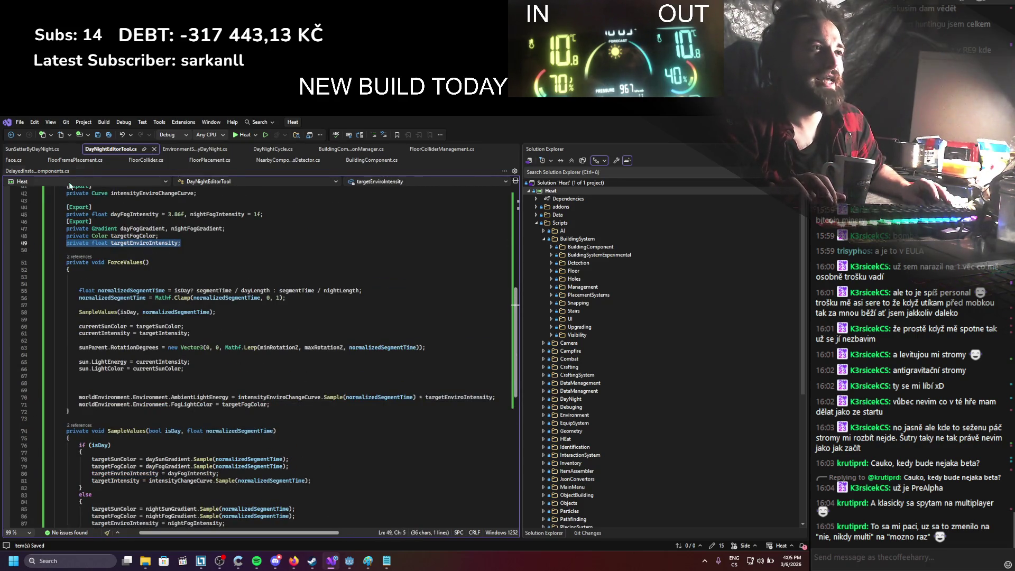
pyautogui.click(48, 150)
pyautogui.click(191, 340)
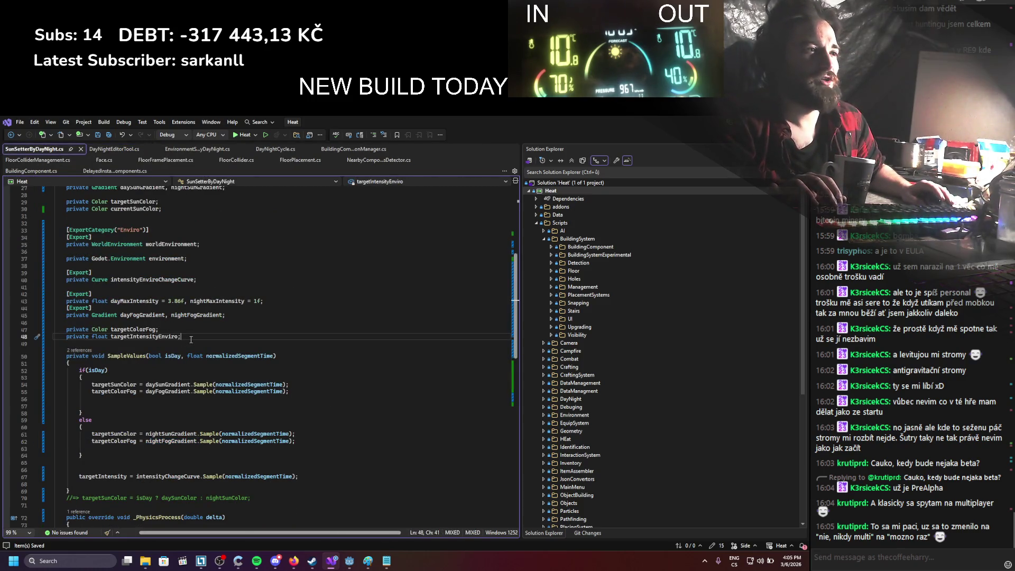
pyautogui.doubleClick(139, 337)
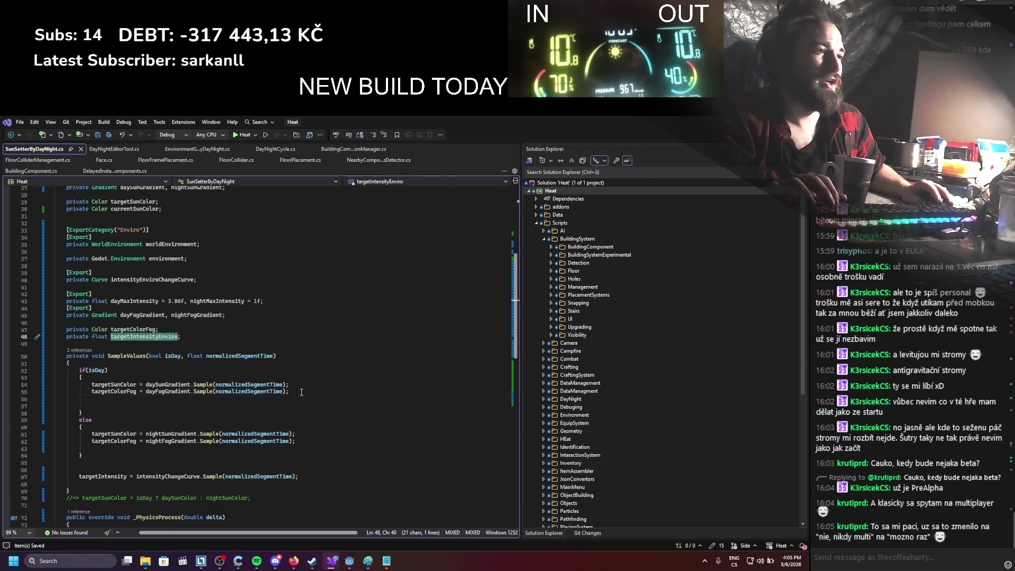
# Step: Add a day-branch line assigning dayMaxIntensity to targetIntensityEnviro in SampleValues
pyautogui.hotkey('ctrl', 'c')
pyautogui.click(301, 392)
pyautogui.press('Return')
pyautogui.press('Return')
pyautogui.press('Up')
pyautogui.hotkey('ctrl', 'v')
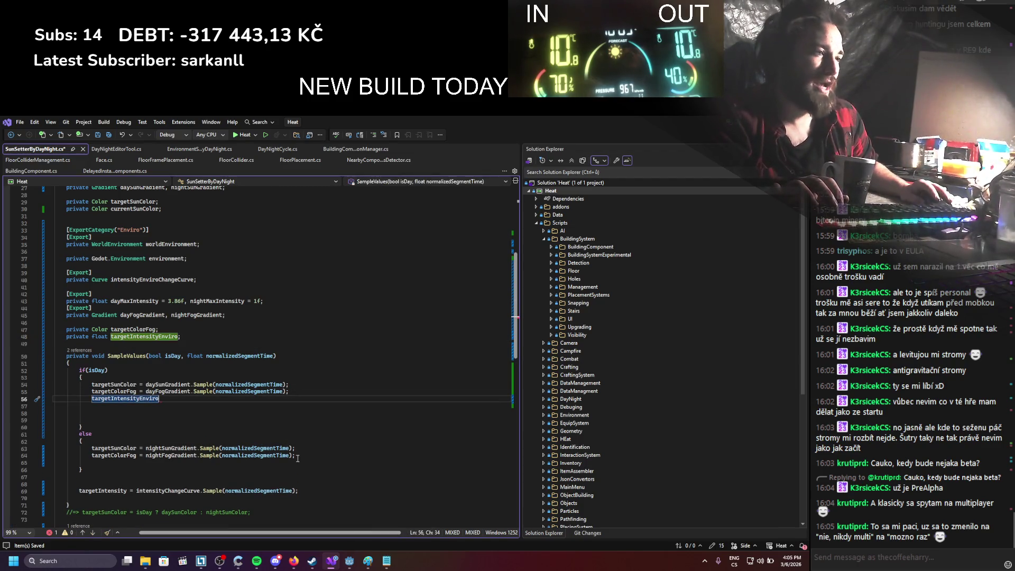
pyautogui.write(' =')
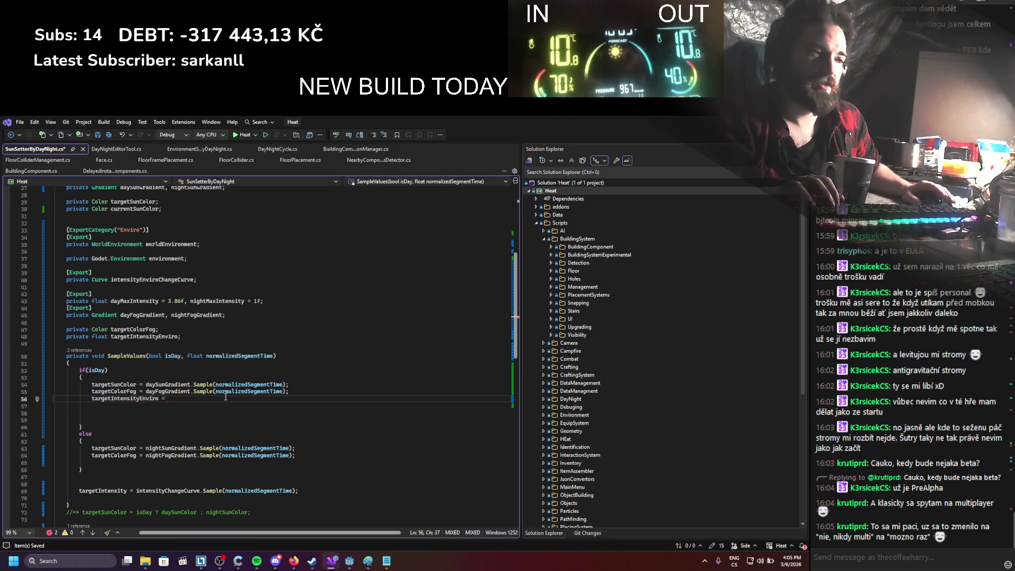
pyautogui.scroll(-1, 225, 397)
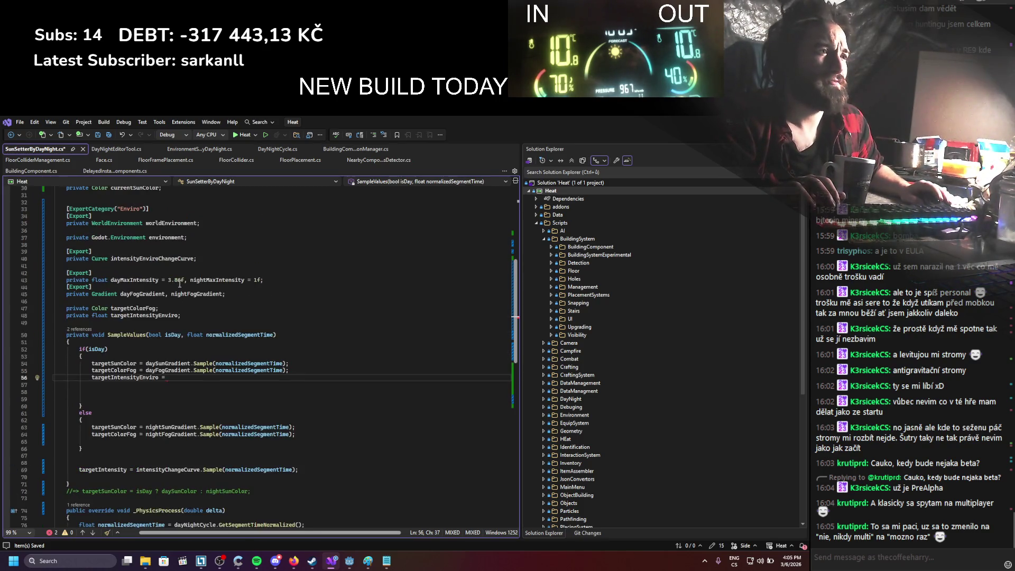
pyautogui.doubleClick(134, 280)
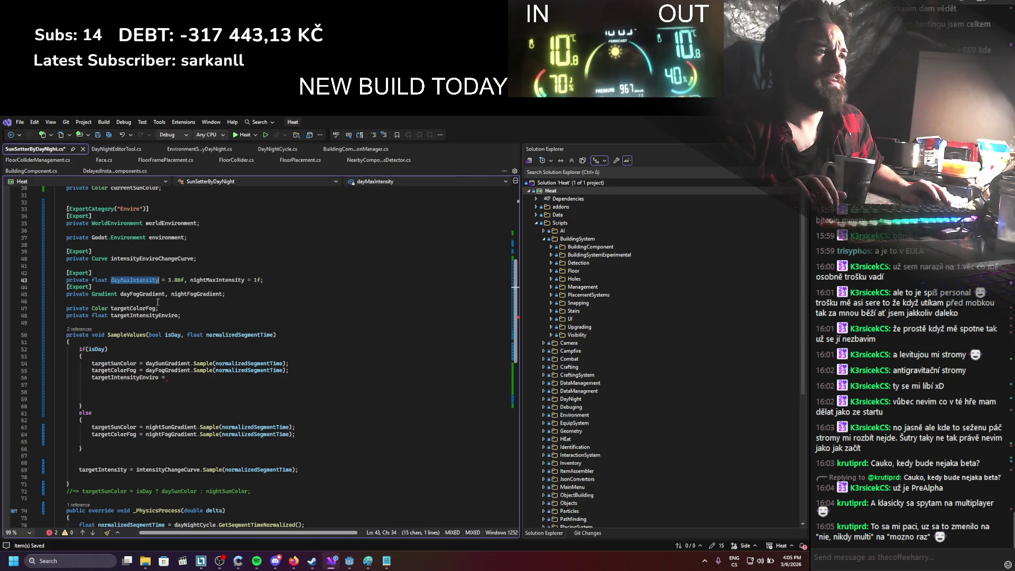
pyautogui.click(188, 377)
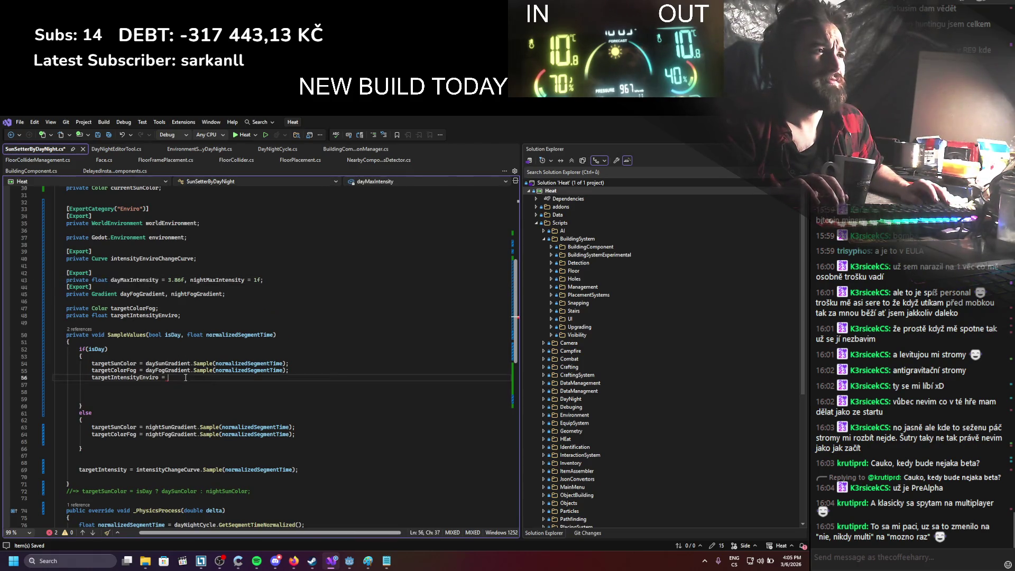
pyautogui.hotkey('ctrl', 'v')
# Step: Look up the targetEnviroIntensity declaration in DayNightEditorTool.cs
pyautogui.click(105, 150)
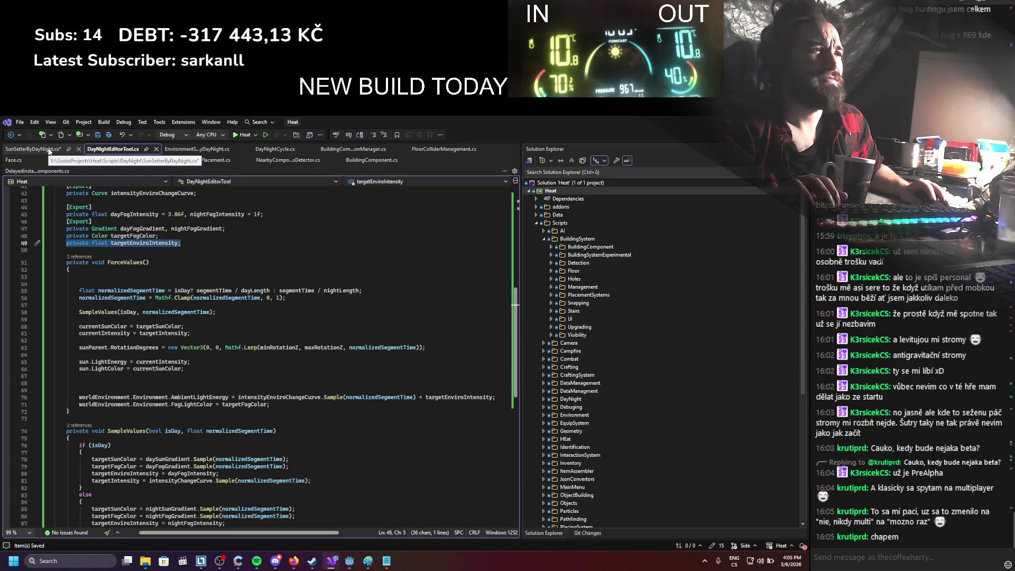
pyautogui.scroll(4, 145, 330)
pyautogui.click(145, 330)
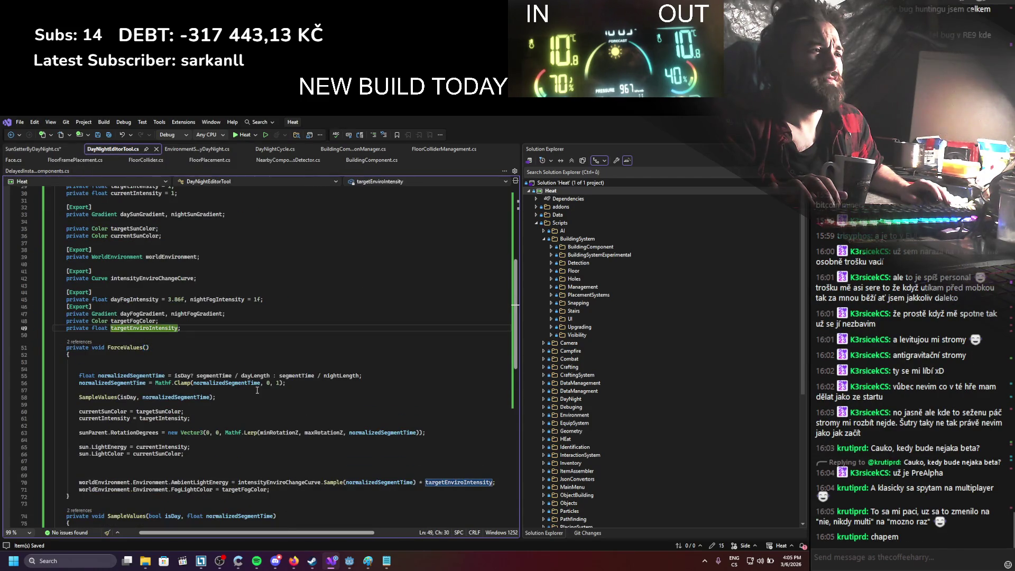
pyautogui.scroll(-7, 267, 391)
pyautogui.scroll(5, 268, 375)
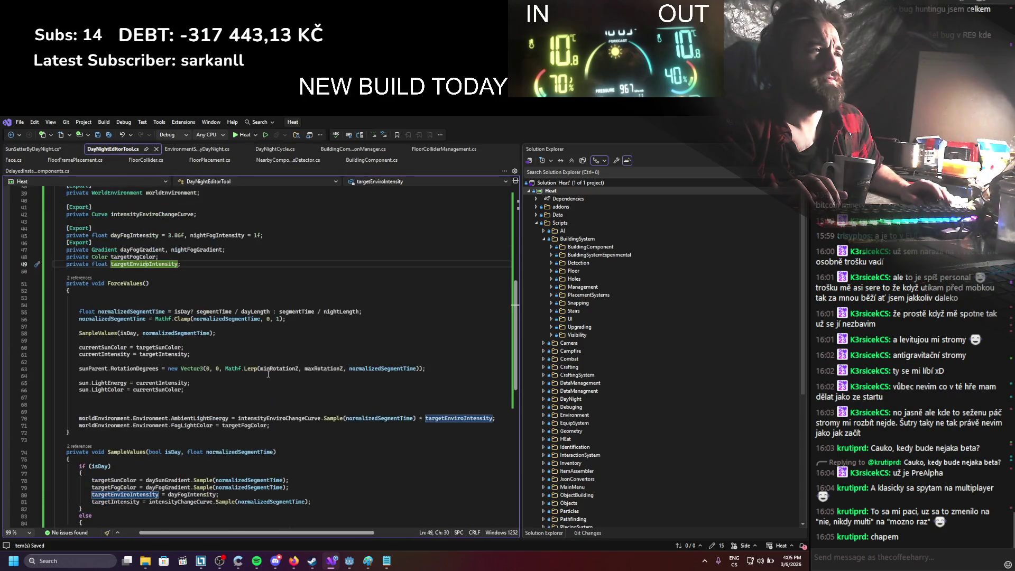
# Step: Copy the assignment into the else block using nightMaxIntensity, and save the script
pyautogui.click(33, 149)
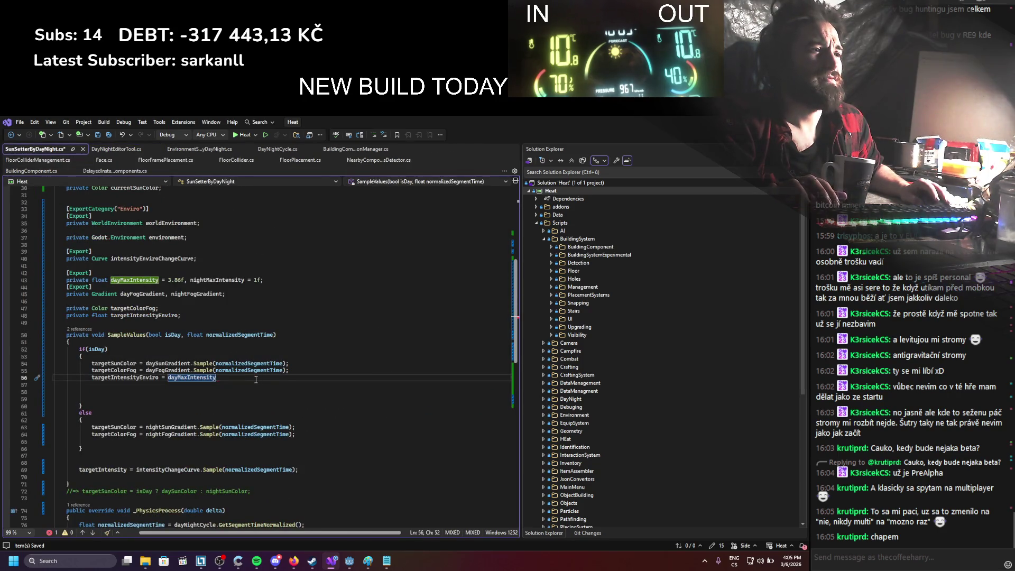
pyautogui.write(';')
pyautogui.hotkey('ctrl', 'd')
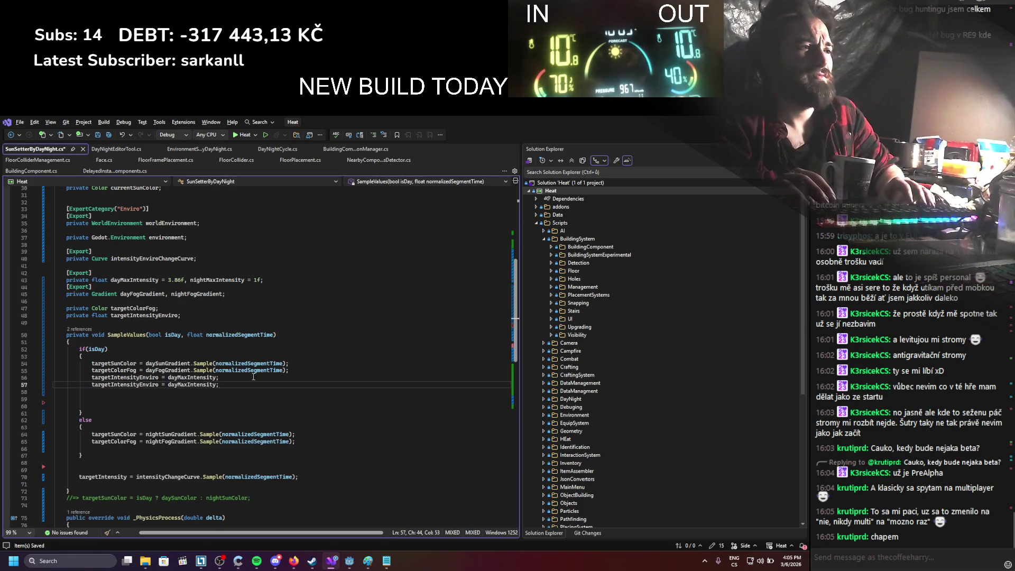
pyautogui.hotkey('alt', 'Down')
pyautogui.hotkey('alt', 'Down')
pyautogui.hotkey('alt', 'Down')
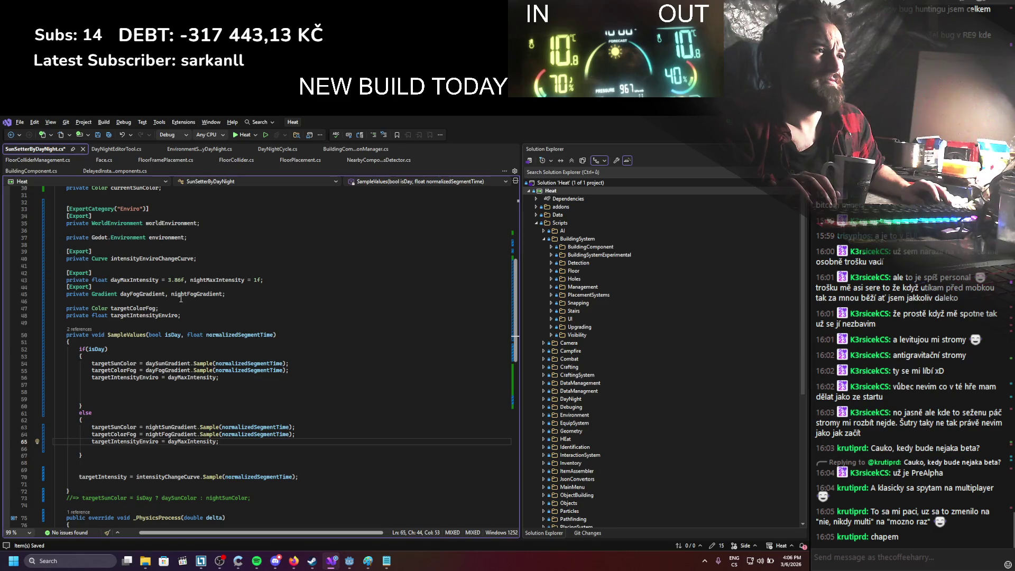
pyautogui.doubleClick(195, 443)
pyautogui.write('nightMaxIntensity')
pyautogui.hotkey('ctrl', 's')
pyautogui.click(98, 149)
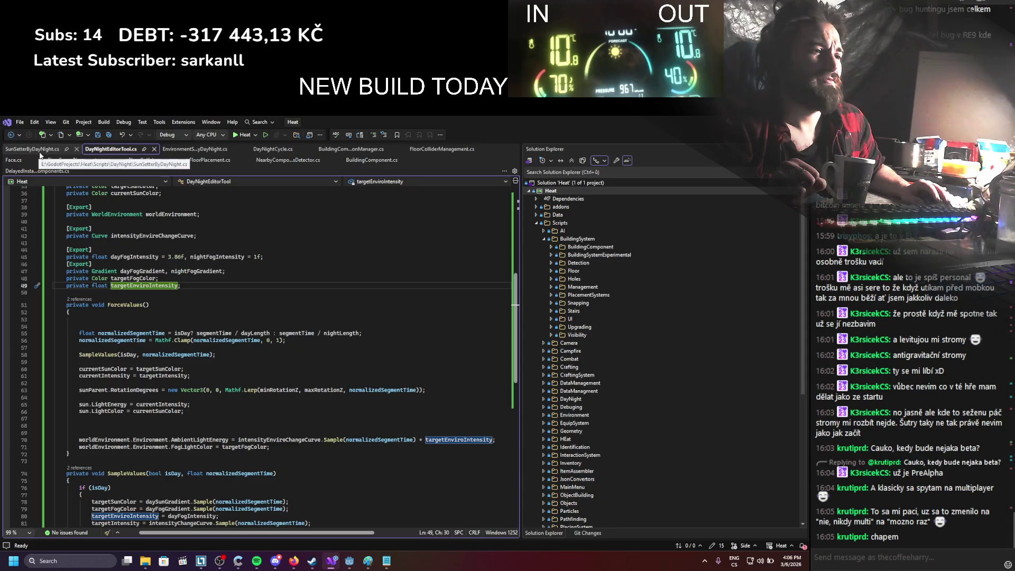
# Step: Duplicate the targetIntensityEnviro declaration, compare field names with DayNightEditorTool.cs, and save
pyautogui.scroll(-1, 140, 294)
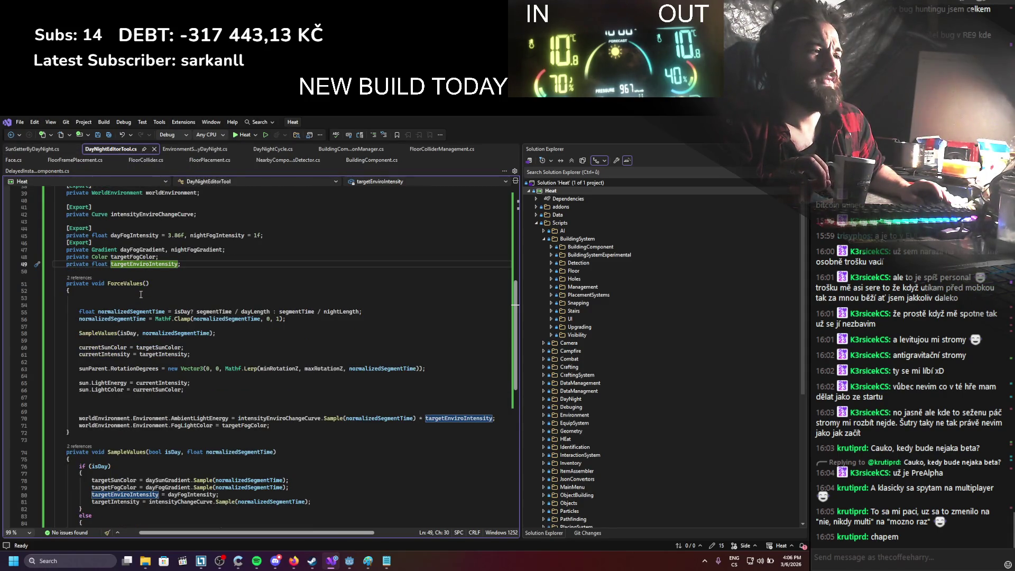
pyautogui.moveTo(109, 260)
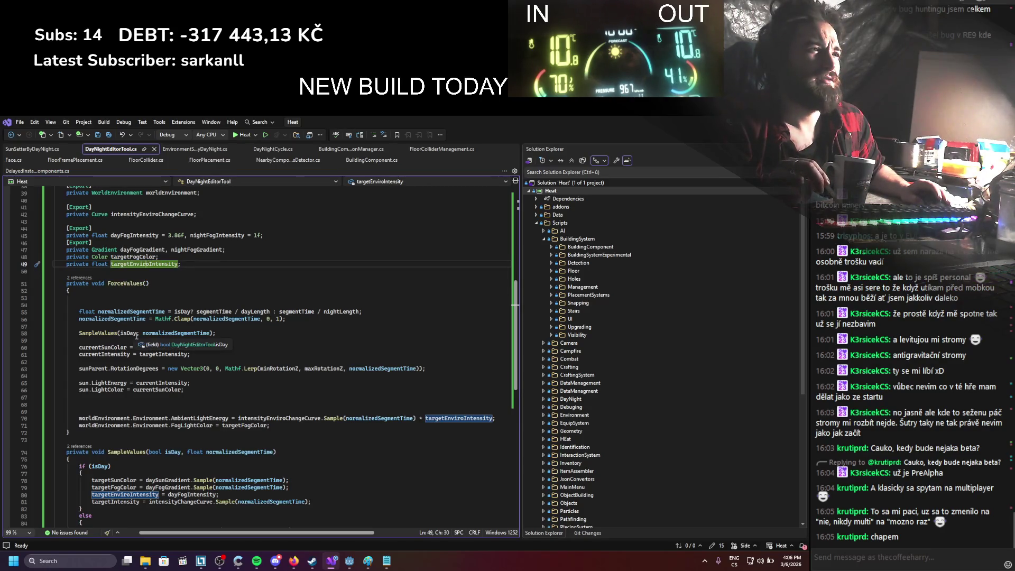
pyautogui.moveTo(137, 336)
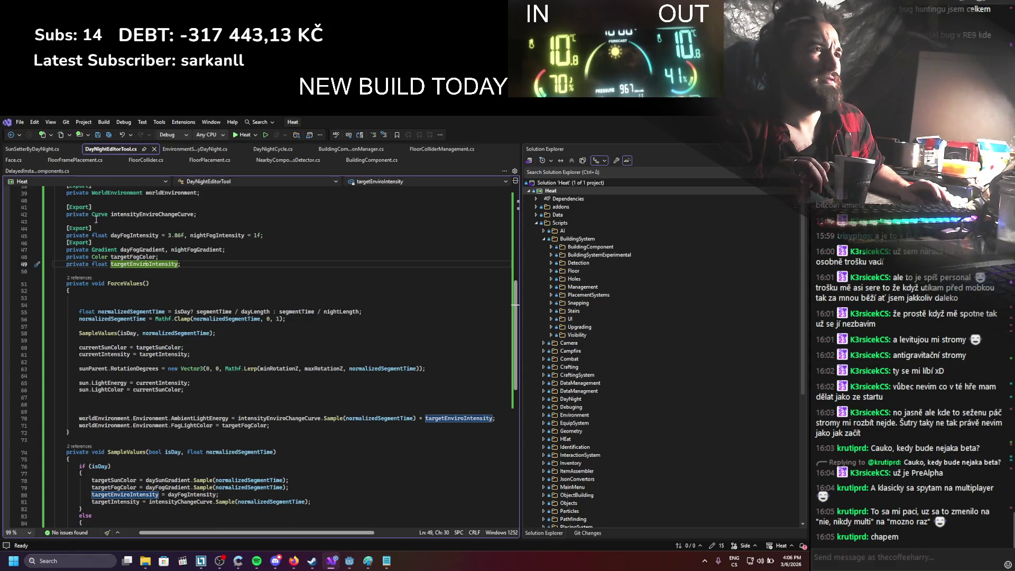
pyautogui.click(43, 150)
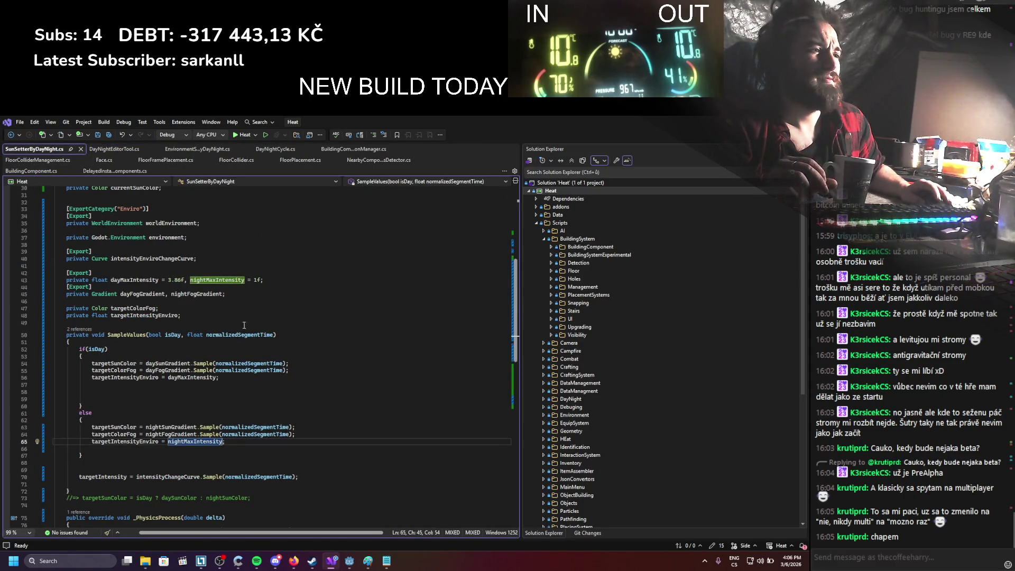
pyautogui.click(184, 318)
pyautogui.hotkey('ctrl', 'd')
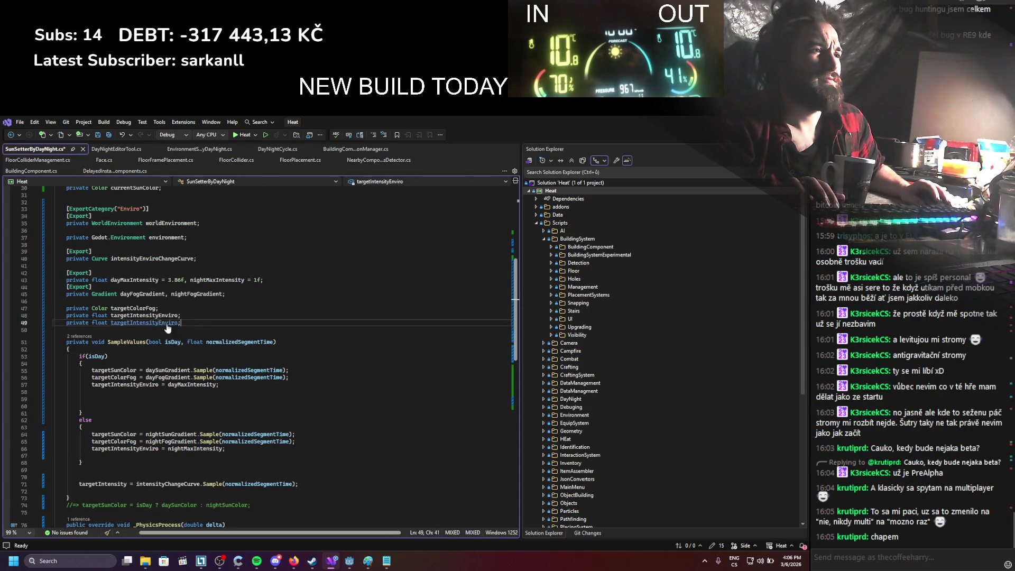
pyautogui.moveTo(159, 322); pyautogui.dragTo(178, 324)
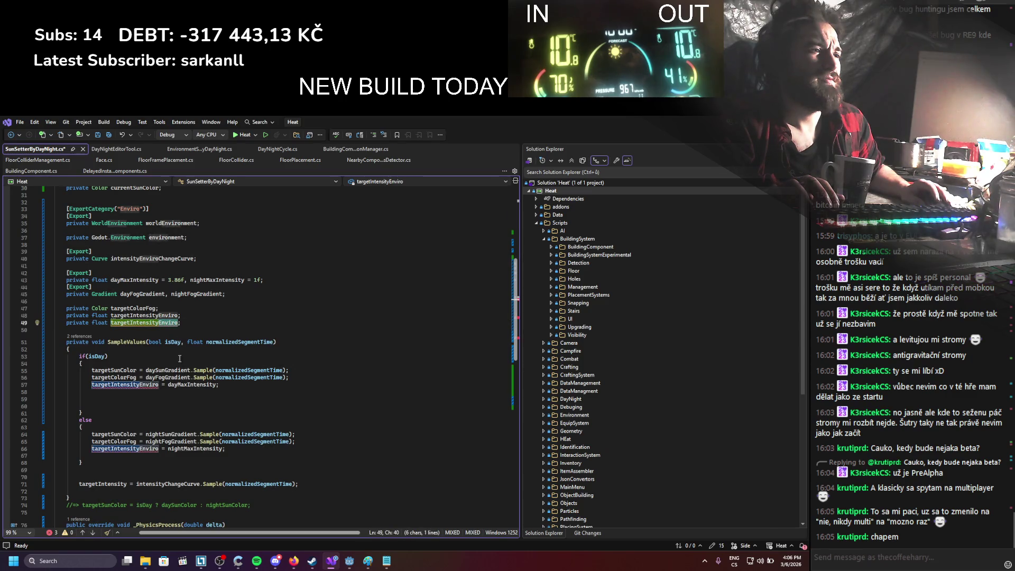
pyautogui.click(114, 150)
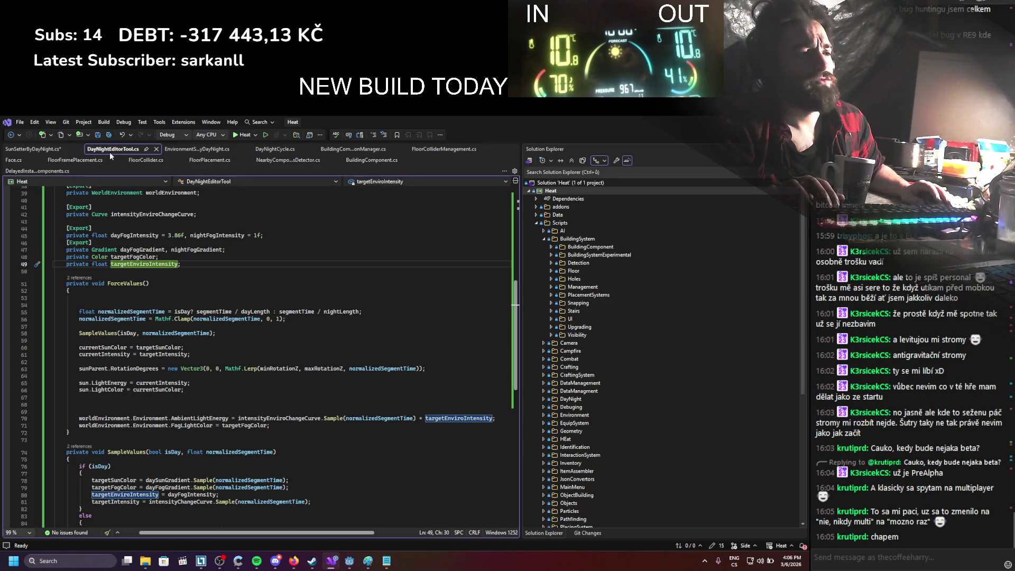
pyautogui.click(53, 153)
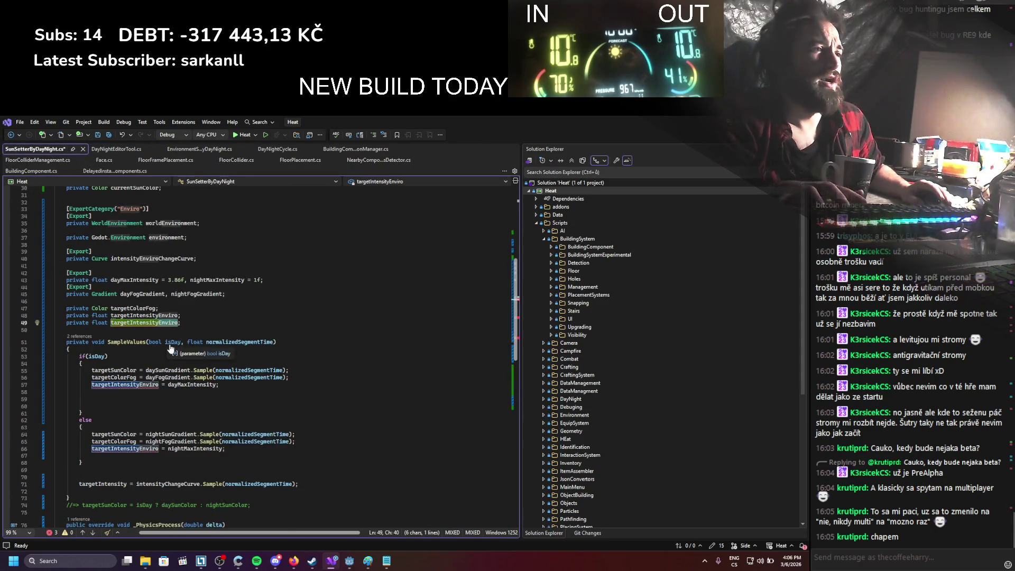
pyautogui.hotkey('ctrl', 's')
# Step: Extend the intensityChangeCurve declaration and copy the two worldEnvironment lines from ForceValues
pyautogui.scroll(-5, 302, 374)
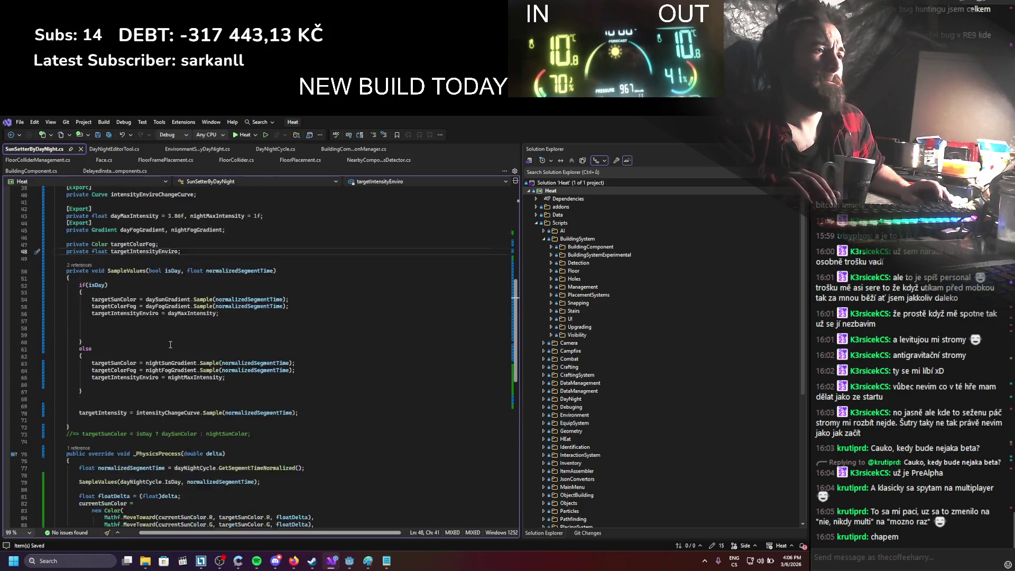
pyautogui.click(125, 370)
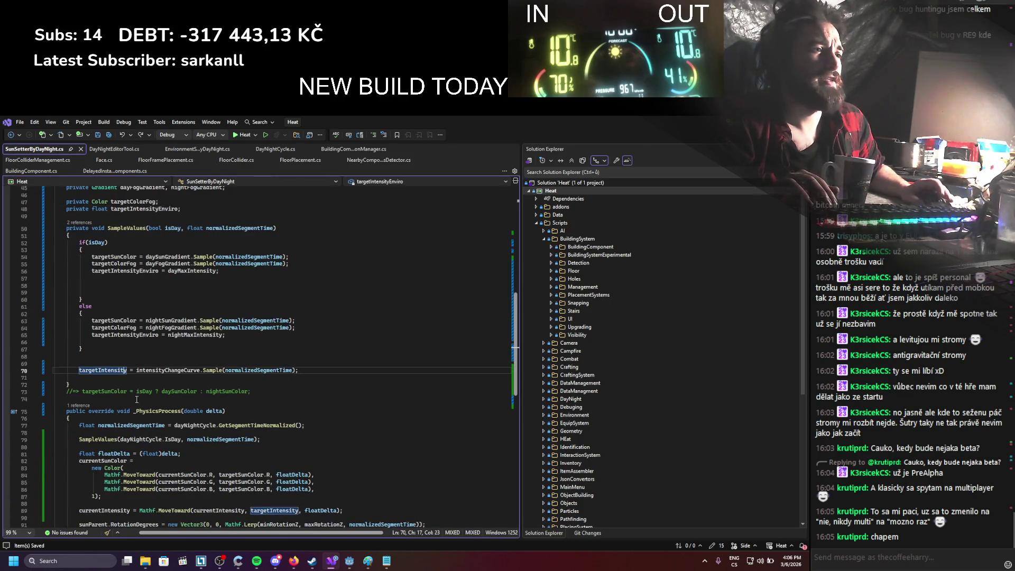
pyautogui.press('F12')
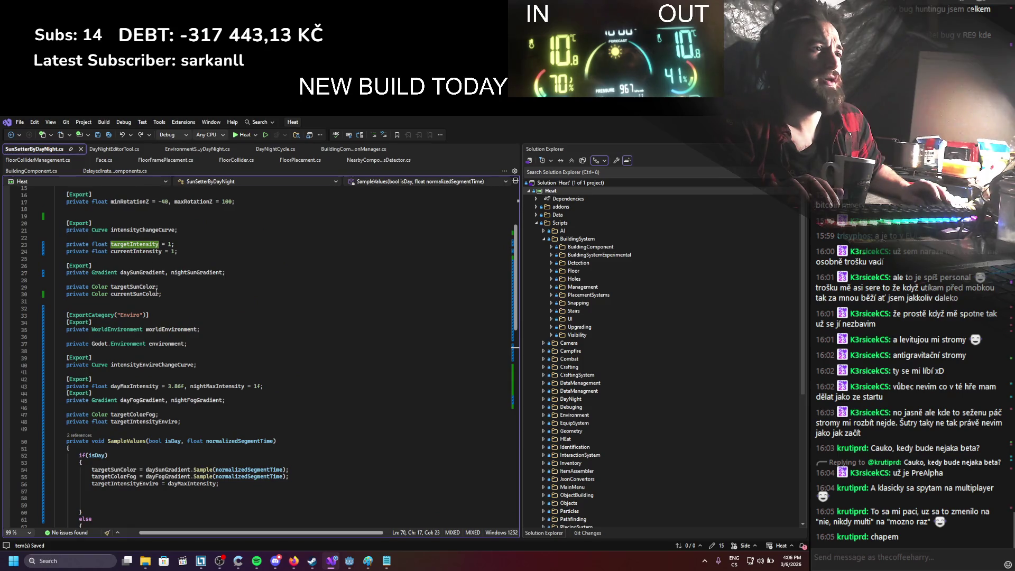
pyautogui.click(175, 230)
pyautogui.write(', i')
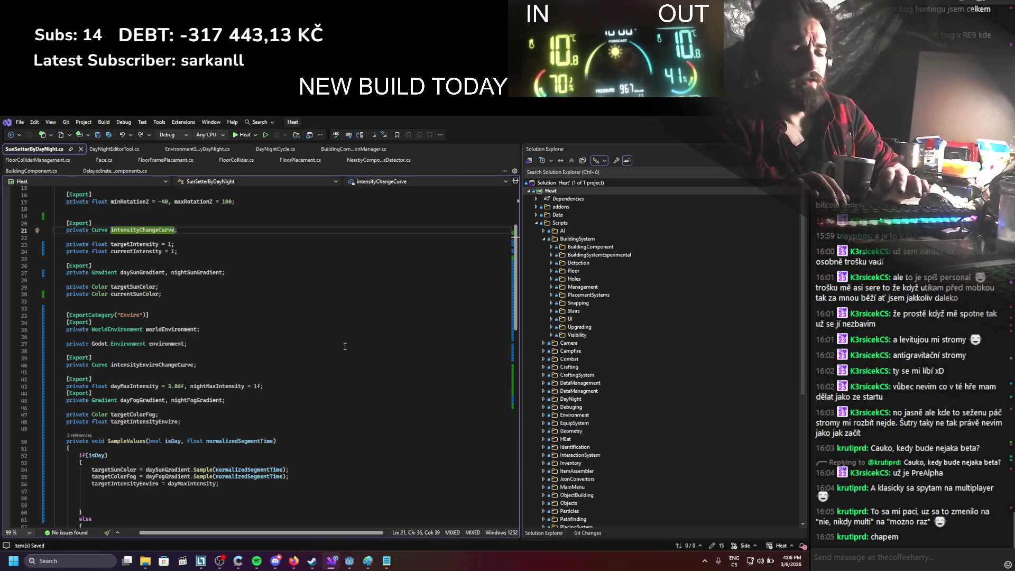
pyautogui.hotkey('ctrl', 'Tab')
pyautogui.moveTo(269, 426); pyautogui.dragTo(80, 418)
pyautogui.hotkey('ctrl', 'c')
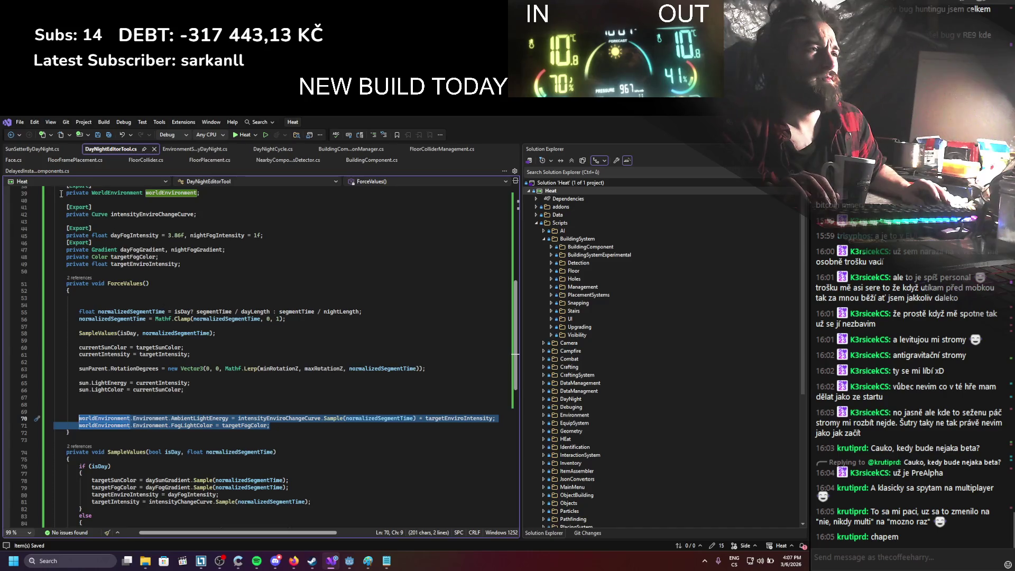
# Step: Paste the two worldEnvironment lines at the end of _PhysicsProcess
pyautogui.click(42, 149)
pyautogui.scroll(-2, 199, 452)
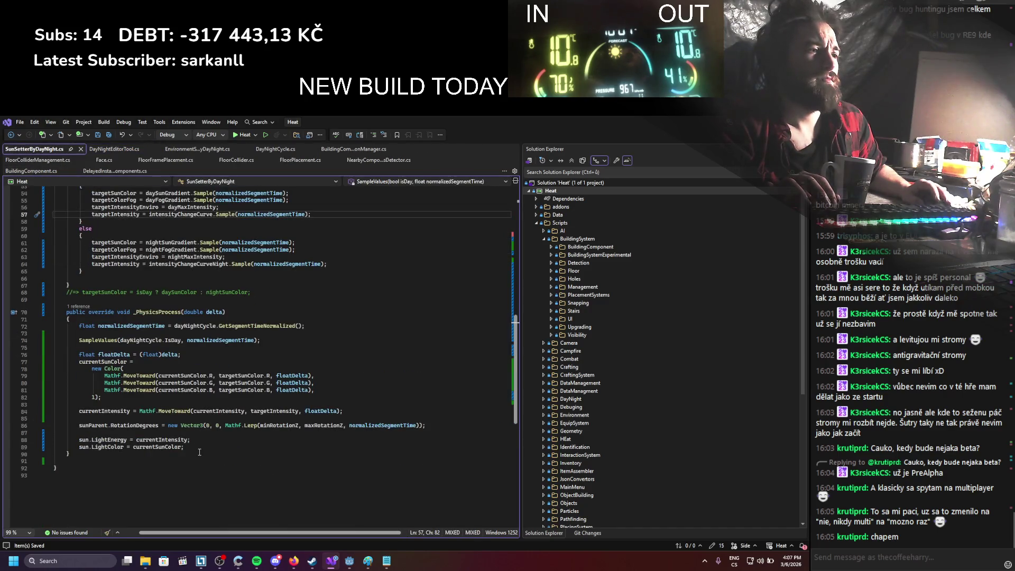
pyautogui.click(200, 452)
pyautogui.click(202, 448)
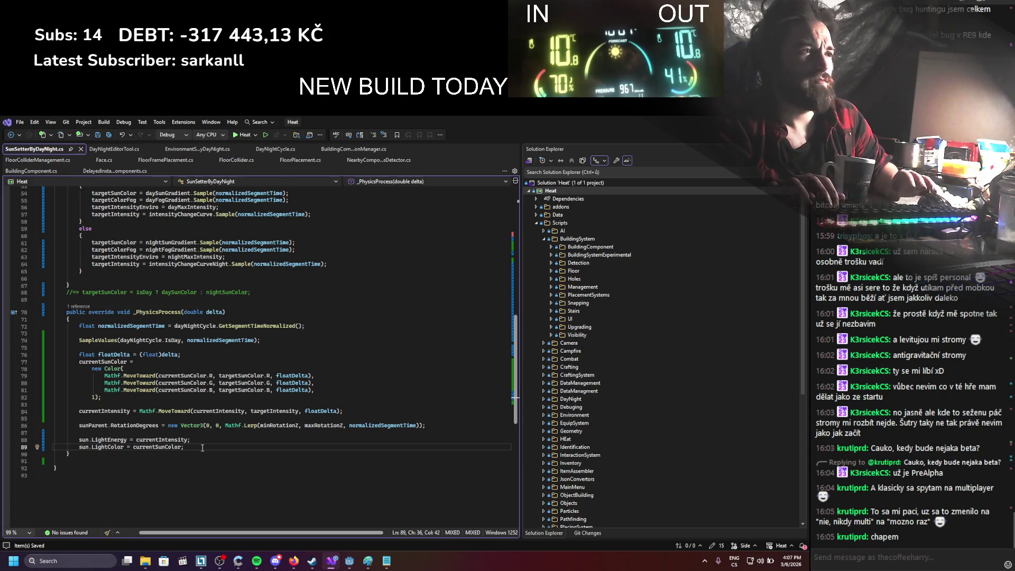
pyautogui.press('Return')
pyautogui.press('Return')
pyautogui.hotkey('ctrl', 'v')
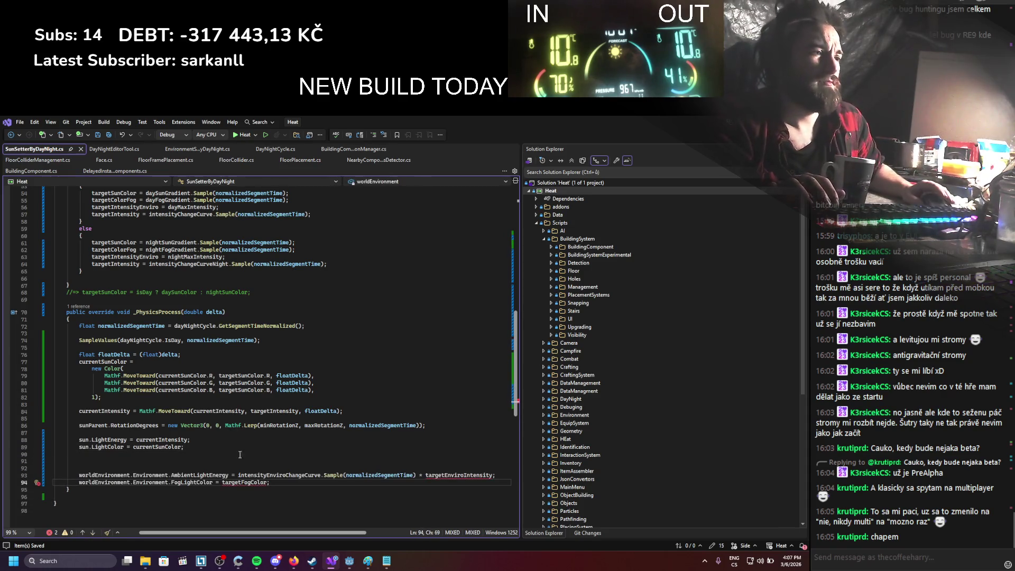
# Step: Replace targetEnviroIntensity with targetIntensityEnviro on line 93
pyautogui.doubleClick(439, 476)
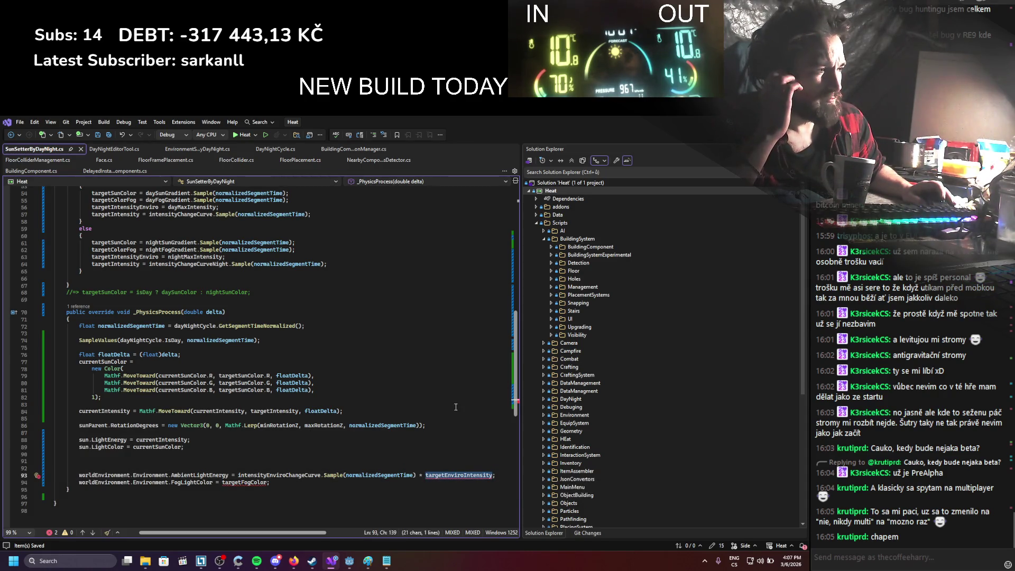
pyautogui.scroll(9, 456, 407)
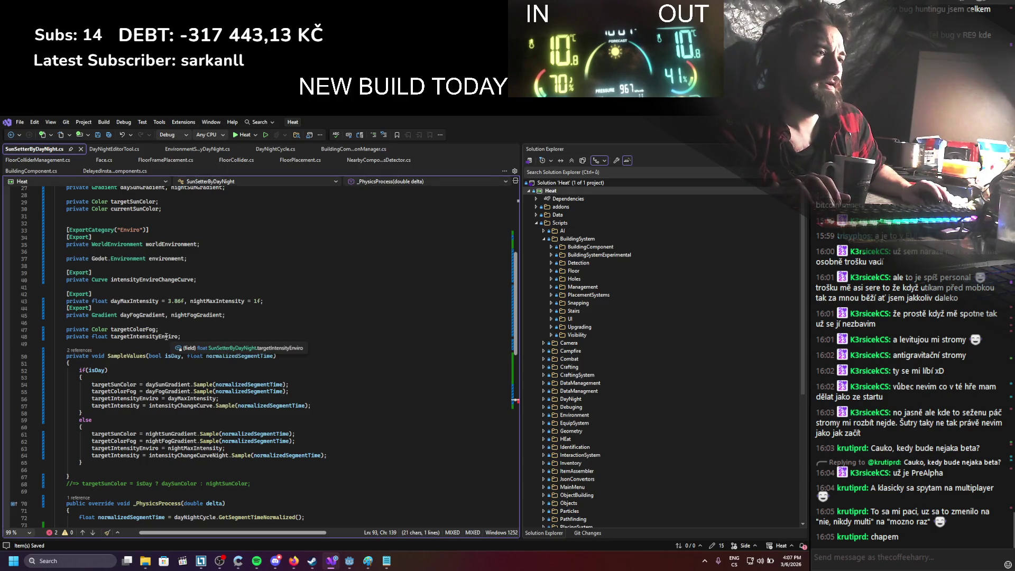
pyautogui.click(167, 337)
pyautogui.scroll(-9, 270, 472)
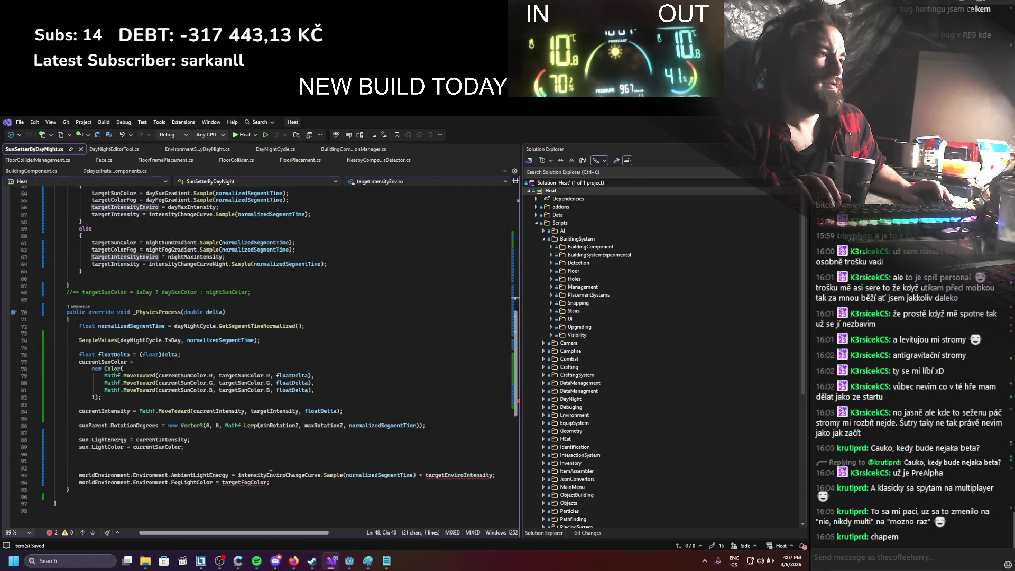
pyautogui.doubleClick(459, 475)
pyautogui.write('targetIntensityEnviro')
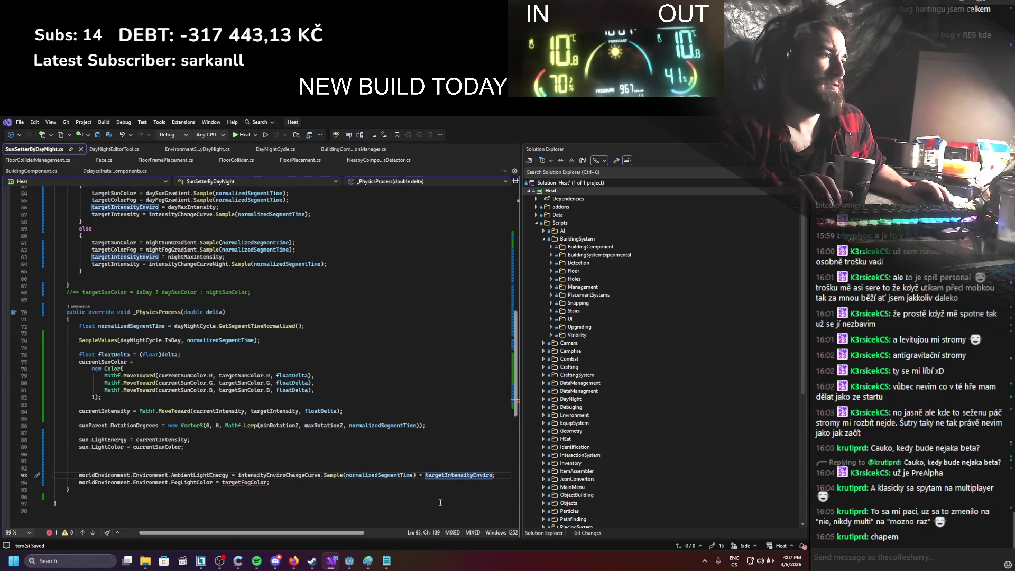
# Step: Add a currentIntensityEnviro field by duplicating the targetIntensityEnviro declaration
pyautogui.scroll(4, 274, 467)
pyautogui.scroll(2, 273, 467)
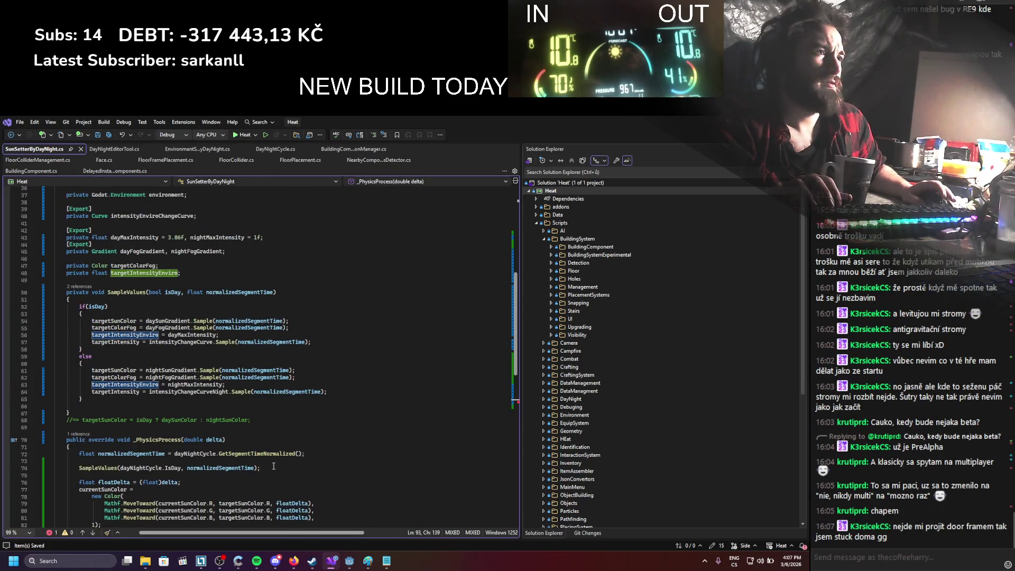
pyautogui.click(194, 272)
pyautogui.hotkey('ctrl', 'd')
pyautogui.moveTo(129, 280); pyautogui.dragTo(114, 280)
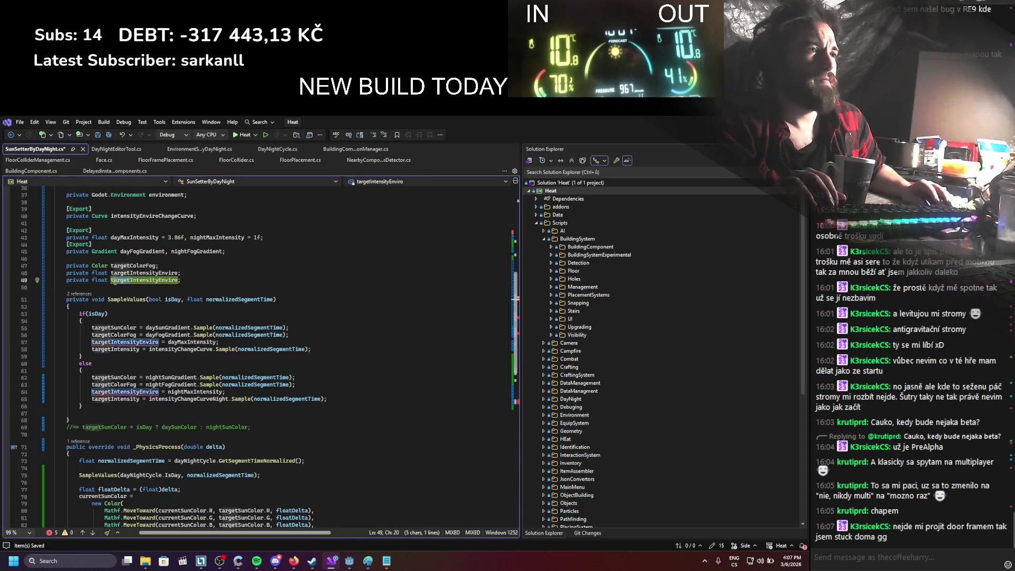
pyautogui.write('current')
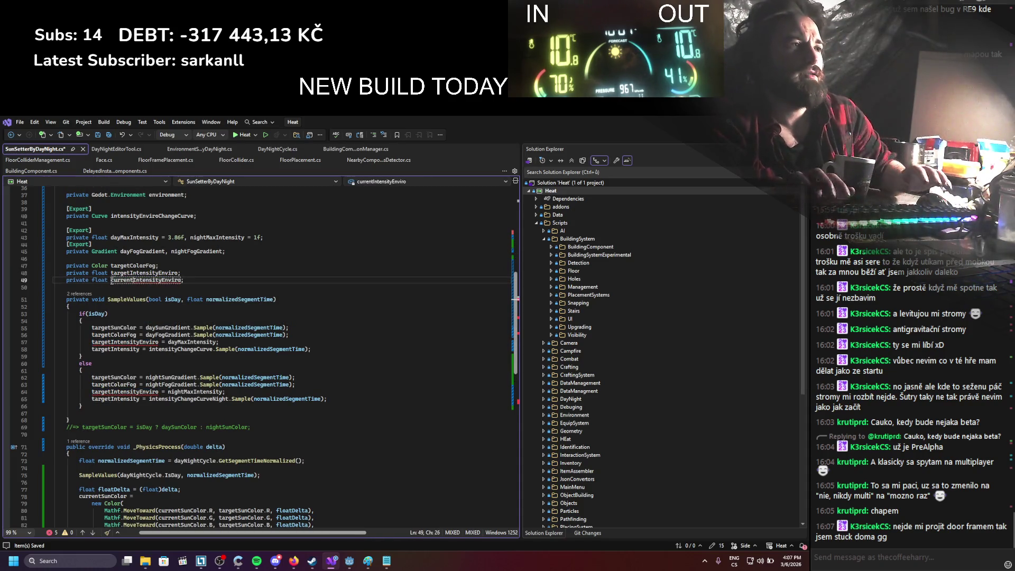
pyautogui.doubleClick(122, 280)
pyautogui.scroll(-7, 137, 280)
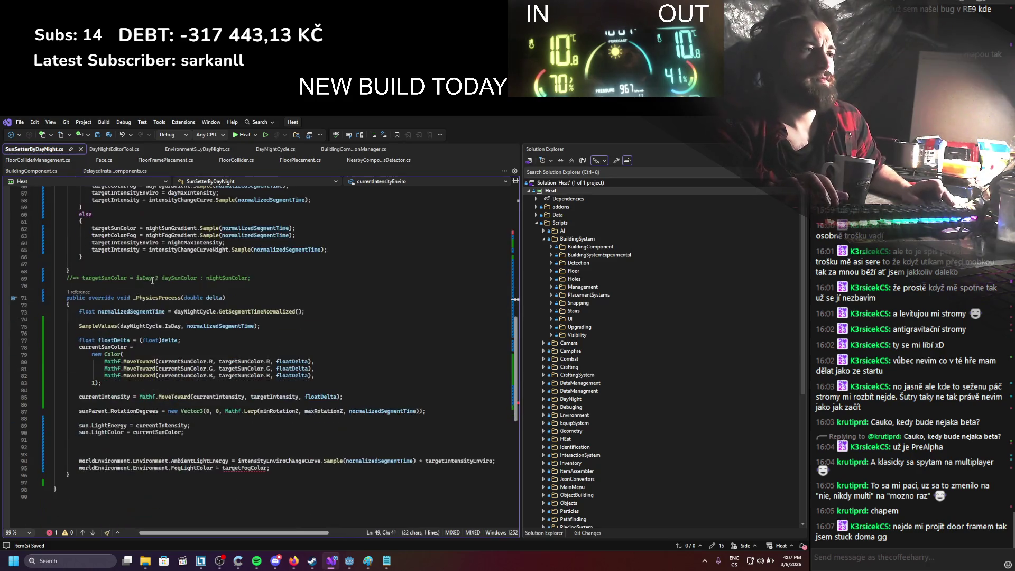
pyautogui.scroll(-3, 153, 280)
# Step: On line 92 write MathF.MoveToward(currentIntensityEnviro, targetIntensityEnviro, floatDelta) into currentIntensityEnviro, then save
pyautogui.click(112, 385)
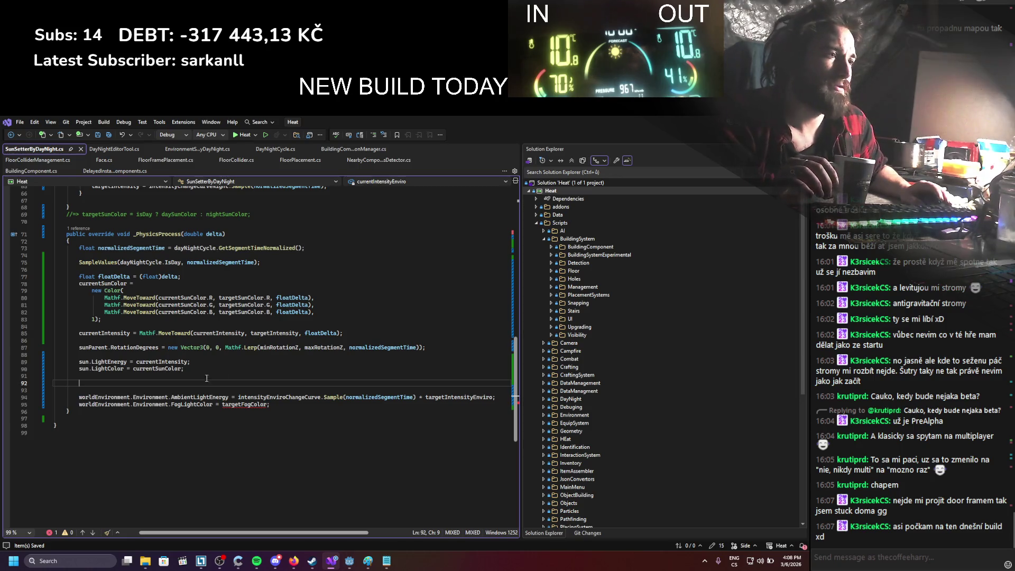
pyautogui.write('currentIntensityEnviro ')
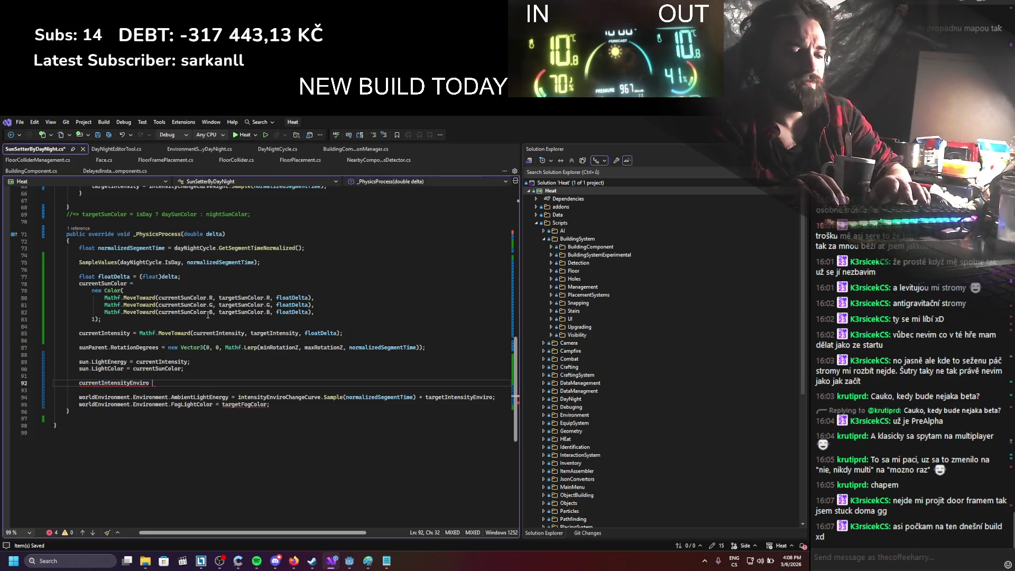
pyautogui.write('= math')
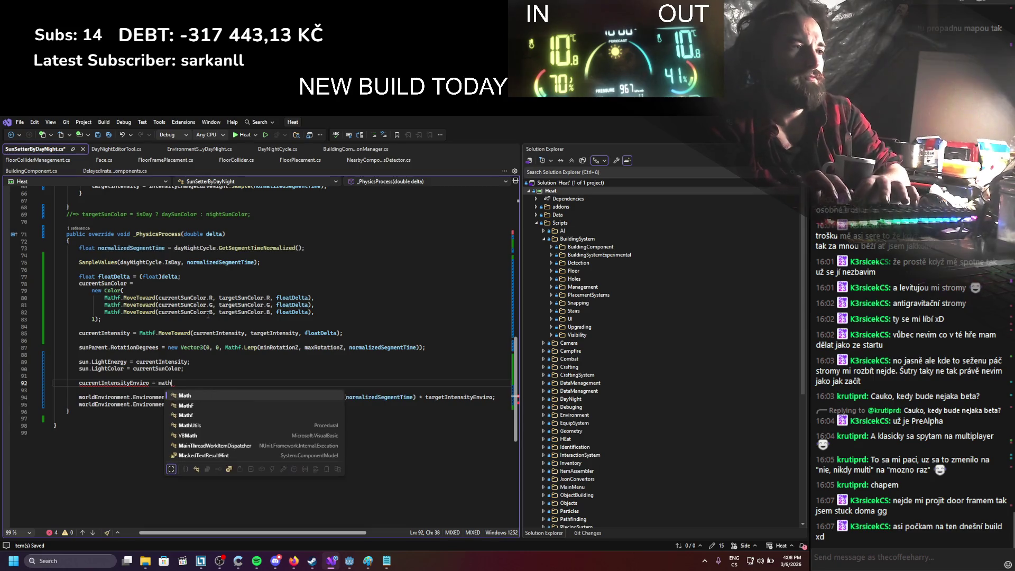
pyautogui.write('f.')
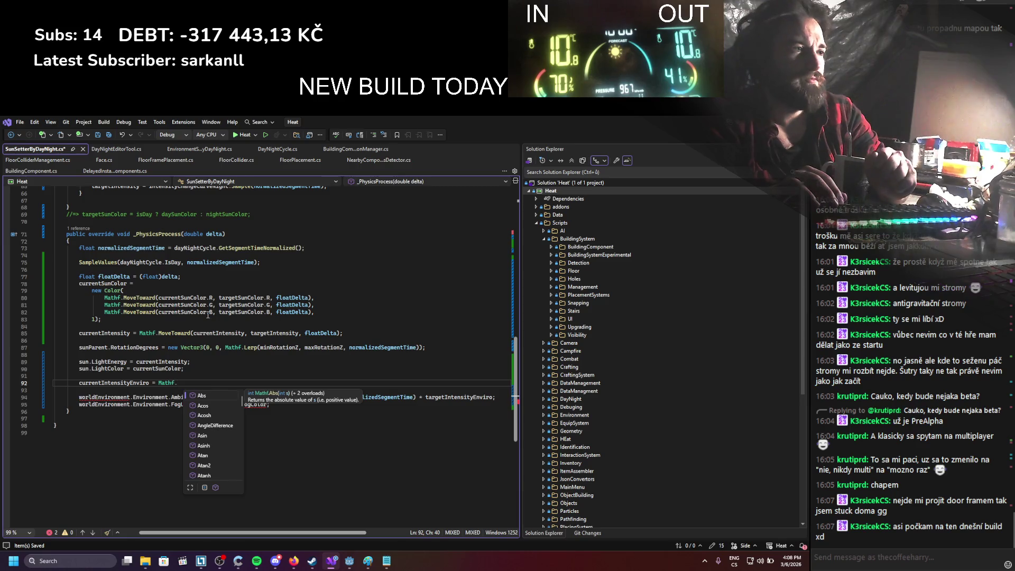
pyautogui.write('MoveToward();')
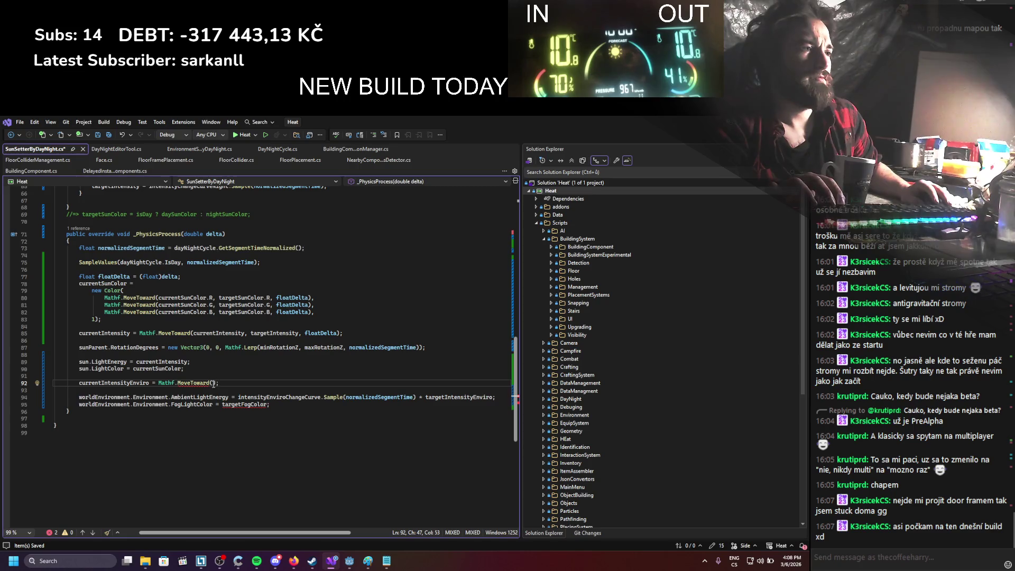
pyautogui.write('currentIntensityEnviro,')
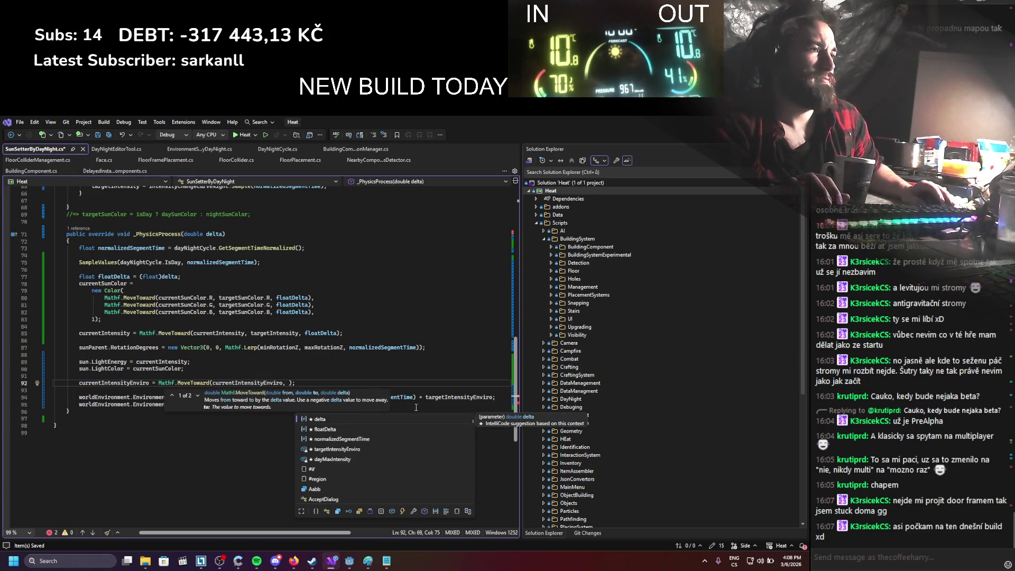
pyautogui.doubleClick(459, 397)
pyautogui.hotkey('ctrl', 'c')
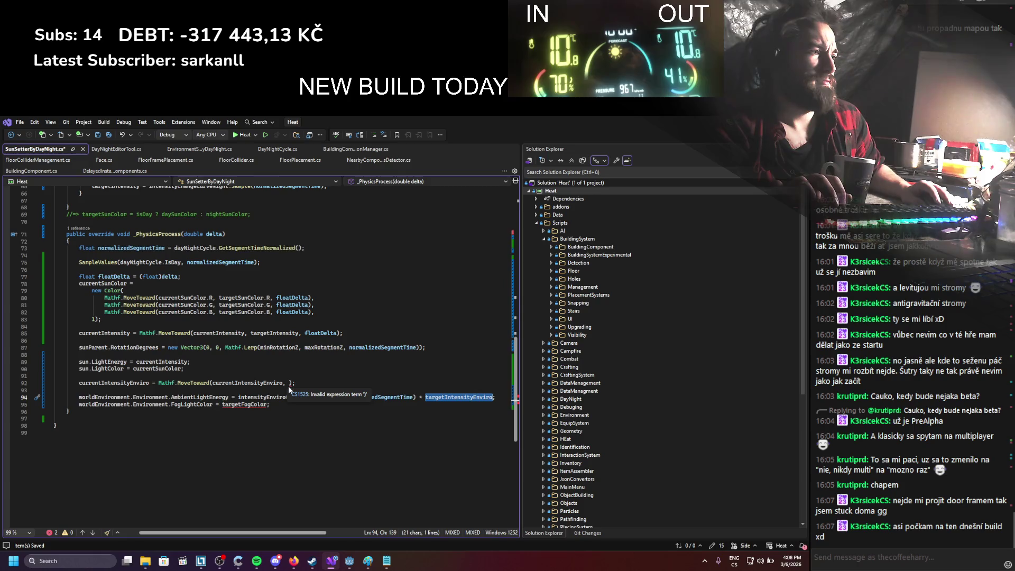
pyautogui.click(289, 383)
pyautogui.hotkey('ctrl', 'v')
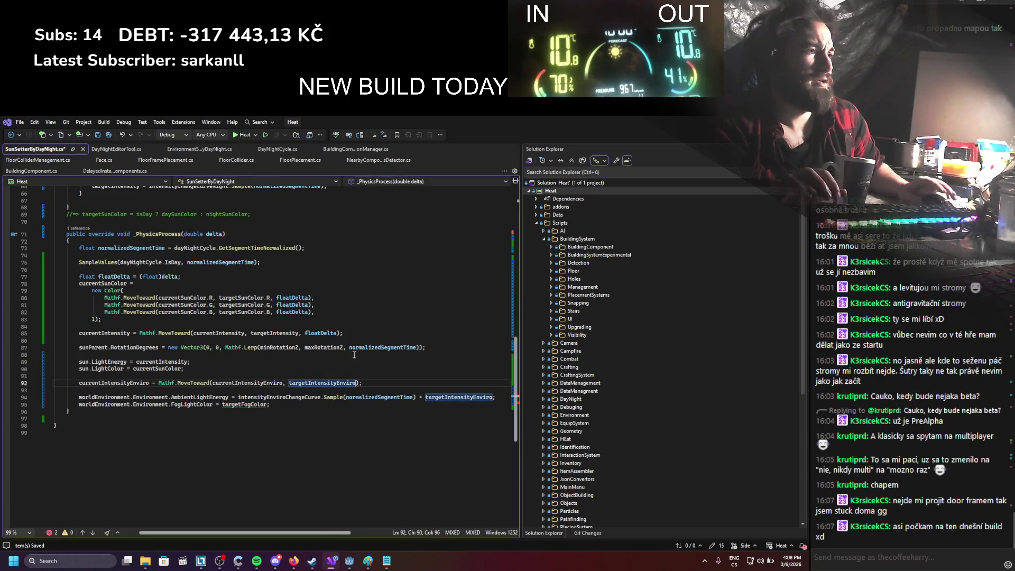
pyautogui.write(', float')
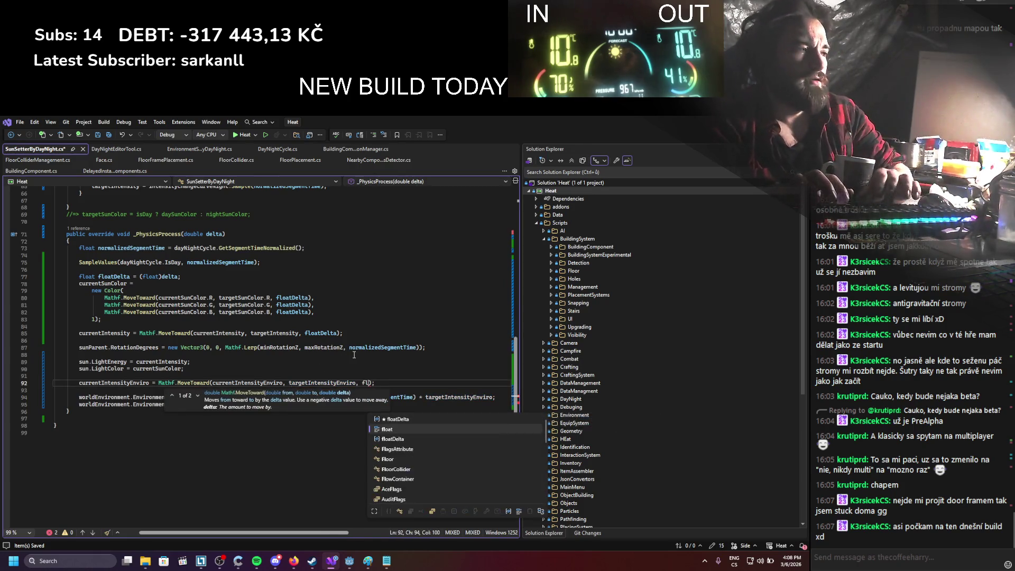
pyautogui.press('Escape')
pyautogui.write('De')
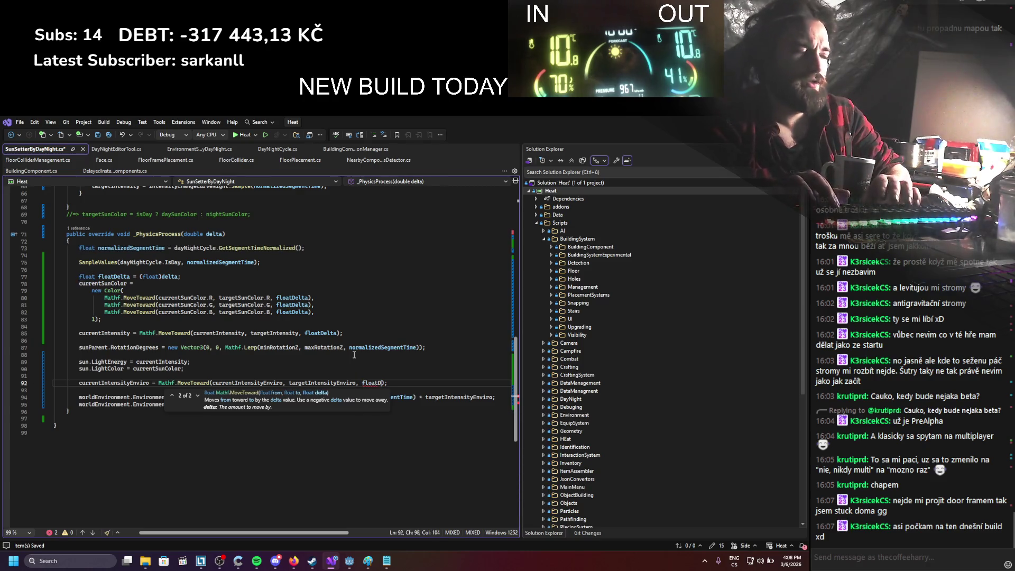
pyautogui.write('lta')
pyautogui.hotkey('ctrl', 's')
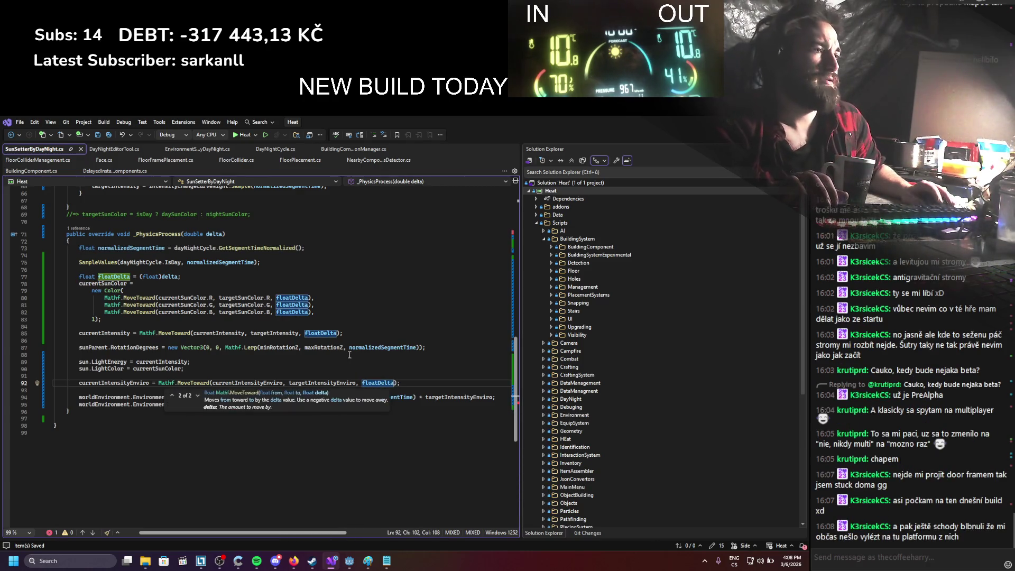
pyautogui.click(349, 355)
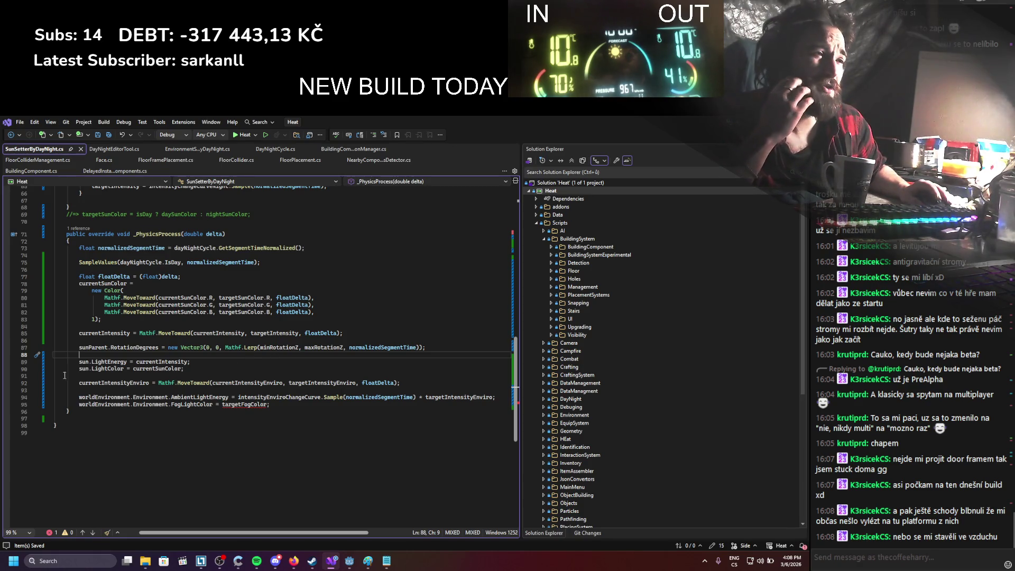
# Step: Review where currentIntensityEnviro, FogLightColor and targetColorFog are used in the script
pyautogui.doubleClick(93, 383)
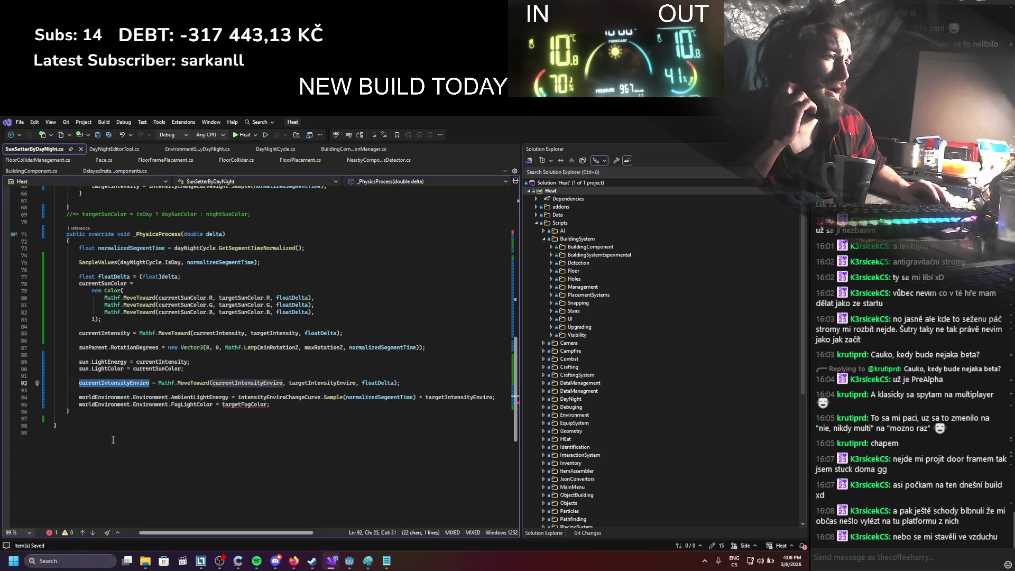
pyautogui.scroll(4, 115, 437)
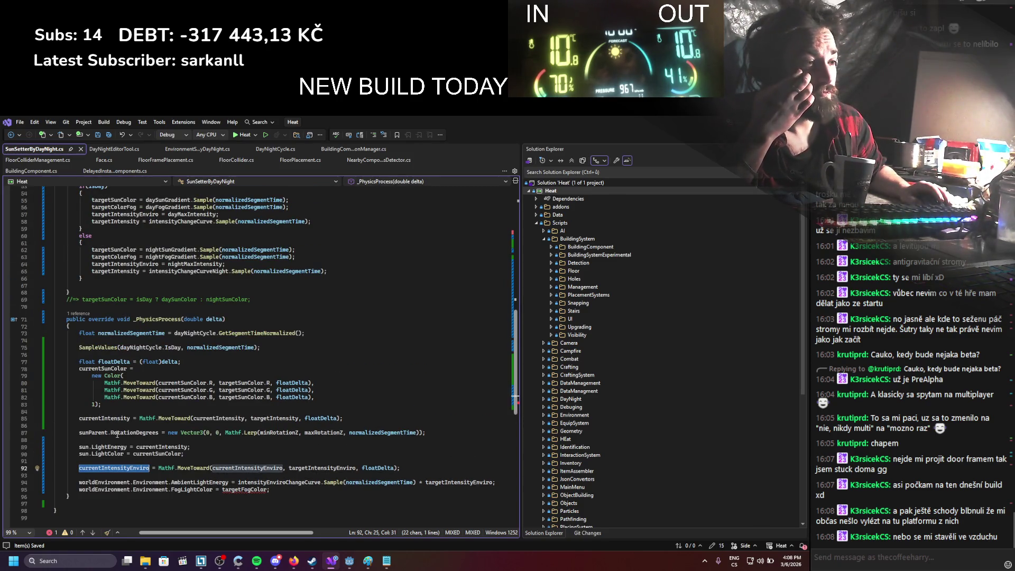
pyautogui.scroll(-2, 117, 434)
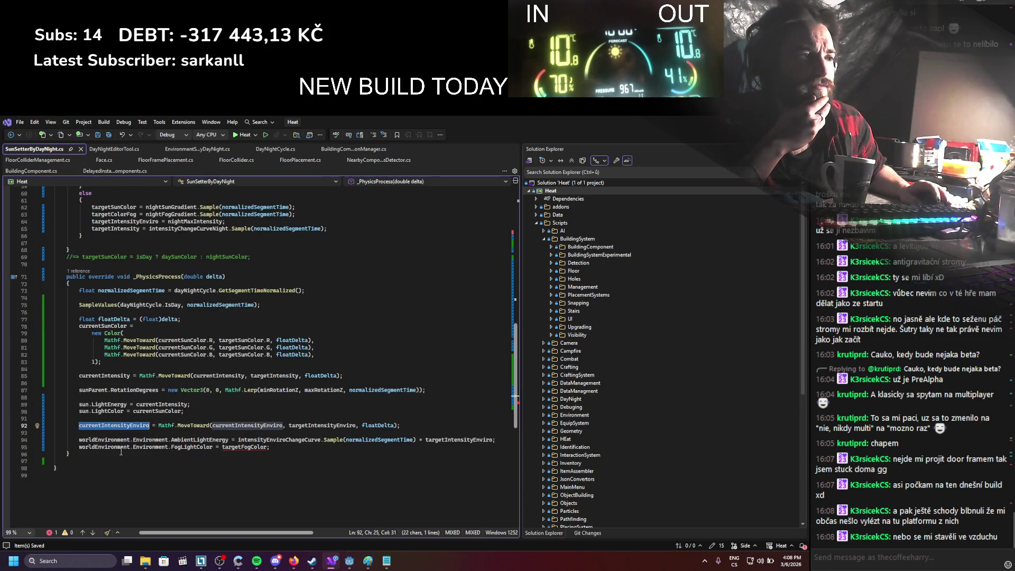
pyautogui.doubleClick(190, 446)
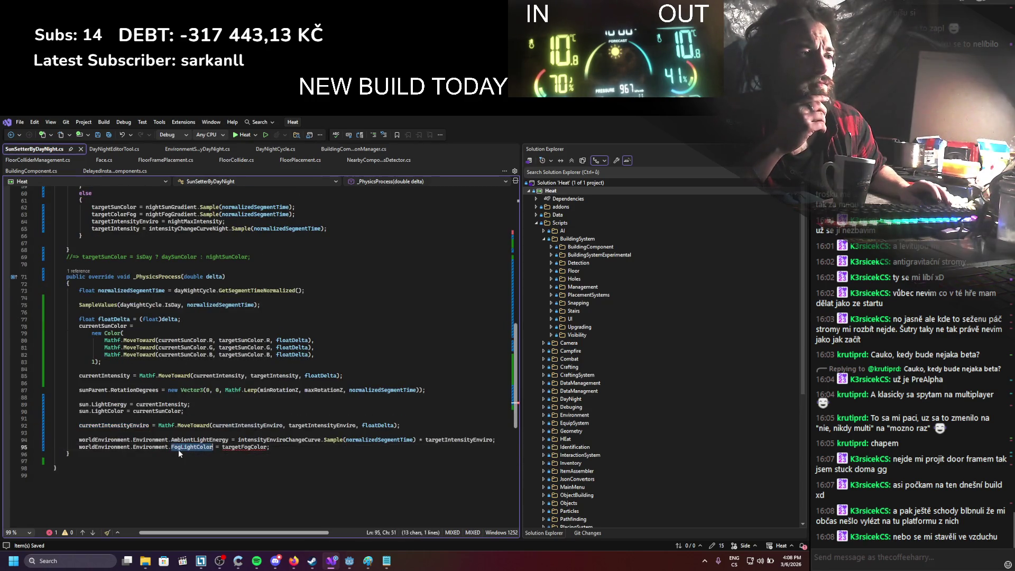
pyautogui.scroll(2, 205, 461)
pyautogui.scroll(3, 205, 461)
pyautogui.scroll(3, 205, 461)
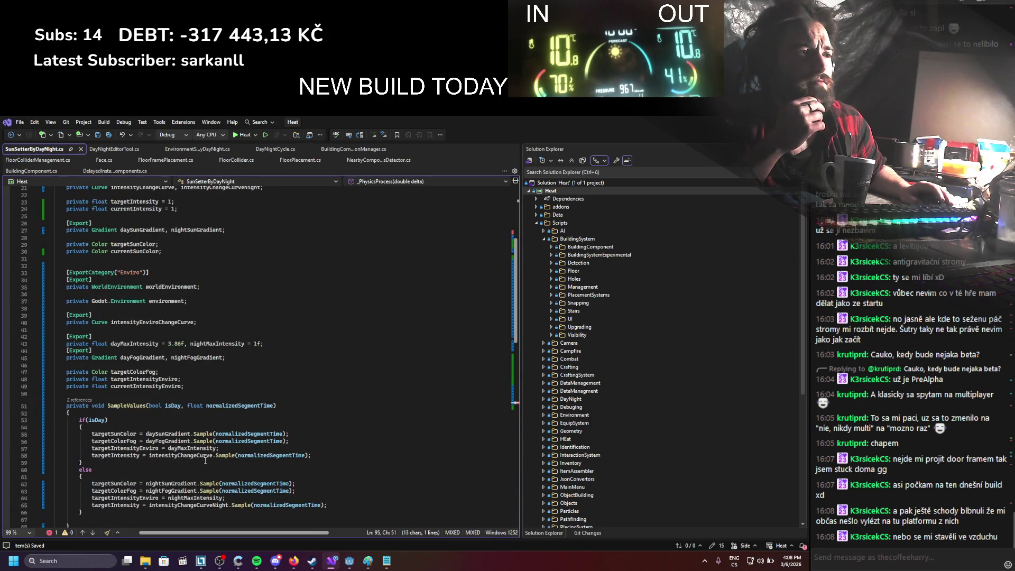
pyautogui.doubleClick(161, 372)
pyautogui.scroll(-10, 183, 415)
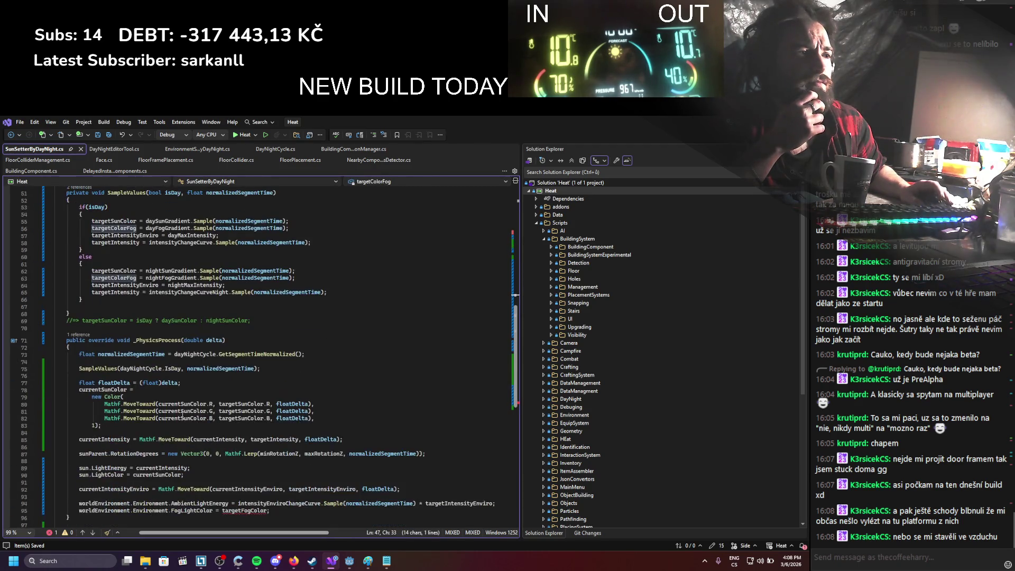
pyautogui.scroll(-1, 174, 415)
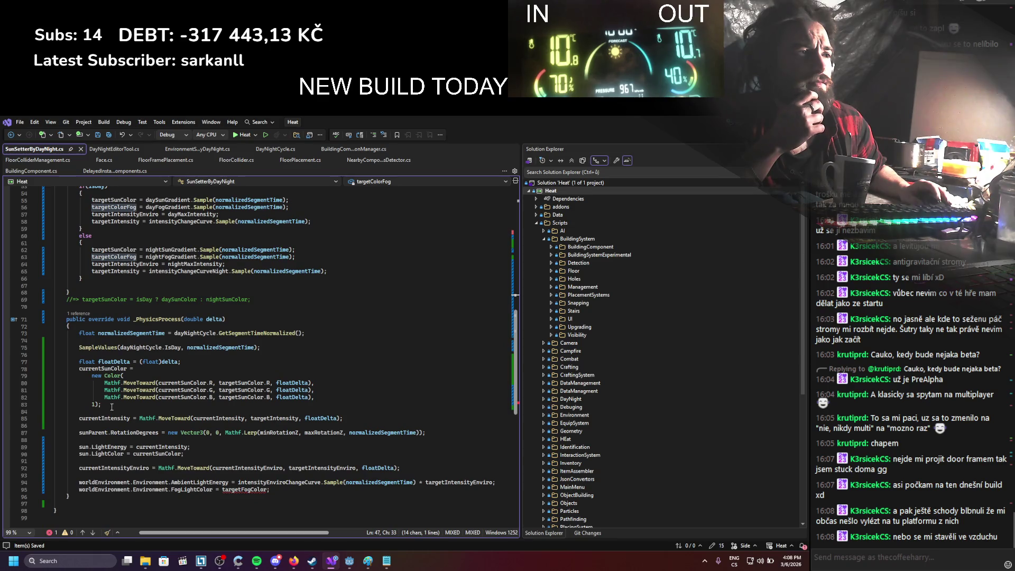
# Step: Paste a copy of the currentSunColor smoothing block below the ambient energy line
pyautogui.moveTo(111, 406); pyautogui.dragTo(79, 368)
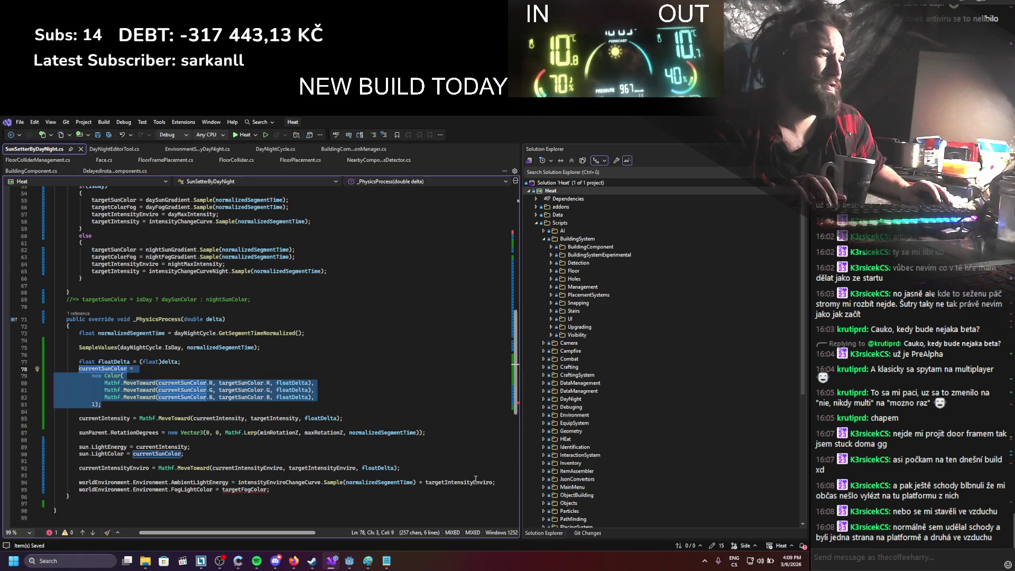
pyautogui.click(496, 482)
pyautogui.press('Return')
pyautogui.press('Return')
pyautogui.hotkey('ctrl', 'v')
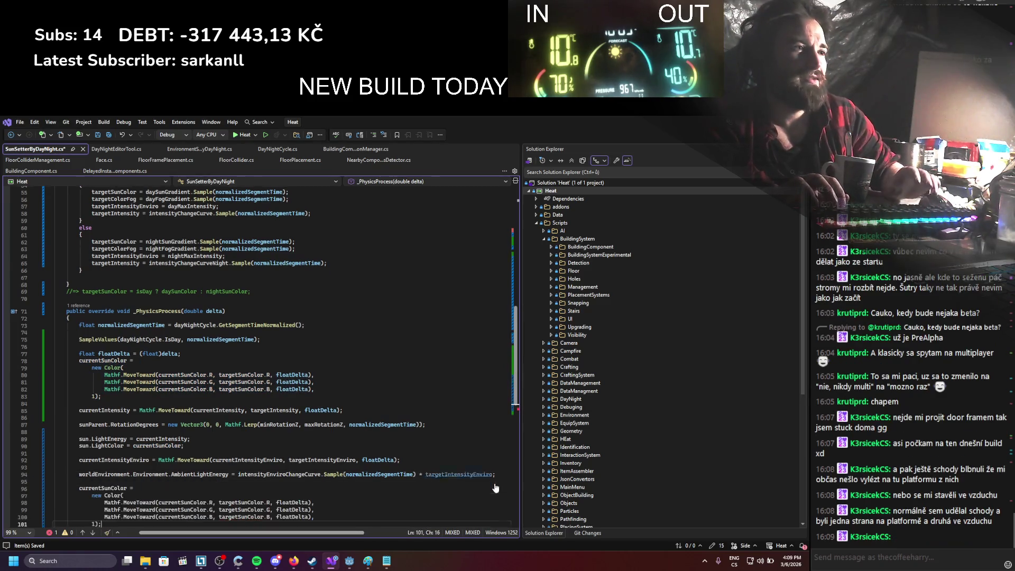
# Step: Duplicate the targetColorFog declaration as a new currentColorFog field
pyautogui.scroll(6, 258, 351)
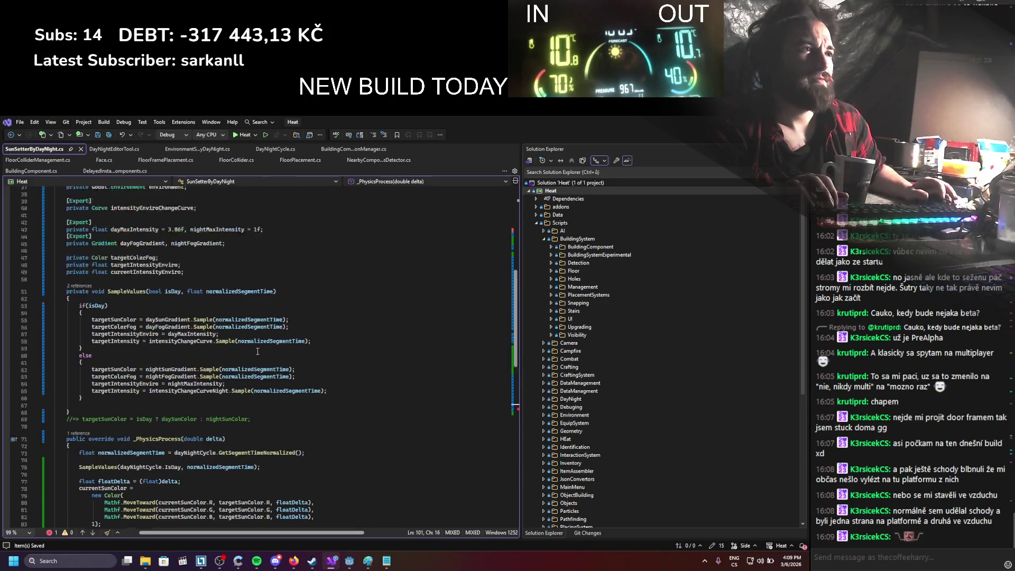
pyautogui.scroll(5, 258, 352)
pyautogui.click(123, 366)
pyautogui.press('End')
pyautogui.hotkey('ctrl', 'd')
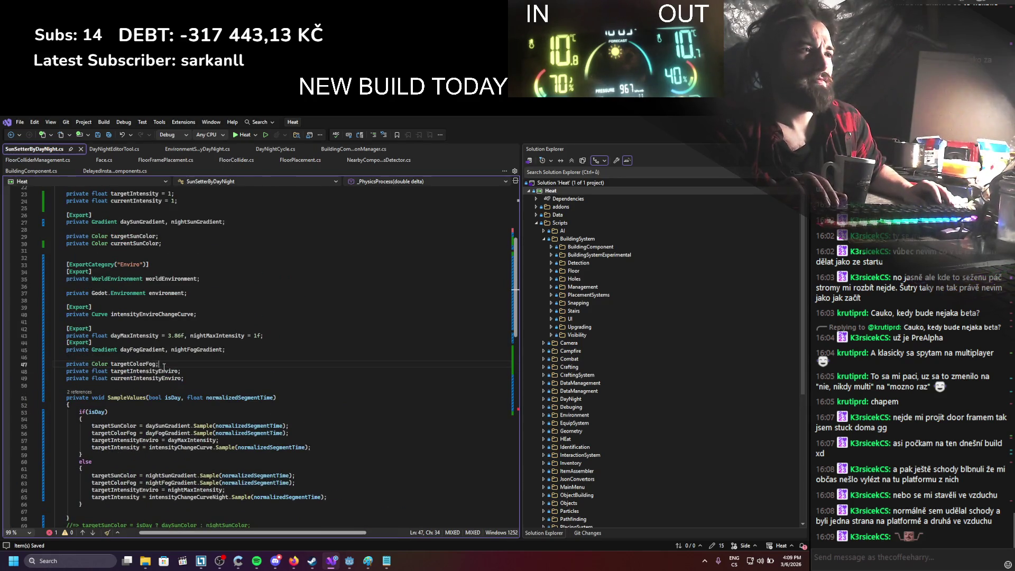
pyautogui.click(137, 372)
pyautogui.press('BackSpace')
pyautogui.press('BackSpace')
pyautogui.press('BackSpace')
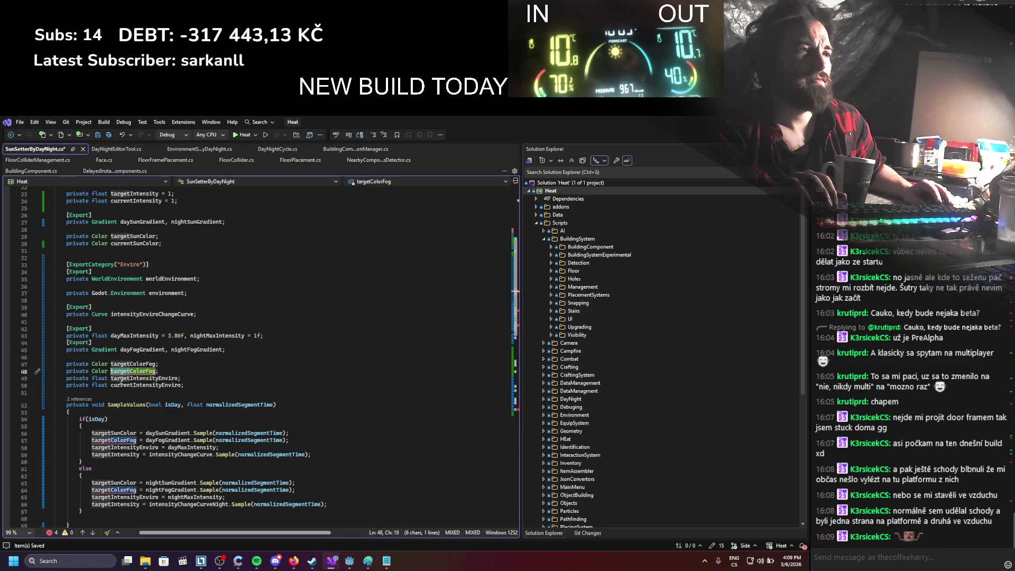
pyautogui.write('current')
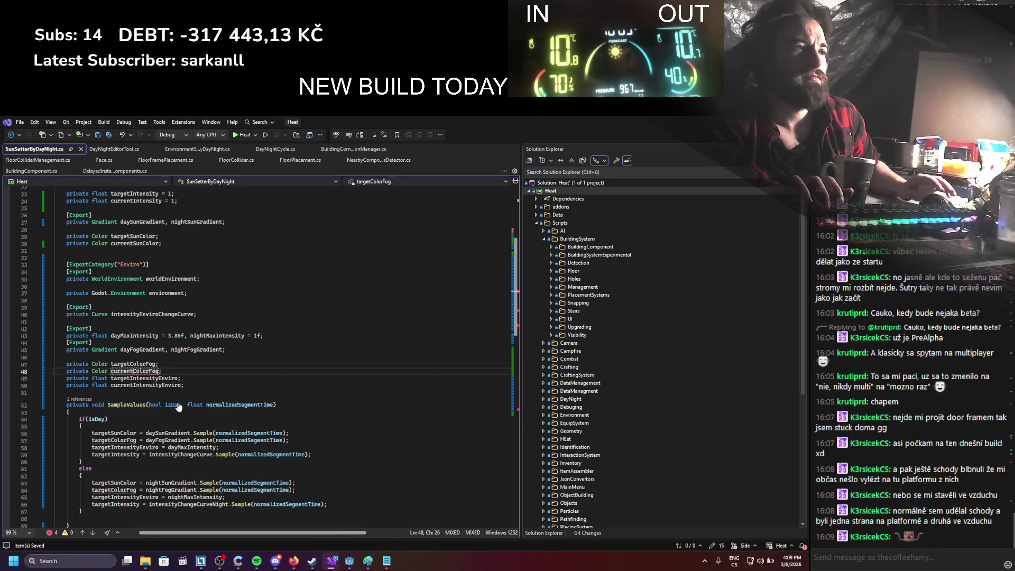
pyautogui.doubleClick(141, 373)
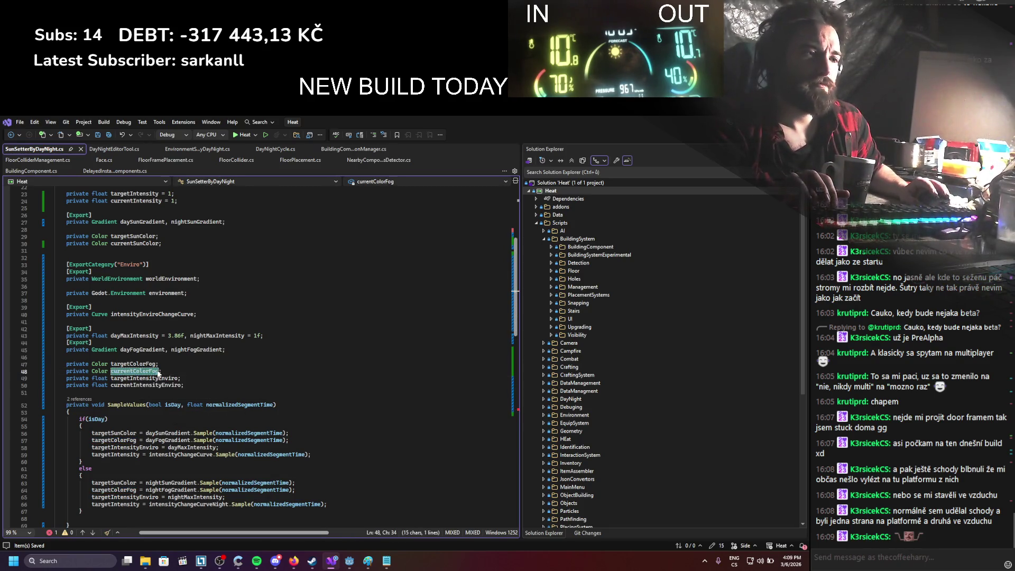
# Step: Rename every currentSunColor in the pasted block to currentColorFog and save
pyautogui.scroll(-15, 195, 327)
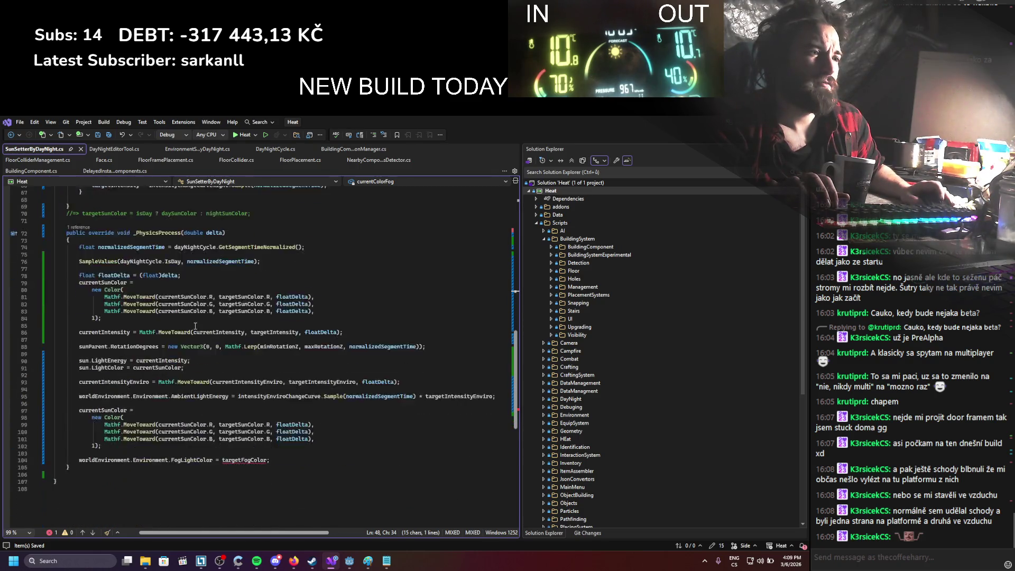
pyautogui.scroll(-1, 196, 327)
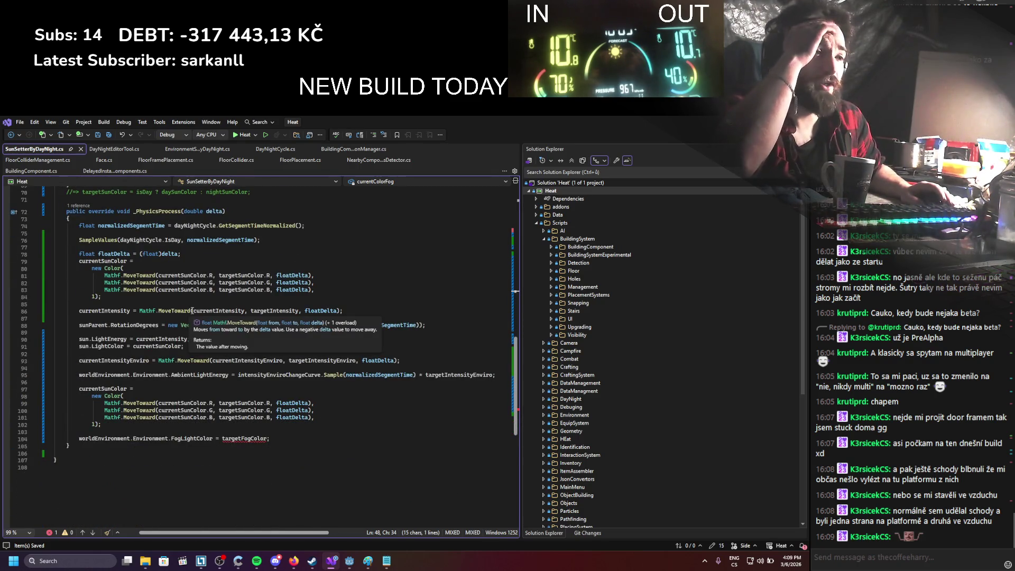
pyautogui.doubleClick(121, 388)
pyautogui.write('currentColorFog')
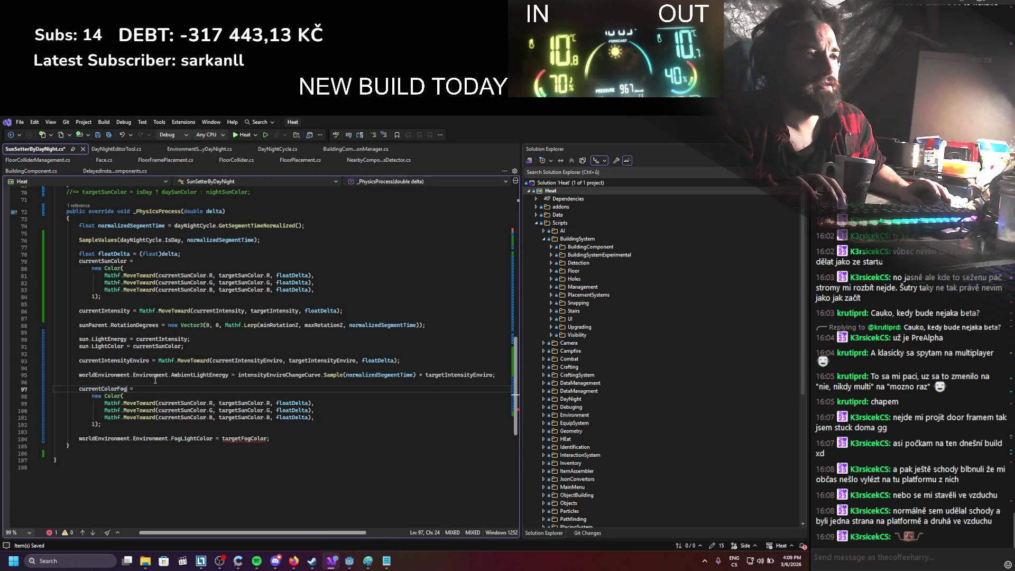
pyautogui.doubleClick(188, 404)
pyautogui.write('currentColorFog')
pyautogui.press('Tab')
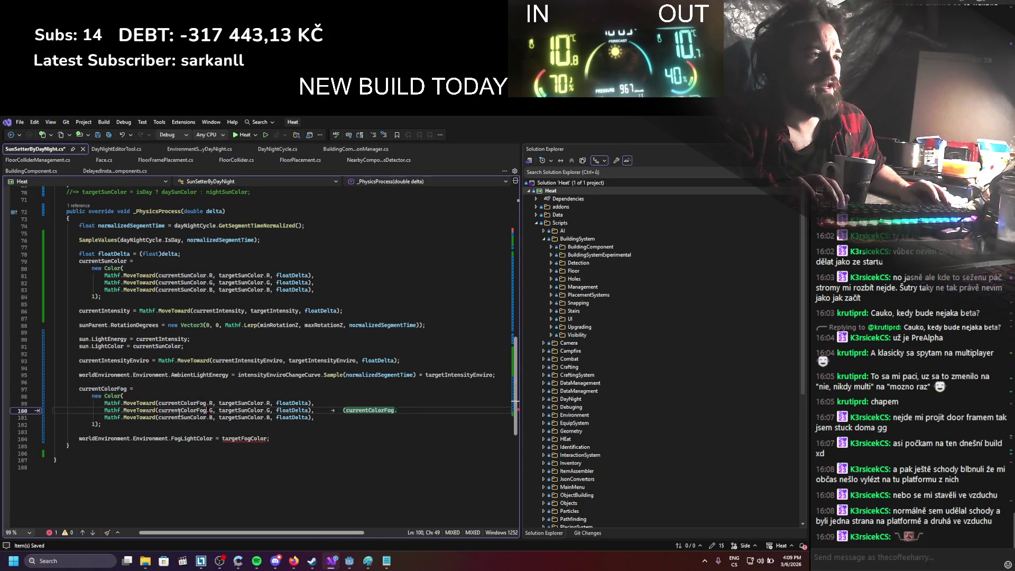
pyautogui.doubleClick(165, 419)
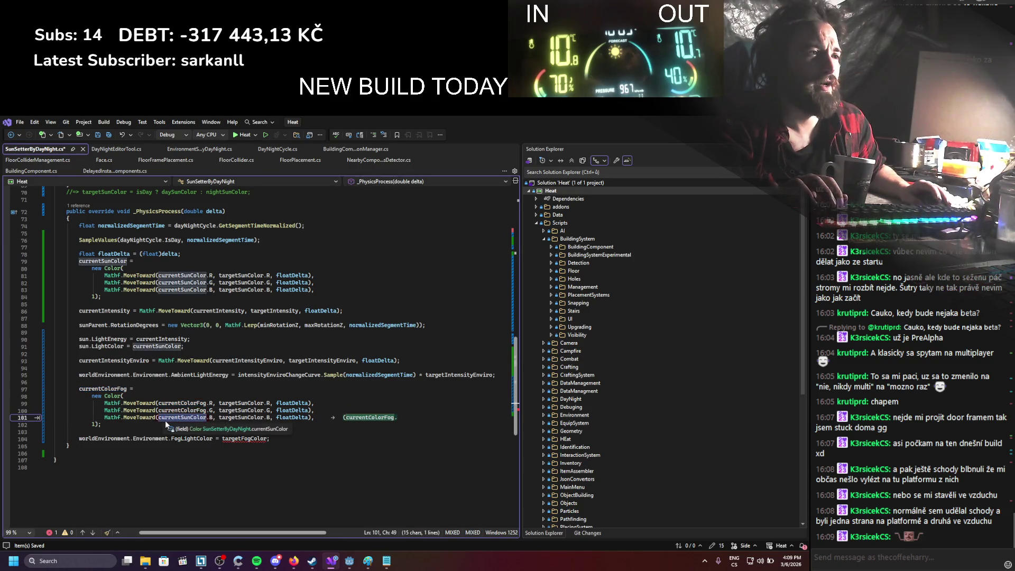
pyautogui.write('currentColorFog')
pyautogui.hotkey('ctrl', 's')
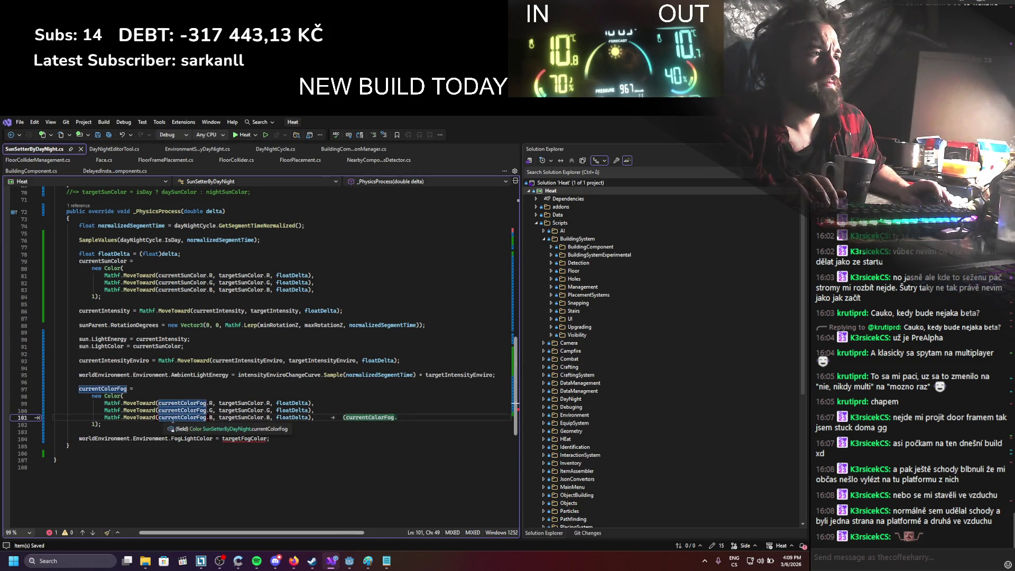
# Step: Replace targetSunColor with targetColorFog on lines 99–101 and save
pyautogui.scroll(7, 194, 414)
pyautogui.scroll(5, 194, 414)
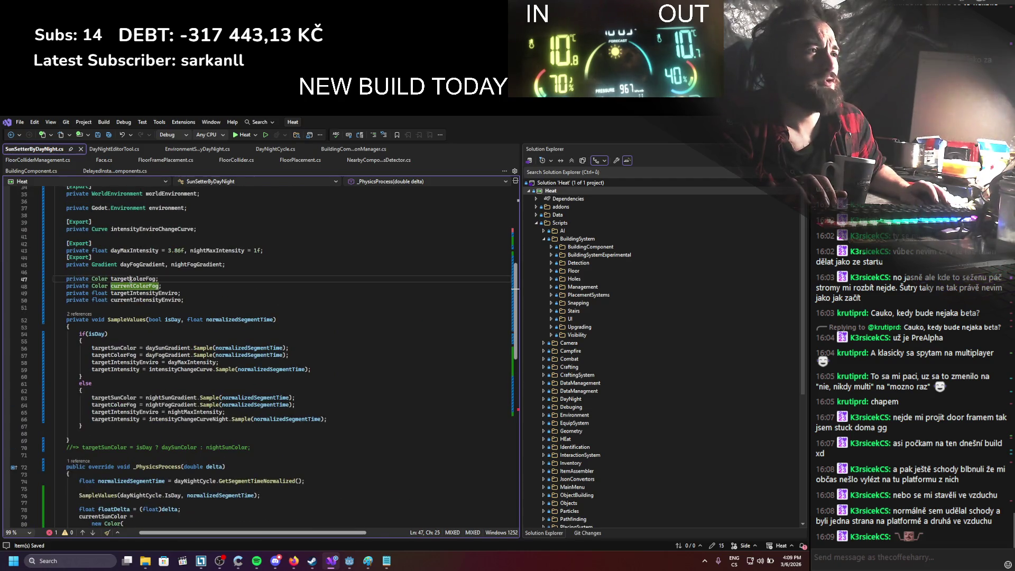
pyautogui.doubleClick(133, 279)
pyautogui.hotkey('ctrl', 'c')
pyautogui.scroll(-12, 263, 433)
pyautogui.doubleClick(242, 403)
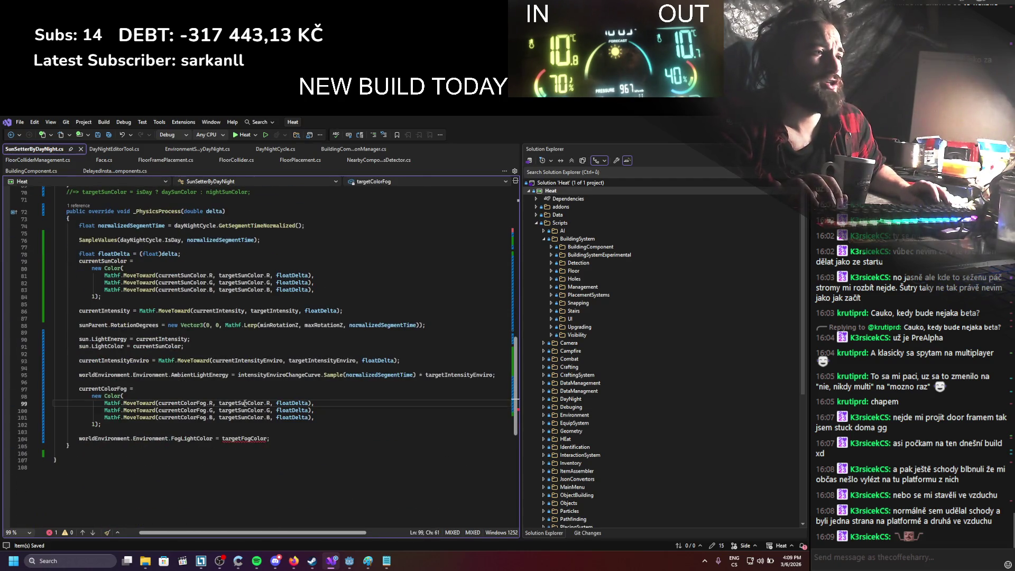
pyautogui.hotkey('ctrl', 'v')
pyautogui.doubleClick(241, 410)
pyautogui.hotkey('ctrl', 'v')
pyautogui.doubleClick(241, 417)
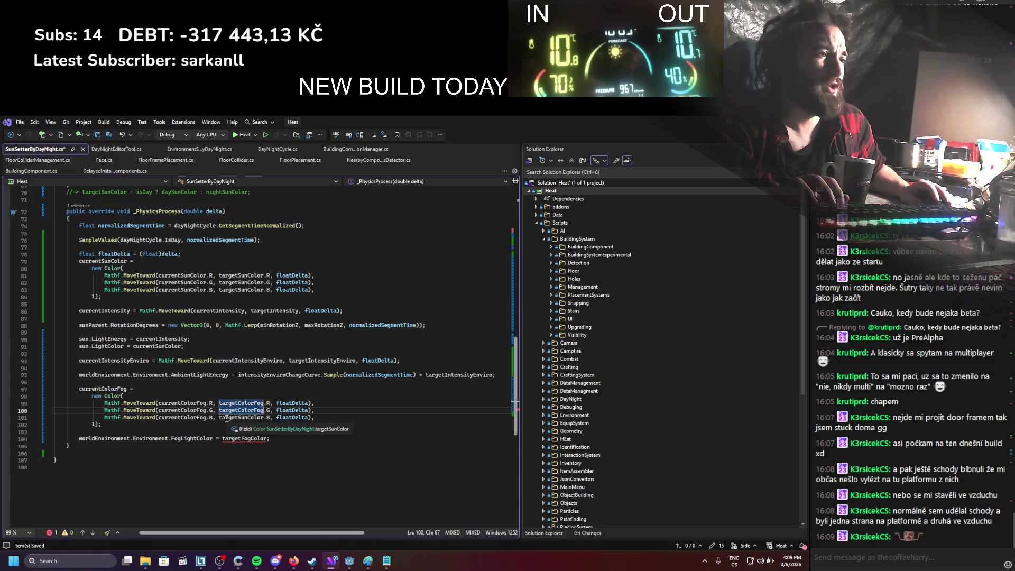
pyautogui.hotkey('ctrl', 'v')
pyautogui.hotkey('ctrl', 's')
# Step: Assign currentColorFog to FogLightColor instead of targetFogColor, then return to Godot
pyautogui.doubleClick(104, 389)
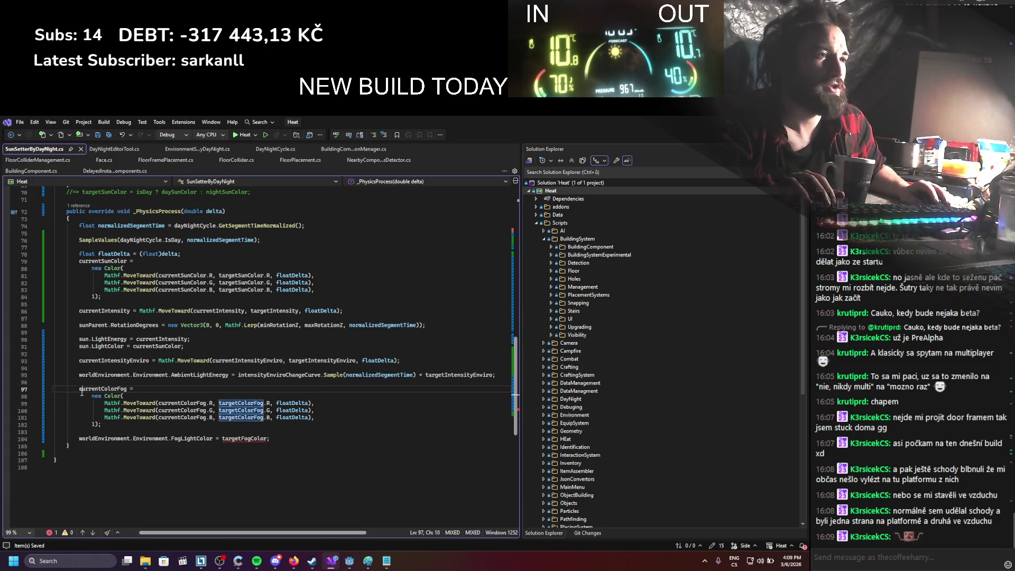
pyautogui.hotkey('ctrl', 'c')
pyautogui.doubleClick(257, 440)
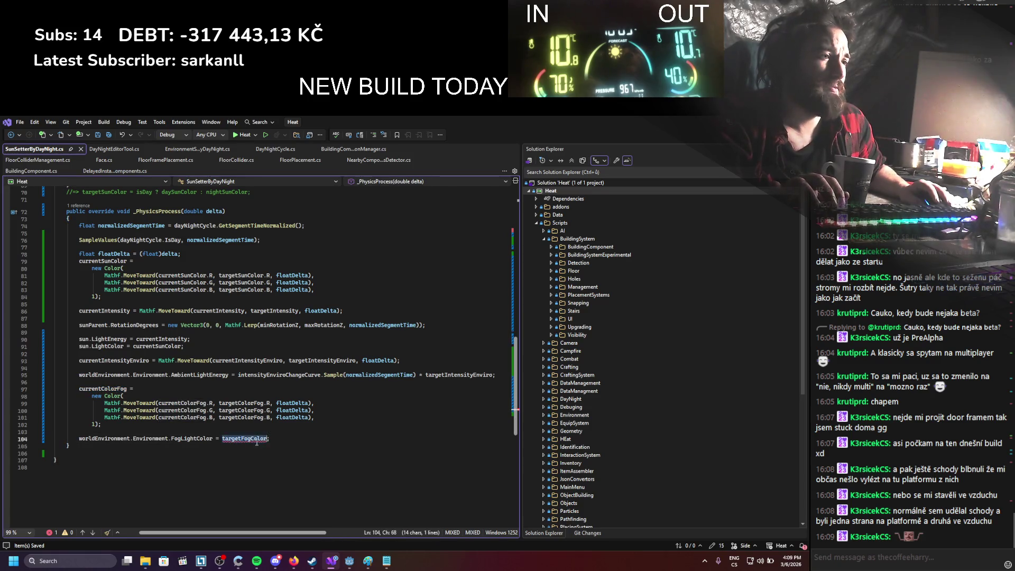
pyautogui.hotkey('ctrl', 'v')
pyautogui.click(301, 439)
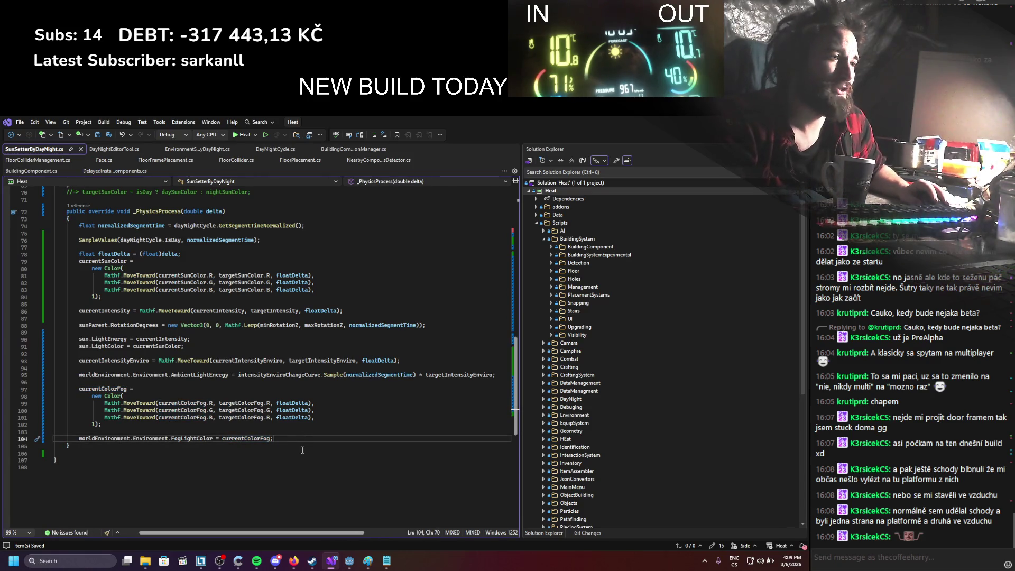
pyautogui.scroll(1, 317, 439)
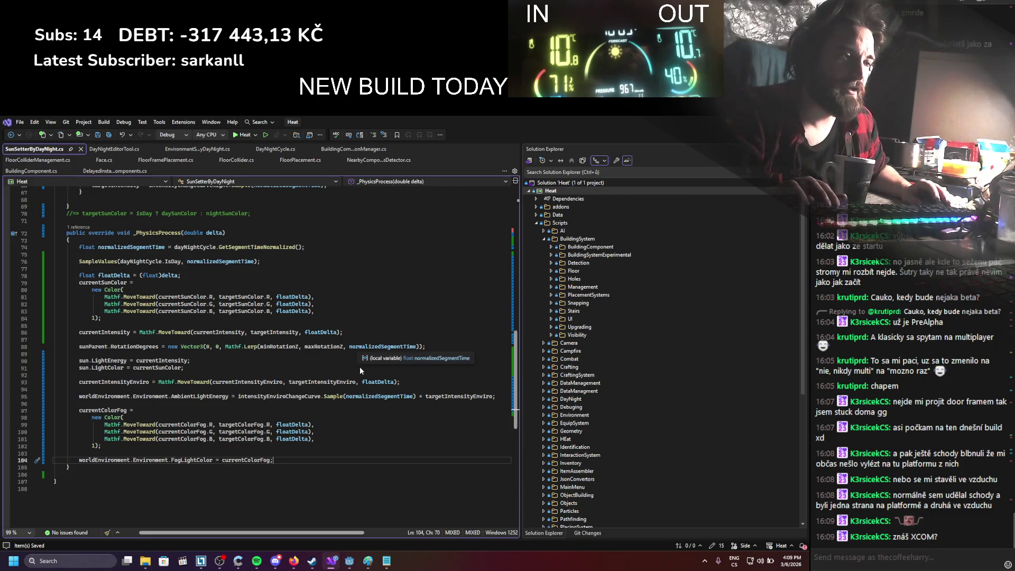
pyautogui.click(263, 396)
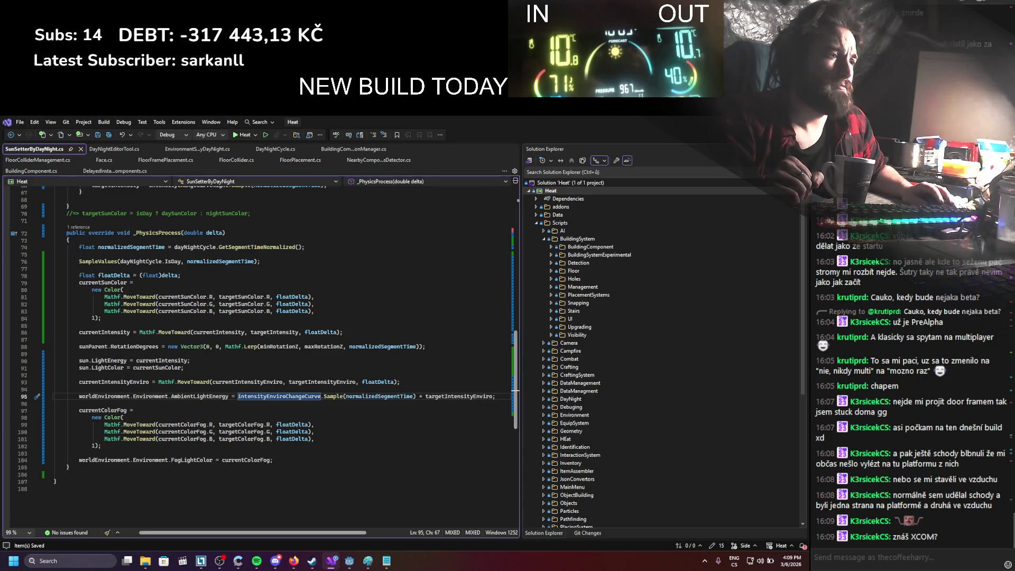
pyautogui.hotkey('alt', 'Tab')
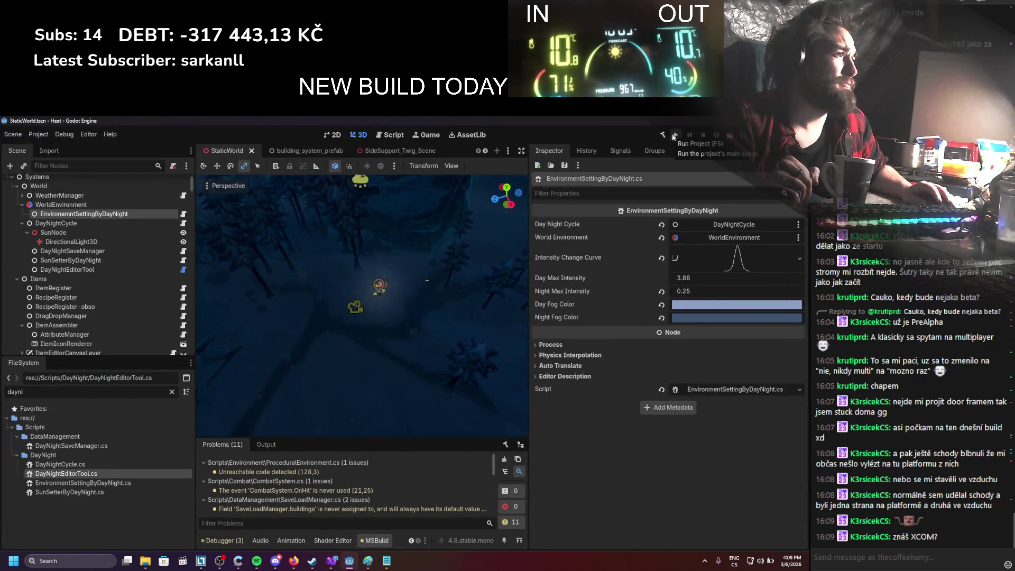
# Step: Rebuild the .NET project and copy DayNightEditorTool's Night Intensity Change Curve
pyautogui.click(675, 136)
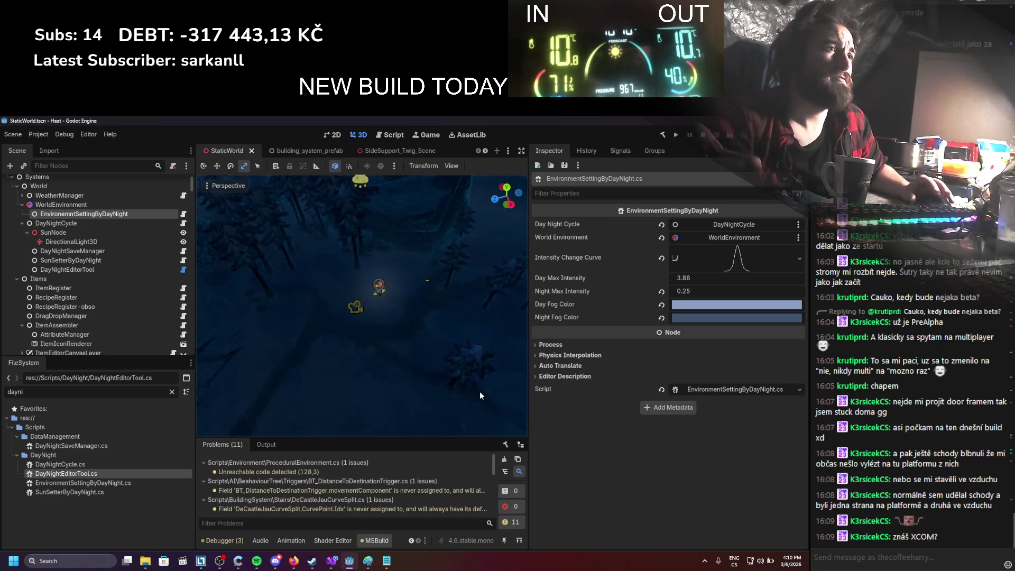
pyautogui.click(116, 259)
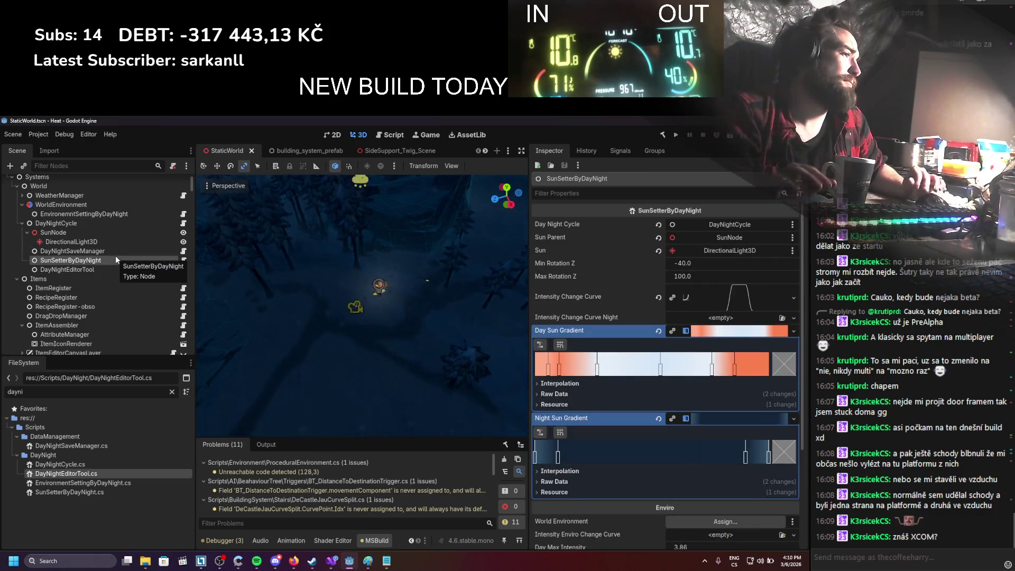
pyautogui.click(732, 331)
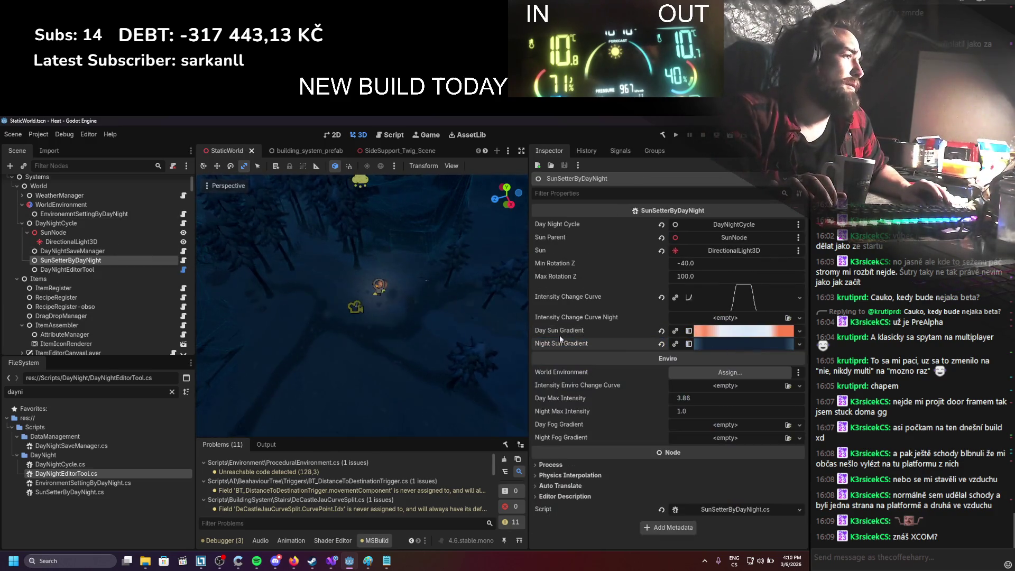
pyautogui.click(67, 269)
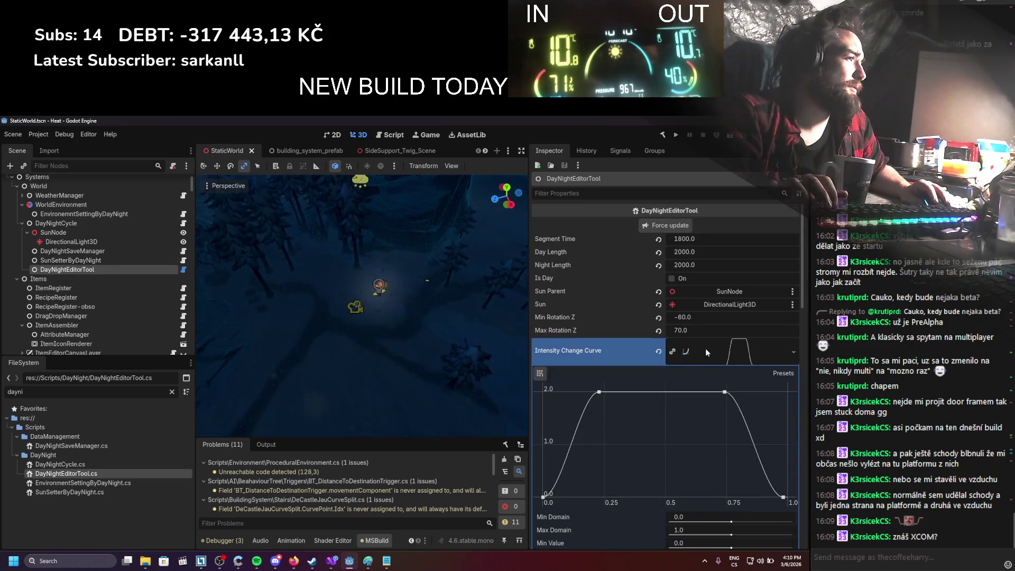
pyautogui.click(740, 353)
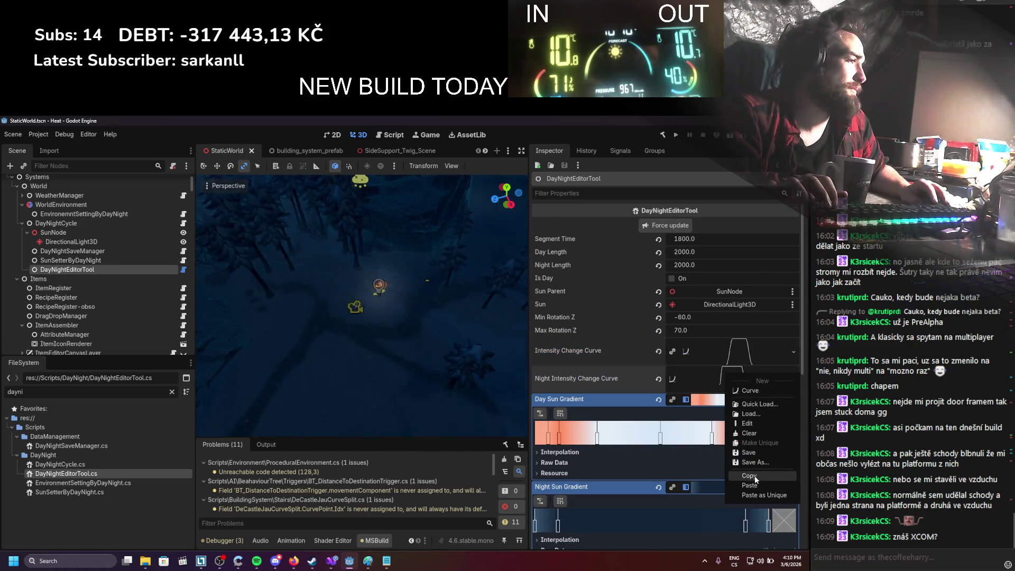
pyautogui.click(71, 260)
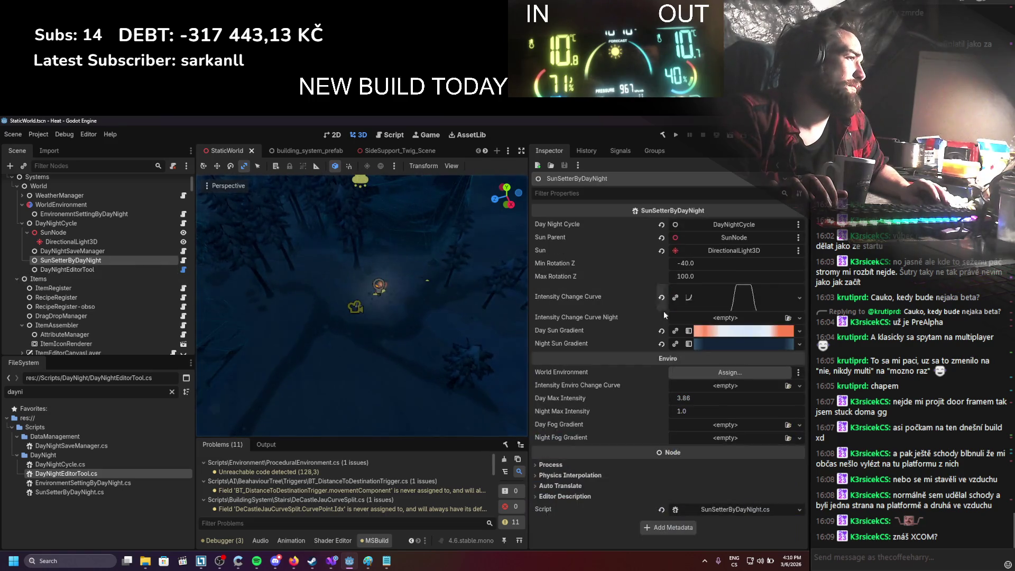
# Step: Paste the copied curve into Intensity Change Curve Night, then compare DayNightEditorTool's sun and fog gradients
pyautogui.click(727, 318)
pyautogui.click(727, 384)
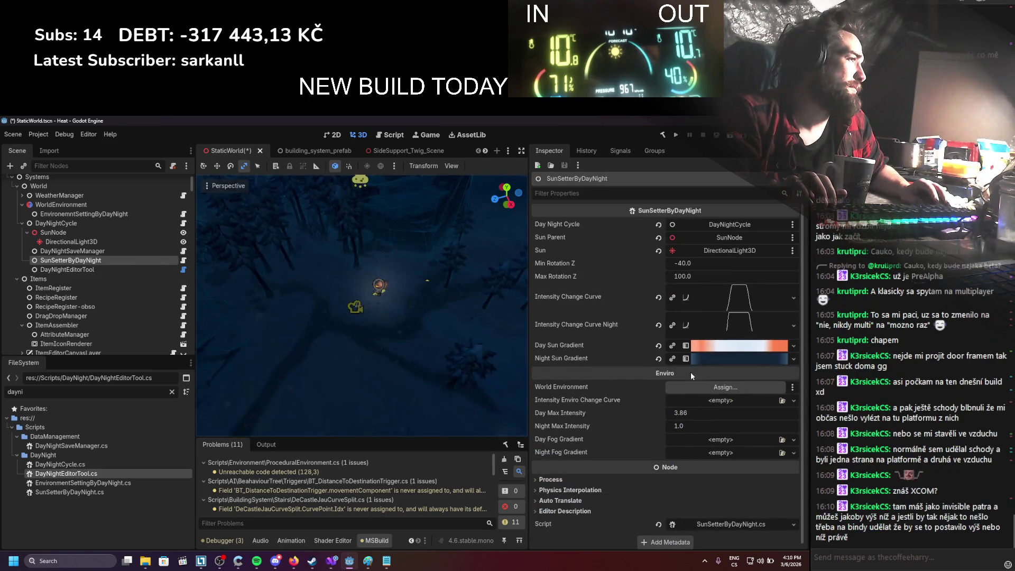
pyautogui.click(65, 270)
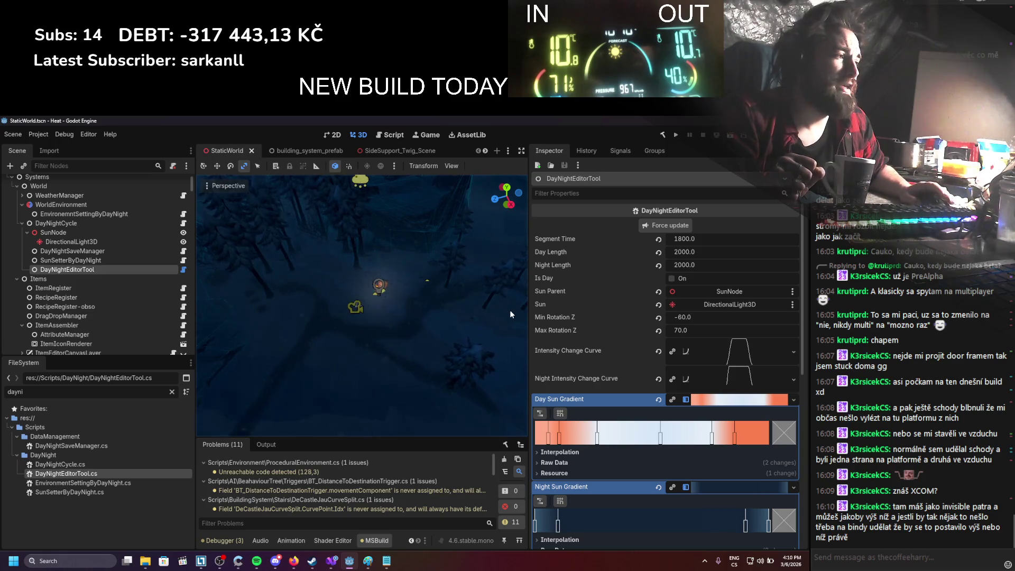
pyautogui.scroll(-2, 613, 338)
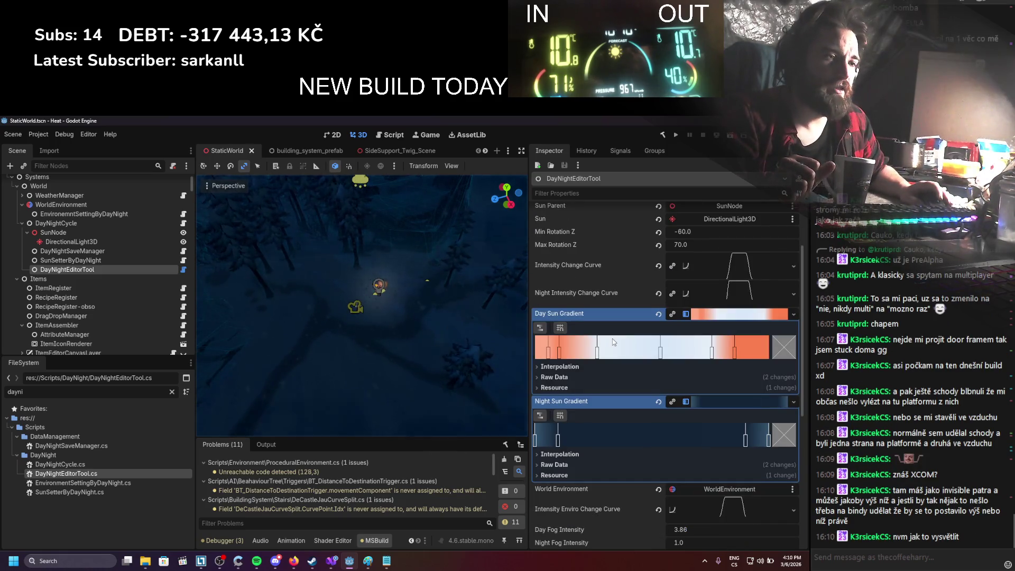
pyautogui.scroll(-2, 612, 339)
pyautogui.scroll(2, 613, 339)
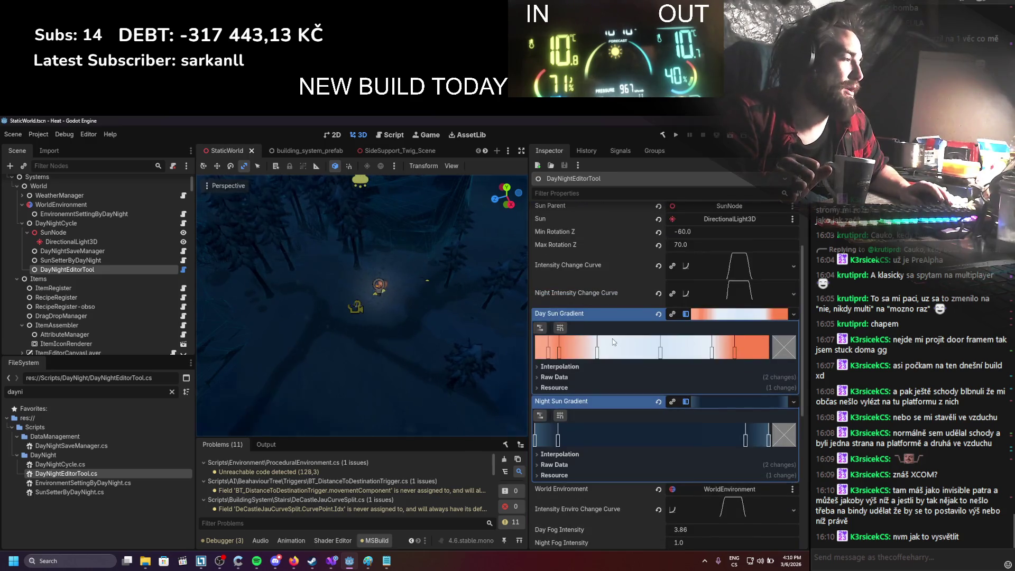
pyautogui.scroll(-1, 678, 349)
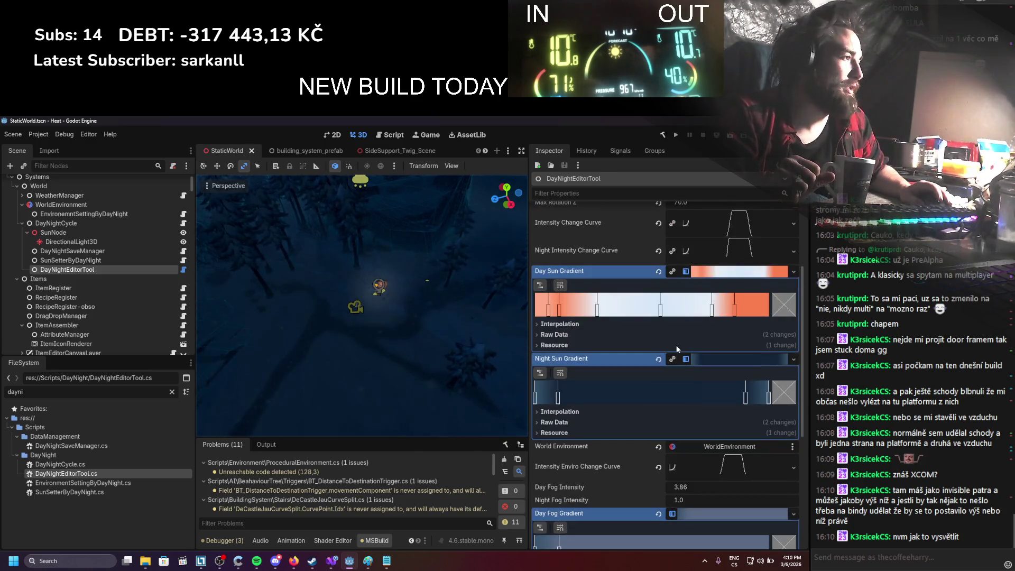
pyautogui.click(715, 272)
pyautogui.click(712, 284)
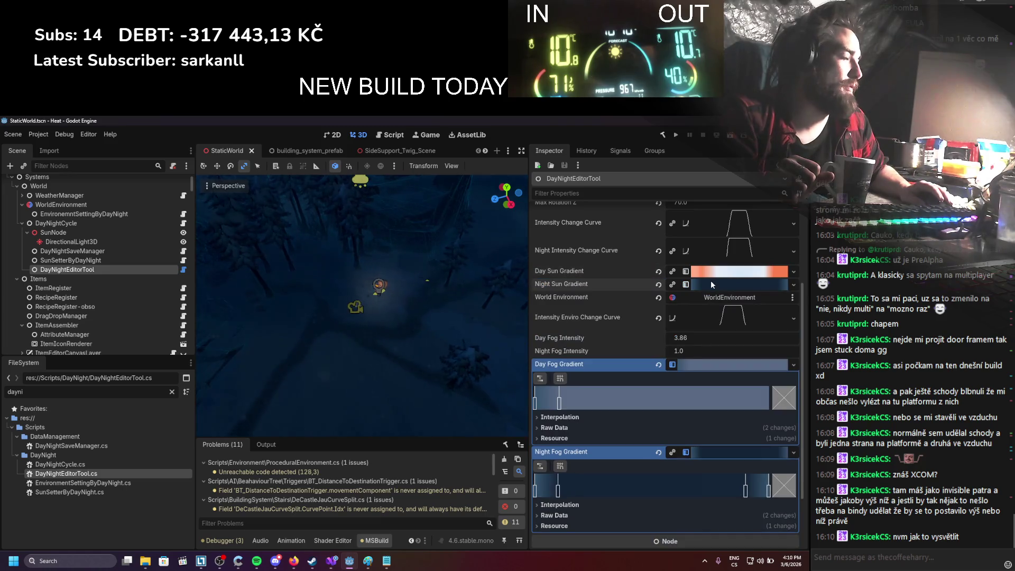
pyautogui.click(713, 366)
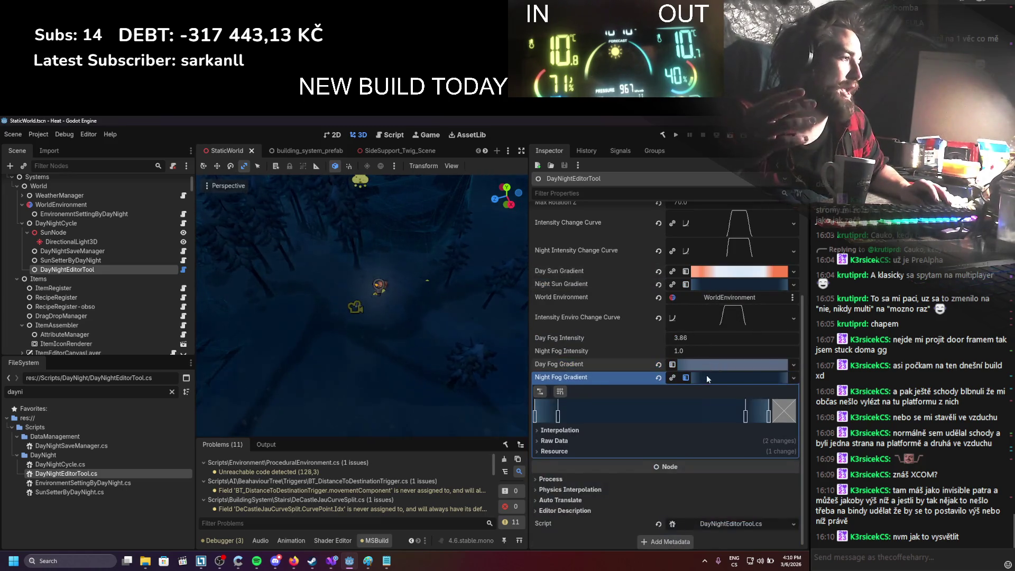
pyautogui.click(709, 377)
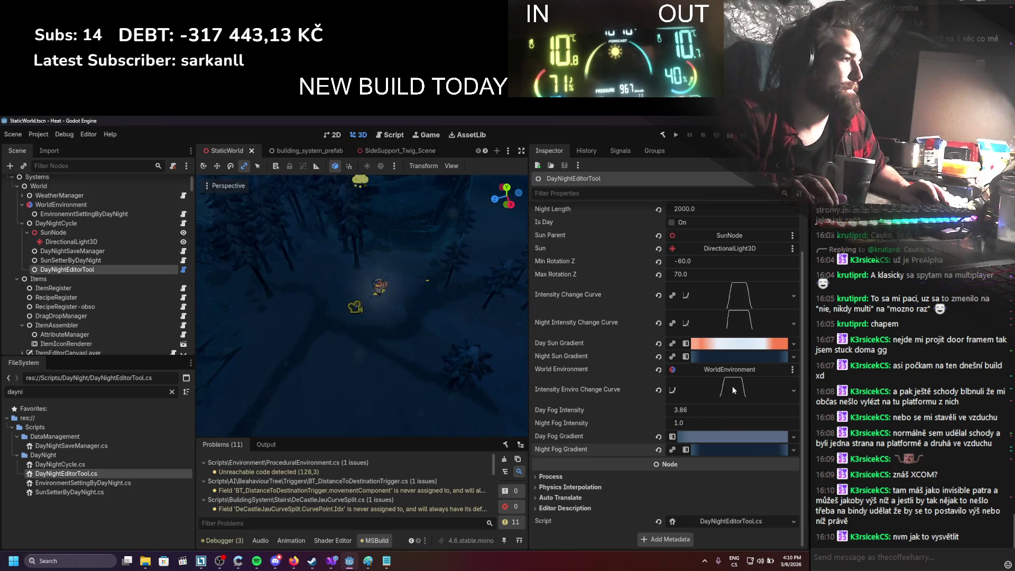
pyautogui.click(126, 261)
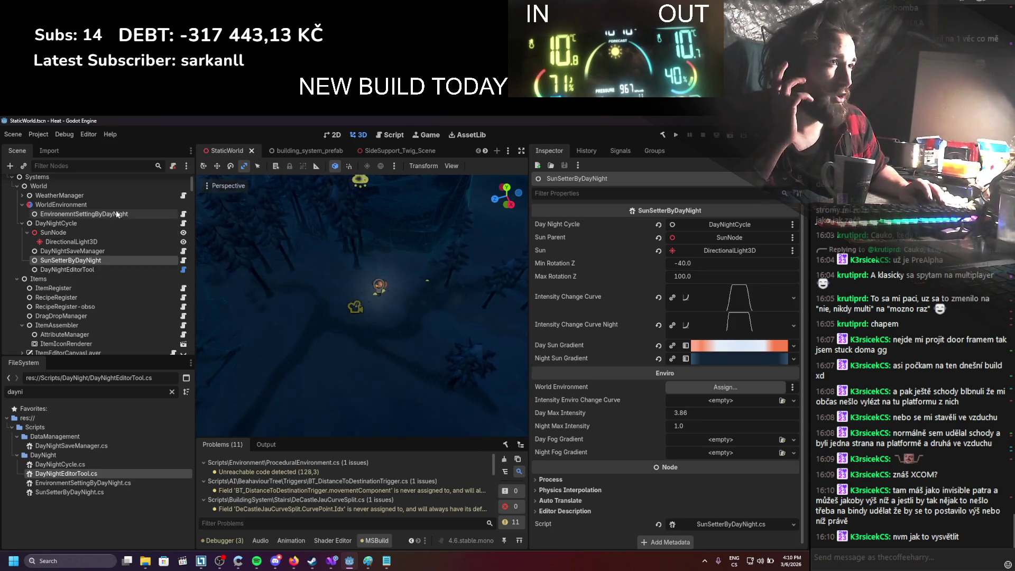
# Step: Assign the WorldEnvironment node to SunSetterByDayNight's World Environment property
pyautogui.moveTo(59, 205)
pyautogui.mouseDown()
pyautogui.moveTo(311, 242)
pyautogui.moveTo(682, 386)
pyautogui.mouseUp()
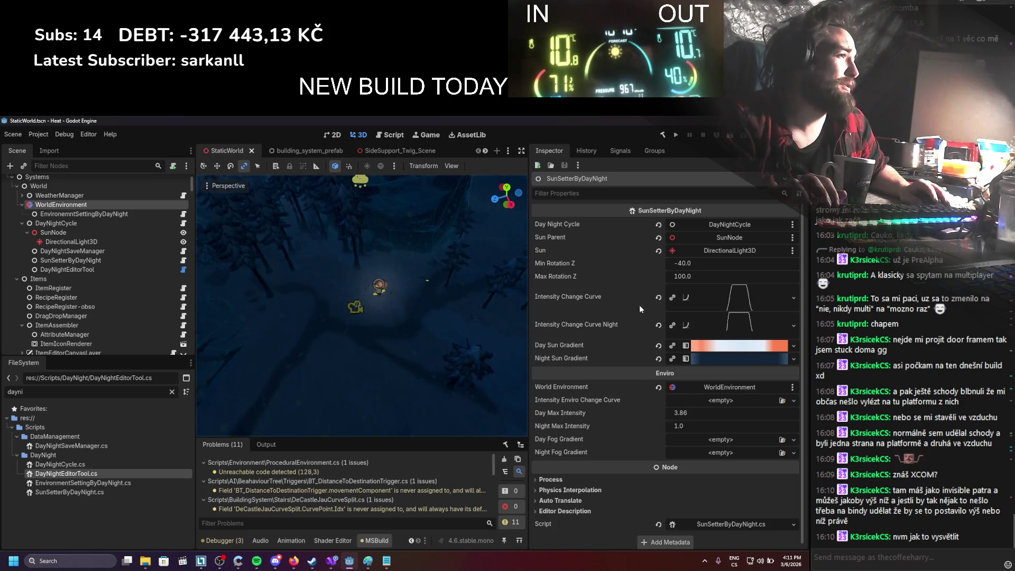
pyautogui.click(85, 262)
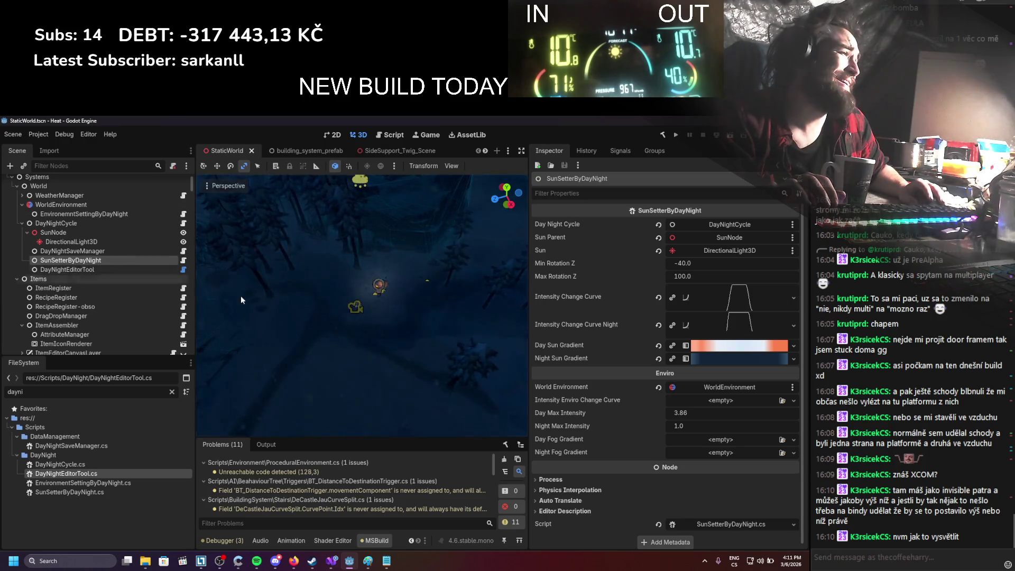
pyautogui.click(131, 271)
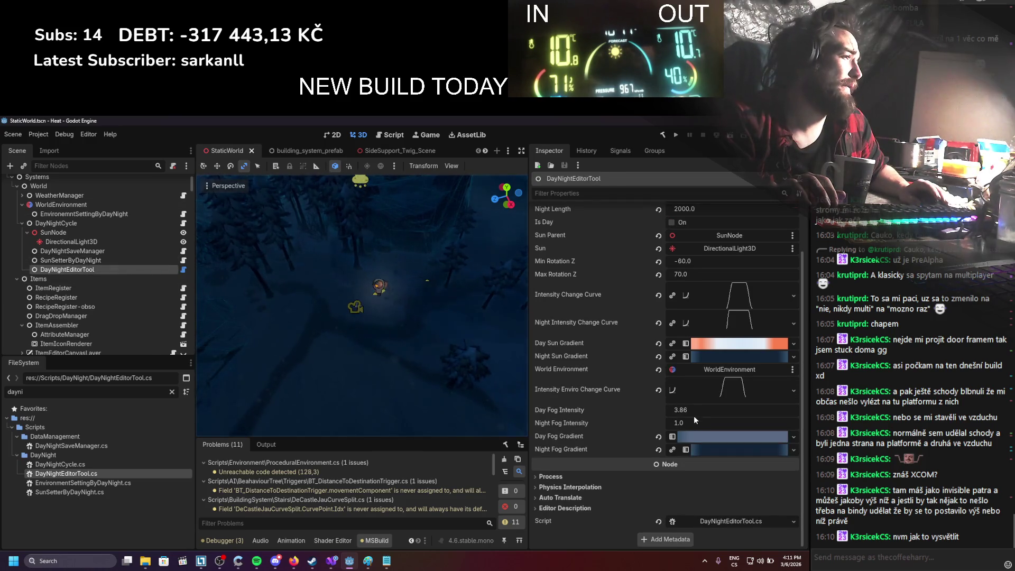
# Step: Copy DayNightEditorTool's enviro intensity curve into SunSetterByDayNight's Intensity Enviro Change Curve and save
pyautogui.rightClick(728, 390)
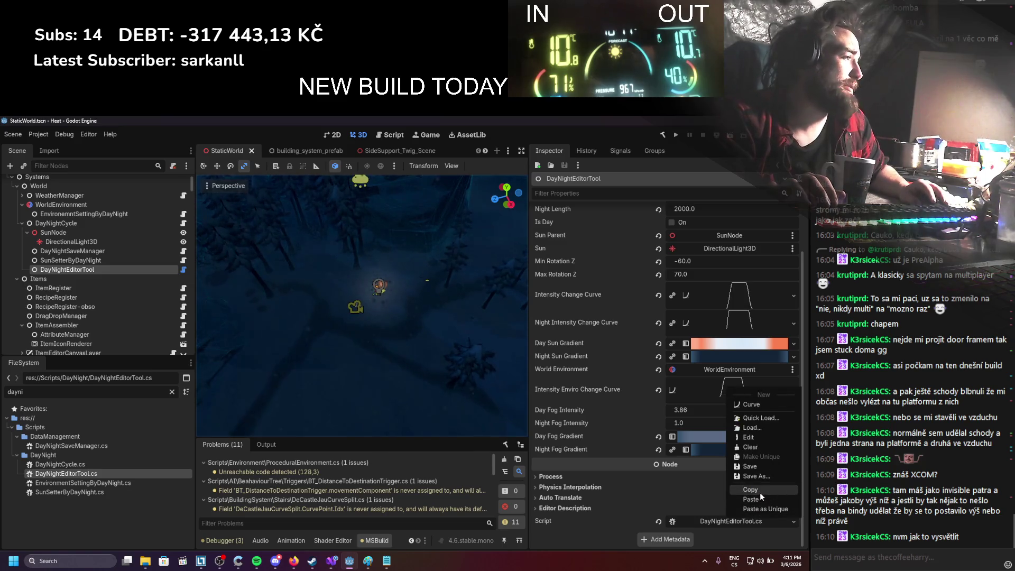
pyautogui.click(760, 494)
pyautogui.click(82, 224)
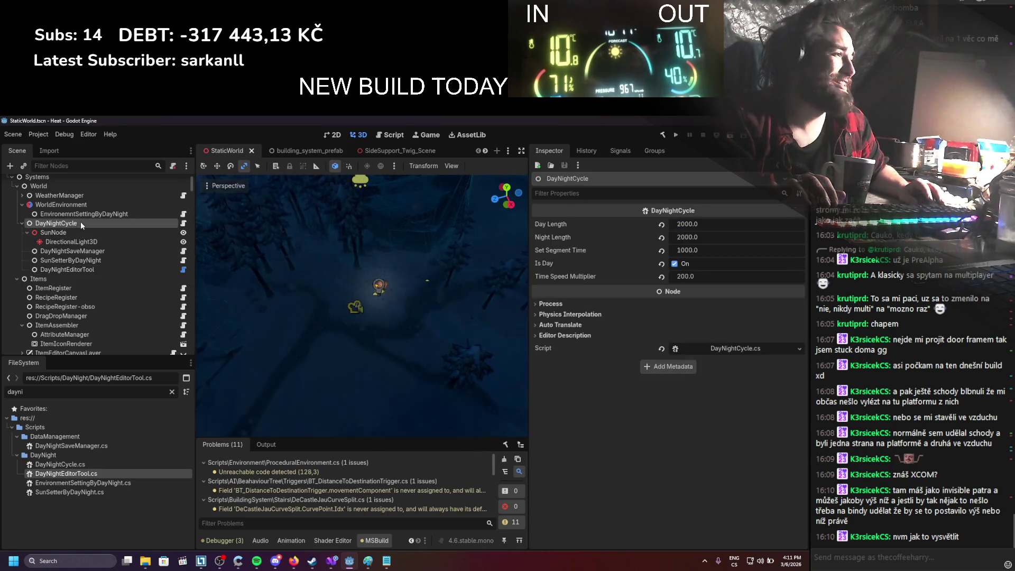
pyautogui.click(73, 252)
pyautogui.click(71, 260)
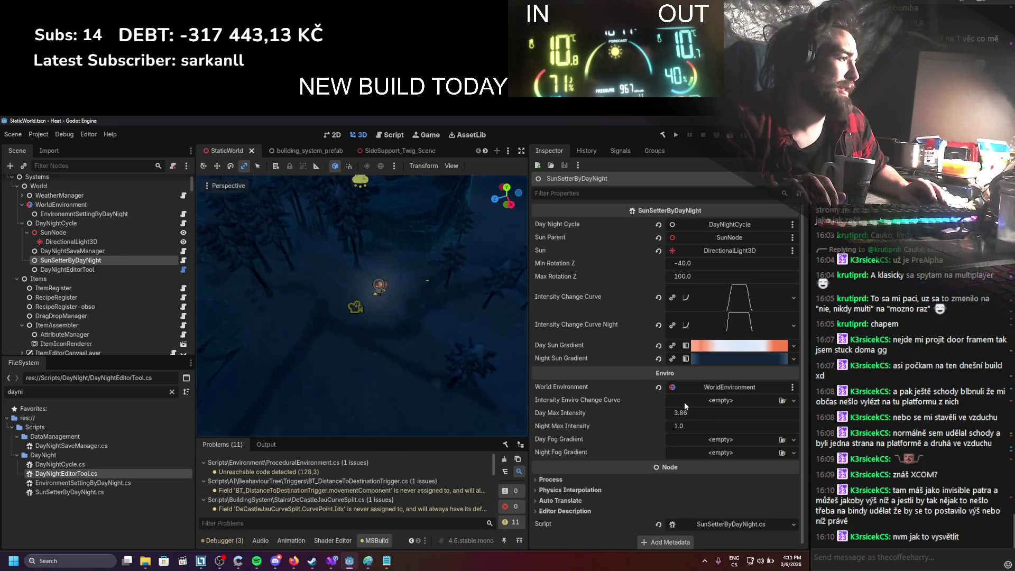
pyautogui.rightClick(704, 405)
pyautogui.click(729, 469)
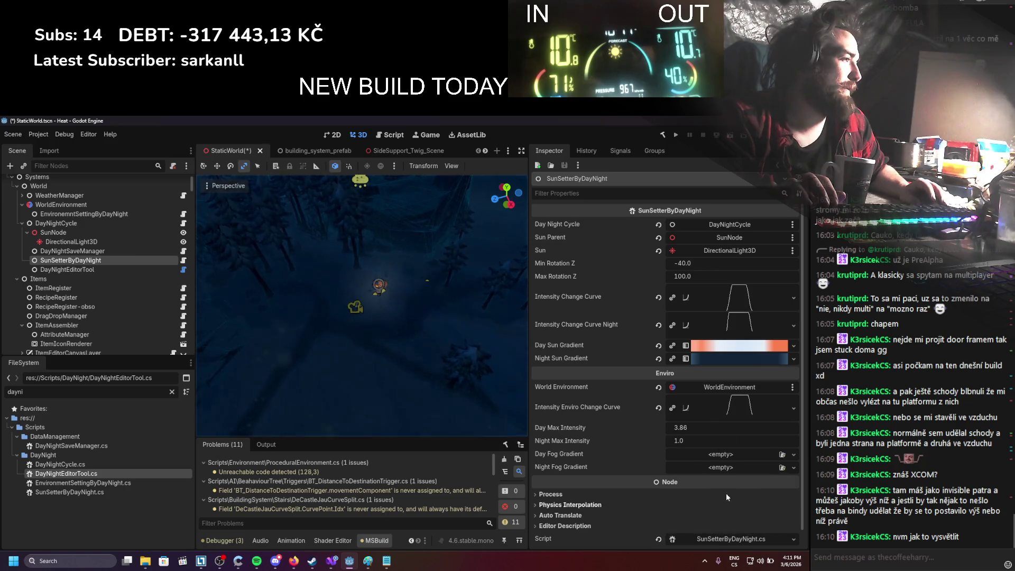
pyautogui.hotkey('ctrl', 's')
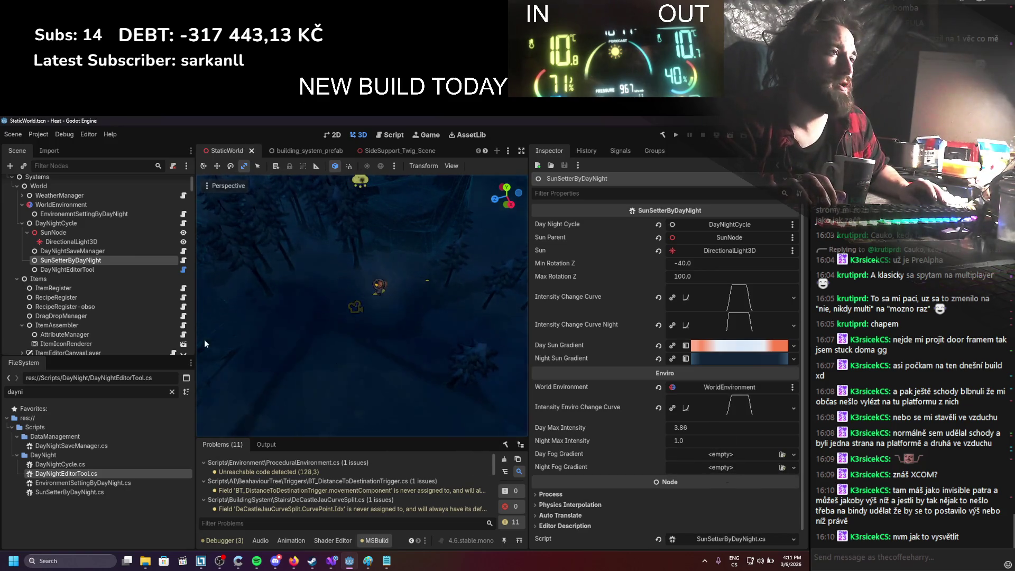
# Step: Copy DayNightEditorTool's Day Fog Gradient into SunSetterByDayNight's Day Fog Gradient and save
pyautogui.click(69, 252)
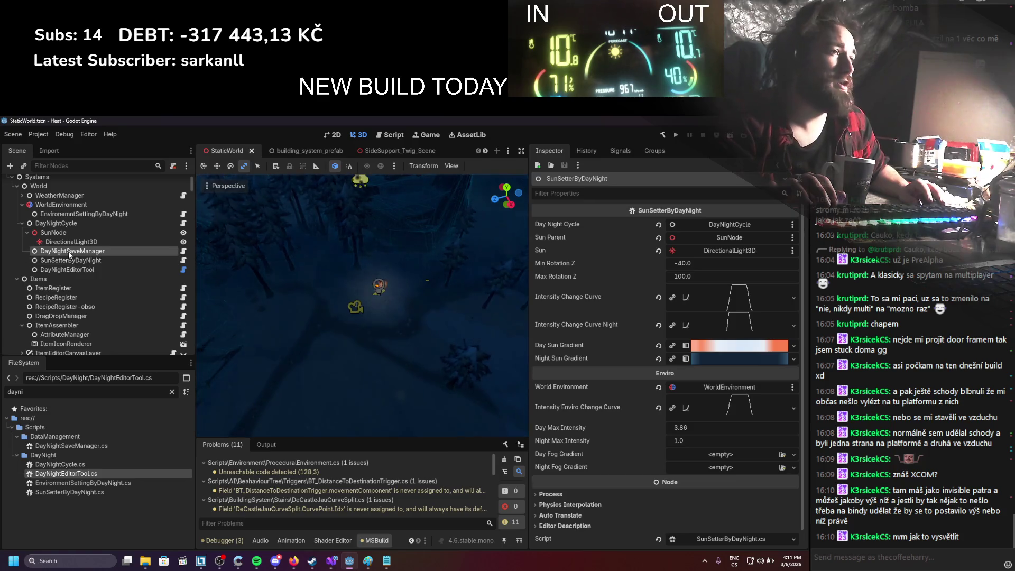
pyautogui.click(58, 224)
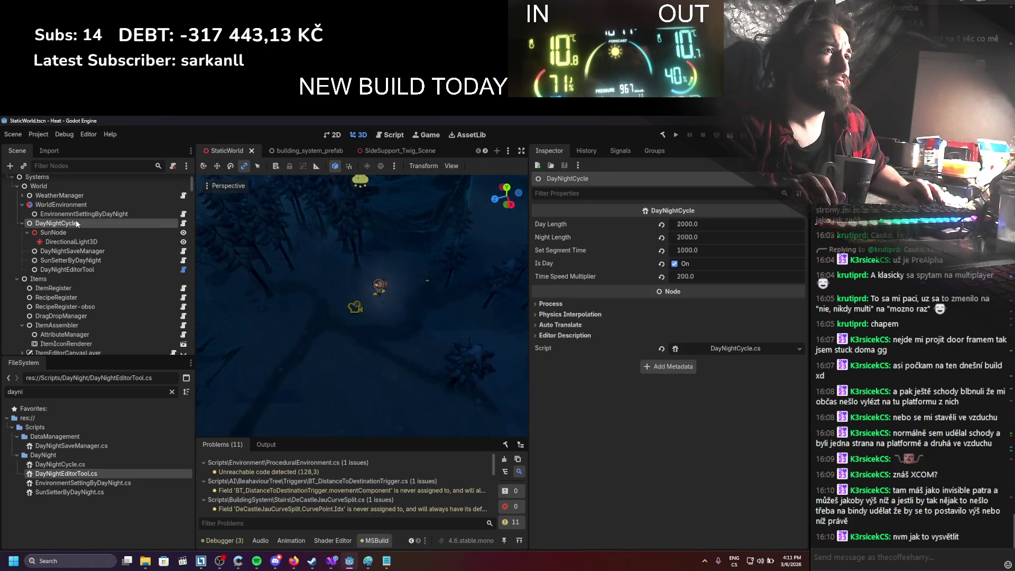
pyautogui.click(75, 269)
pyautogui.rightClick(707, 437)
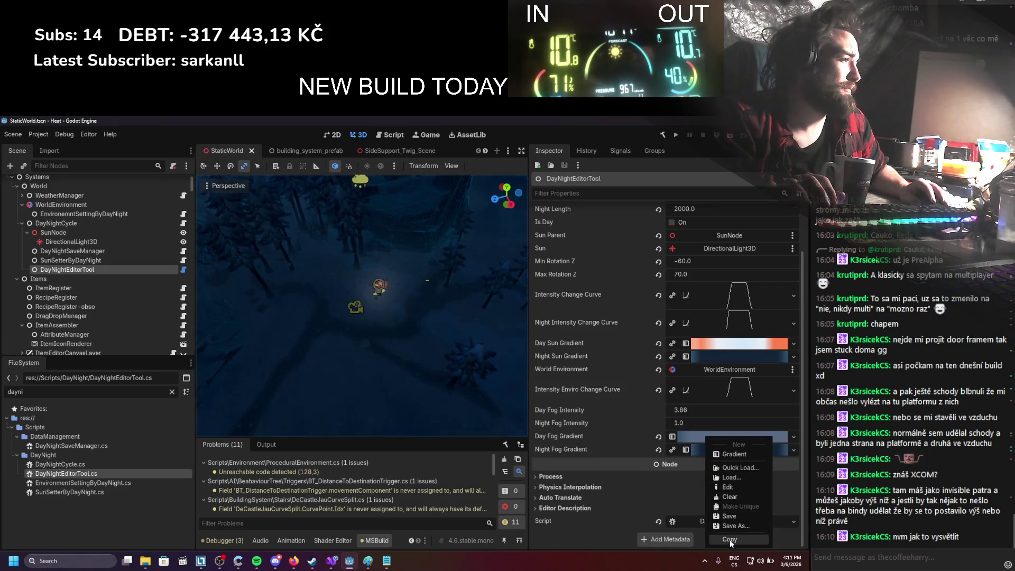
pyautogui.click(730, 539)
pyautogui.click(70, 260)
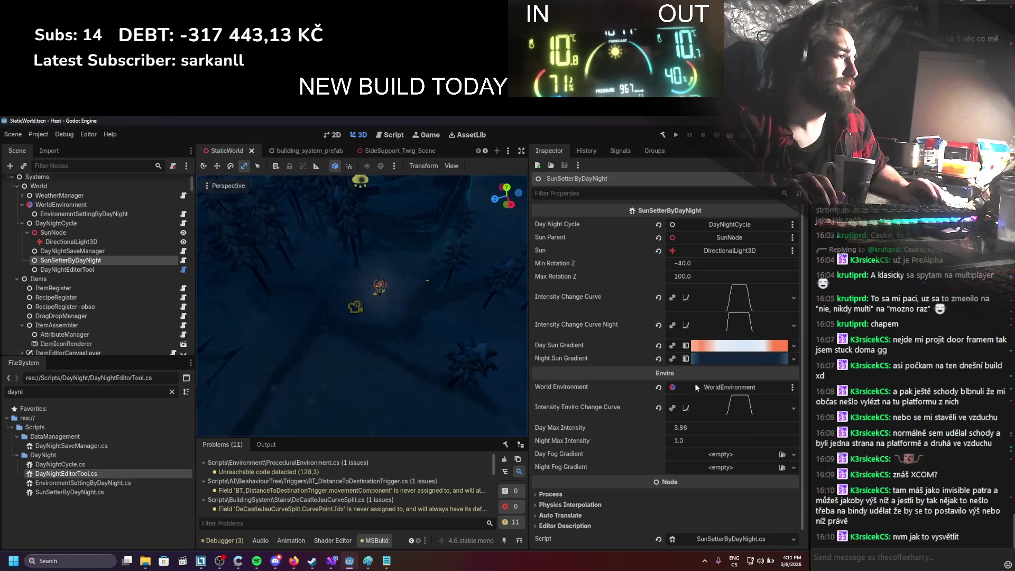
pyautogui.rightClick(748, 455)
pyautogui.click(767, 516)
pyautogui.hotkey('ctrl', 's')
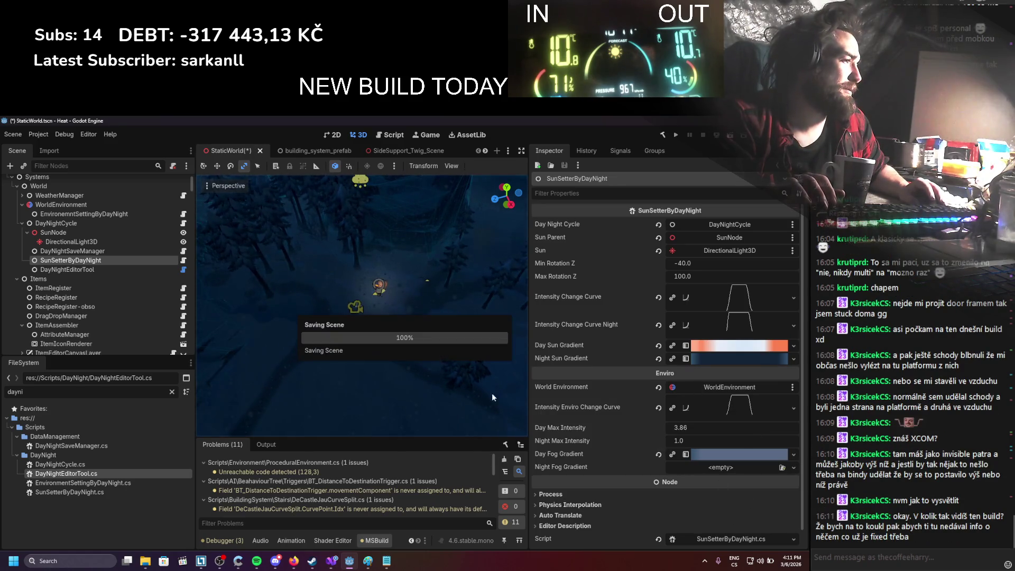
pyautogui.press('Down')
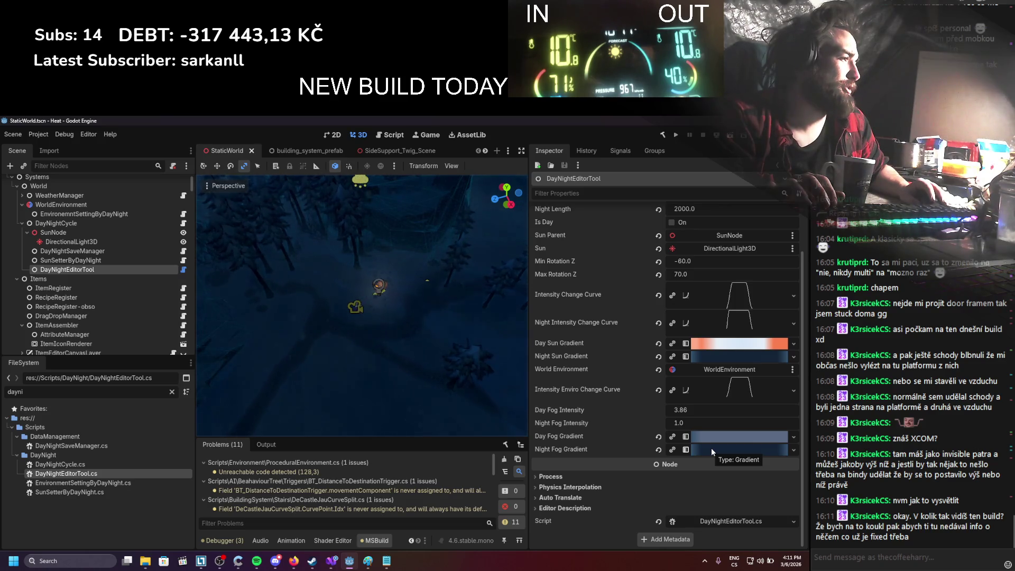
# Step: Make the Night Fog Gradient unique and paste it into SunSetterByDayNight's Night Fog Gradient
pyautogui.rightClick(712, 452)
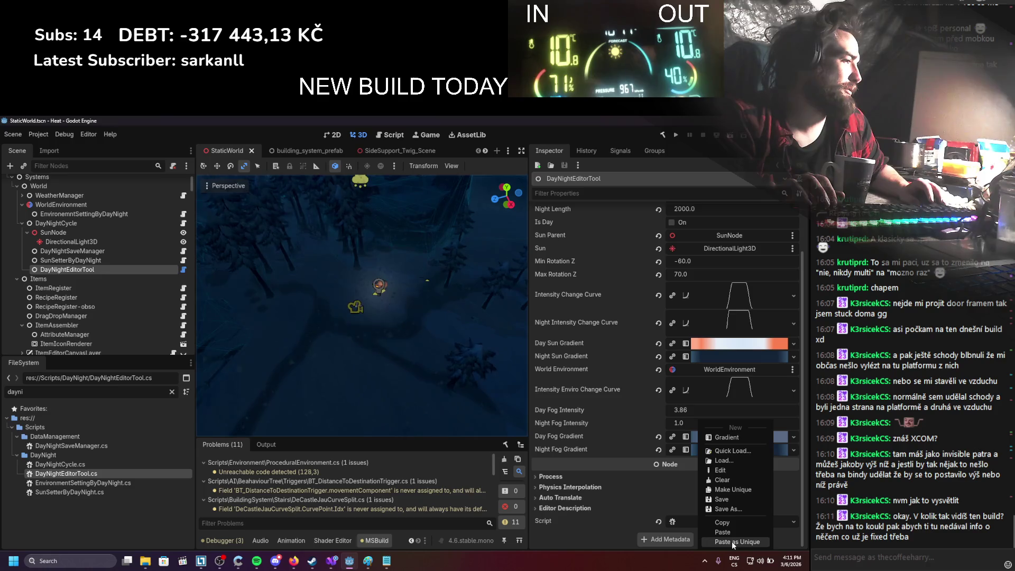
pyautogui.click(733, 490)
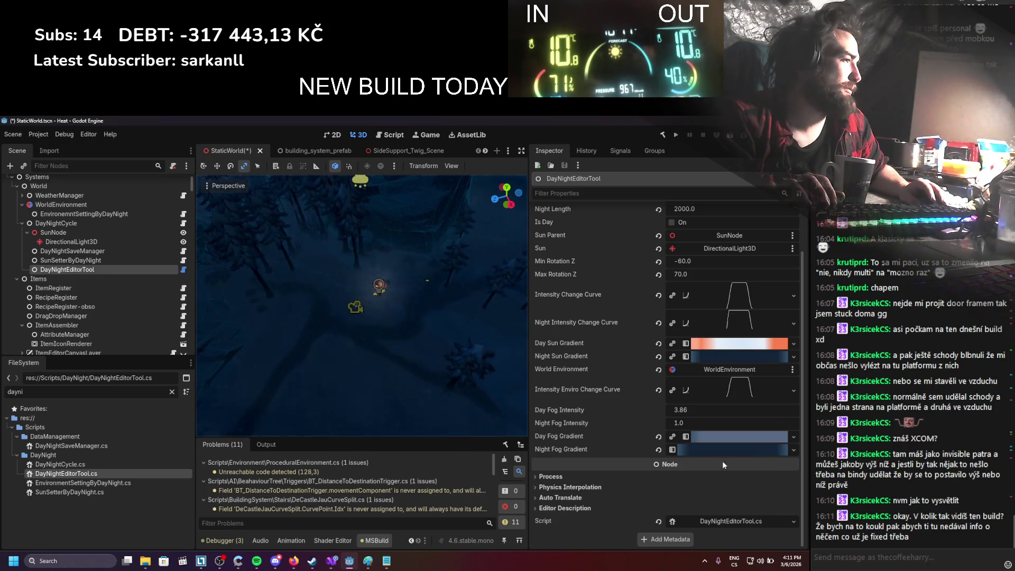
pyautogui.rightClick(719, 453)
pyautogui.click(743, 522)
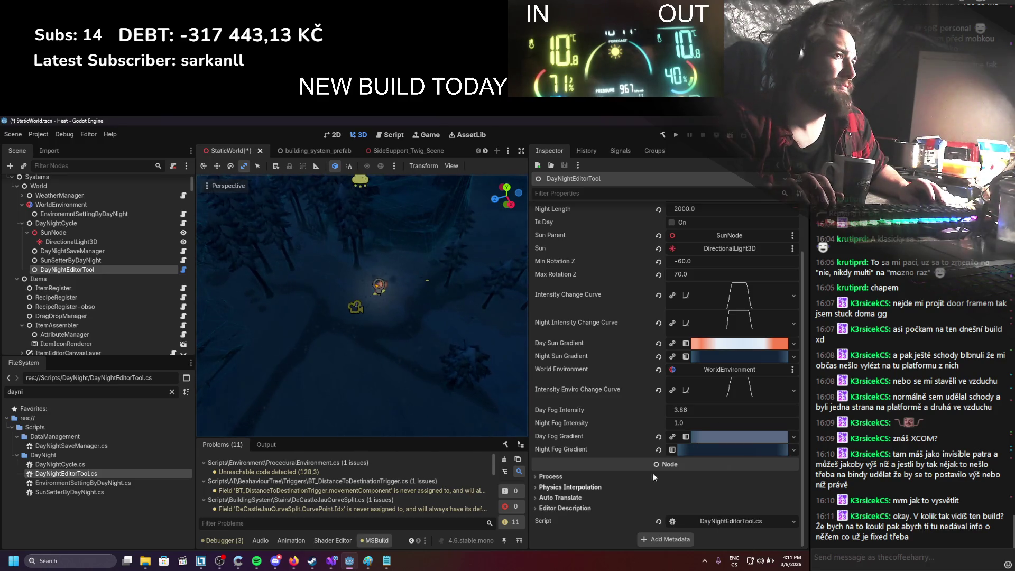
pyautogui.click(114, 260)
pyautogui.rightClick(690, 468)
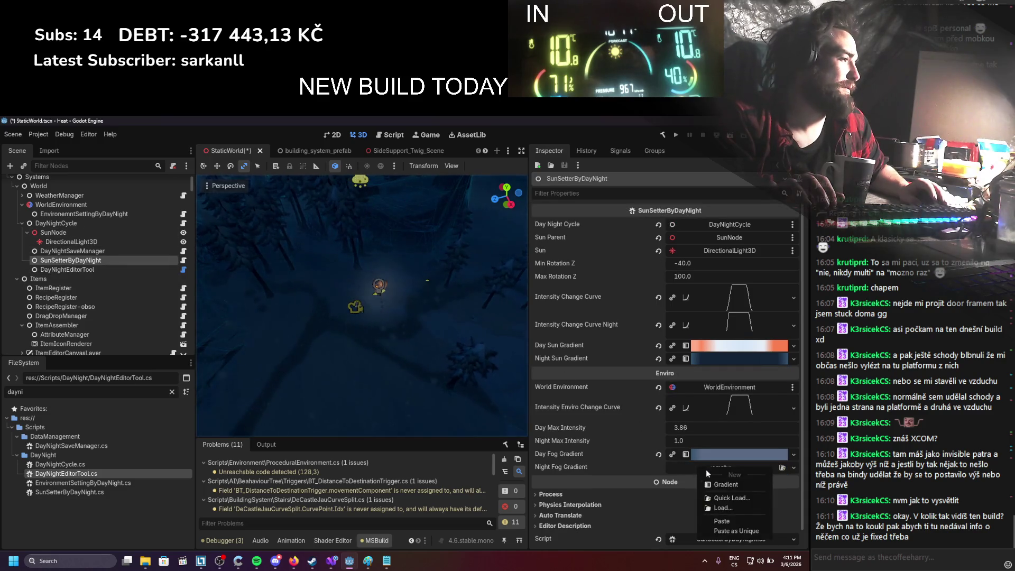
pyautogui.click(725, 529)
pyautogui.hotkey('ctrl', 's')
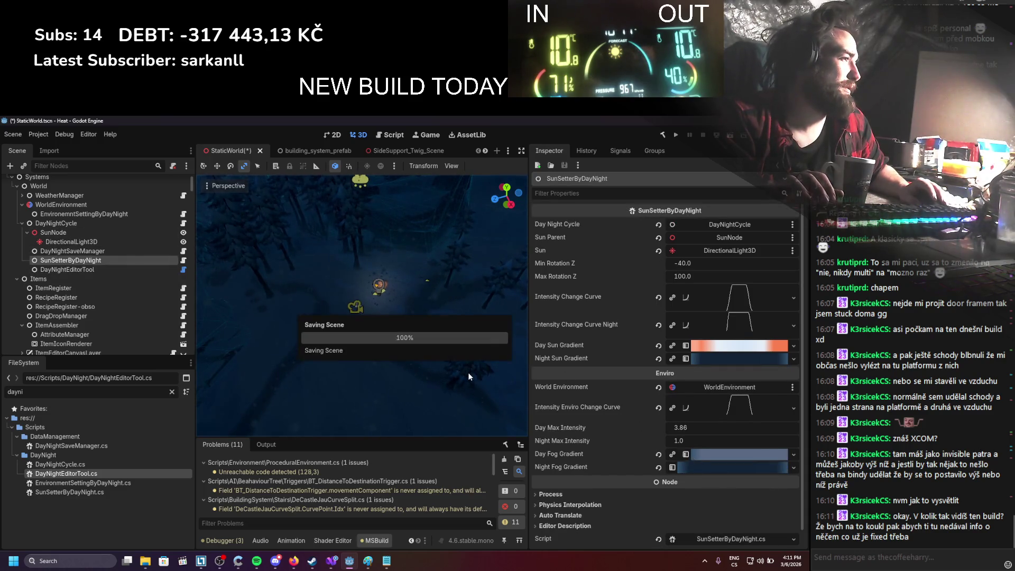
pyautogui.rightClick(688, 468)
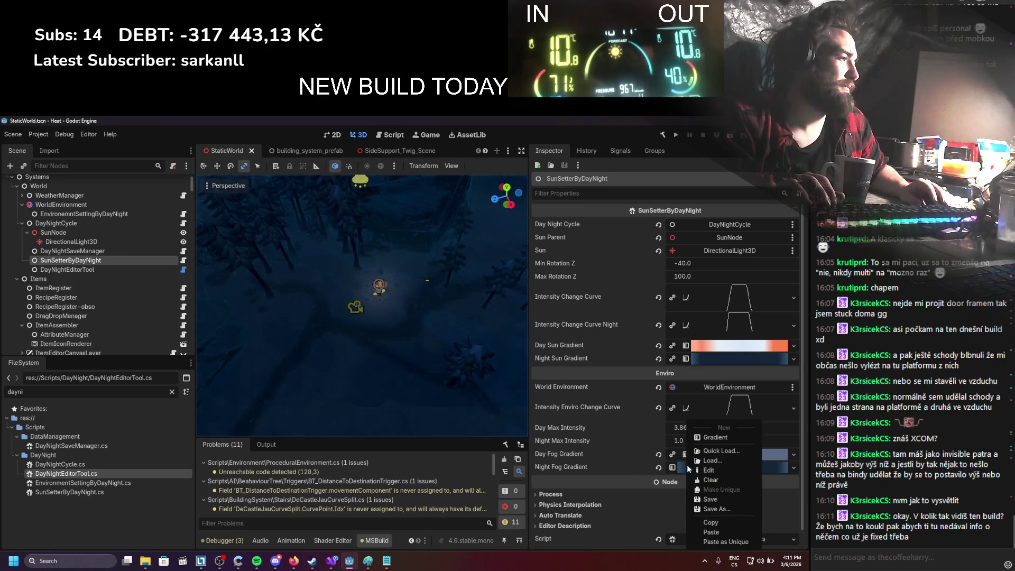
pyautogui.click(720, 533)
# Step: Save the StaticWorld scene and select DayNightEditorTool to view its fog intensities
pyautogui.hotkey('ctrl', 's')
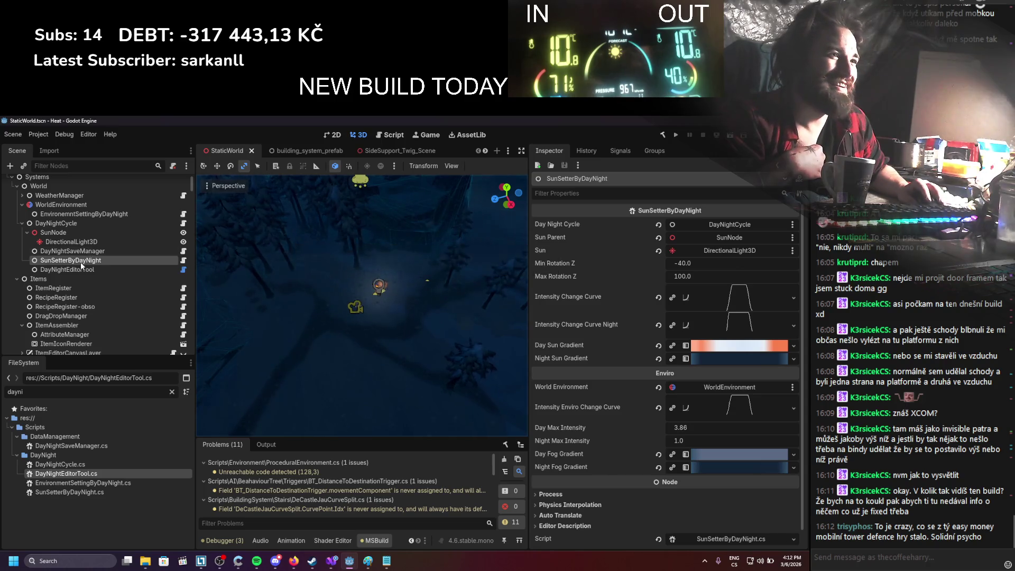
pyautogui.click(80, 272)
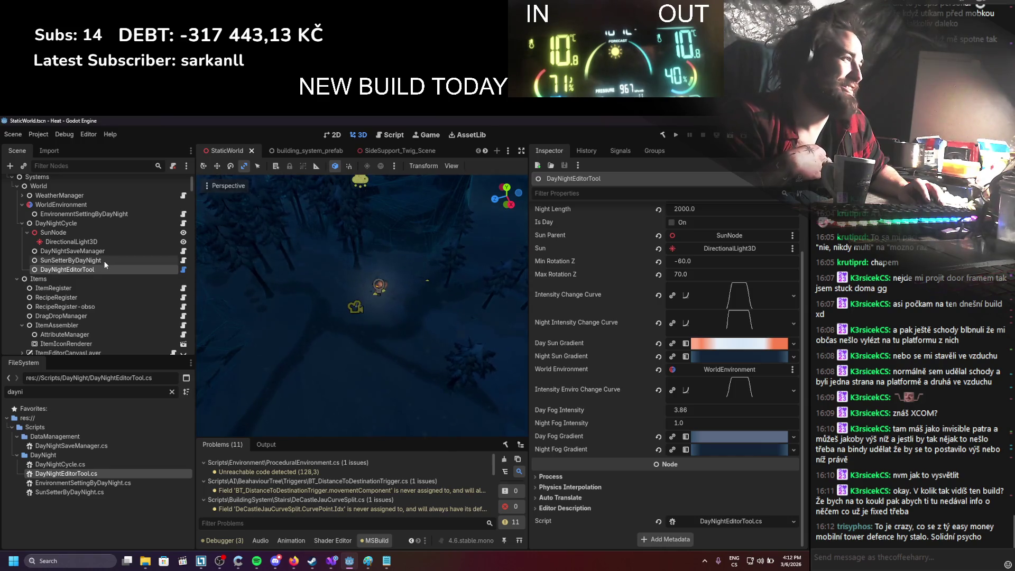
# Step: Try DayNightEditorTool Segment Time values of 100, 200 and 300
pyautogui.click(102, 259)
pyautogui.click(94, 272)
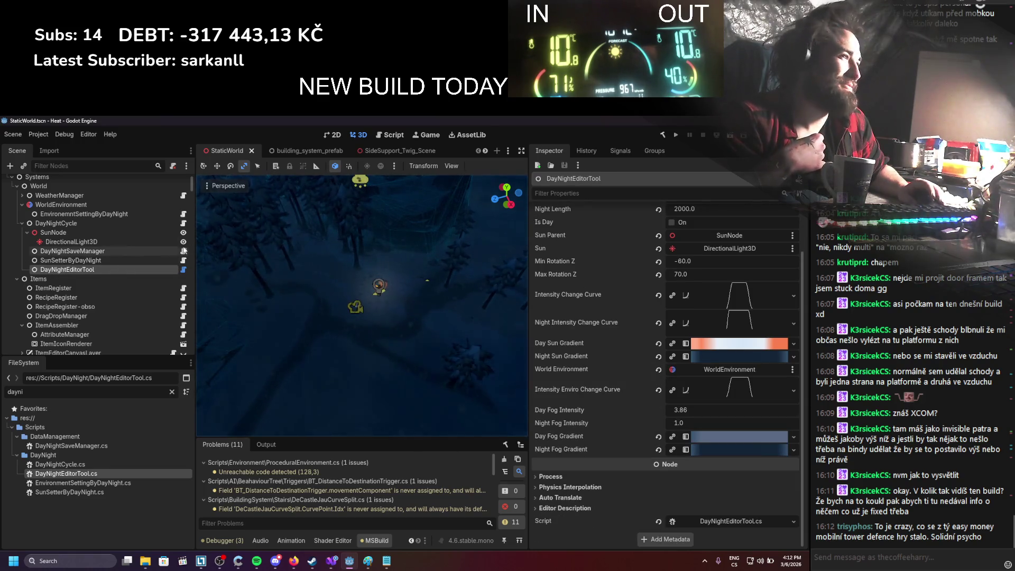
pyautogui.scroll(2, 698, 238)
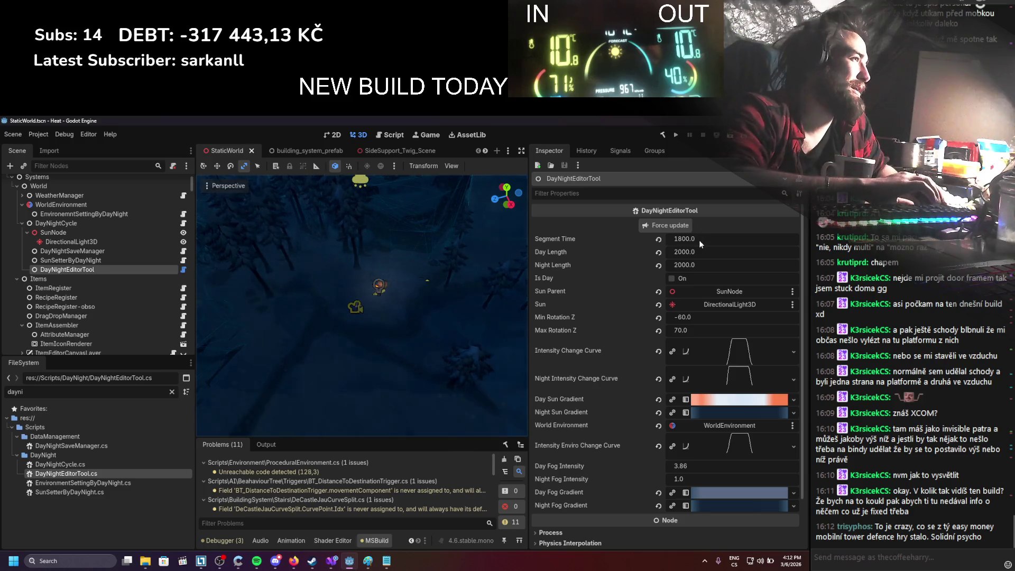
pyautogui.click(695, 240)
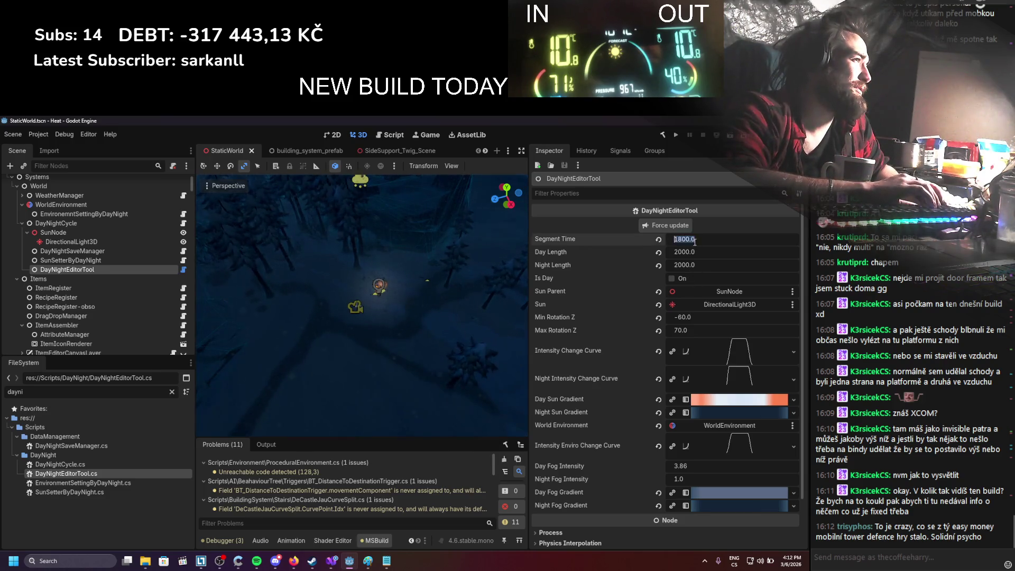
pyautogui.write('100')
pyautogui.press('Return')
pyautogui.click(697, 239)
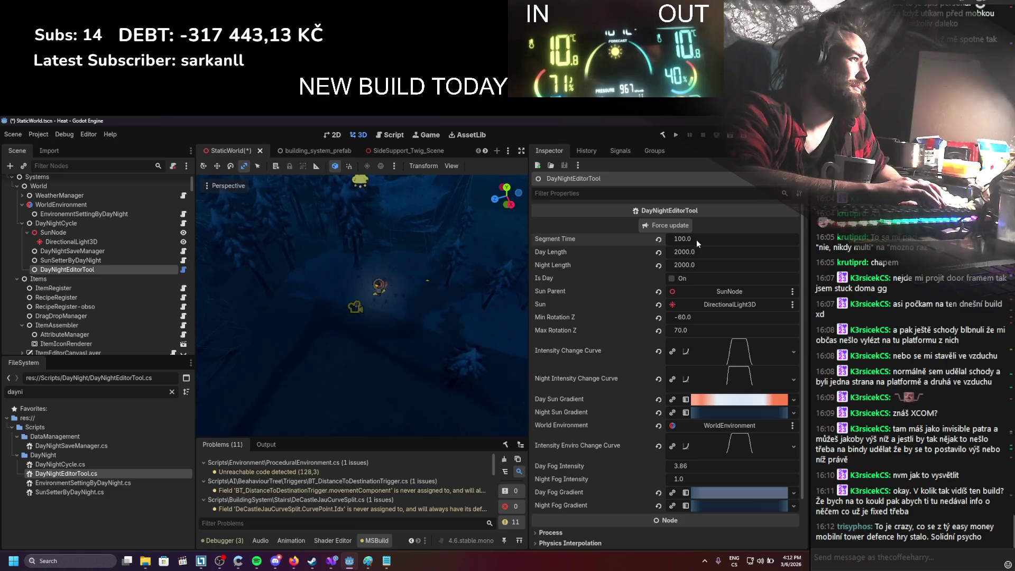
pyautogui.write('200')
pyautogui.press('Return')
pyautogui.click(701, 239)
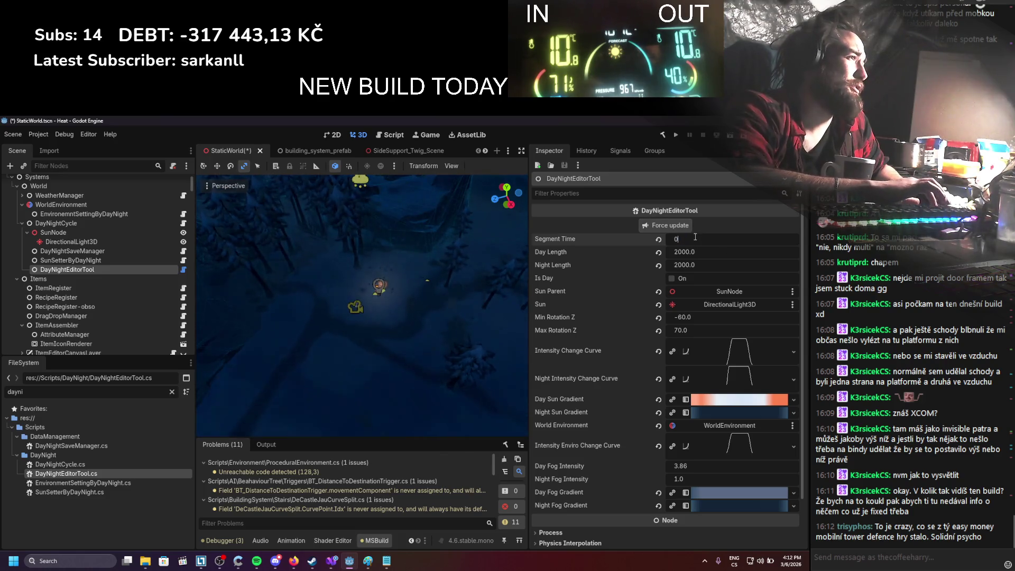
pyautogui.write('030')
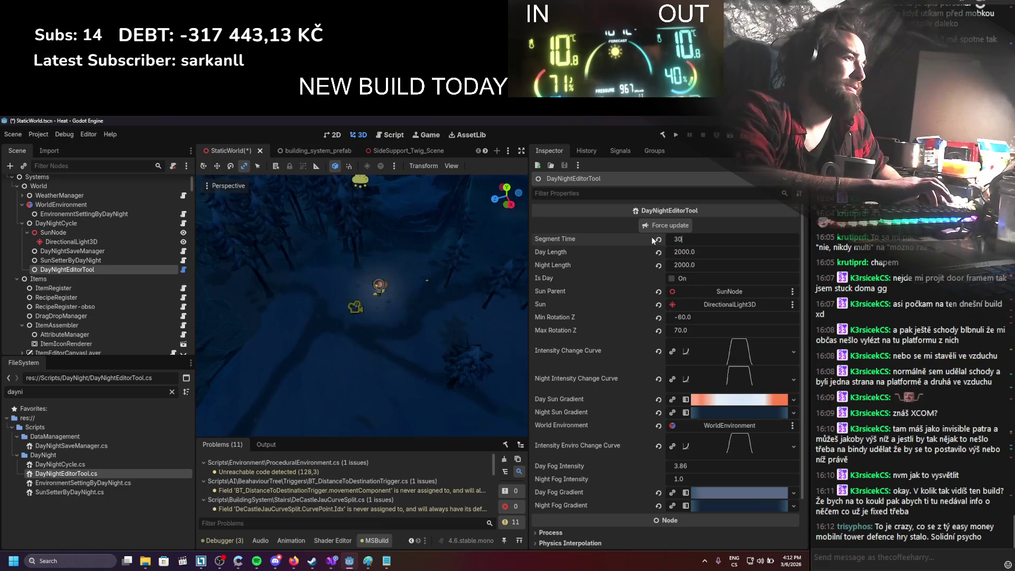
pyautogui.press('Return')
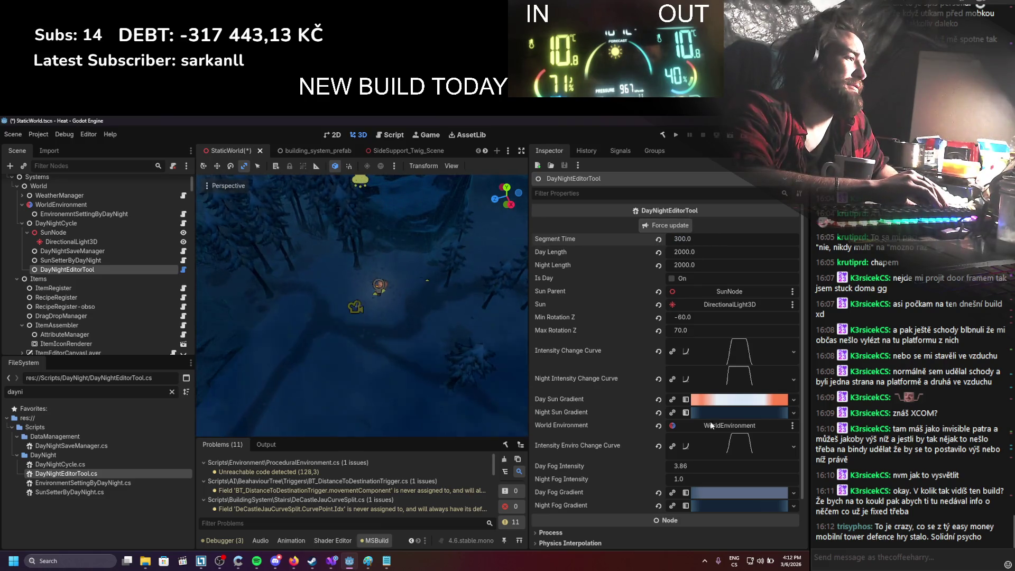
# Step: Lighten one Night Fog Gradient colour stop to 496d9a
pyautogui.click(709, 501)
pyautogui.scroll(-3, 675, 440)
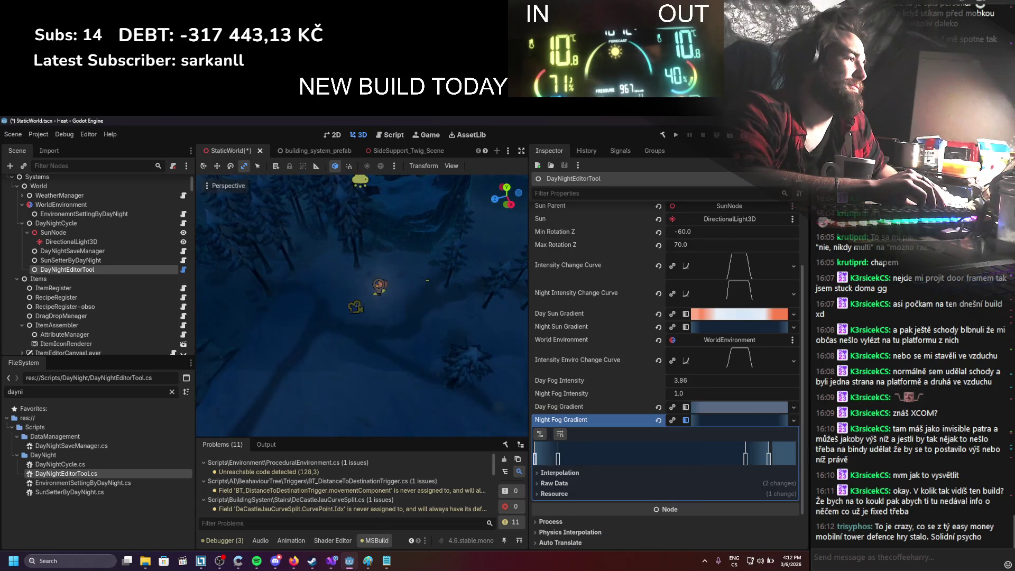
pyautogui.click(795, 456)
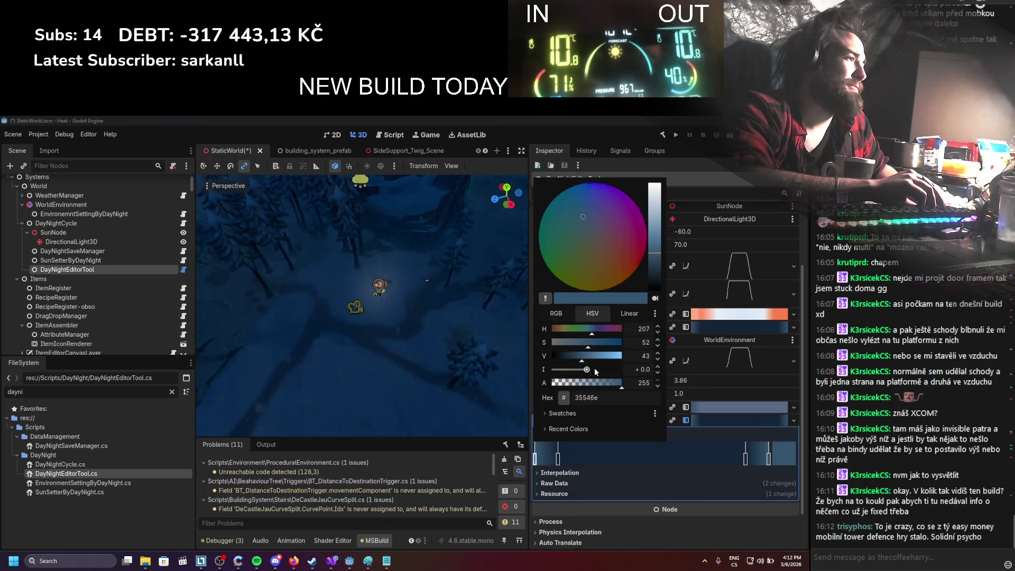
pyautogui.click(558, 460)
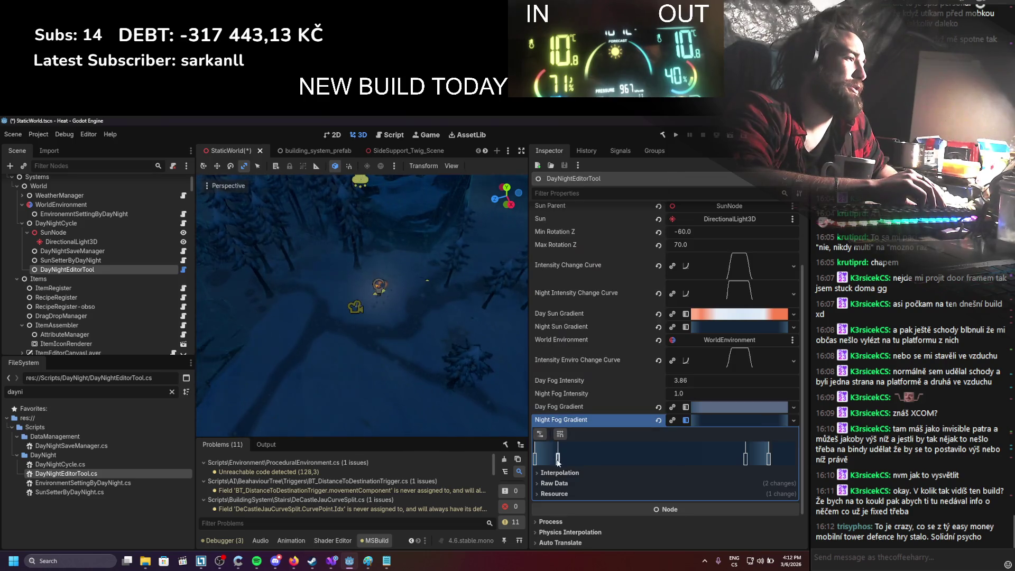
pyautogui.click(776, 450)
pyautogui.click(657, 245)
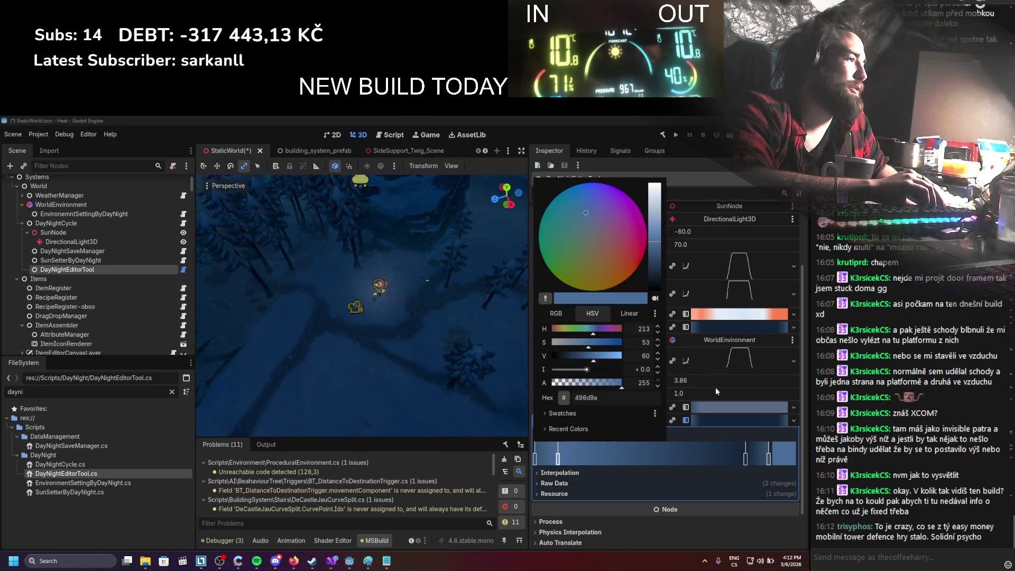
pyautogui.click(716, 391)
# Step: Force-update the lighting preview, set Segment Time to 0.0 and save the scene
pyautogui.scroll(3, 641, 272)
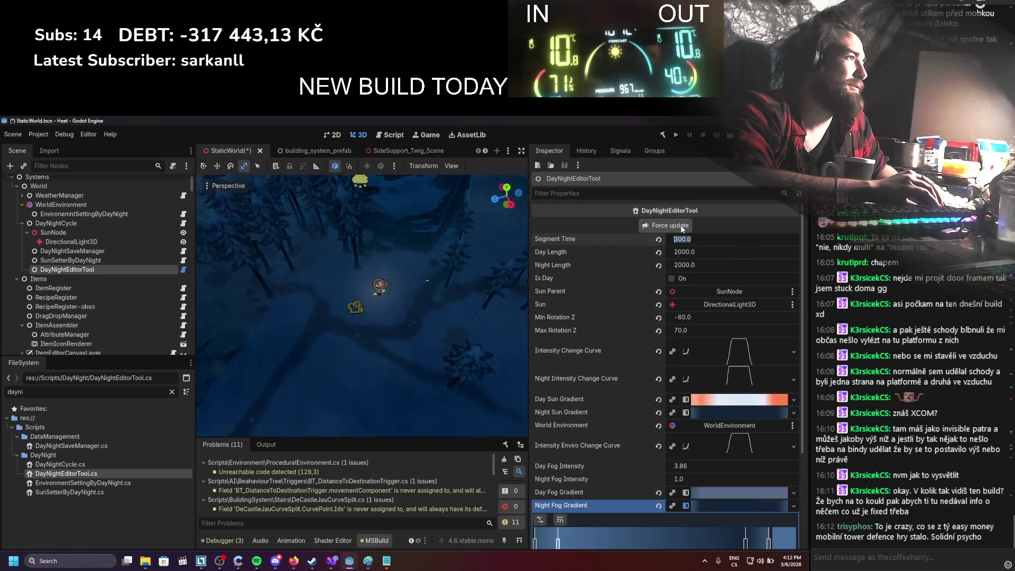
pyautogui.scroll(-5, 688, 365)
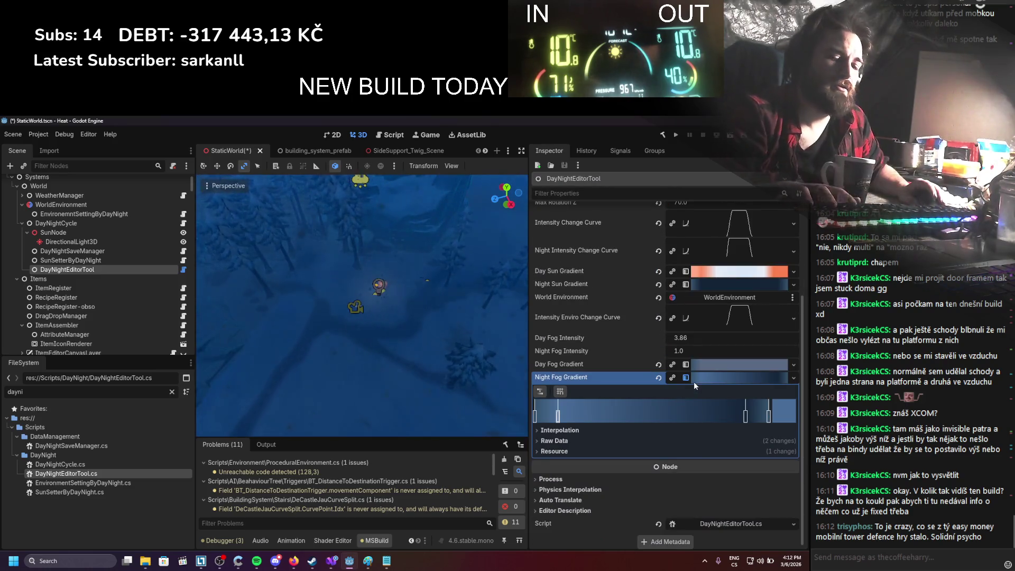
pyautogui.scroll(5, 693, 382)
pyautogui.click(689, 223)
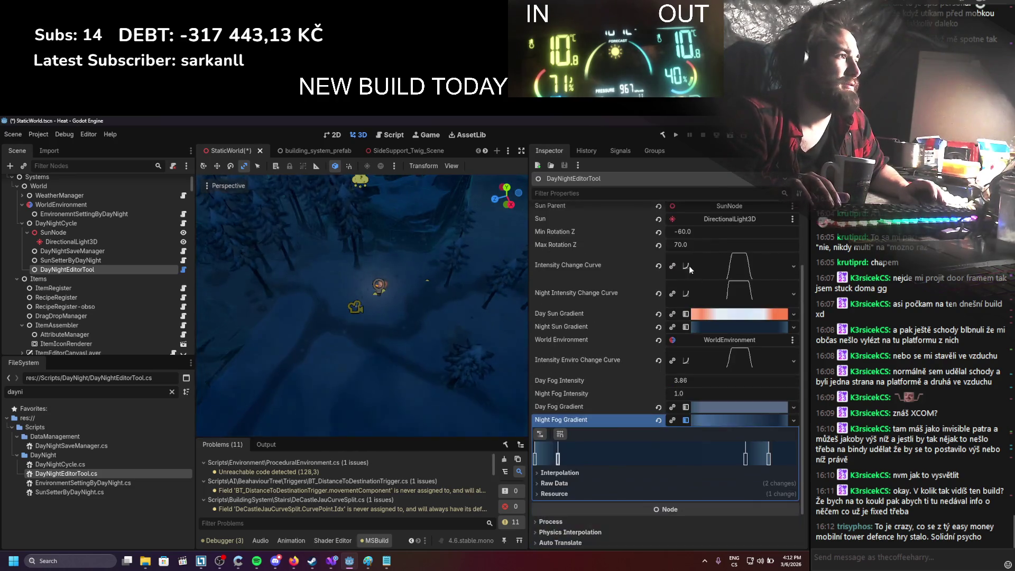
pyautogui.click(699, 238)
pyautogui.write('100')
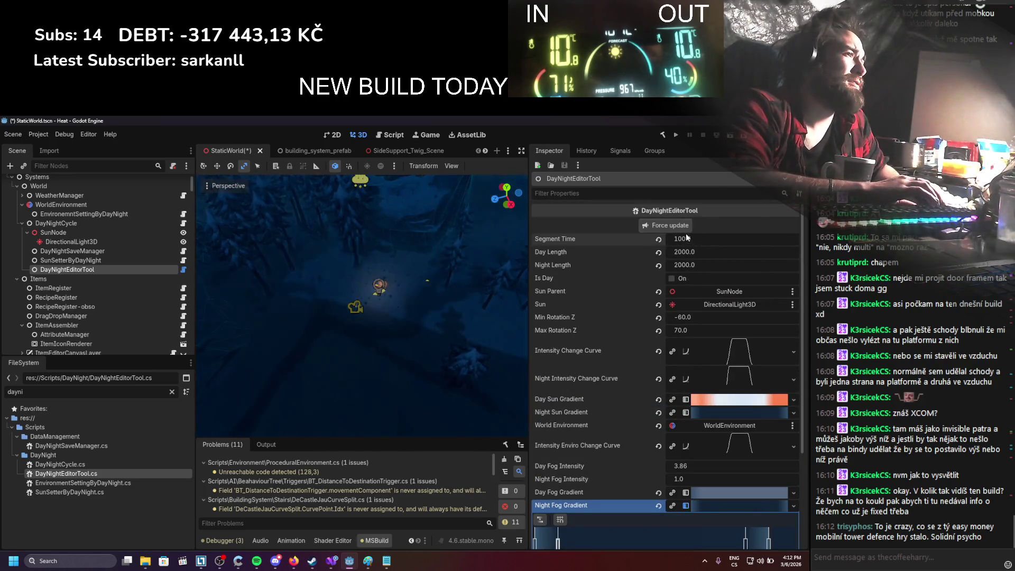
pyautogui.press('Return')
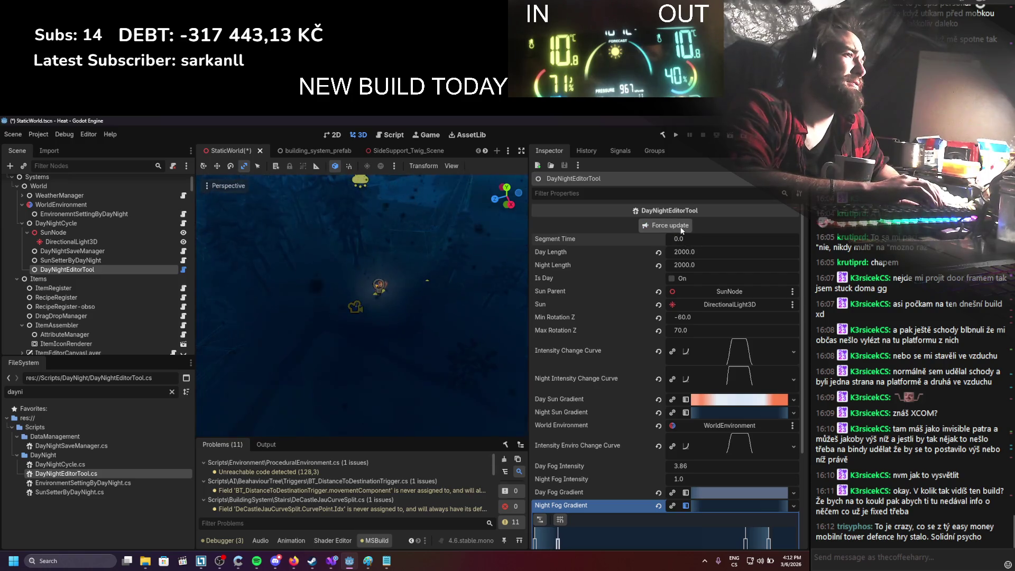
pyautogui.hotkey('ctrl', 's')
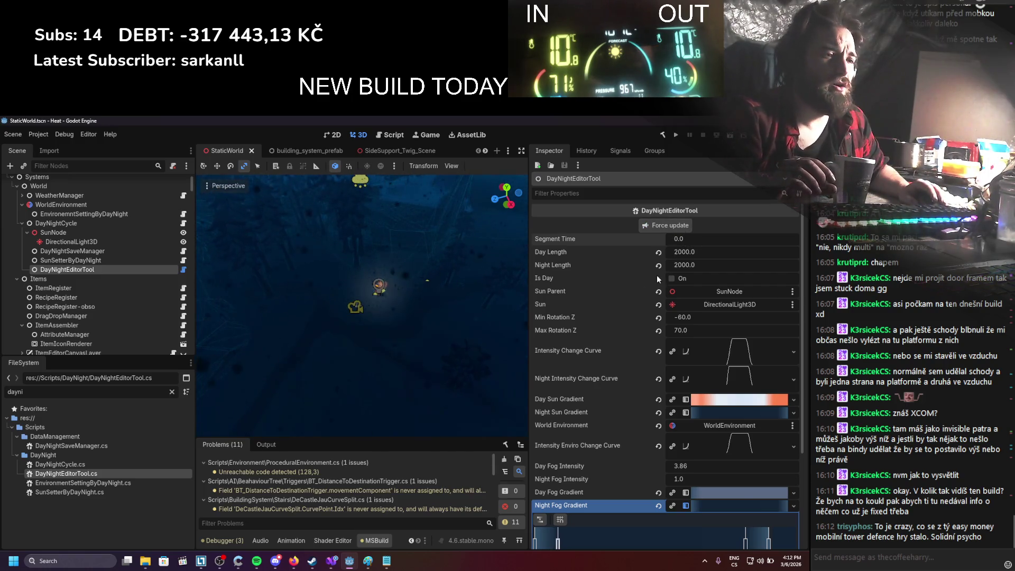
# Step: Run the game to test the SunSetterByDayNight fog changes, then stop the debug run
pyautogui.click(117, 262)
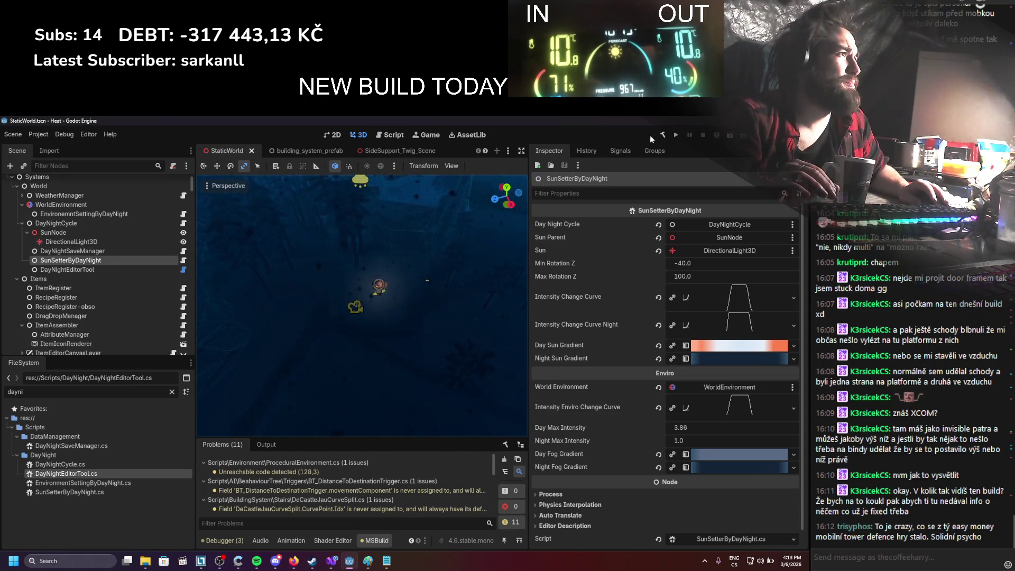
pyautogui.click(675, 136)
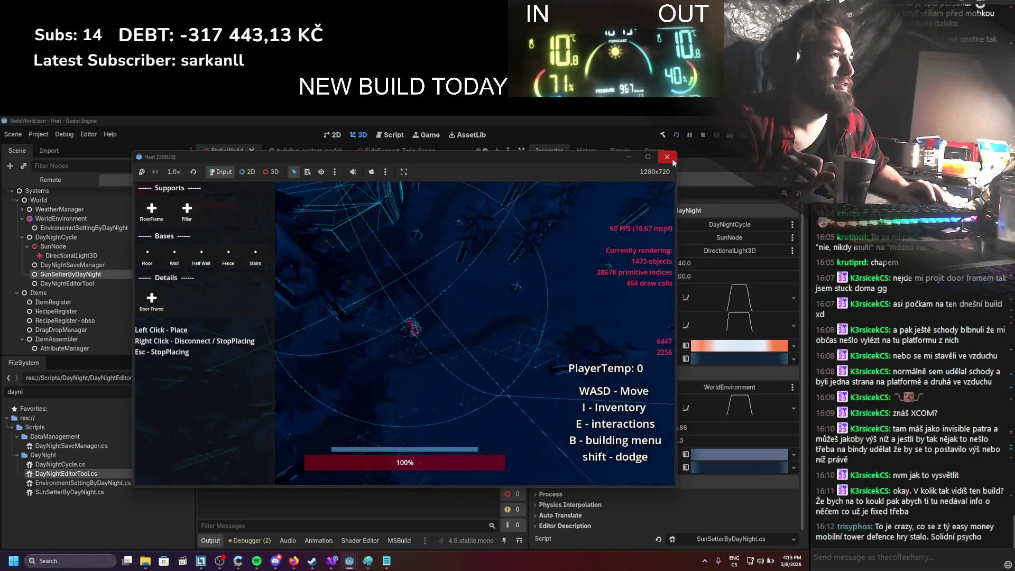
pyautogui.click(672, 159)
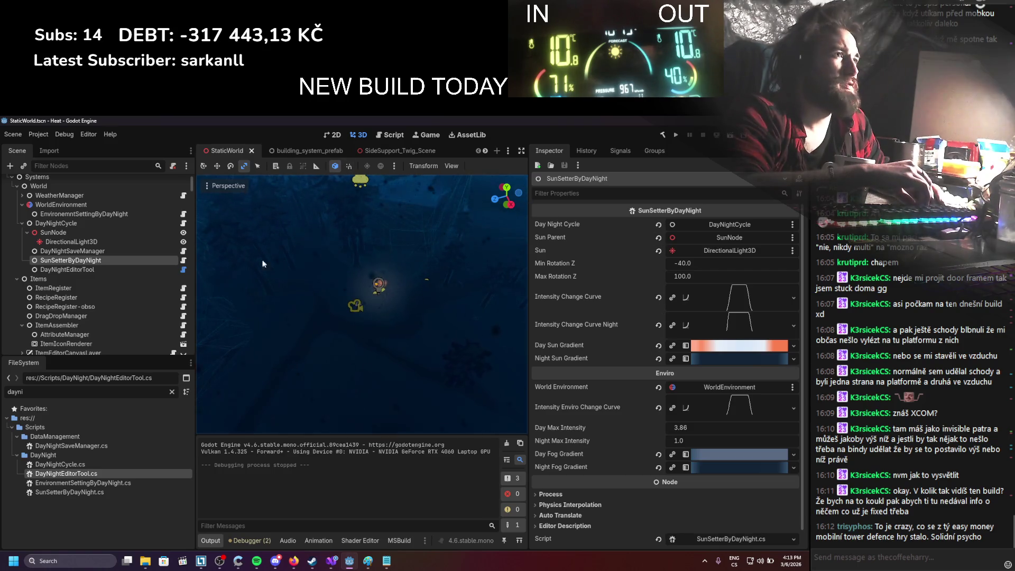
# Step: Expand the Day Fog Gradient and move its leftmost stop to the far right end
pyautogui.click(46, 135)
pyautogui.moveTo(64, 134)
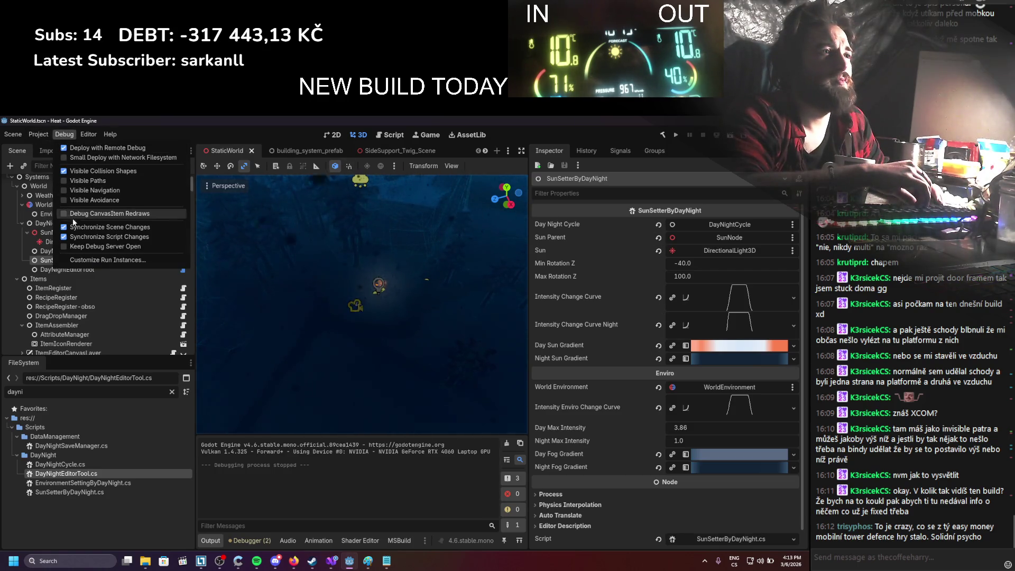
pyautogui.click(359, 306)
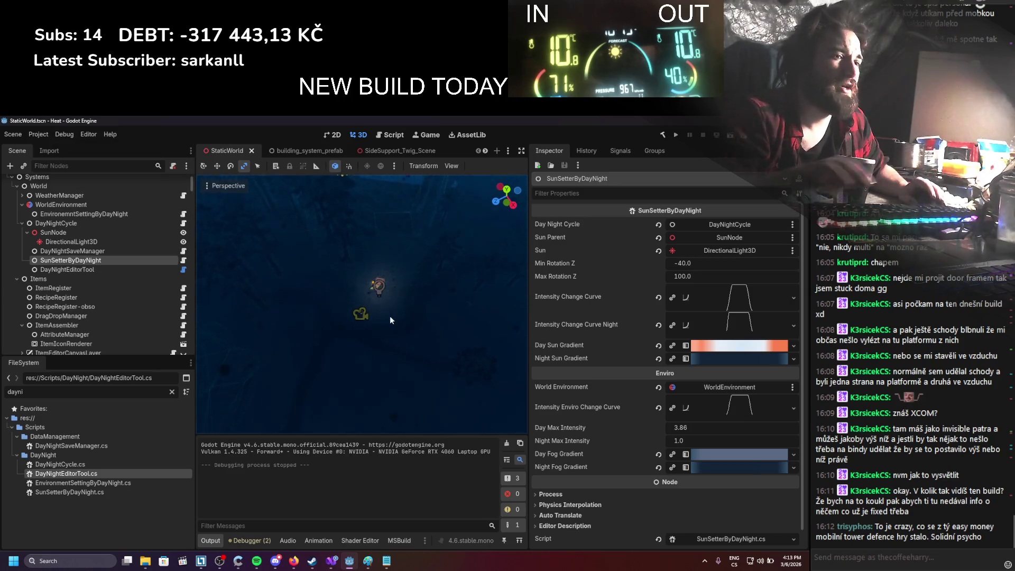
pyautogui.click(703, 454)
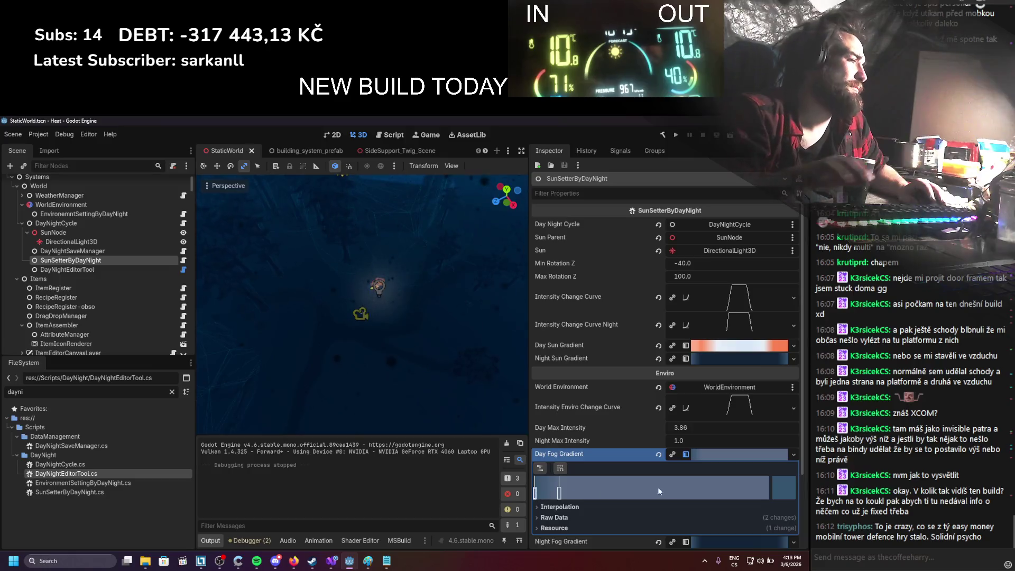
pyautogui.click(686, 491)
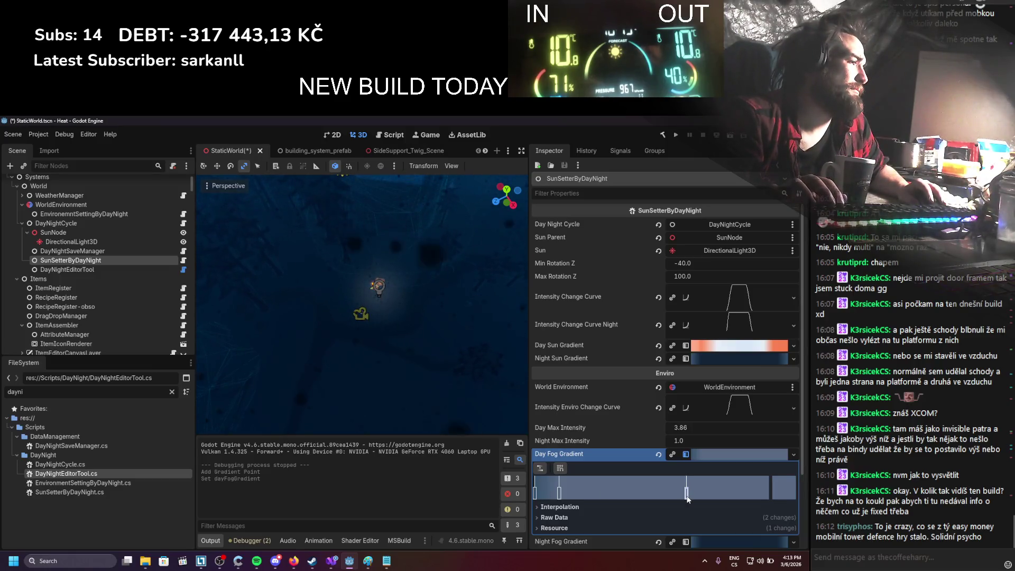
pyautogui.rightClick(686, 493)
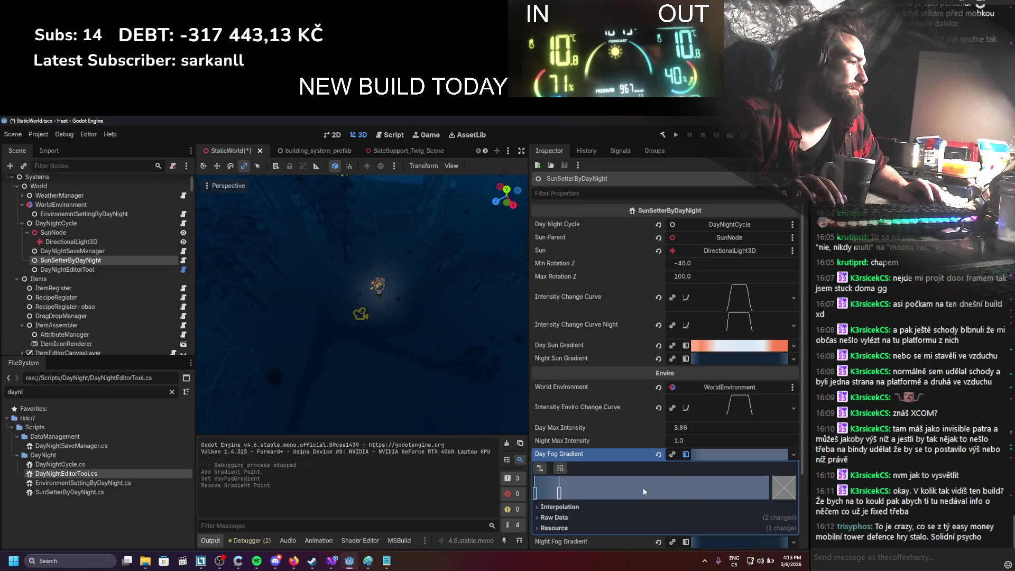
pyautogui.doubleClick(537, 484)
pyautogui.click(539, 484)
pyautogui.moveTo(540, 493); pyautogui.dragTo(786, 497)
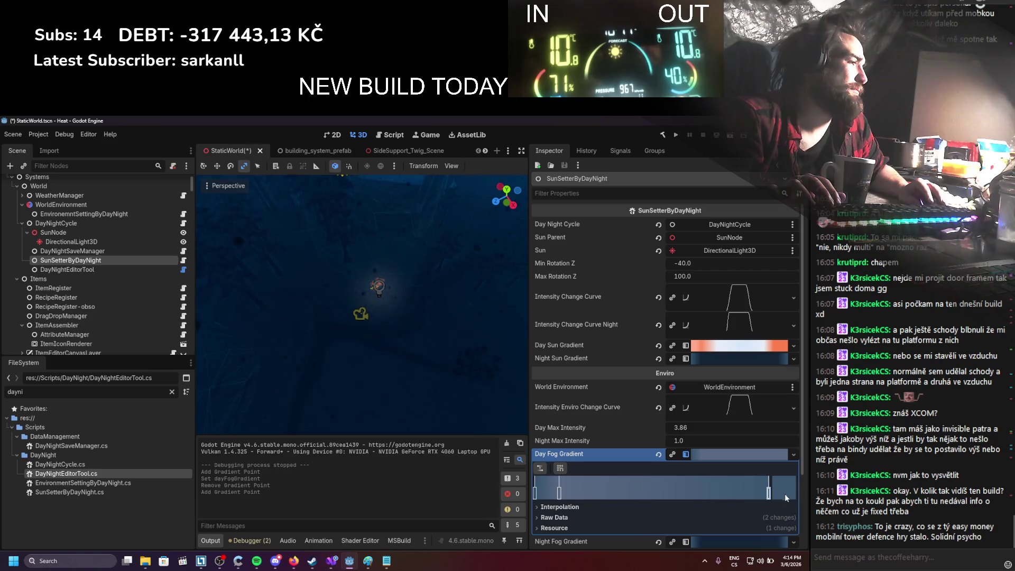
# Step: Add another Day Fog Gradient stop near the right end, save the scene, and go to Visual Studio
pyautogui.click(732, 489)
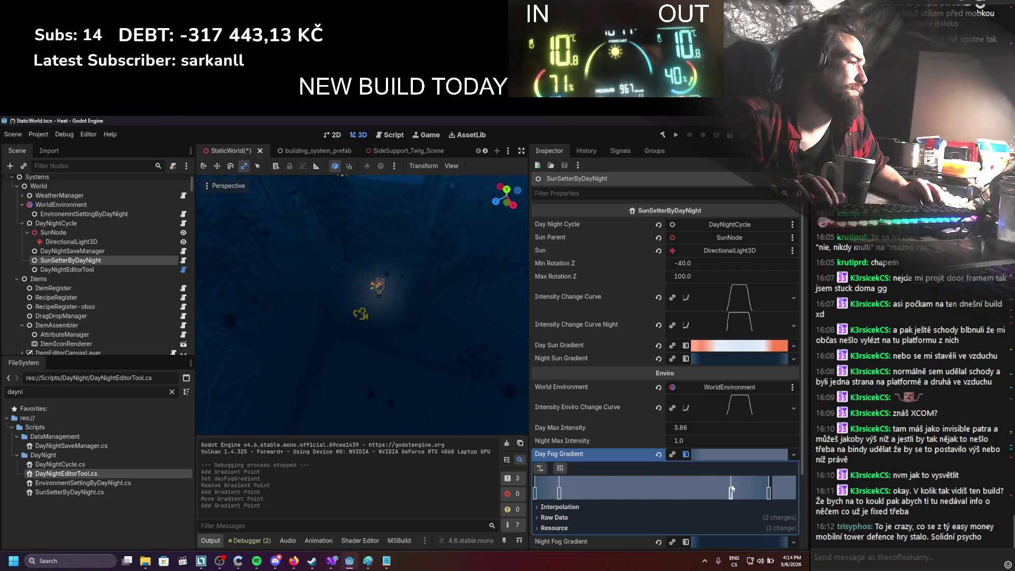
pyautogui.click(743, 490)
pyautogui.scroll(-3, 633, 399)
pyautogui.hotkey('ctrl', 's')
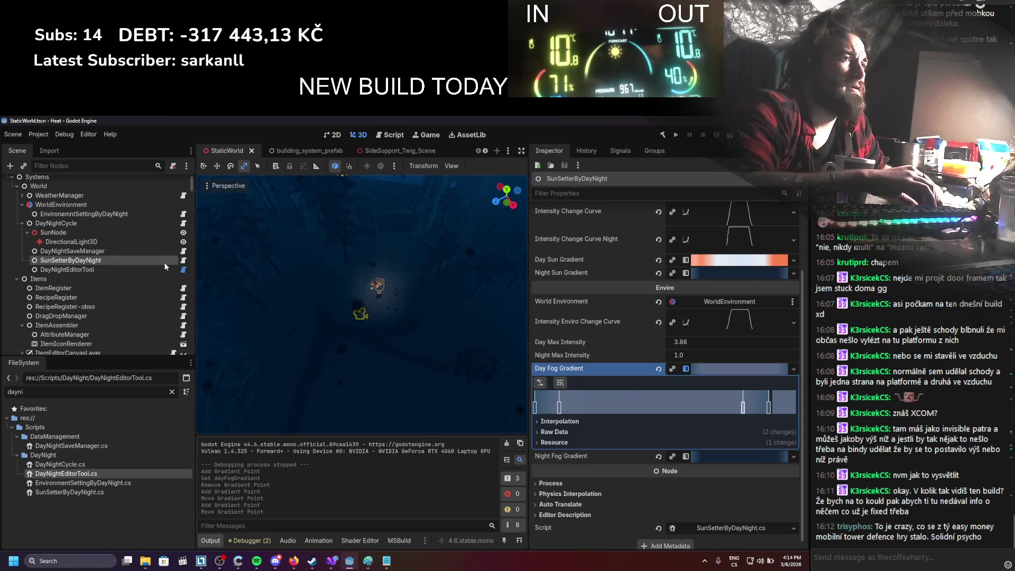
pyautogui.click(331, 560)
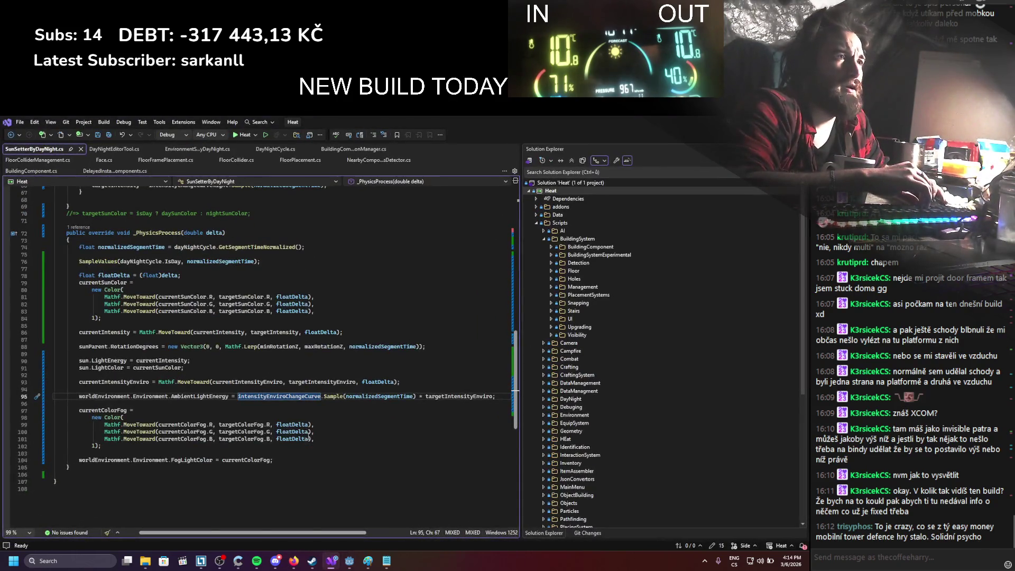
# Step: Add an [Export] private float speed field at the top of the class and save
pyautogui.scroll(5, 290, 403)
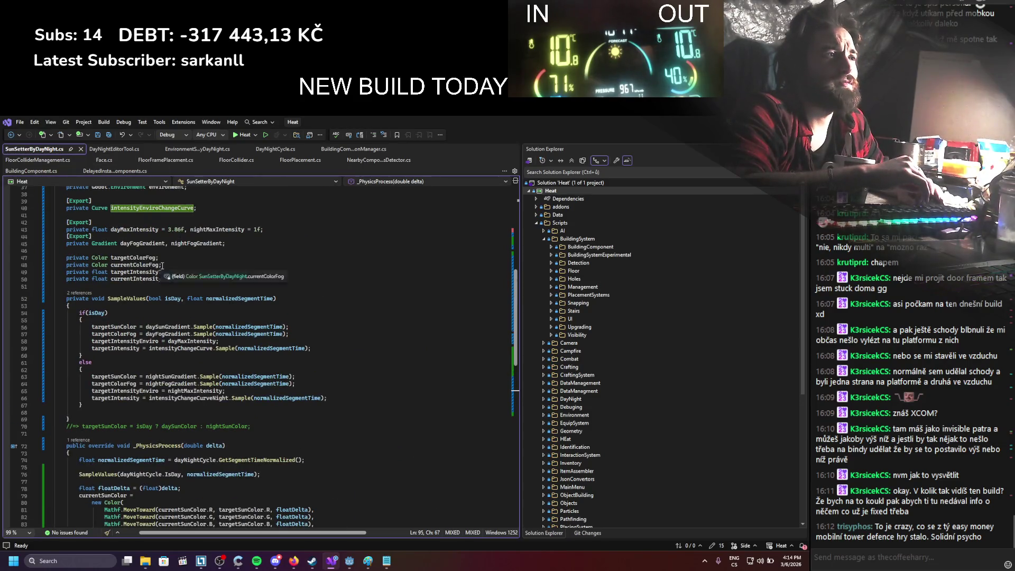
pyautogui.scroll(12, 162, 294)
pyautogui.scroll(1, 162, 294)
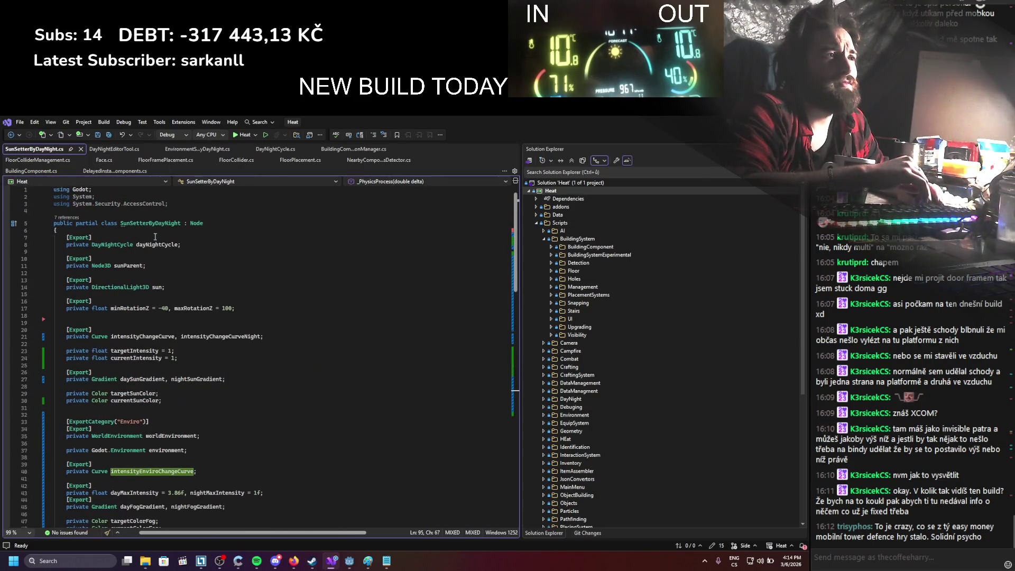
pyautogui.click(213, 230)
pyautogui.press('Return')
pyautogui.press('Return')
pyautogui.press('Up')
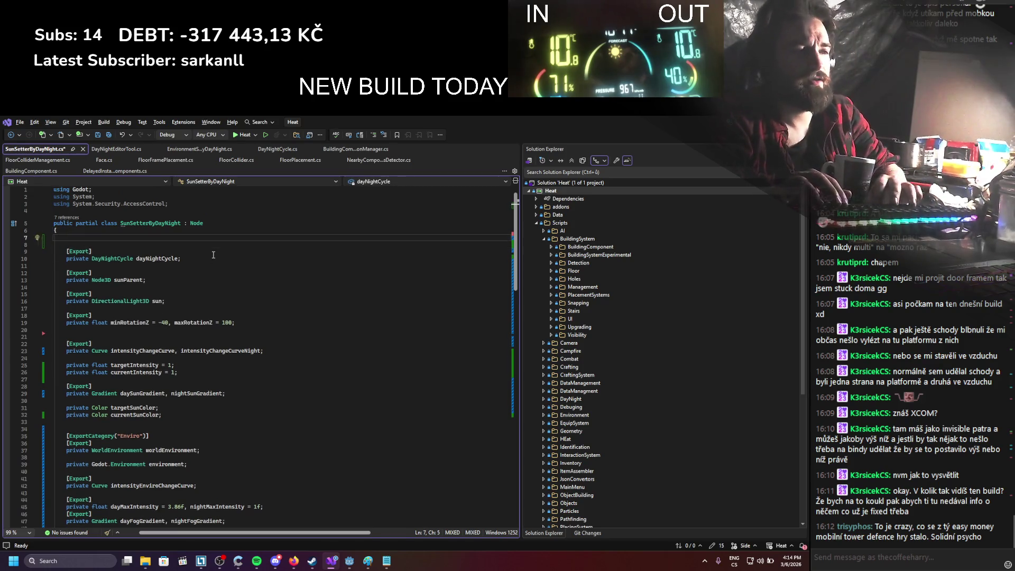
pyautogui.write('[Export]')
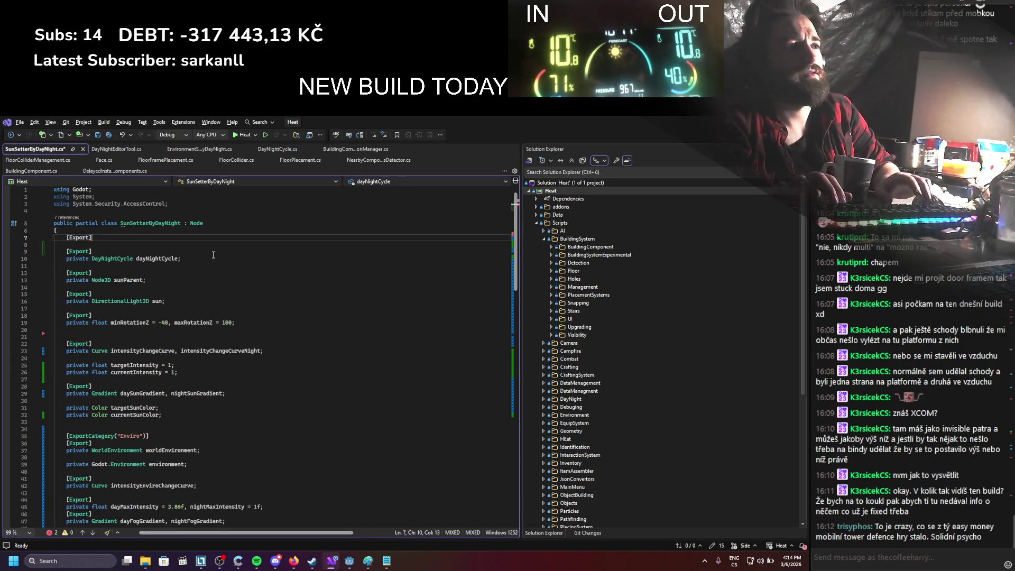
pyautogui.press('Return')
pyautogui.write('private float speed')
pyautogui.write(';')
pyautogui.hotkey('ctrl', 's')
# Step: Start a default value for speed and append '* speed' to (float)delta on line 81
pyautogui.doubleClick(120, 245)
pyautogui.click(125, 246)
pyautogui.write('=')
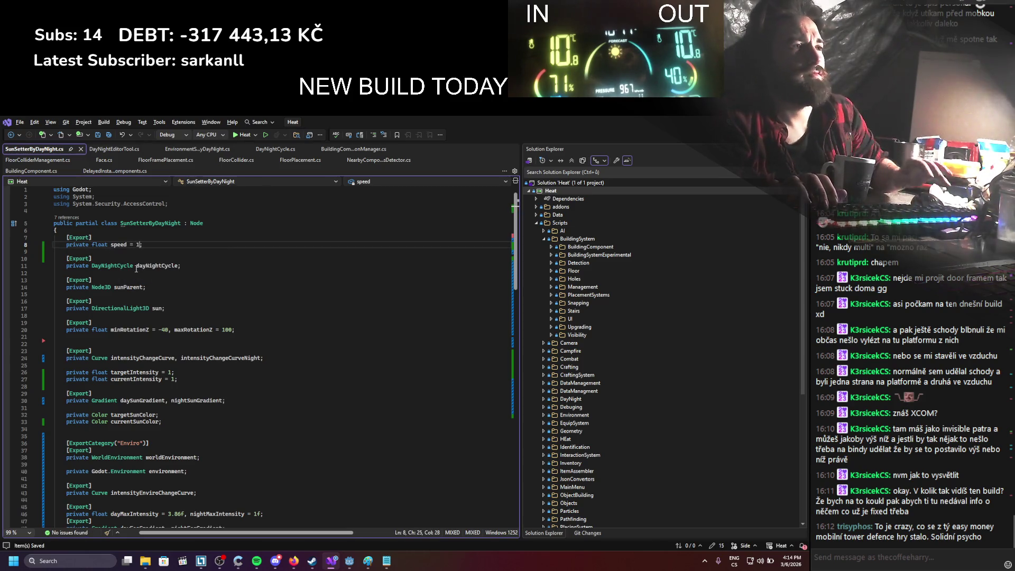
pyautogui.doubleClick(119, 245)
pyautogui.scroll(-15, 156, 343)
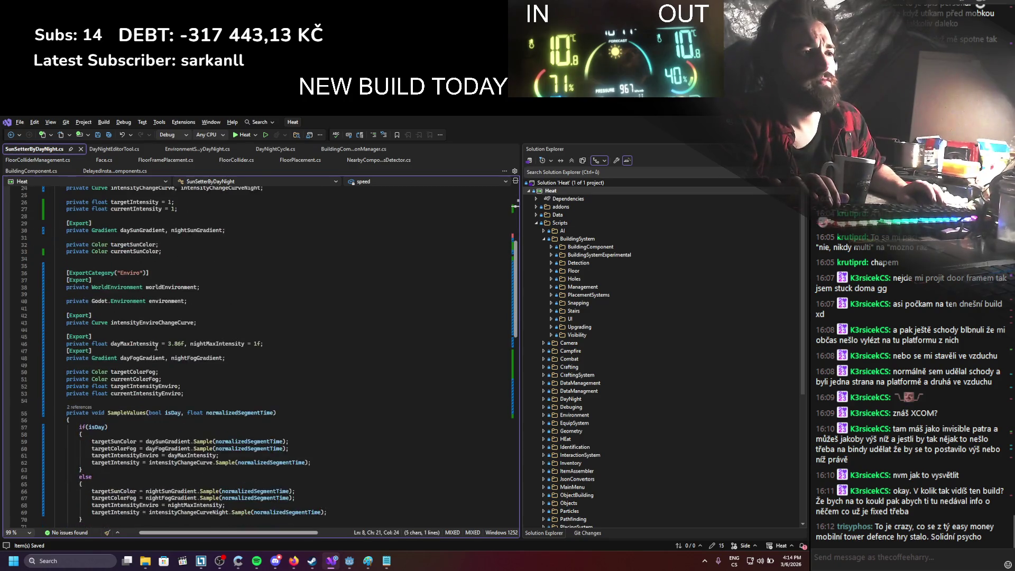
pyautogui.scroll(-7, 156, 343)
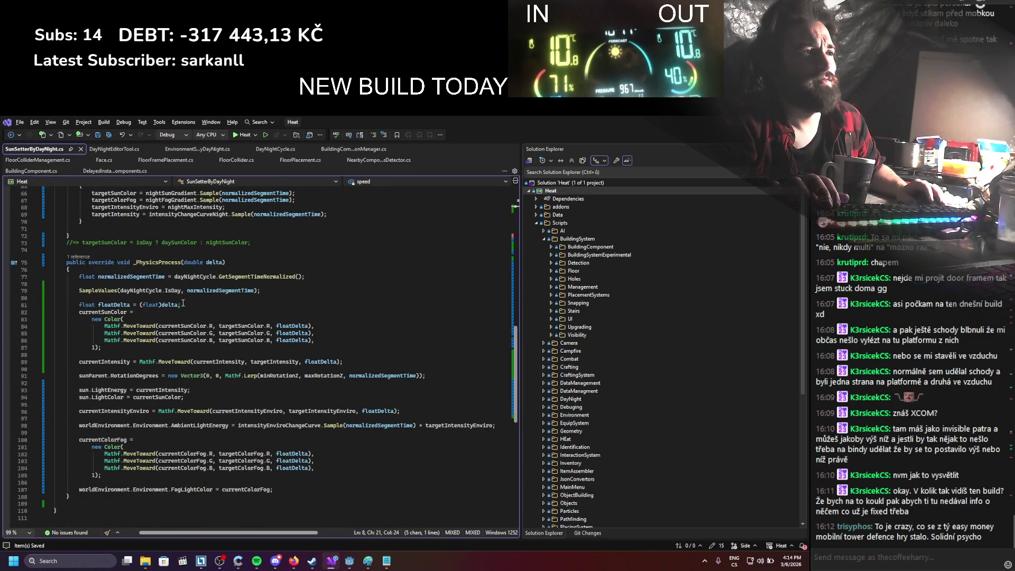
pyautogui.click(179, 304)
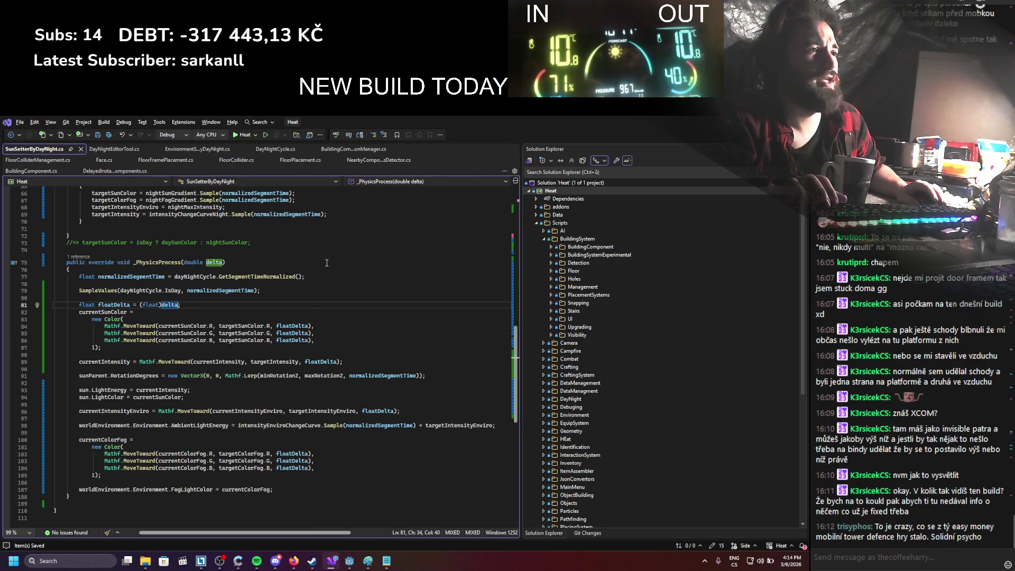
pyautogui.write('* speed')
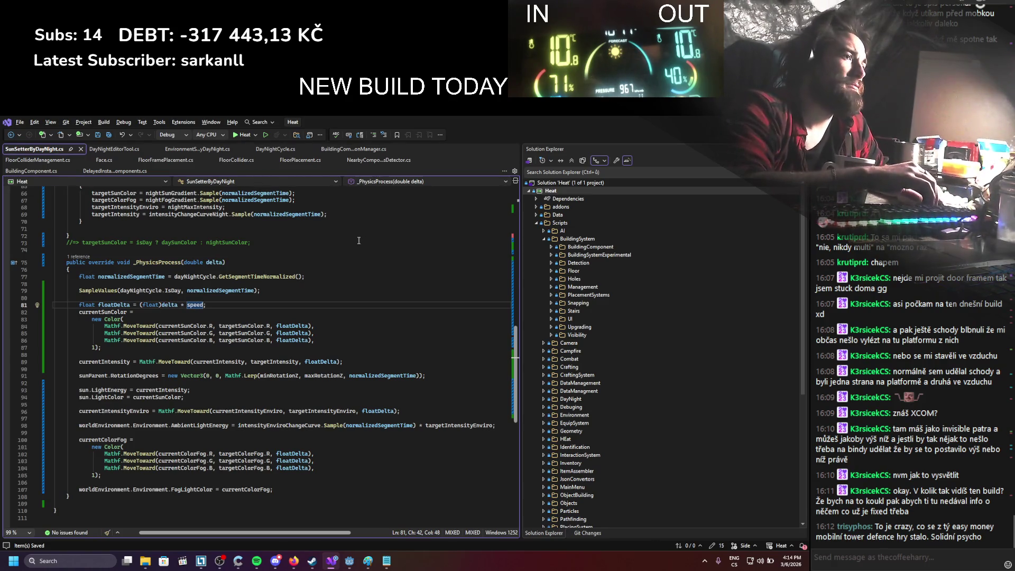
pyautogui.hotkey('alt', 'Tab')
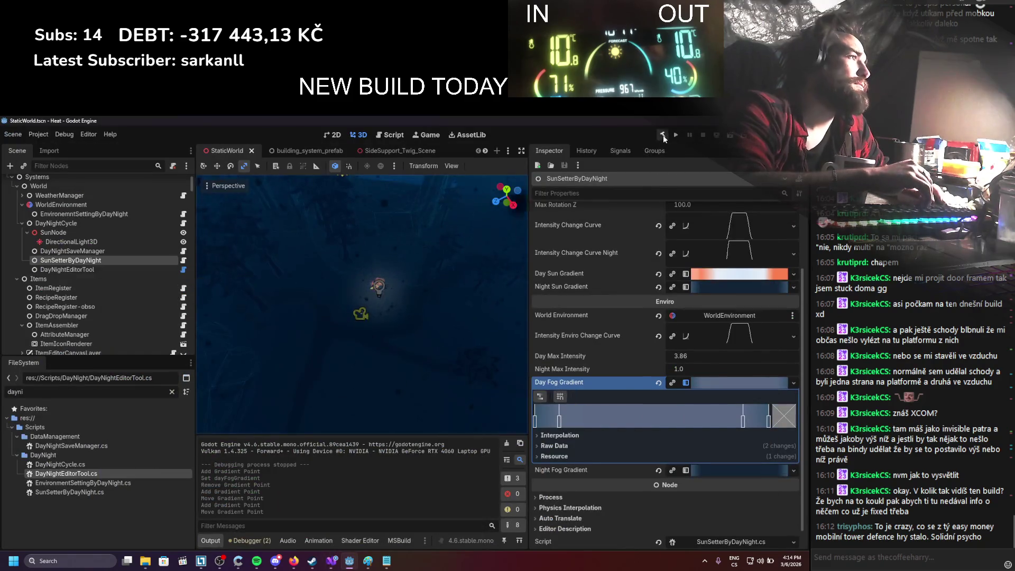
# Step: Rebuild, delete the EnvironemntSettingByDayNight node, save, then test-run the game and stop it
pyautogui.click(663, 135)
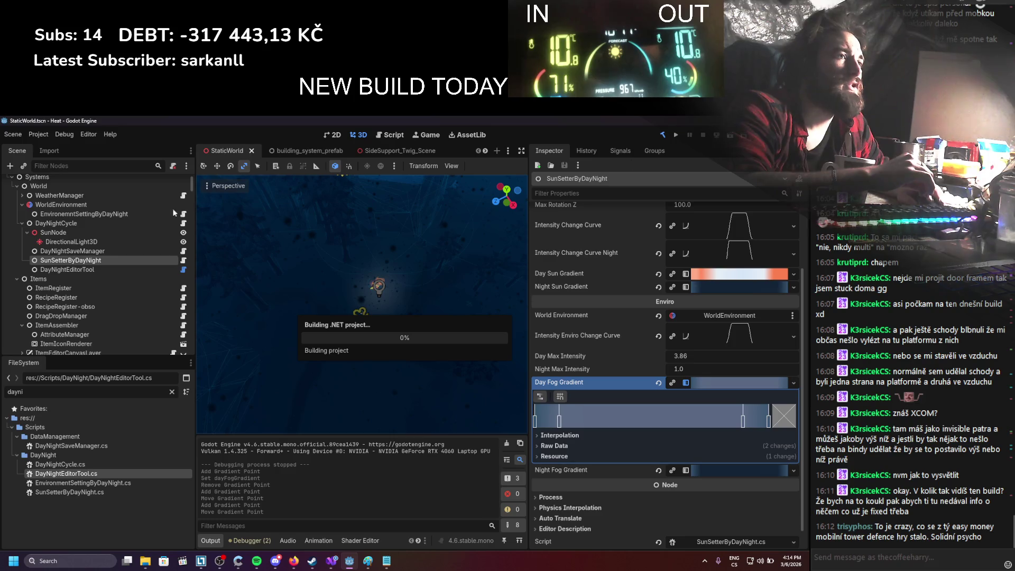
pyautogui.click(86, 214)
pyautogui.rightClick(86, 213)
pyautogui.click(162, 456)
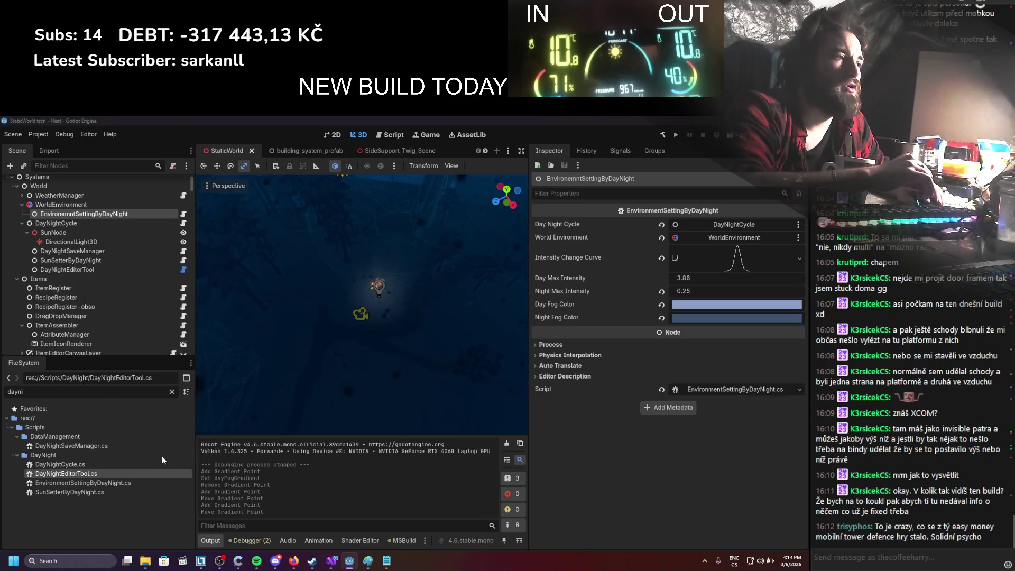
pyautogui.press('Delete')
pyautogui.press('Return')
pyautogui.hotkey('ctrl', 's')
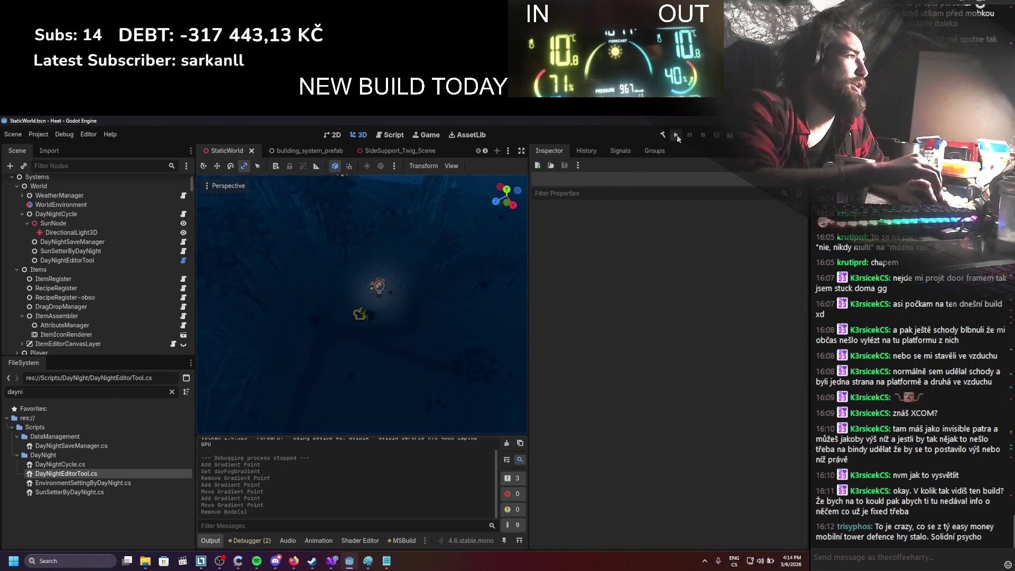
pyautogui.click(677, 135)
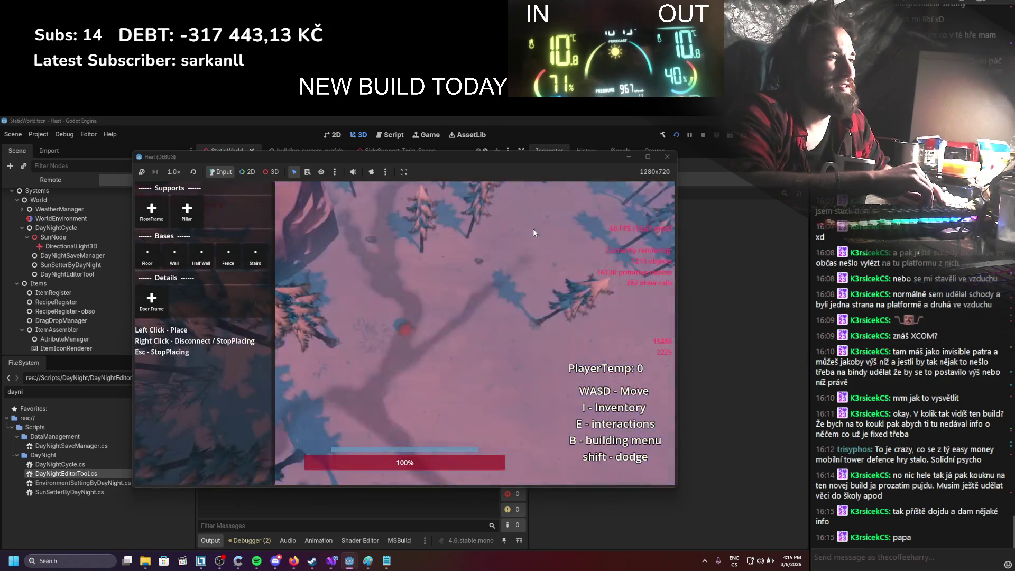
pyautogui.click(702, 136)
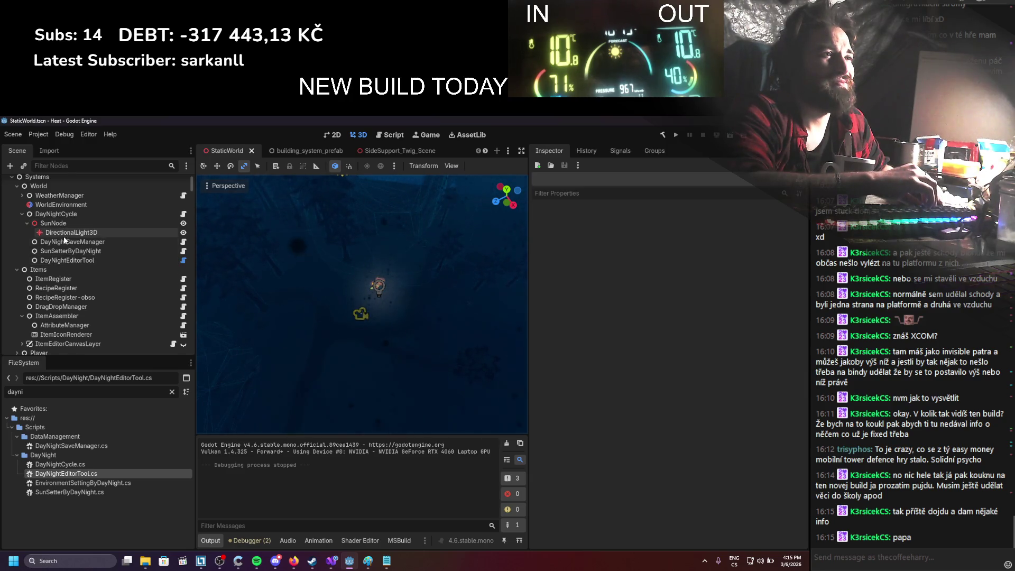
# Step: Set the SunSetterByDayNight node's Speed to 2 and save the scene
pyautogui.scroll(1, 63, 238)
pyautogui.click(64, 263)
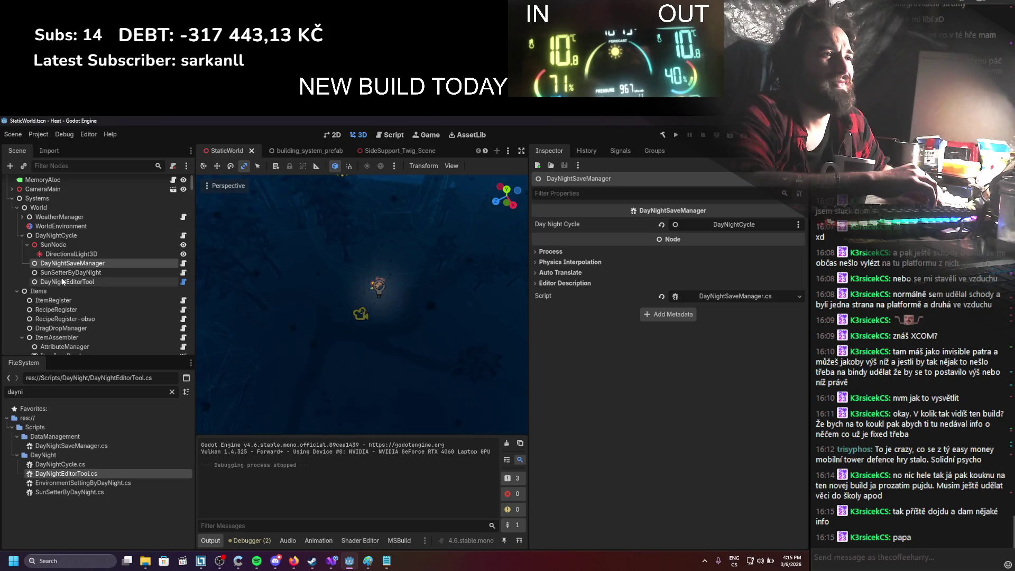
pyautogui.click(64, 272)
pyautogui.scroll(3, 670, 369)
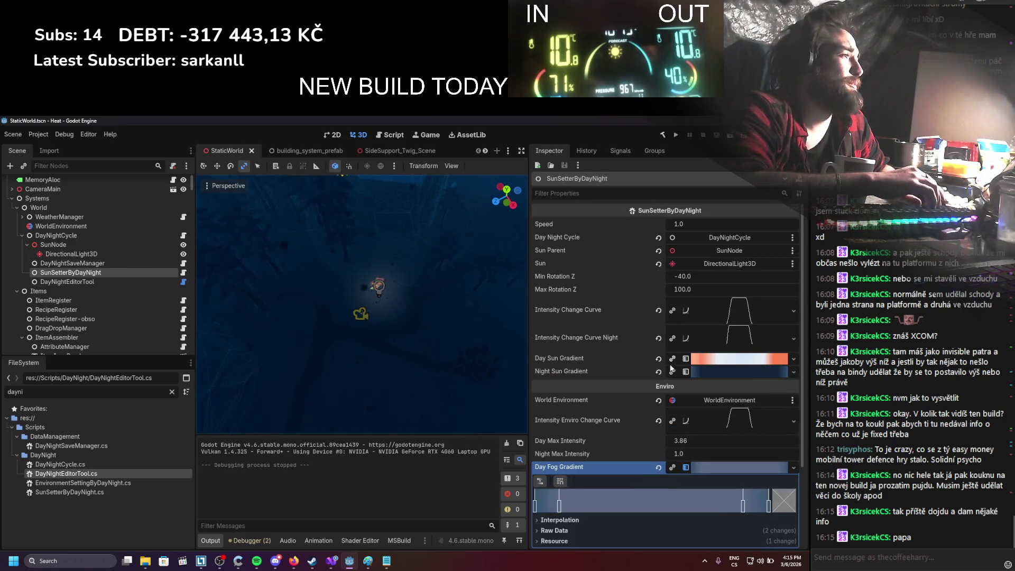
pyautogui.click(678, 224)
pyautogui.write('2')
pyautogui.press('Return')
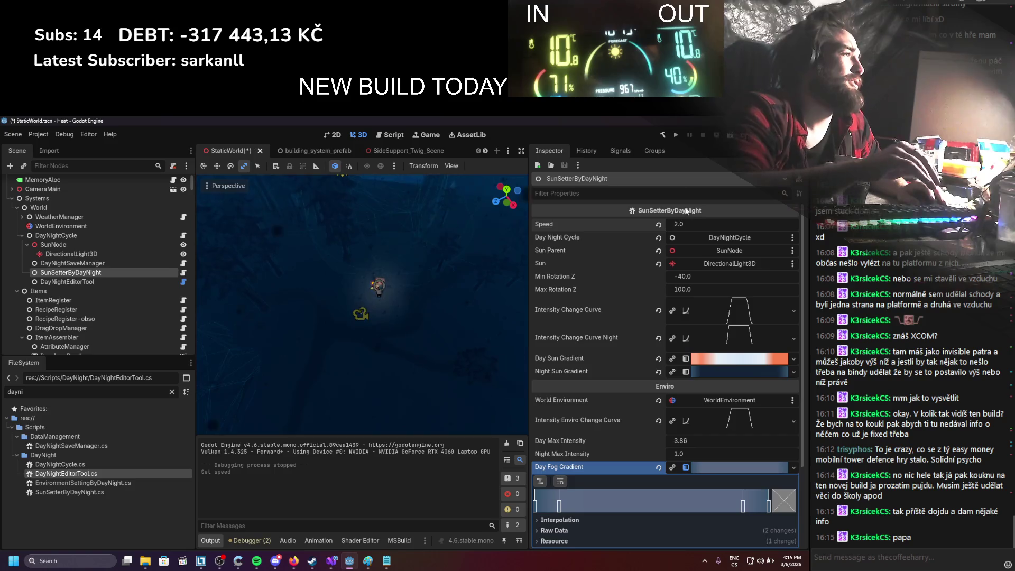
pyautogui.hotkey('ctrl', 's')
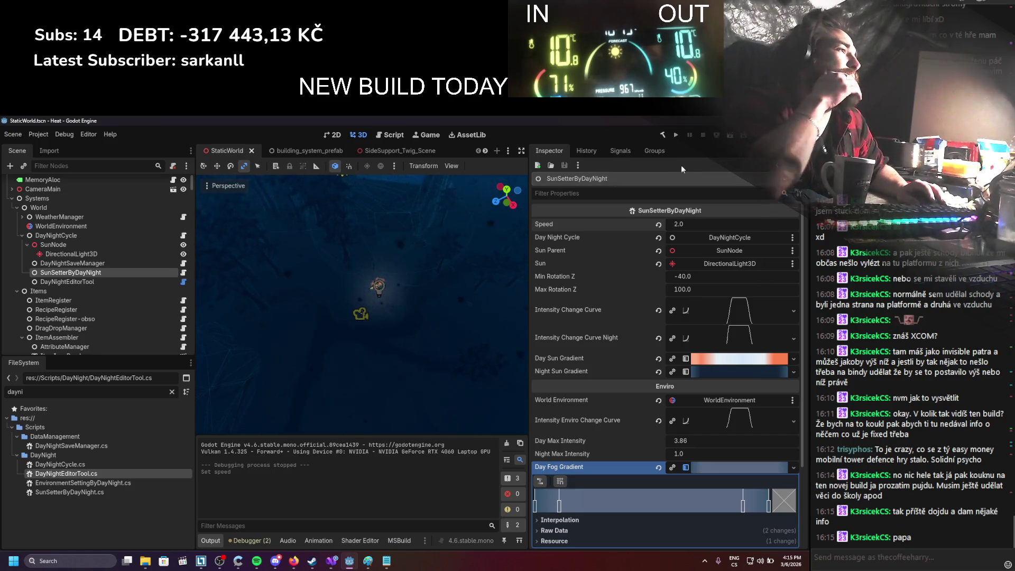
# Step: Test-run the game at the faster speed, stop it, and expand the Day Sun Gradient
pyautogui.click(677, 136)
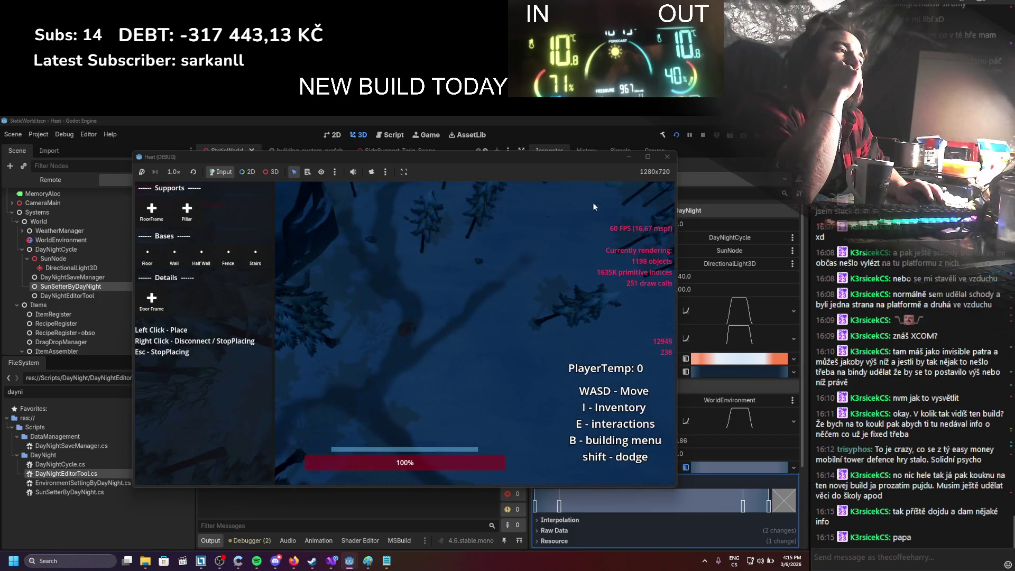
pyautogui.click(672, 158)
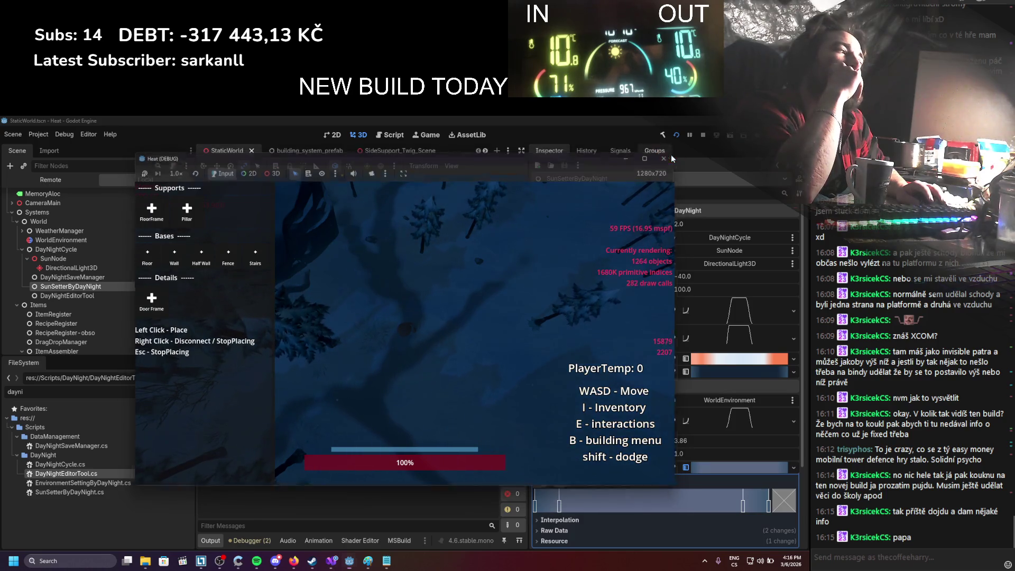
pyautogui.click(776, 359)
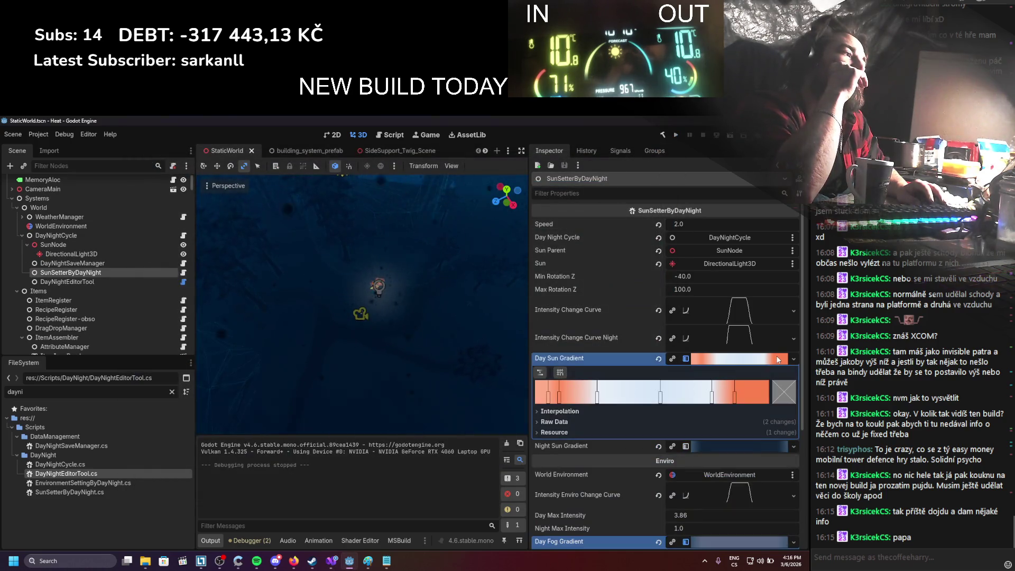
# Step: Add two stops to the Day Sun Gradient and check the Night Sun Gradient's first stop colour
pyautogui.click(754, 393)
pyautogui.click(770, 397)
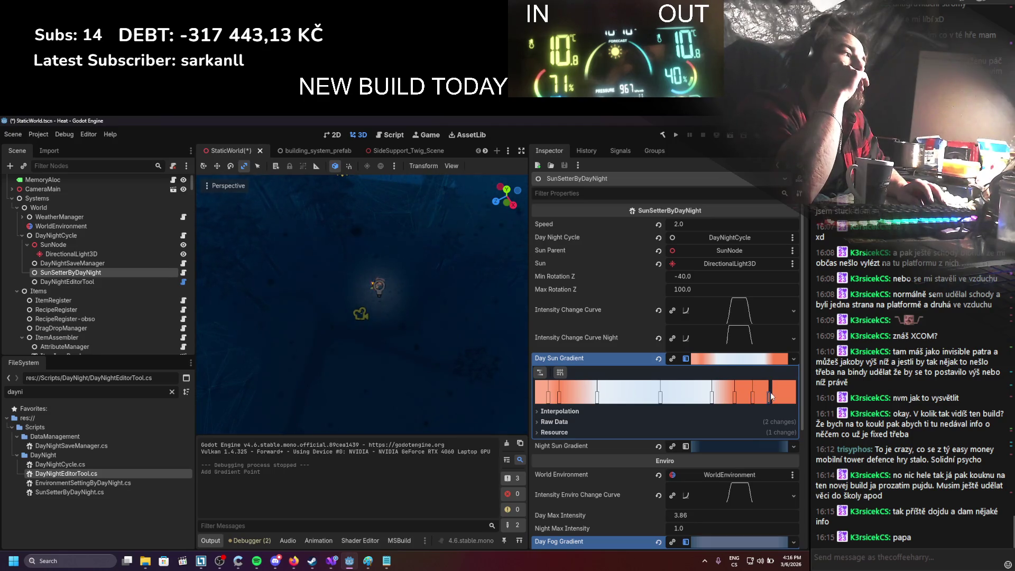
pyautogui.click(779, 390)
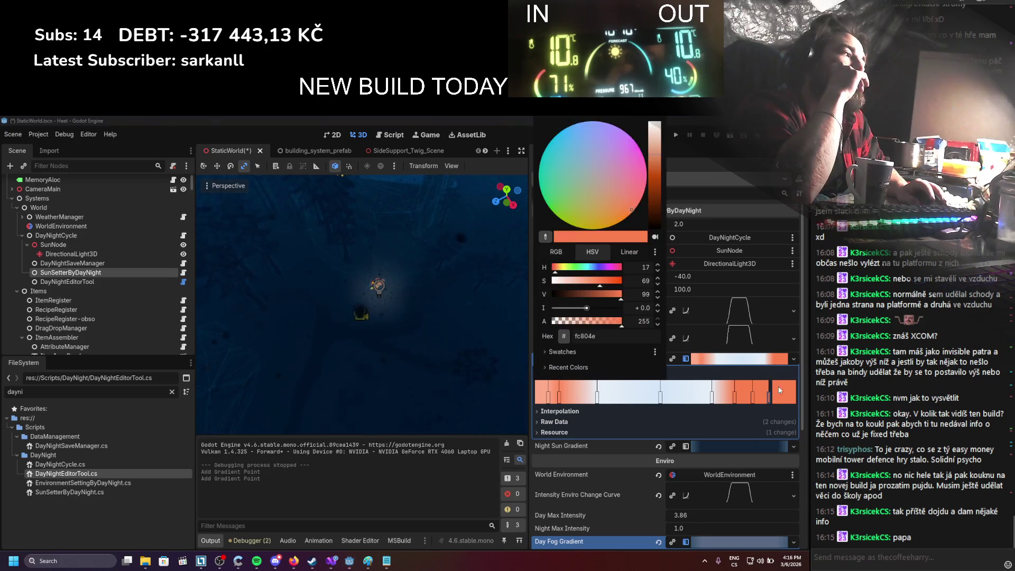
pyautogui.click(735, 416)
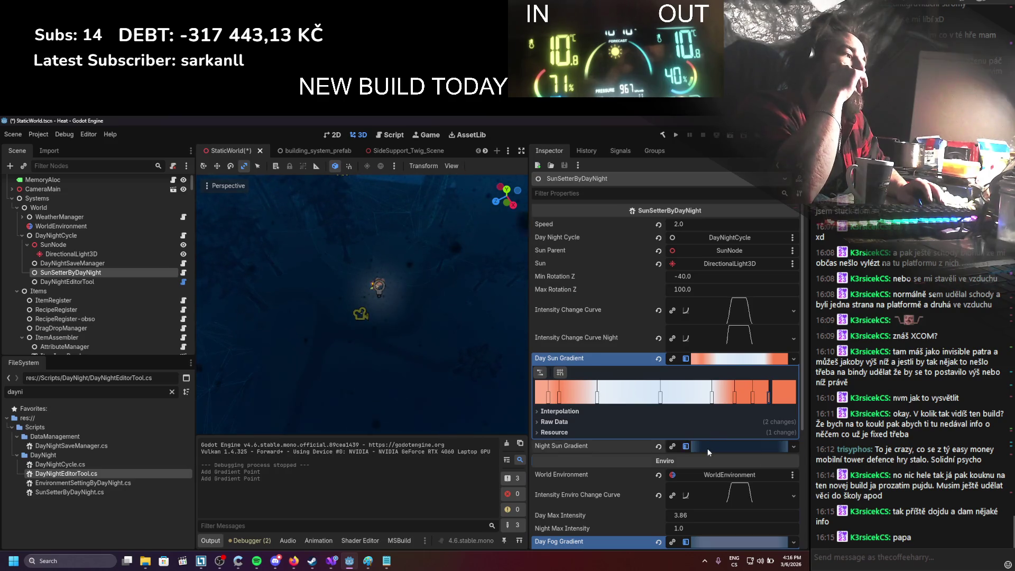
pyautogui.click(708, 448)
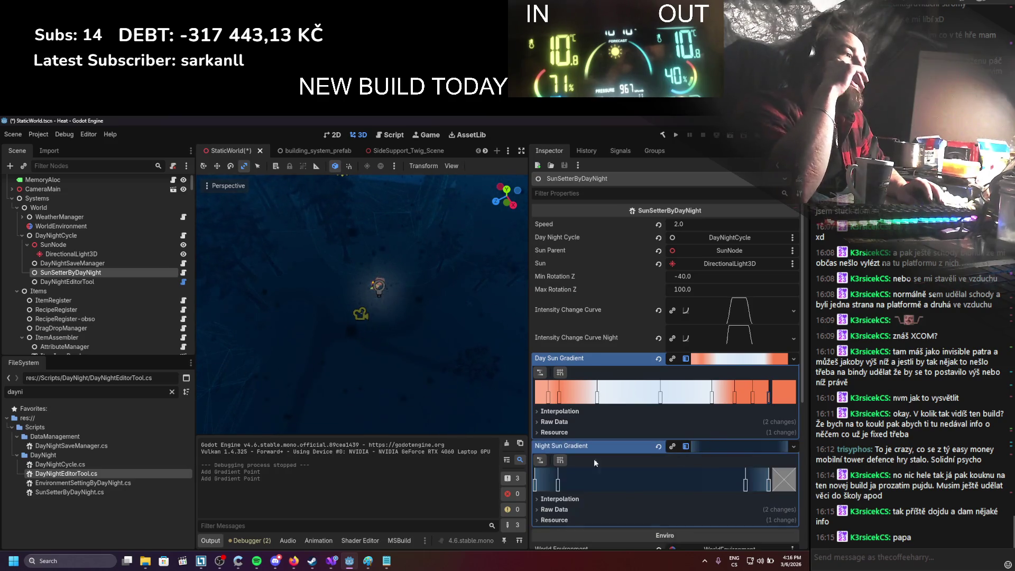
pyautogui.doubleClick(536, 484)
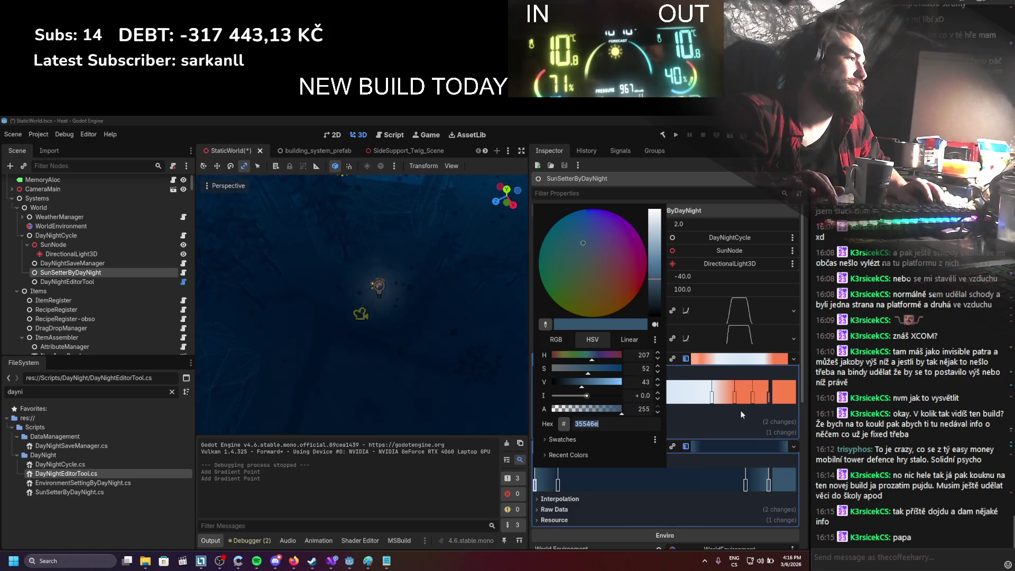
pyautogui.click(769, 399)
pyautogui.doubleClick(770, 399)
pyautogui.click(781, 391)
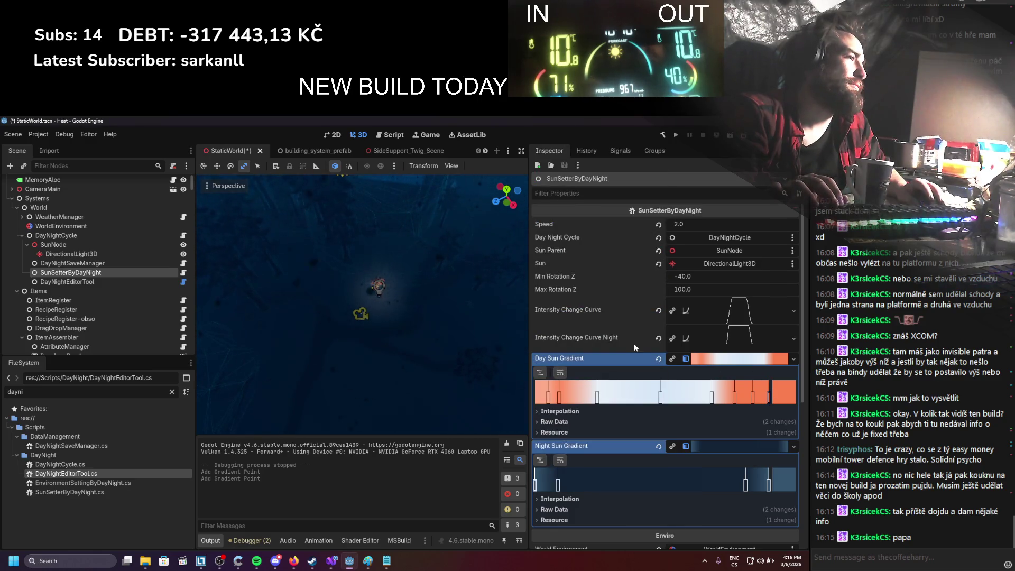
# Step: Recolour two Day Sun Gradient stops to dark blue 35546e and save the scene
pyautogui.click(779, 392)
pyautogui.click(626, 332)
pyautogui.write('35546e')
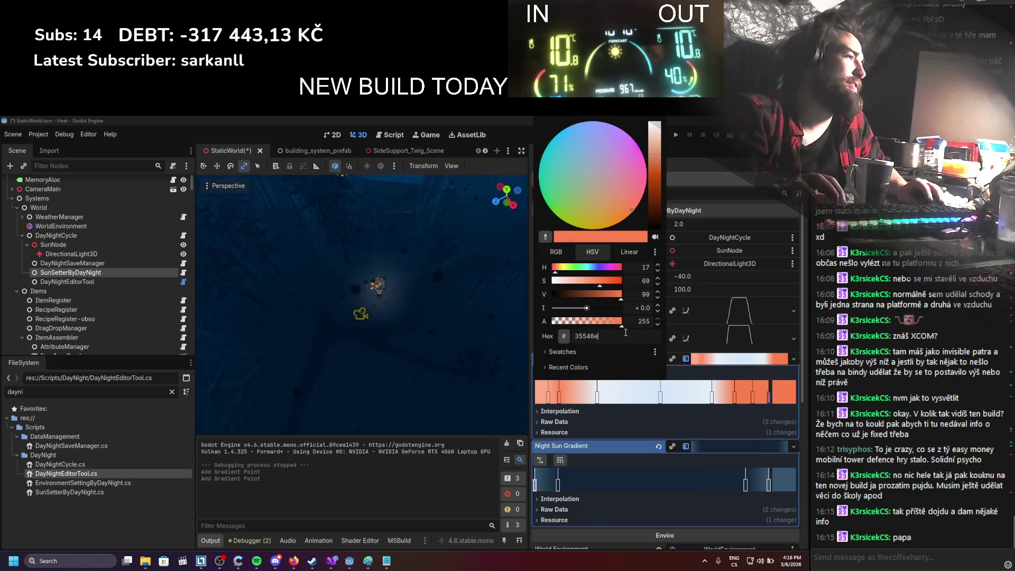
pyautogui.press('Return')
pyautogui.click(531, 401)
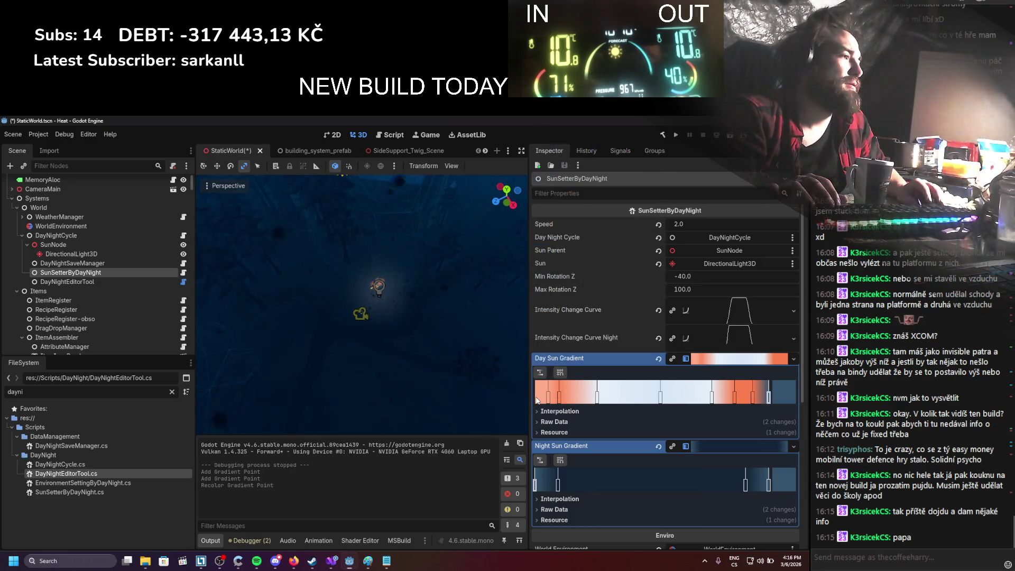
pyautogui.click(788, 394)
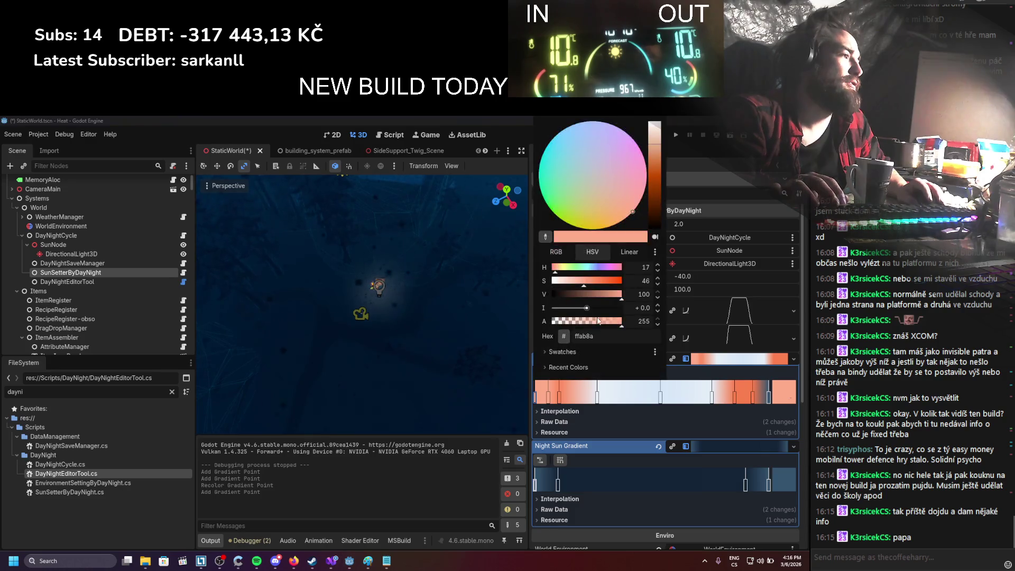
pyautogui.press('Return')
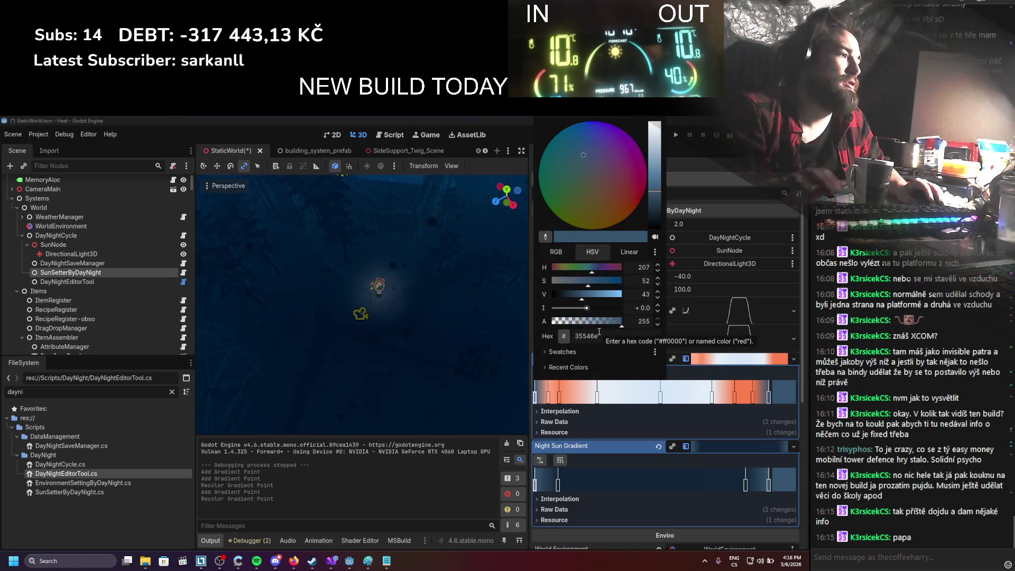
pyautogui.click(363, 115)
pyautogui.hotkey('ctrl', 's')
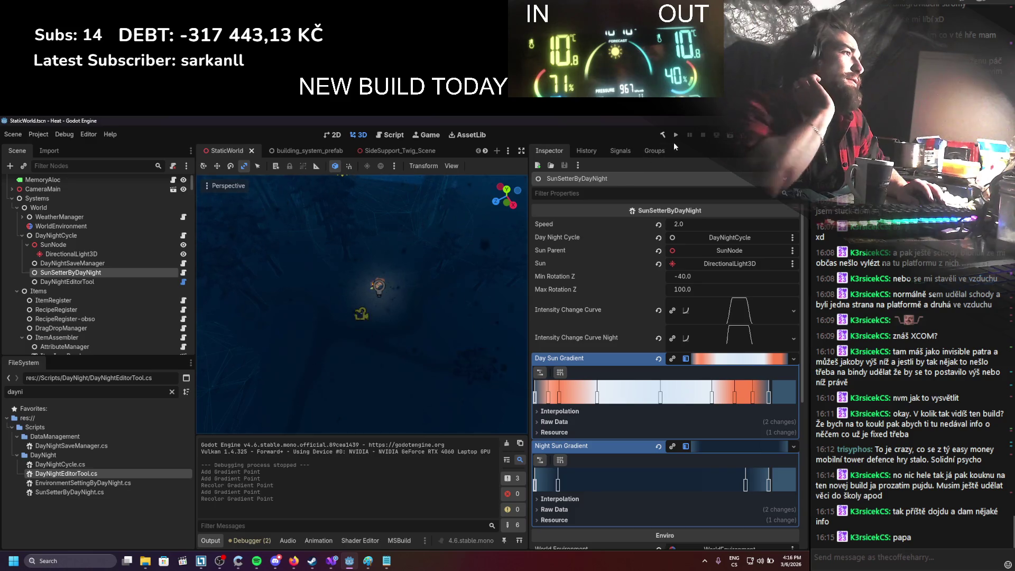
pyautogui.click(677, 135)
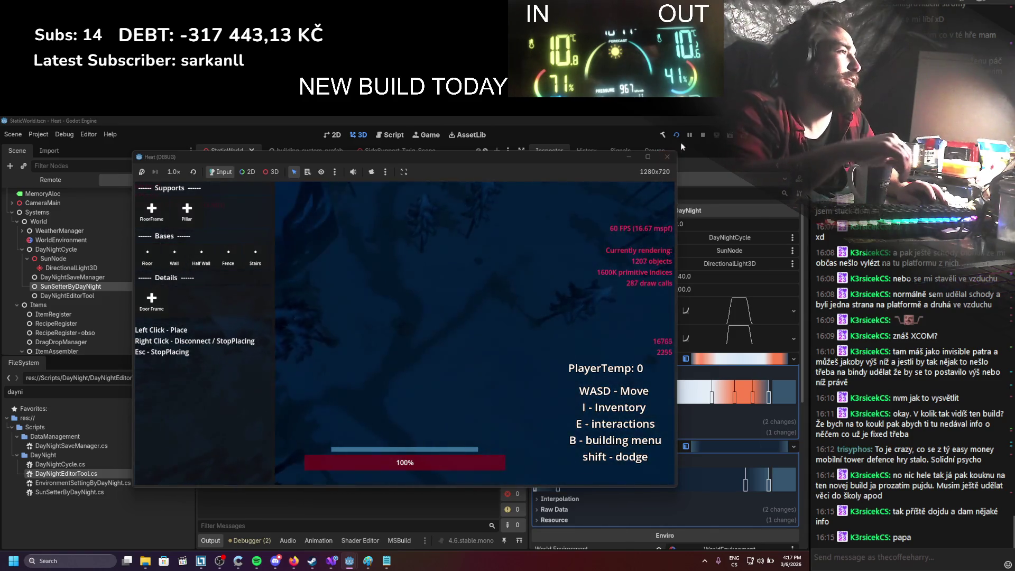
pyautogui.click(703, 136)
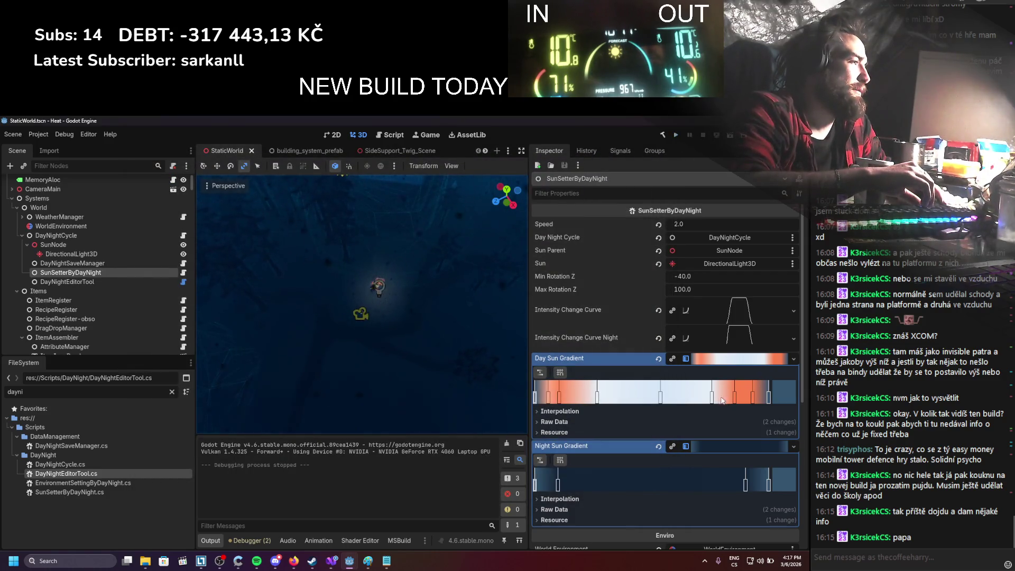
# Step: Slide the Day Sun Gradient stops leftward, save, and select the DayNightEditorTool node
pyautogui.moveTo(711, 394)
pyautogui.mouseDown()
pyautogui.moveTo(699, 394)
pyautogui.moveTo(722, 400)
pyautogui.mouseUp()
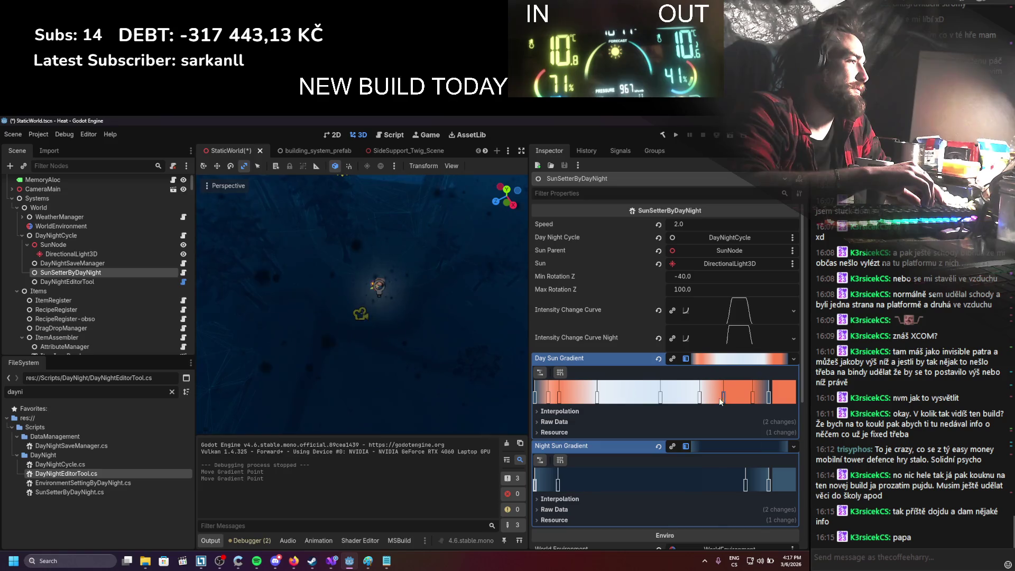
pyautogui.click(730, 400)
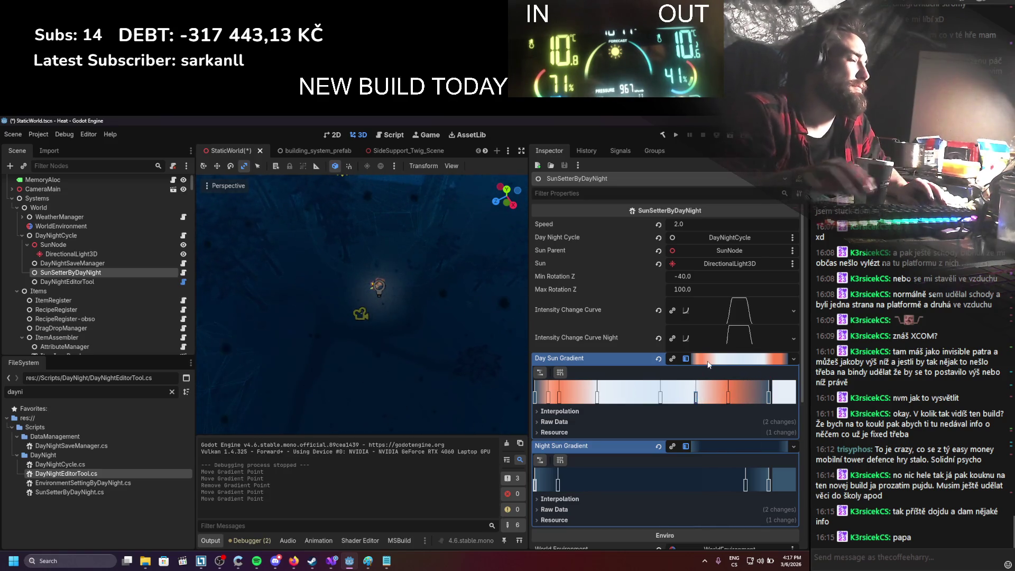
pyautogui.hotkey('ctrl', 's')
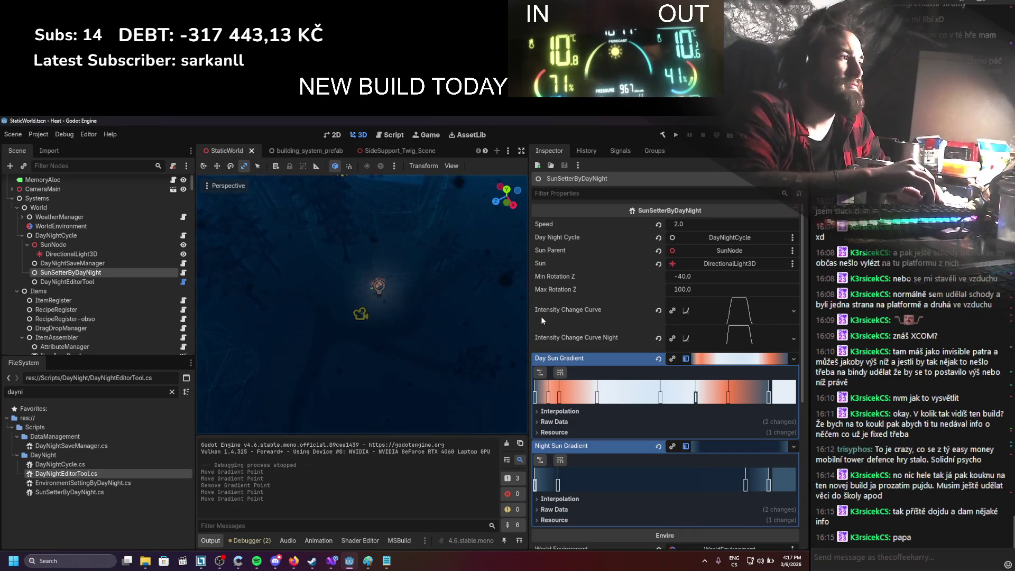
pyautogui.scroll(-5, 633, 367)
pyautogui.scroll(5, 660, 474)
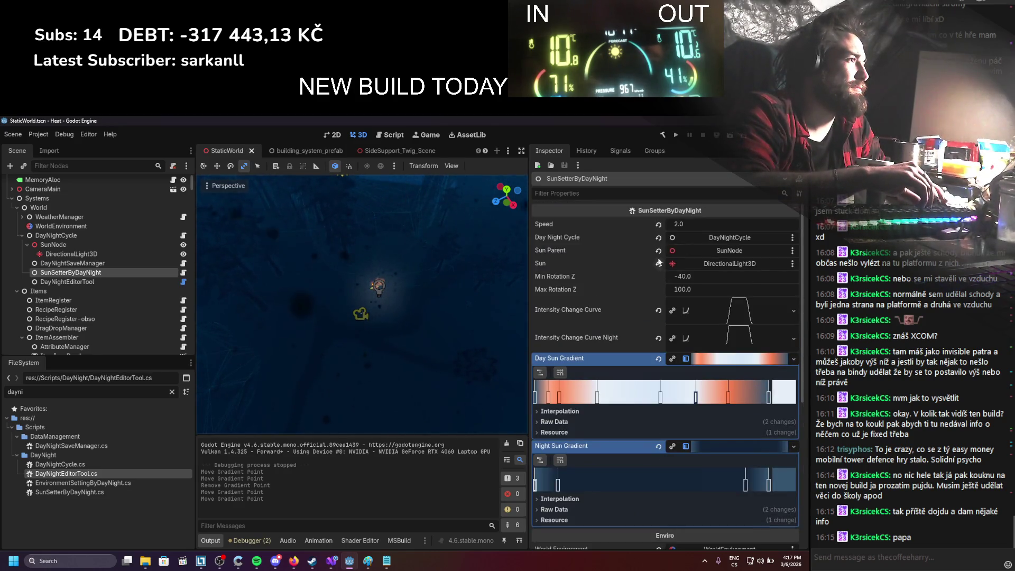
pyautogui.click(120, 283)
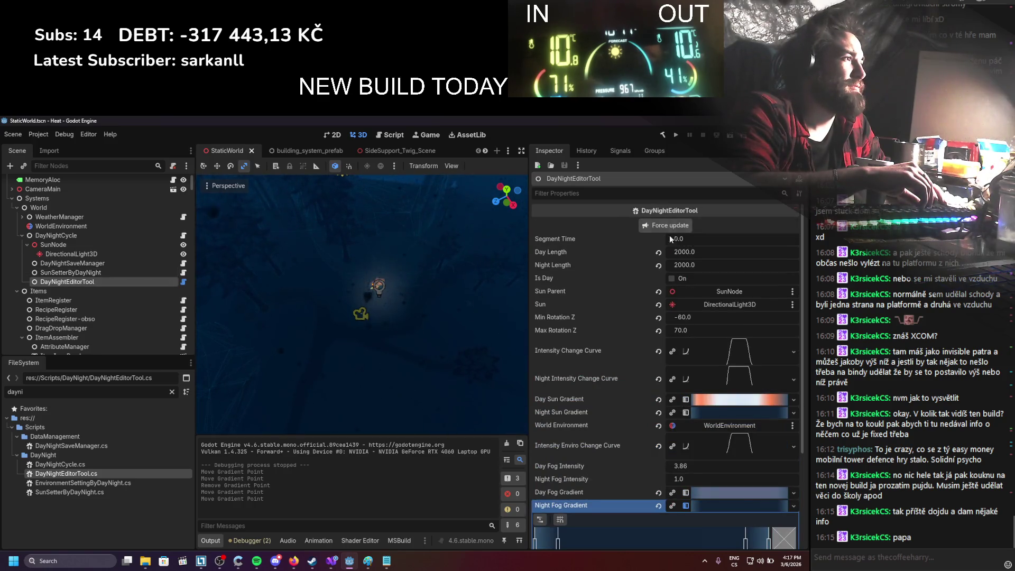
# Step: Enable Is Day on DayNightEditorTool and set Segment Time to 1800
pyautogui.click(671, 279)
pyautogui.click(685, 239)
pyautogui.write('1800')
pyautogui.press('Return')
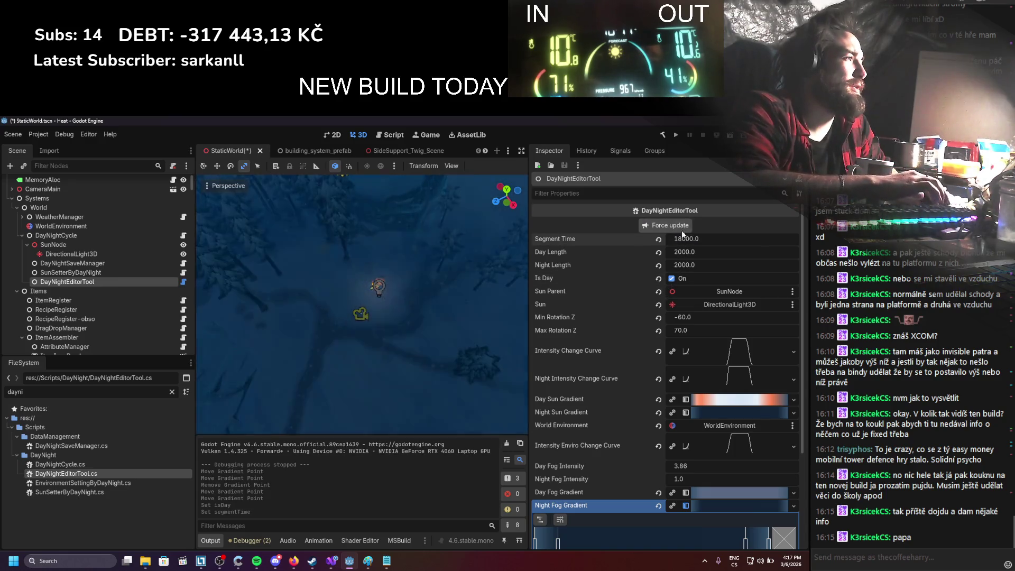
pyautogui.write('010')
pyautogui.press('Return')
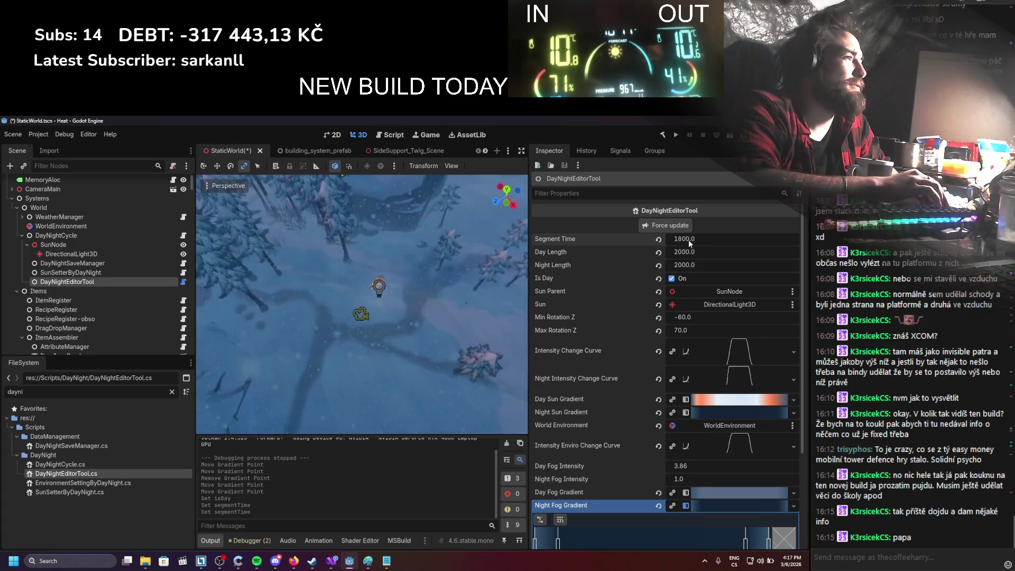
# Step: Step Segment Time down to 1700 and then 1600 to preview the daylight
pyautogui.click(700, 243)
pyautogui.write('1700')
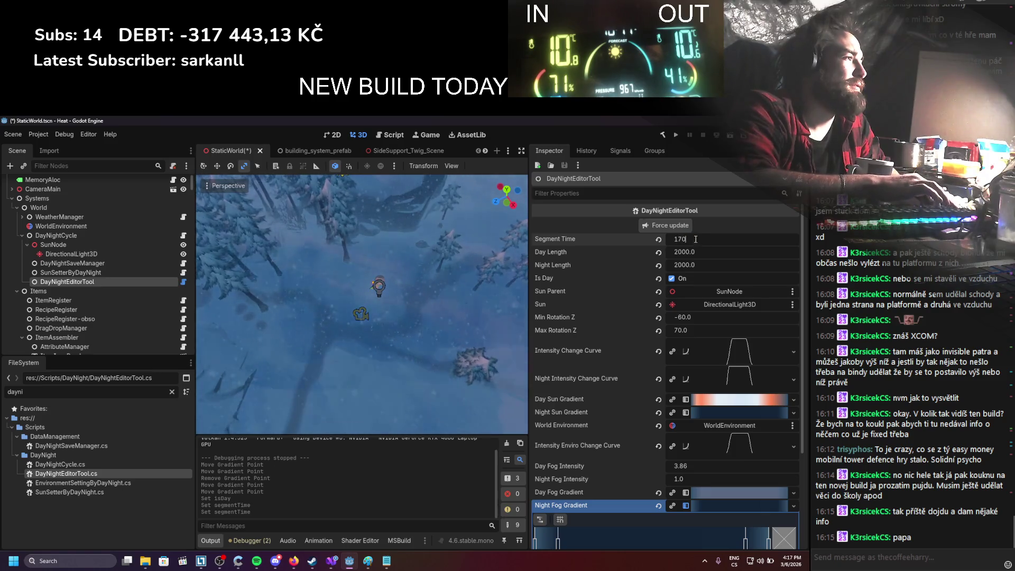
pyautogui.press('Return')
pyautogui.click(681, 239)
pyautogui.write('1')
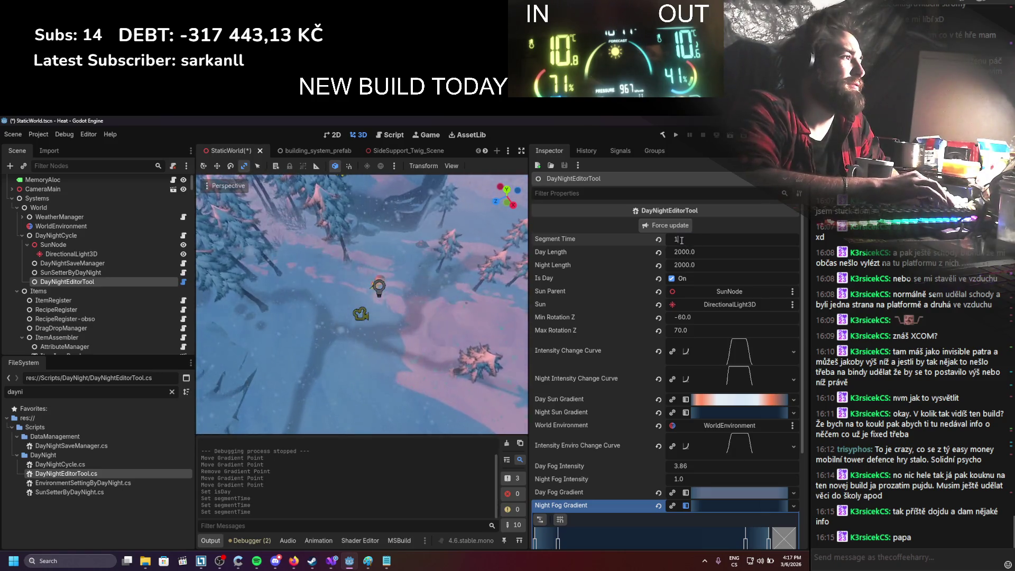
pyautogui.press('Return')
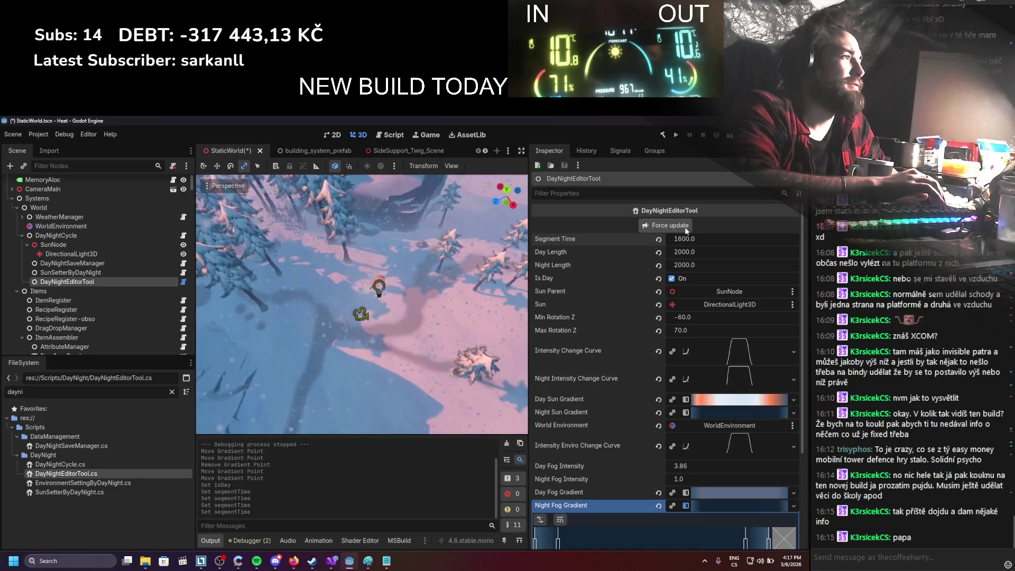
pyautogui.click(731, 405)
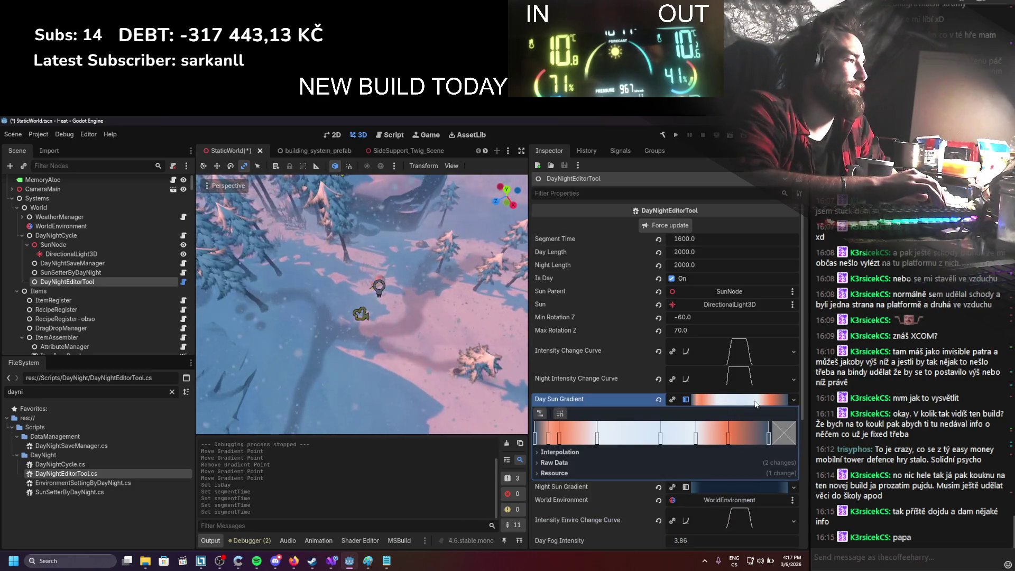
# Step: Remove one Day Sun Gradient stop, move another leftward, and try Segment Time 1700 and 1800
pyautogui.rightClick(703, 442)
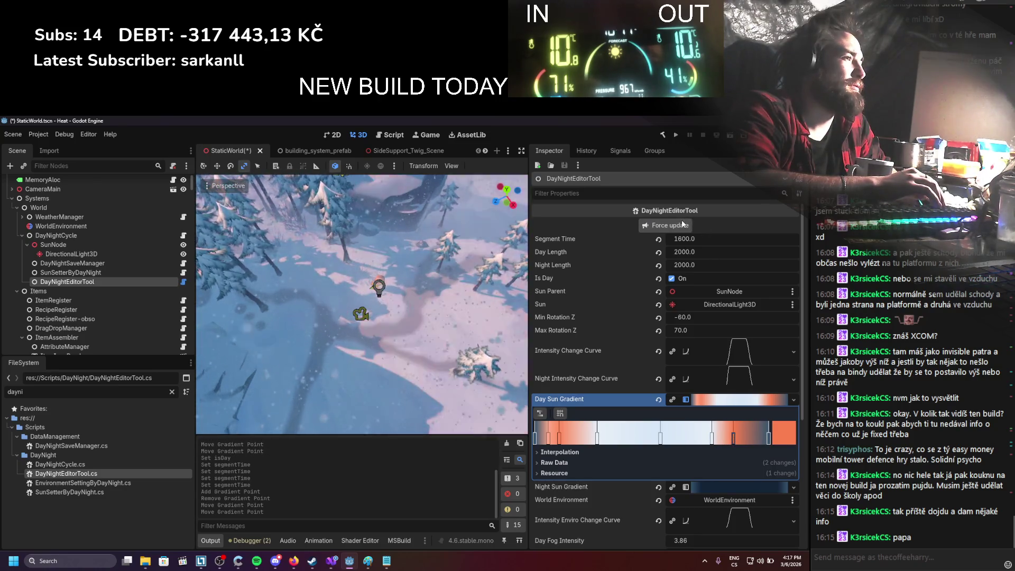
pyautogui.click(691, 240)
pyautogui.write('170')
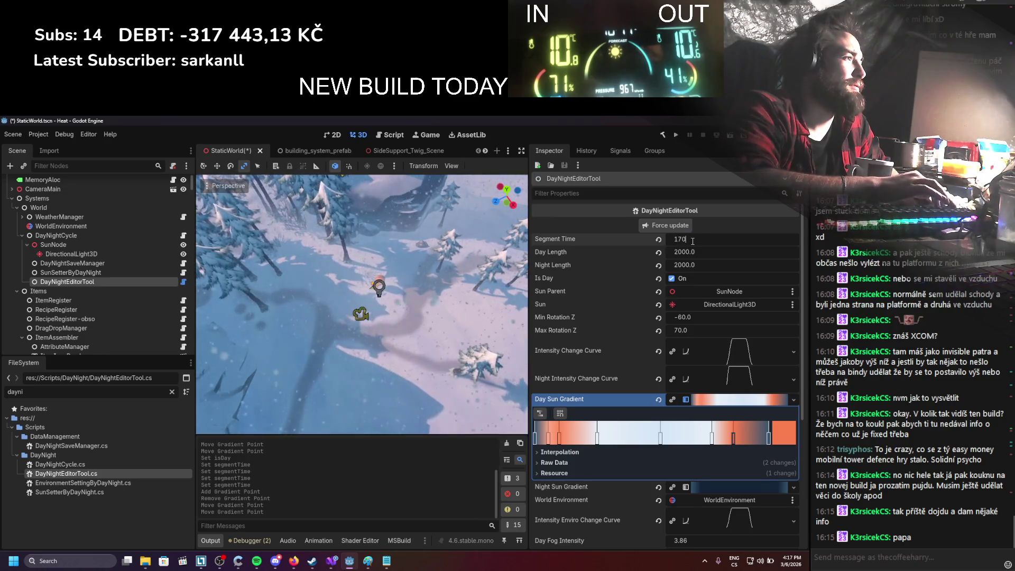
pyautogui.write('0')
pyautogui.press('Return')
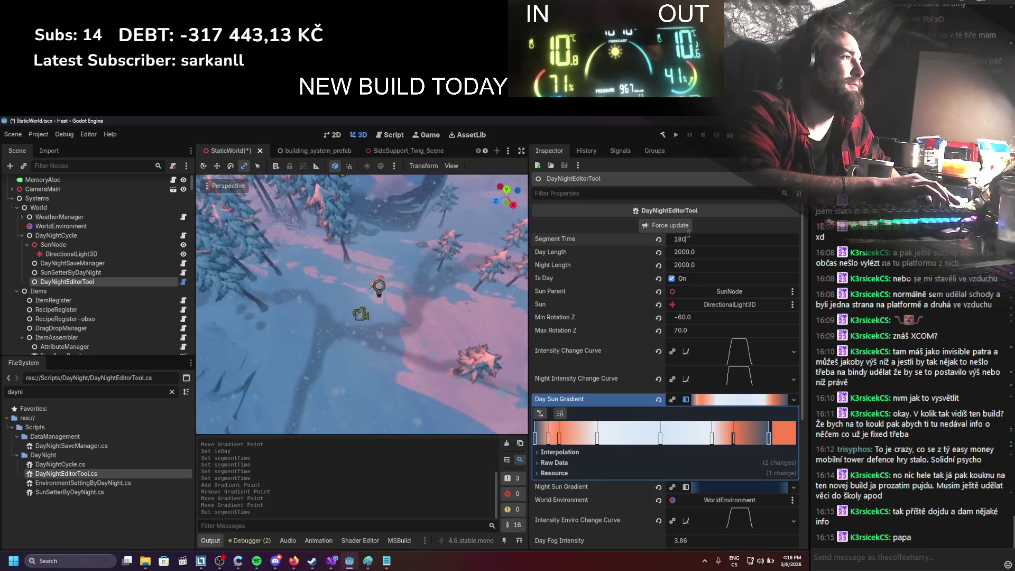
pyautogui.write('0')
pyautogui.press('Return')
pyautogui.moveTo(733, 438); pyautogui.dragTo(705, 439)
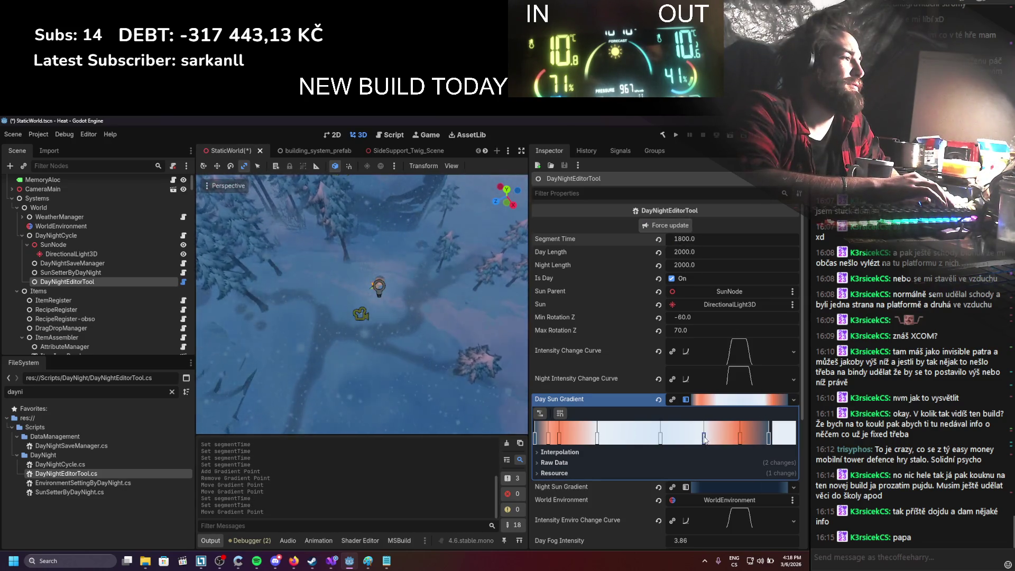
pyautogui.press('Return')
# Step: Set Segment Time to 1600 and launch the game
pyautogui.click(687, 242)
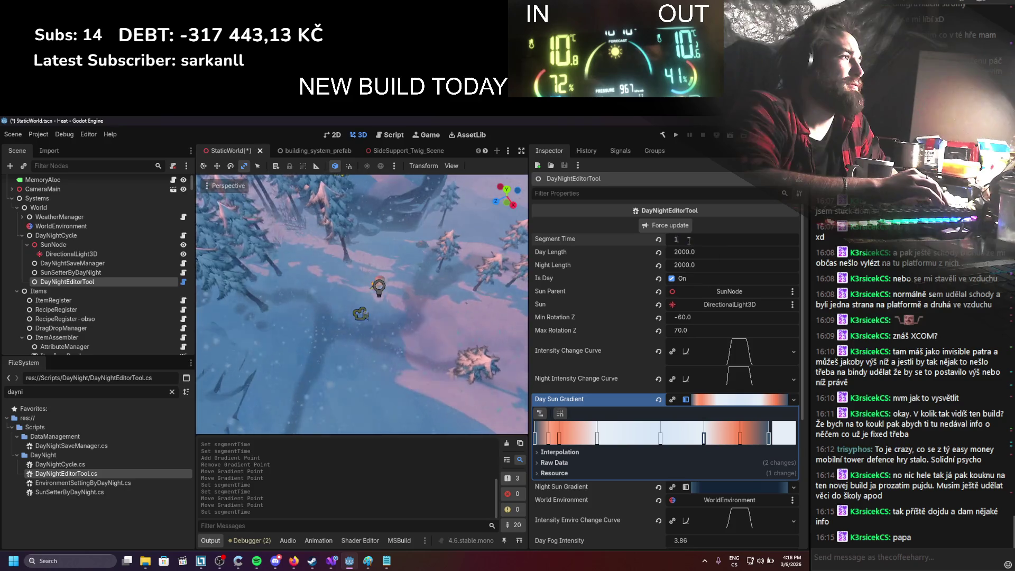
pyautogui.write('1600')
pyautogui.press('Return')
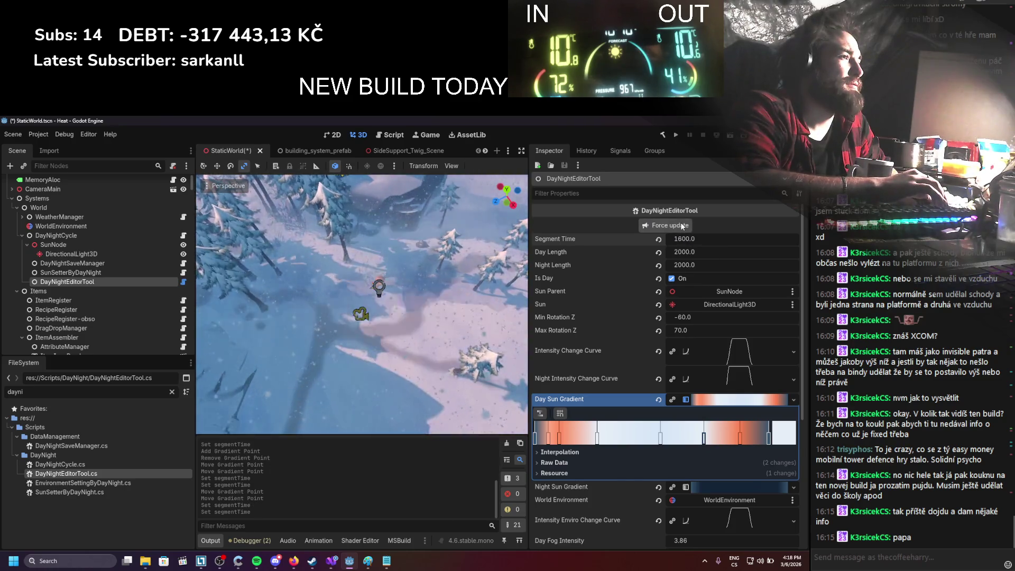
pyautogui.click(677, 135)
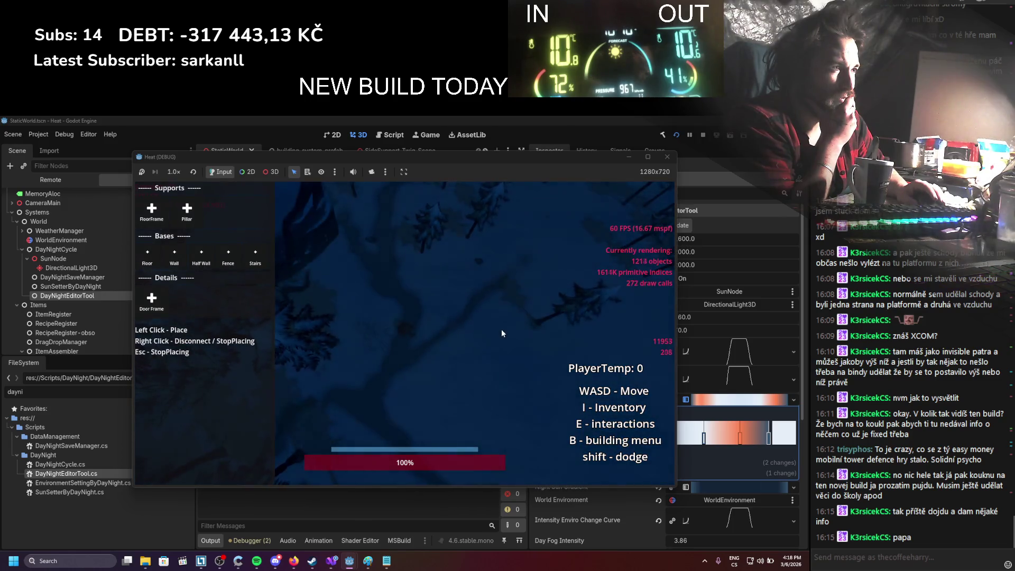
# Step: Stop the test run after checking the dim blue lighting
pyautogui.click(703, 136)
# Step: Nudge the second Night Fog Gradient stop slightly right and expand the Night Sun Gradient
pyautogui.scroll(-3, 623, 377)
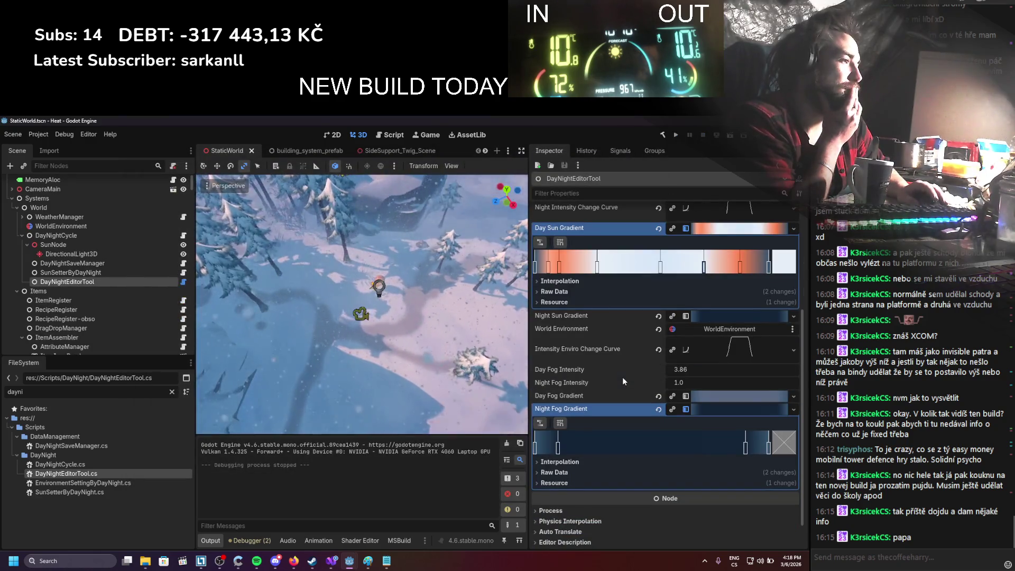
pyautogui.moveTo(557, 448); pyautogui.dragTo(564, 449)
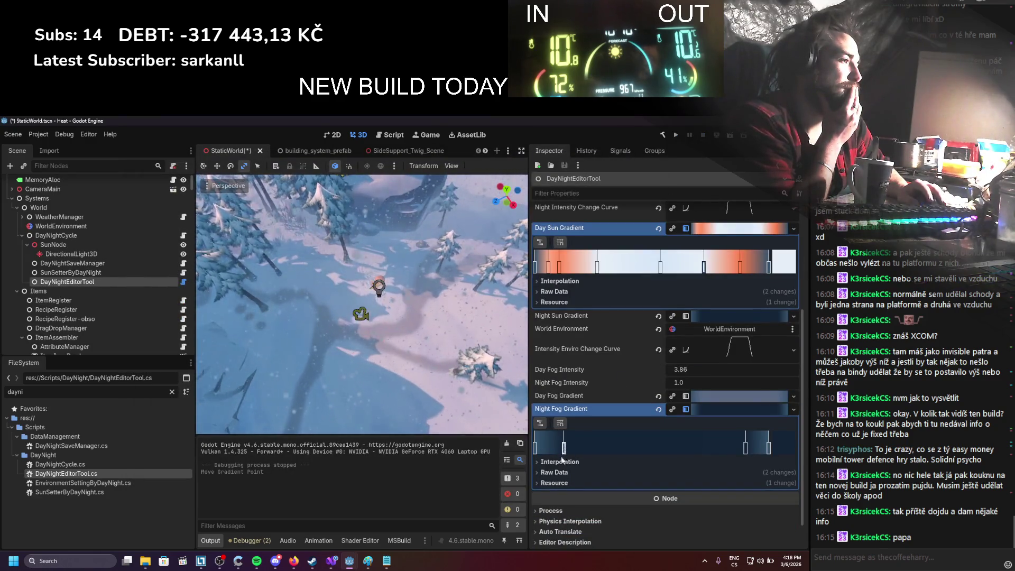
pyautogui.scroll(-1, 645, 357)
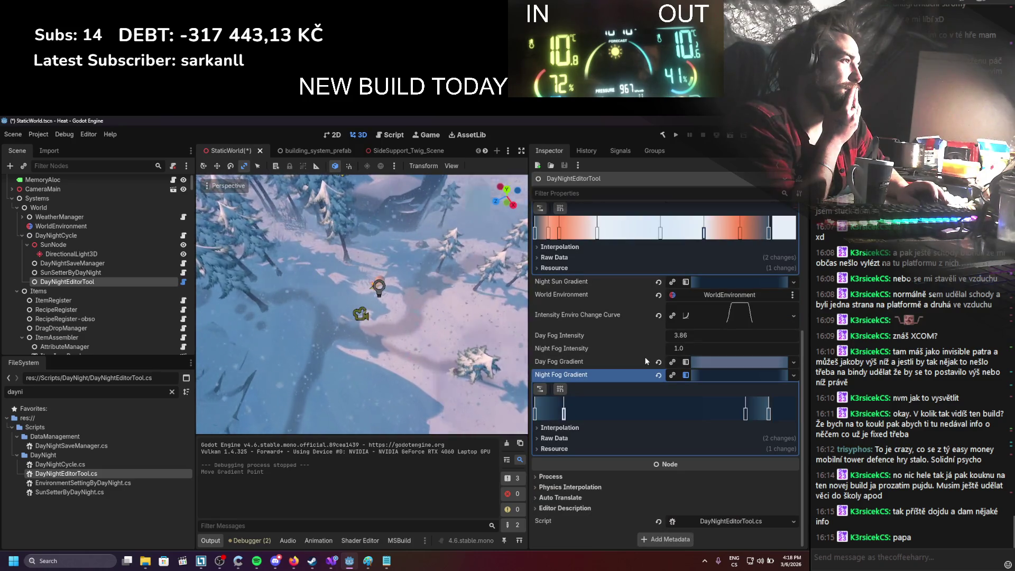
pyautogui.scroll(1, 645, 357)
pyautogui.scroll(1, 703, 368)
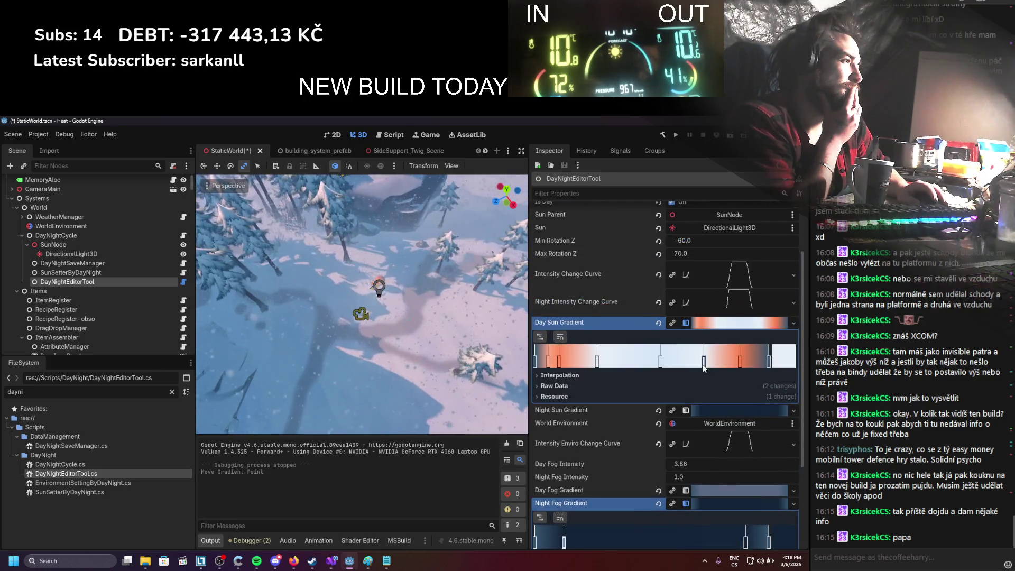
pyautogui.click(701, 412)
pyautogui.scroll(-3, 699, 408)
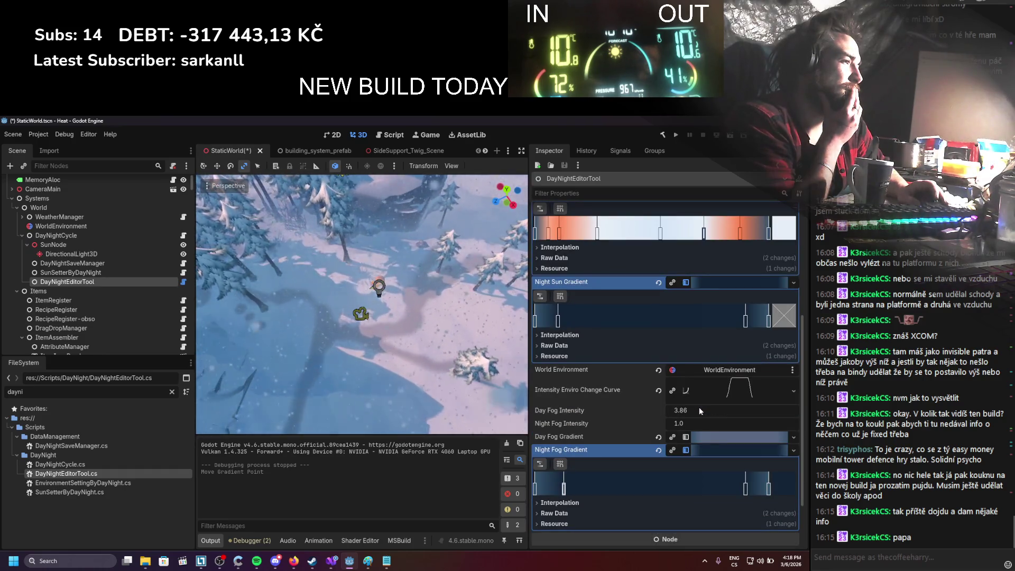
pyautogui.scroll(-1, 700, 407)
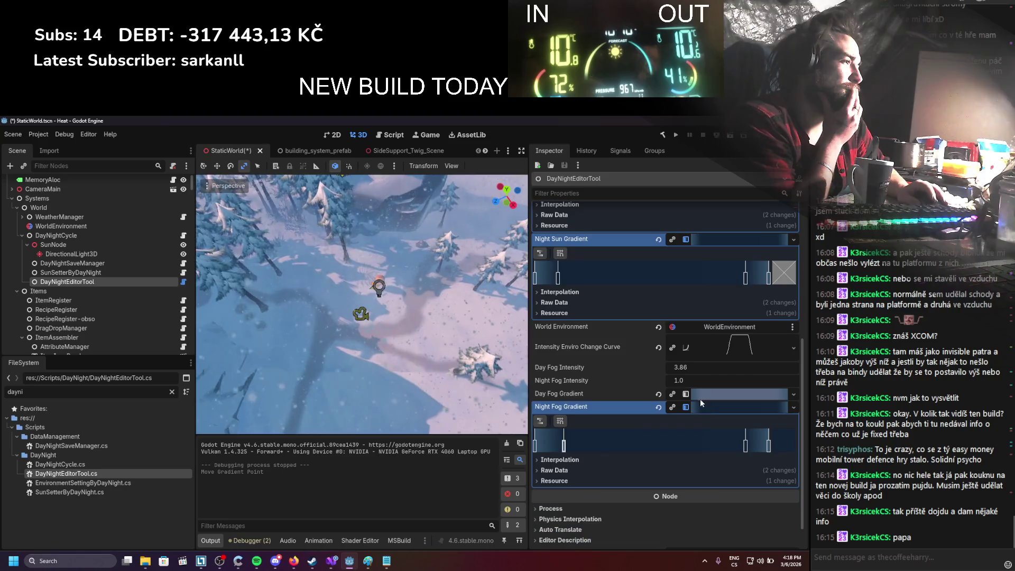
# Step: Raise the Intensity Enviro Change Curve's end points to about 0.37 and 0.39
pyautogui.click(719, 345)
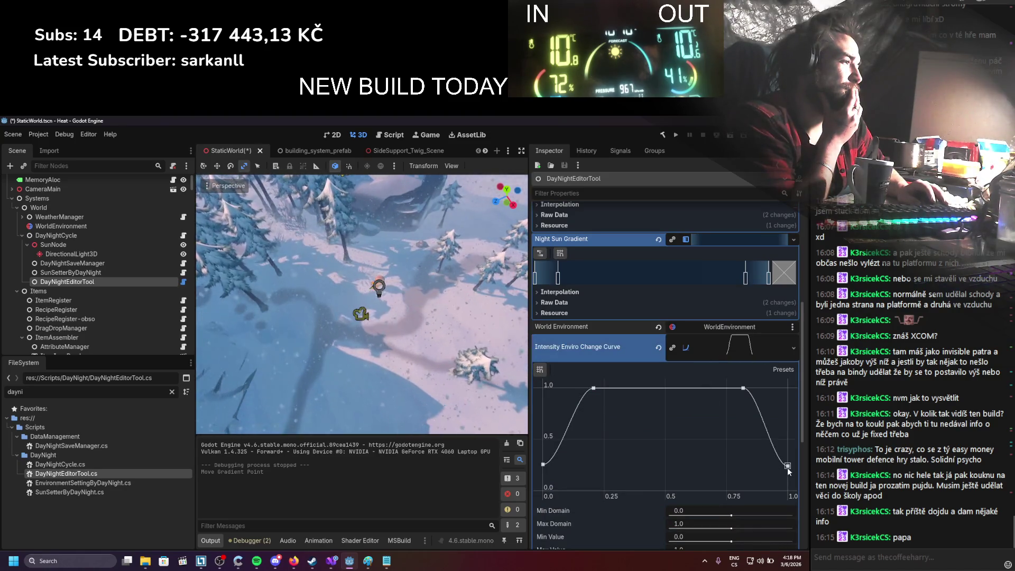
pyautogui.moveTo(788, 466); pyautogui.dragTo(788, 455)
pyautogui.moveTo(543, 464); pyautogui.dragTo(543, 453)
pyautogui.moveTo(788, 454); pyautogui.dragTo(788, 451)
pyautogui.scroll(-4, 772, 455)
pyautogui.click(765, 465)
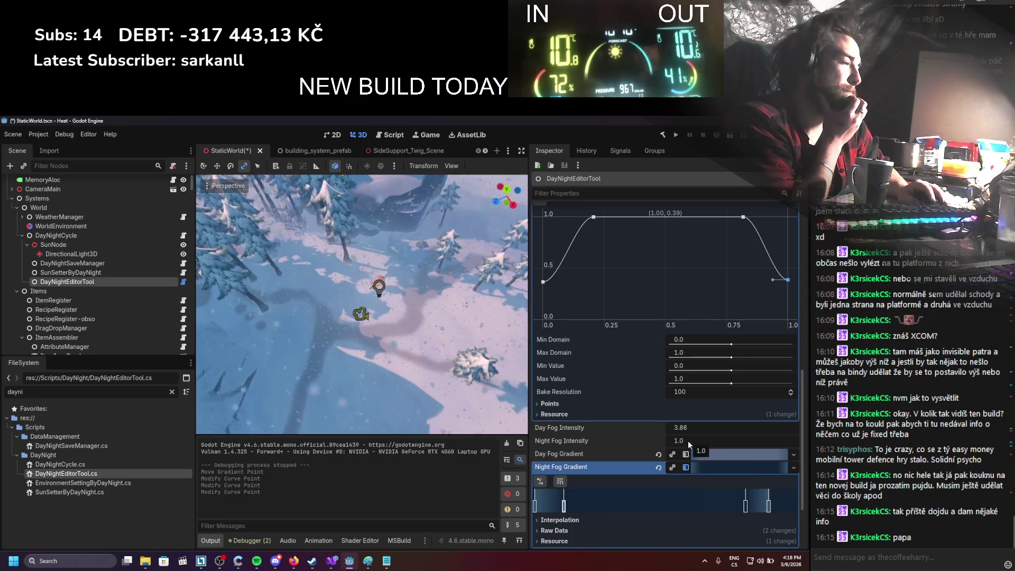
# Step: Review the script, then test-run the game with SunSetterByDayNight at Speed 1.0 and stop it
pyautogui.click(331, 561)
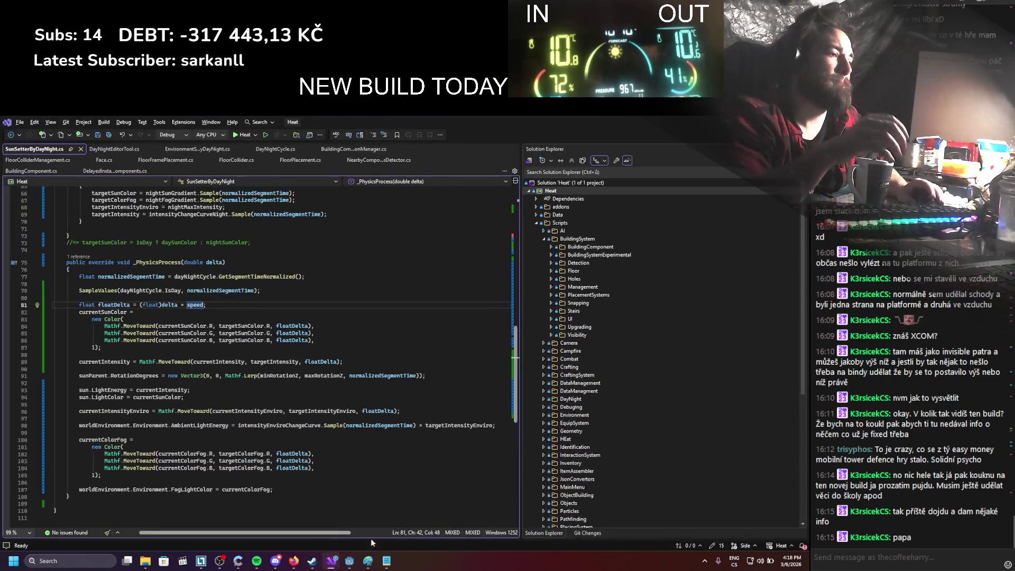
pyautogui.click(349, 561)
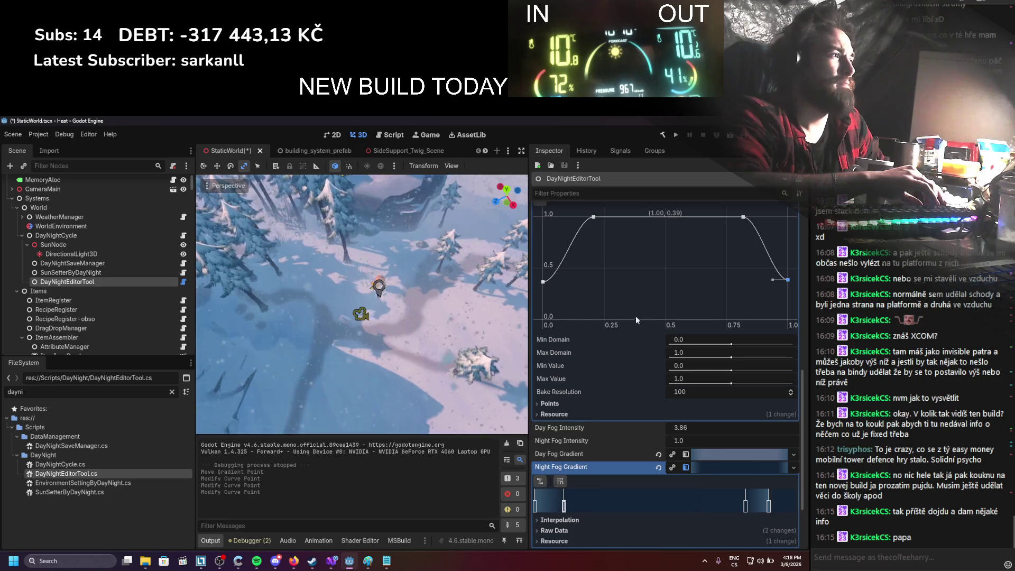
pyautogui.scroll(6, 636, 317)
pyautogui.click(123, 272)
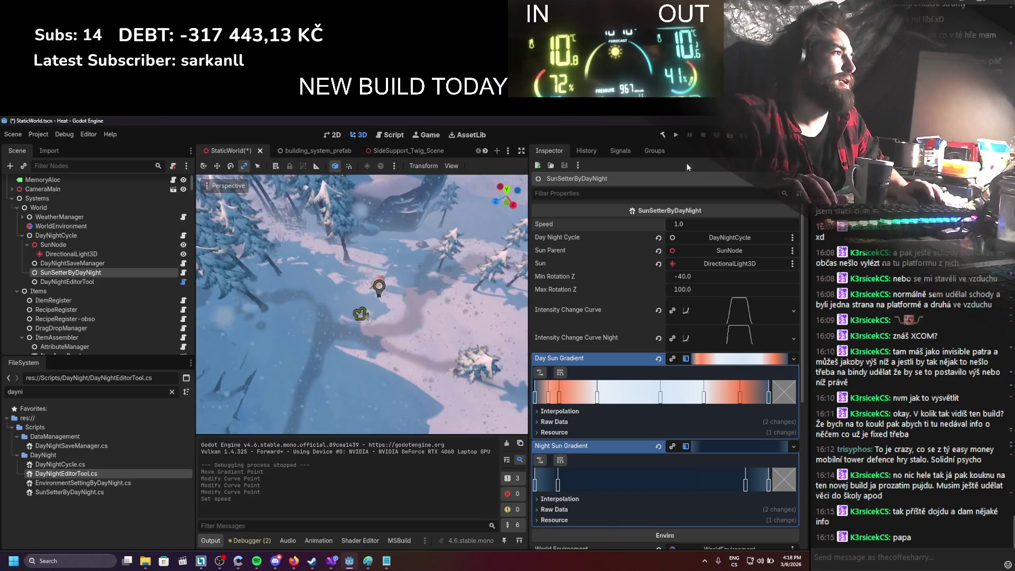
pyautogui.click(676, 135)
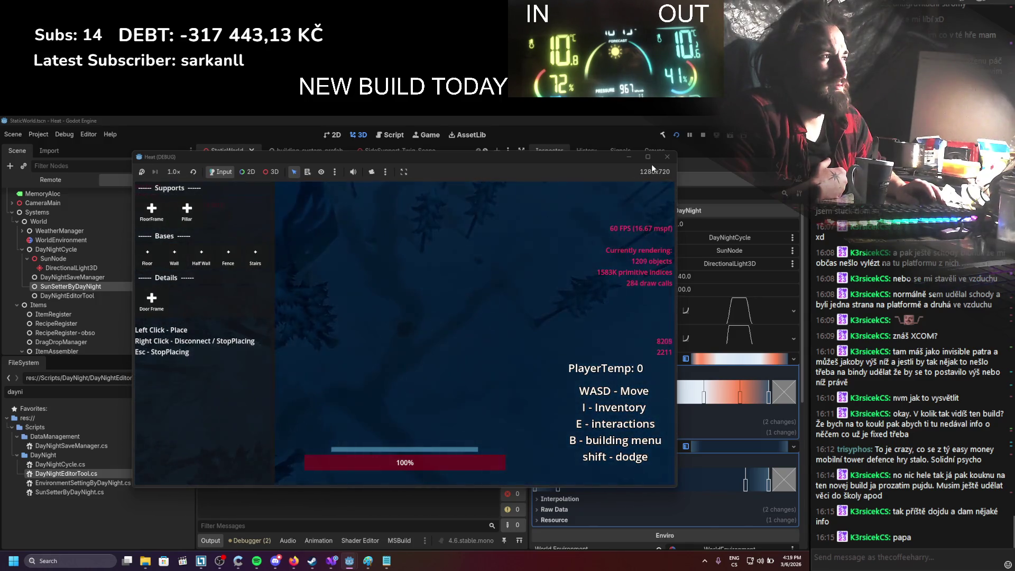
pyautogui.click(702, 136)
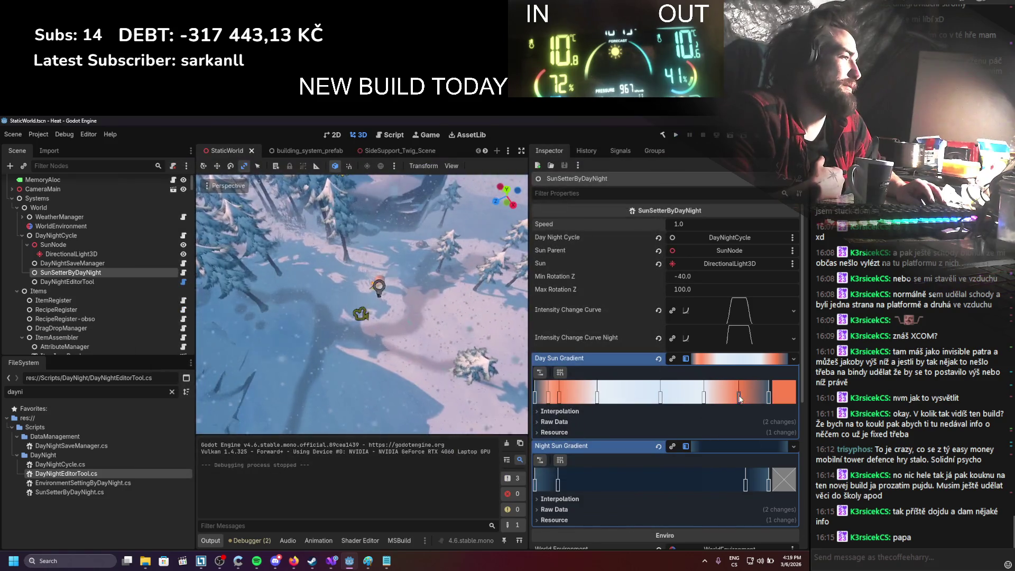
# Step: Nudge two Day Sun Gradient stops slightly and save the scene
pyautogui.moveTo(704, 396); pyautogui.dragTo(701, 397)
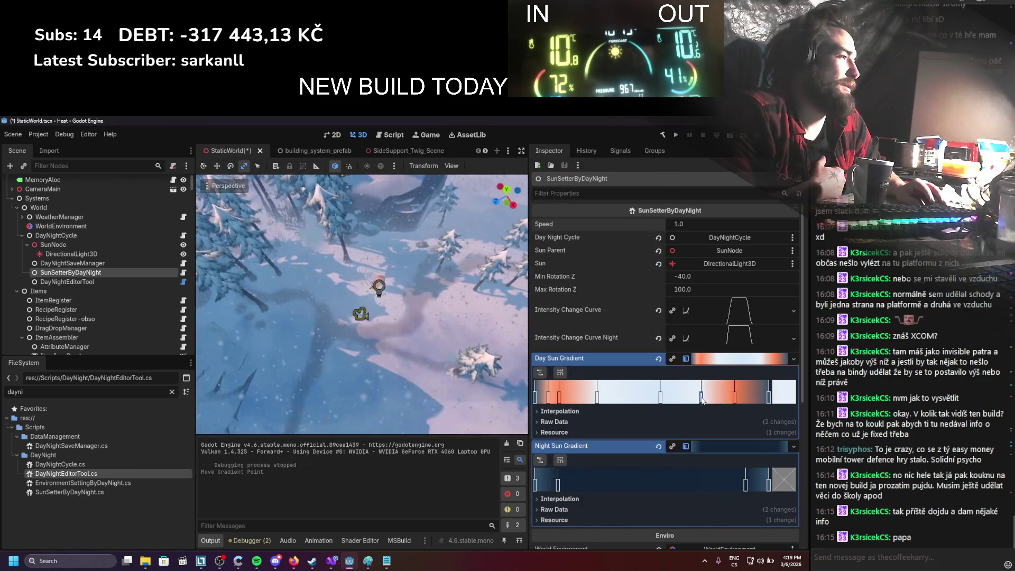
pyautogui.hotkey('ctrl', 's')
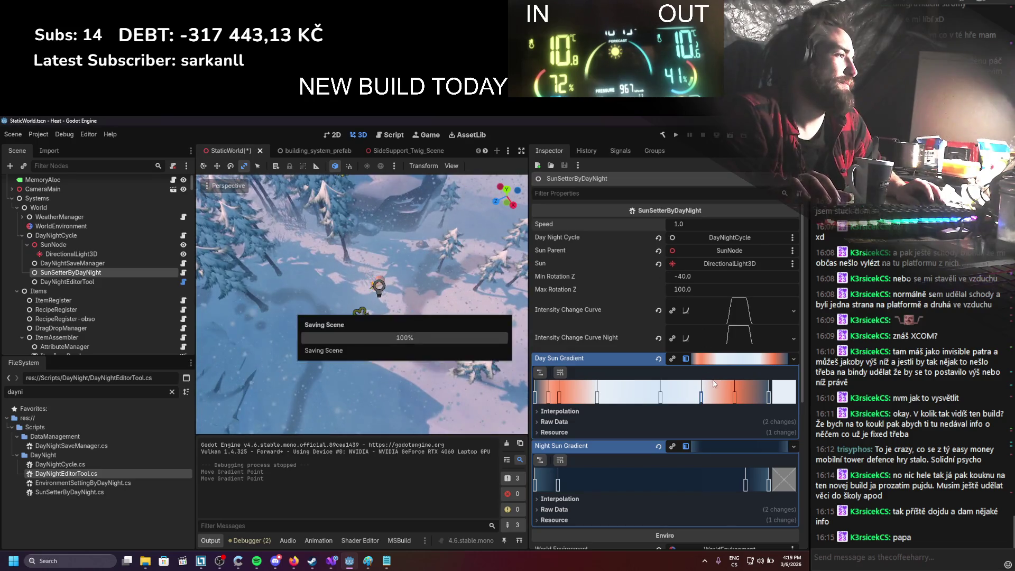
pyautogui.click(733, 400)
pyautogui.scroll(-5, 642, 458)
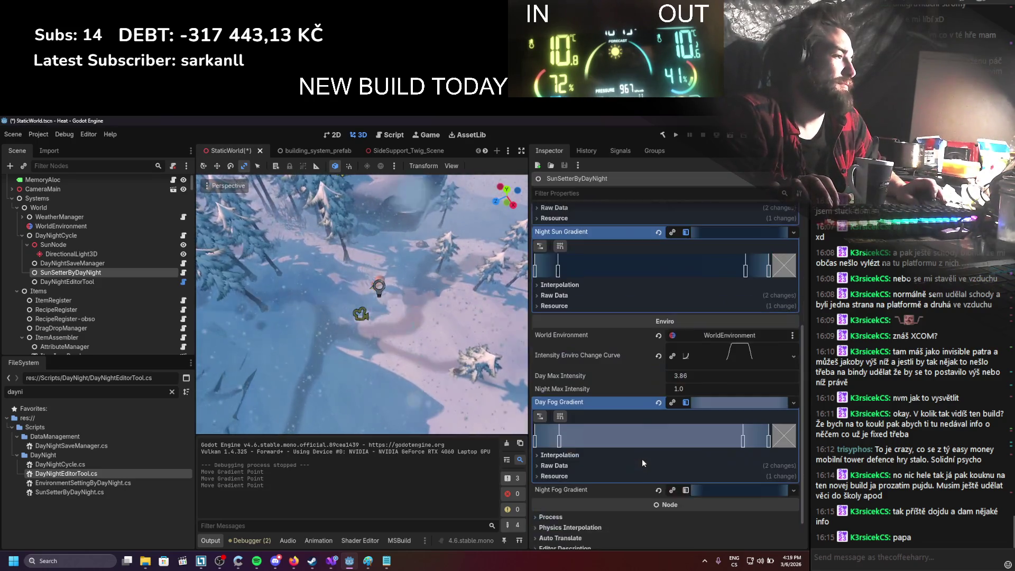
pyautogui.scroll(5, 665, 466)
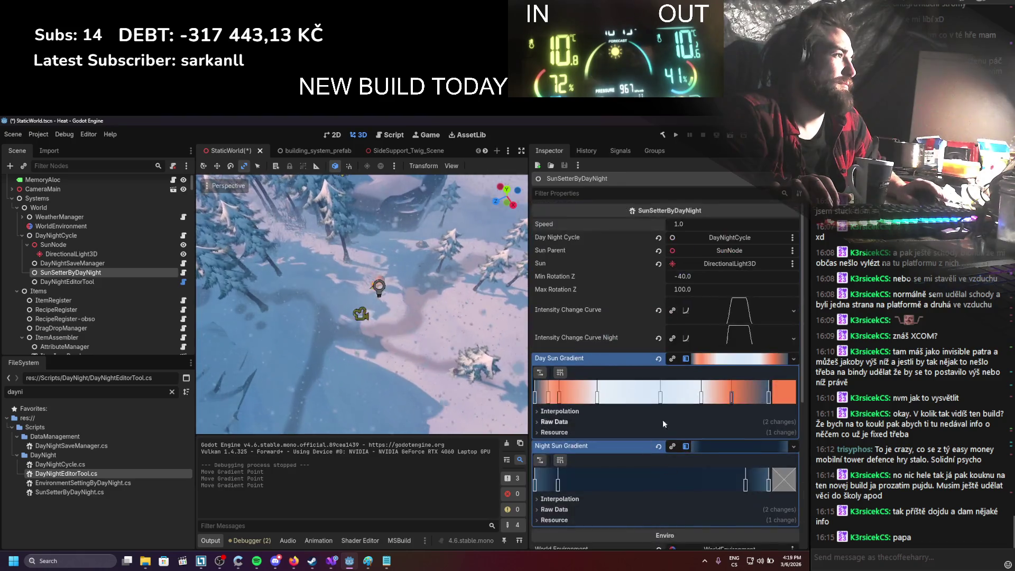
# Step: Reshape the Intensity Change Curve so its end point sits at (1.00, 0.00), then select DayNightEditorTool
pyautogui.click(736, 315)
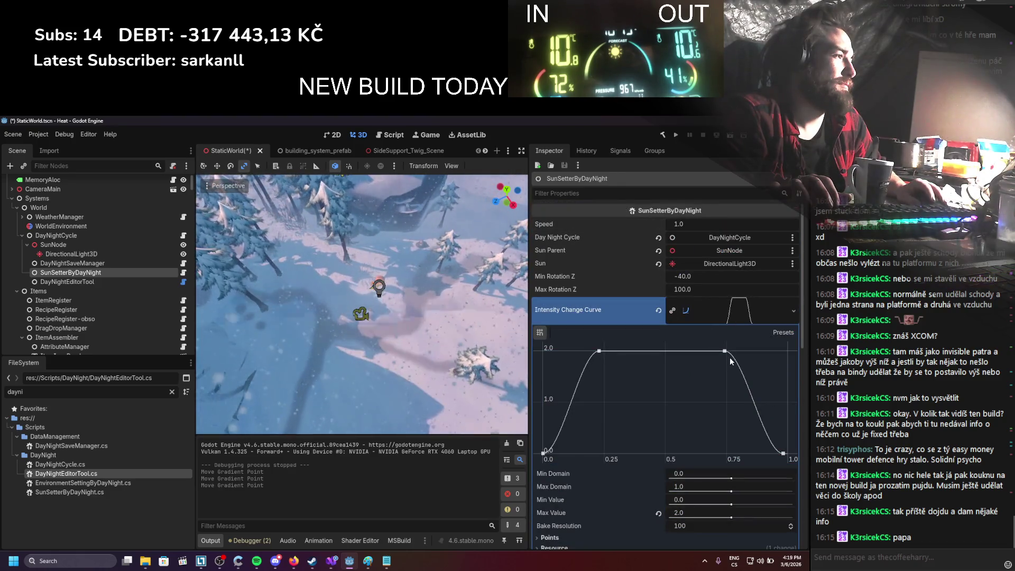
pyautogui.moveTo(729, 353); pyautogui.dragTo(735, 351)
pyautogui.moveTo(783, 453); pyautogui.dragTo(788, 454)
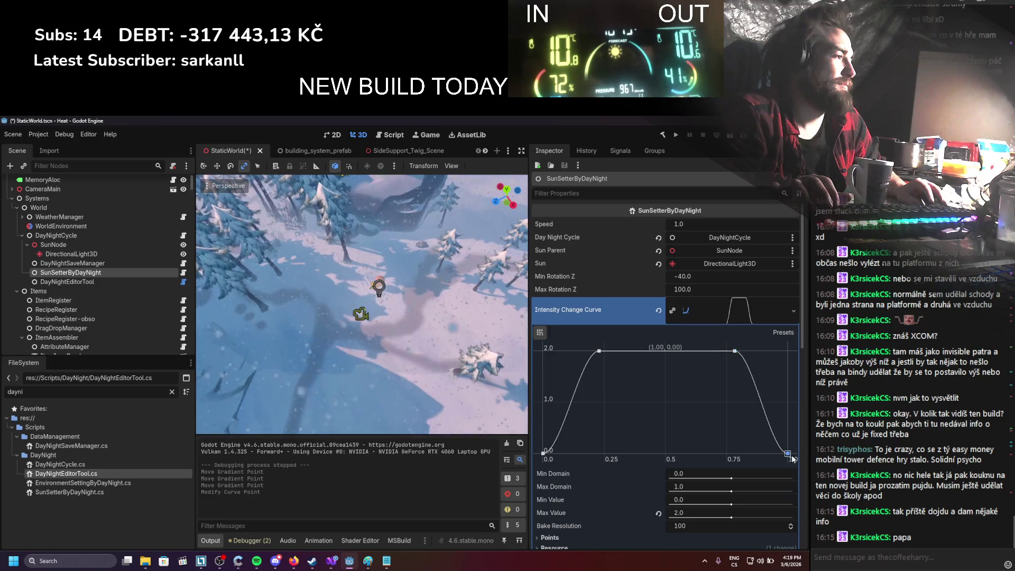
pyautogui.click(737, 319)
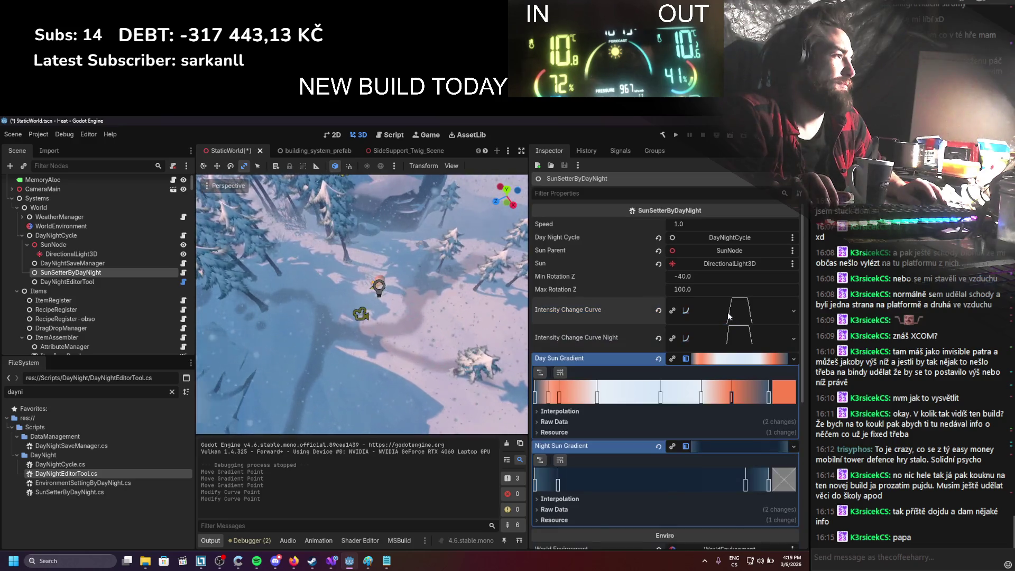
pyautogui.click(101, 281)
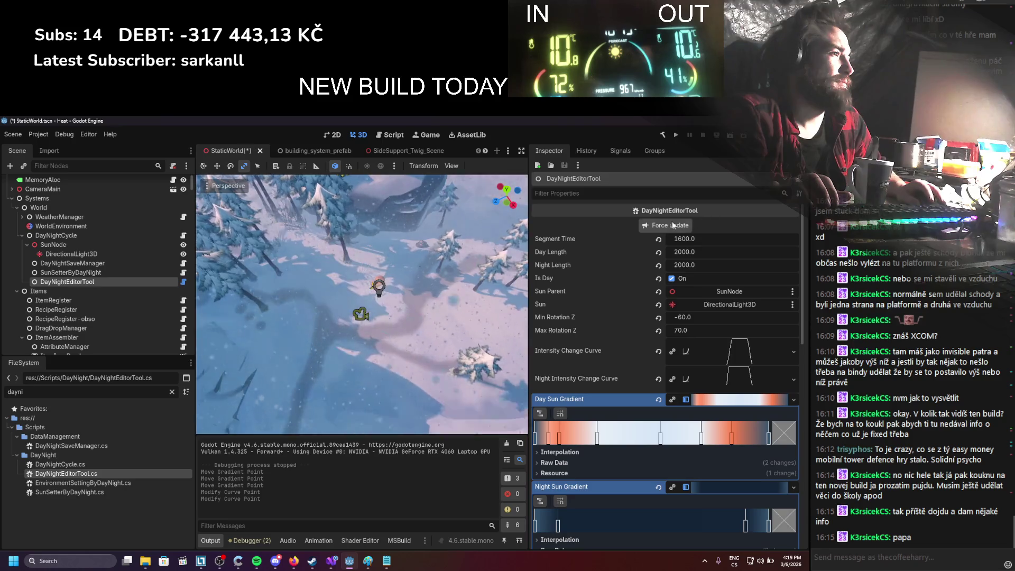
# Step: Save StaticWorld and select DayNightCycle, showing Time Speed Multiplier 200.0 and Set Segment Time 1000.0
pyautogui.hotkey('ctrl', 's')
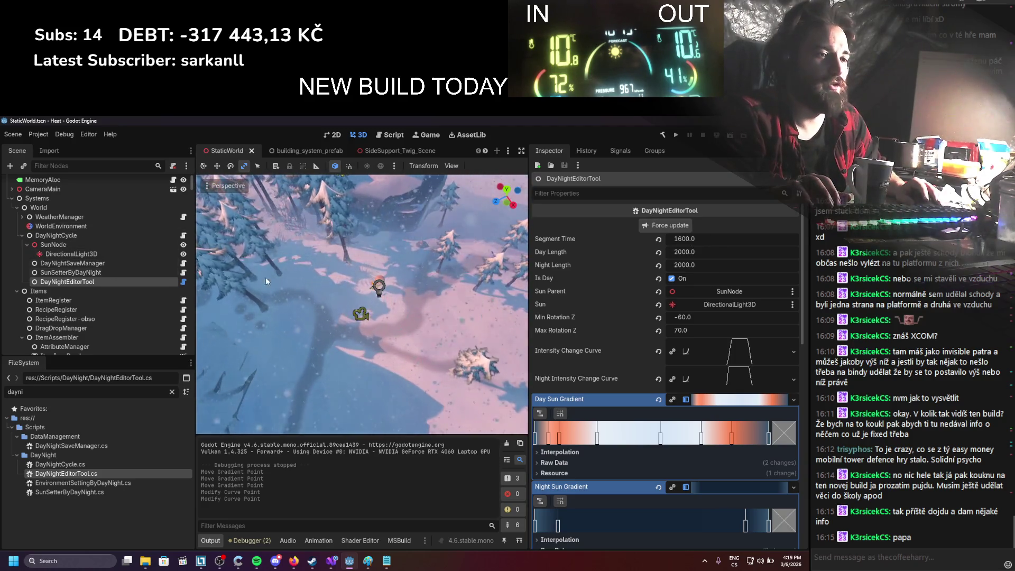
pyautogui.click(103, 272)
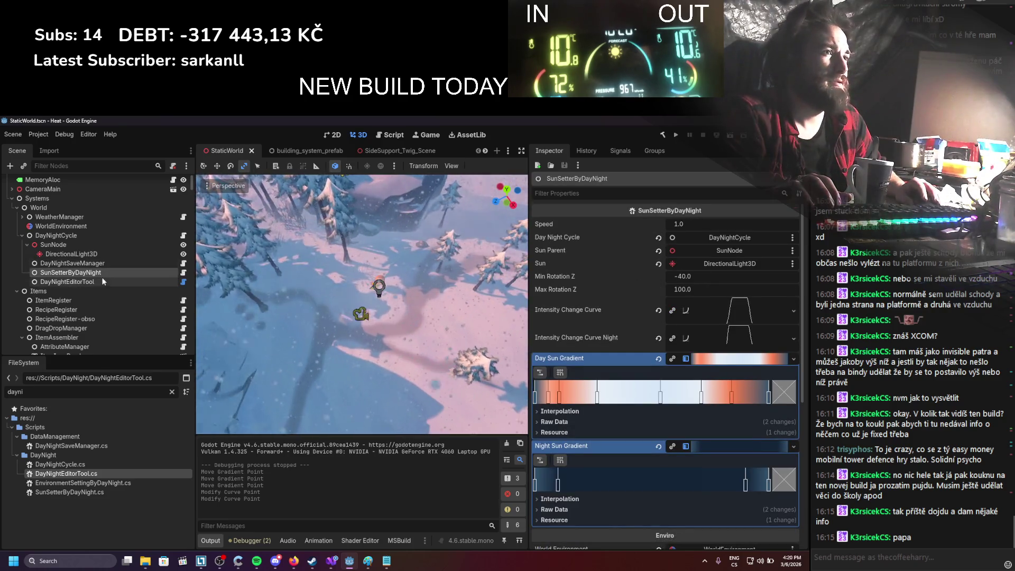
pyautogui.click(92, 233)
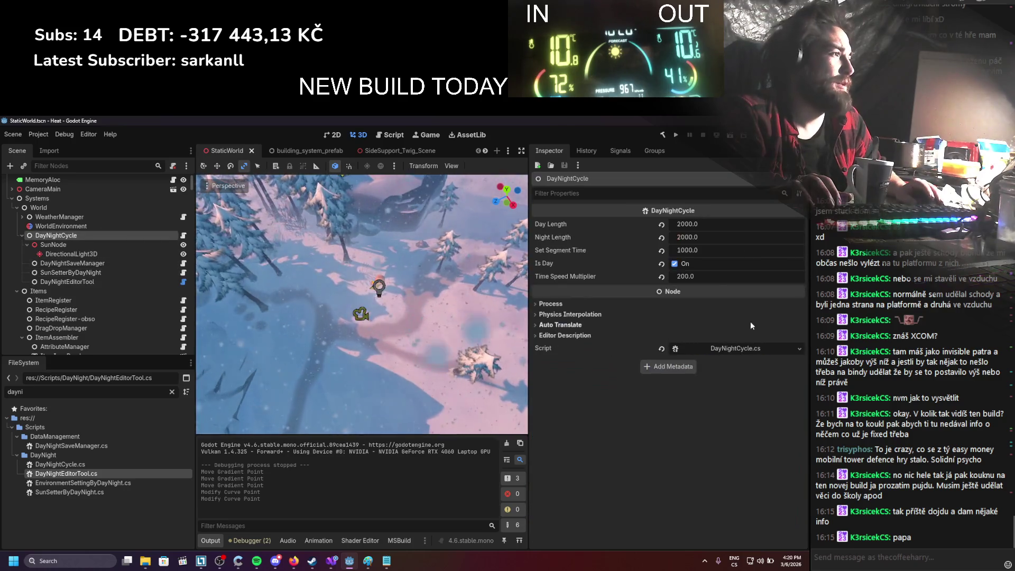
# Step: Set Time Speed Multiplier to 50.0 and launch the project to test it
pyautogui.click(712, 275)
pyautogui.write('50')
pyautogui.press('Return')
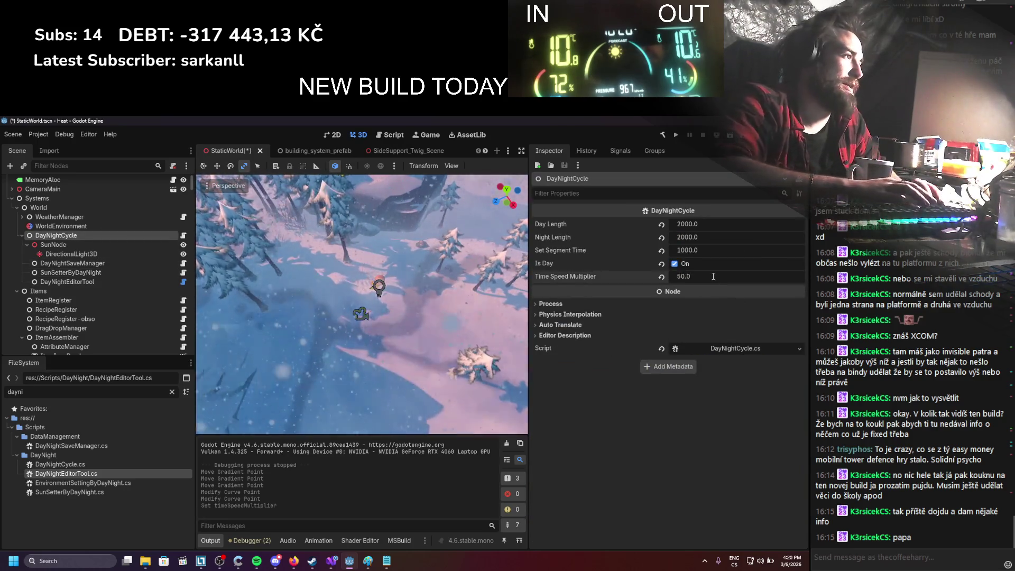
pyautogui.click(675, 134)
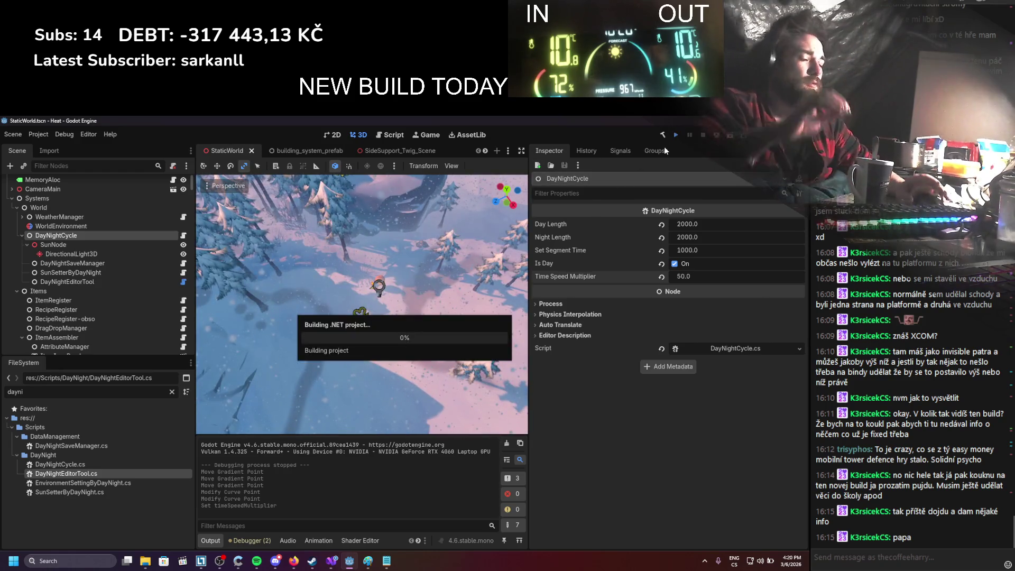
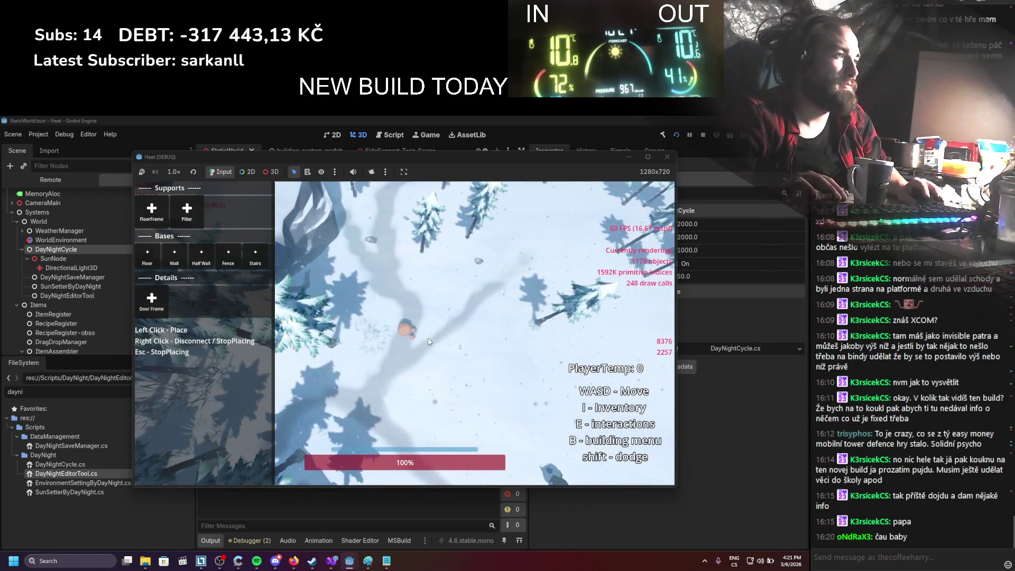
# Step: Stop the running game, set DayNightCycle Night Length to 400, and save the scene
pyautogui.click(703, 133)
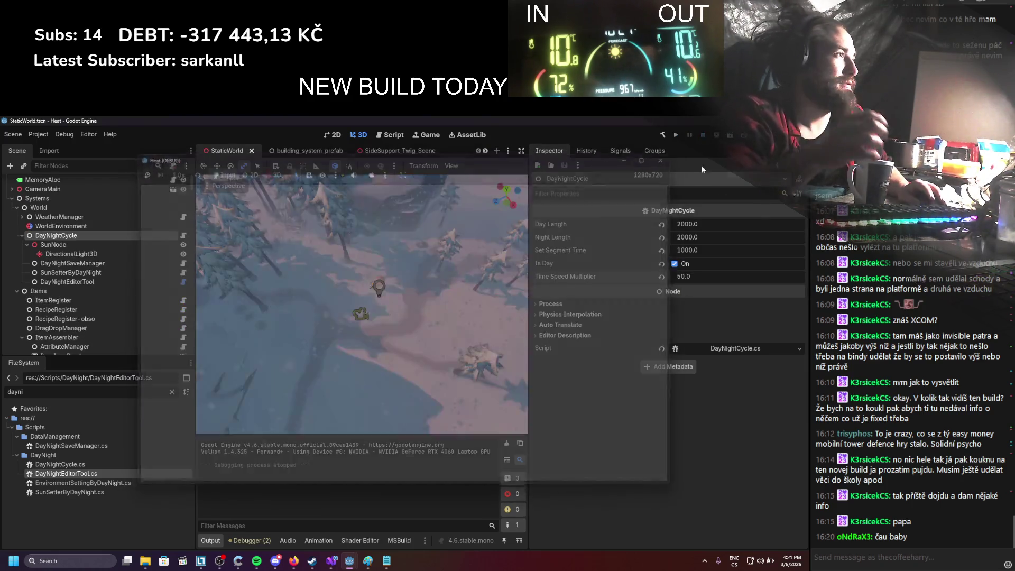
pyautogui.click(690, 239)
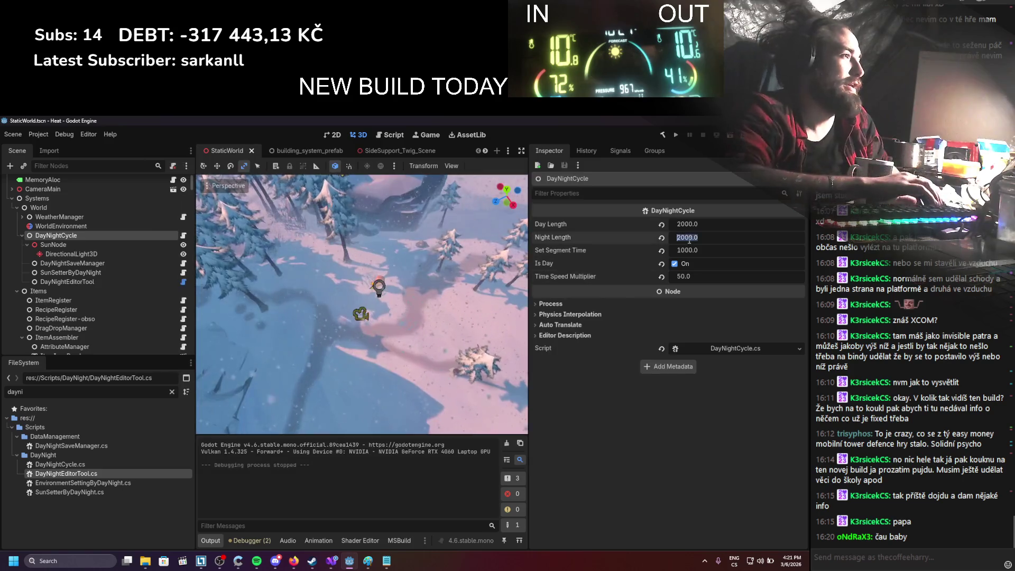
pyautogui.write('40')
pyautogui.press('Return')
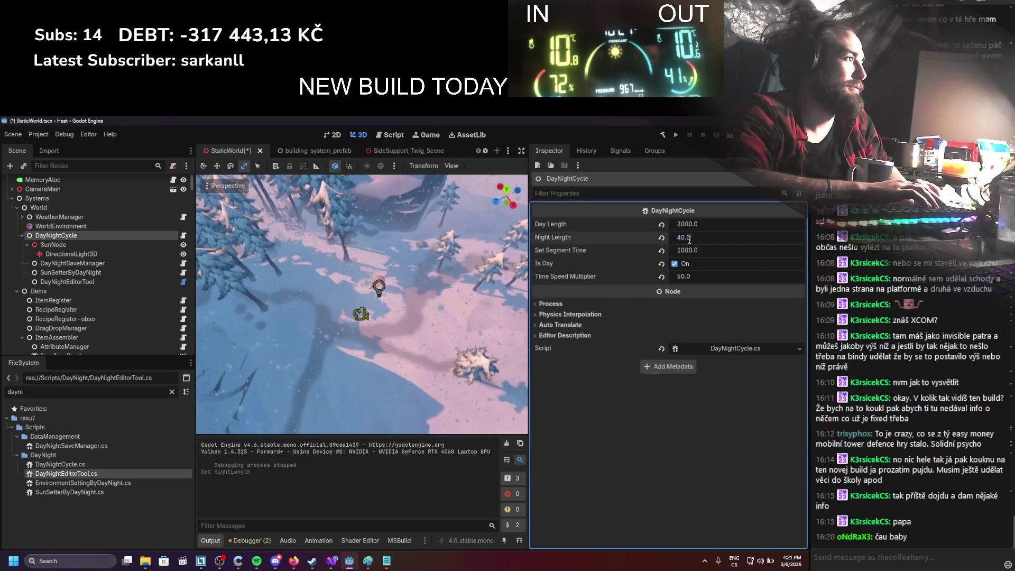
pyautogui.write('0')
pyautogui.press('Return')
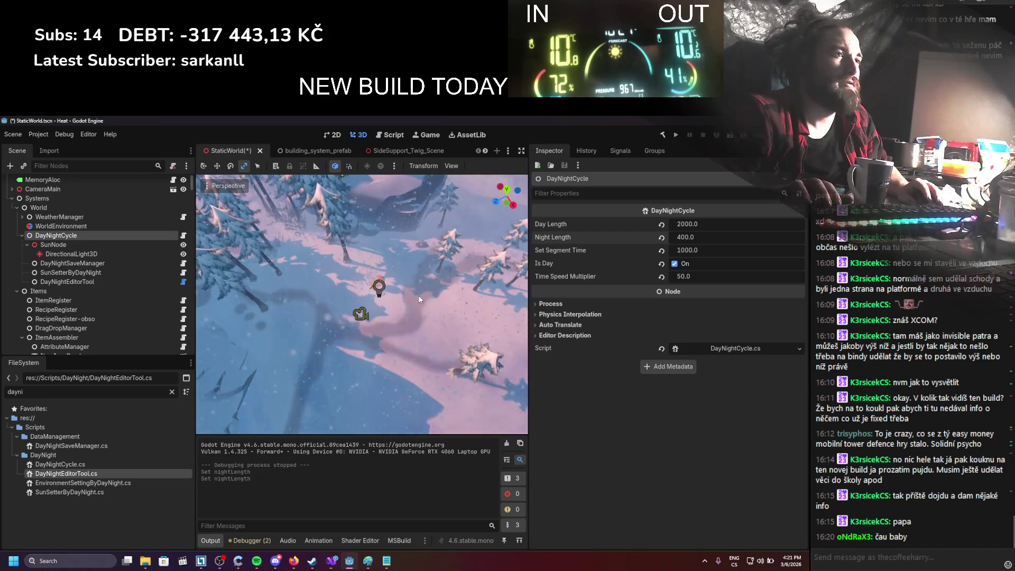
pyautogui.hotkey('ctrl', 's')
# Step: Shift a Day Sun Gradient colour stop slightly right on DayNightEditorTool
pyautogui.click(67, 272)
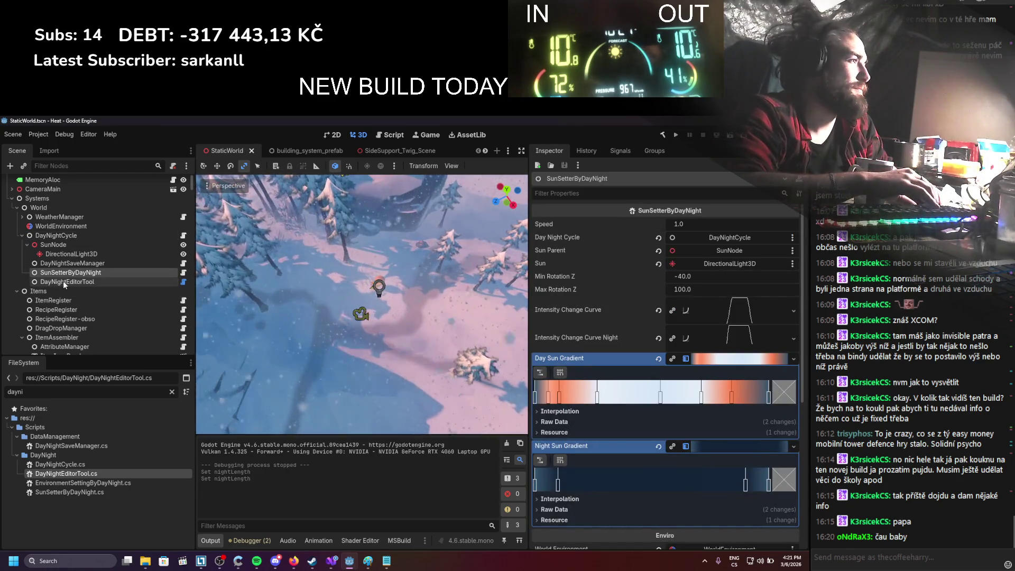
pyautogui.click(63, 280)
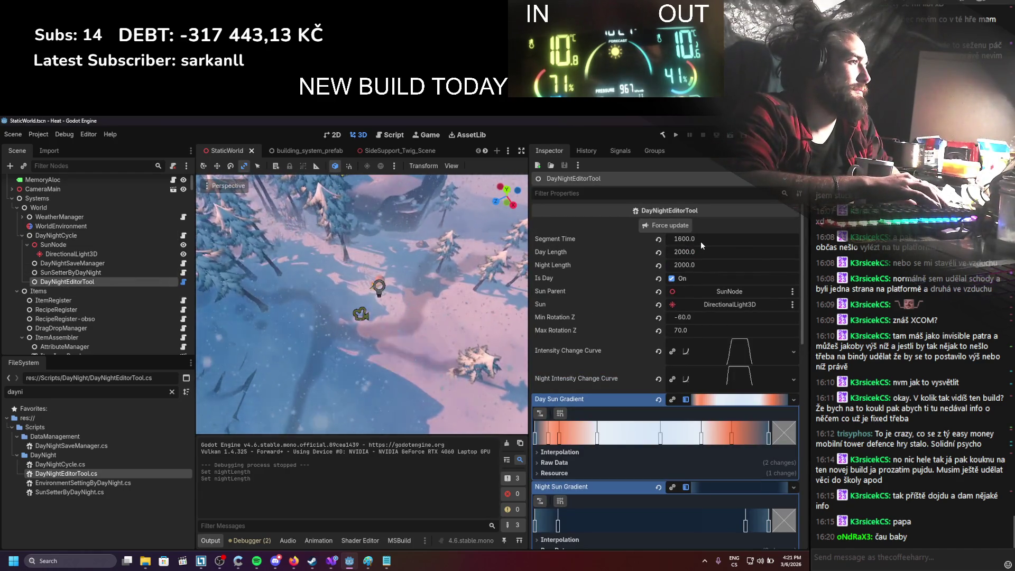
pyautogui.moveTo(701, 438); pyautogui.dragTo(708, 439)
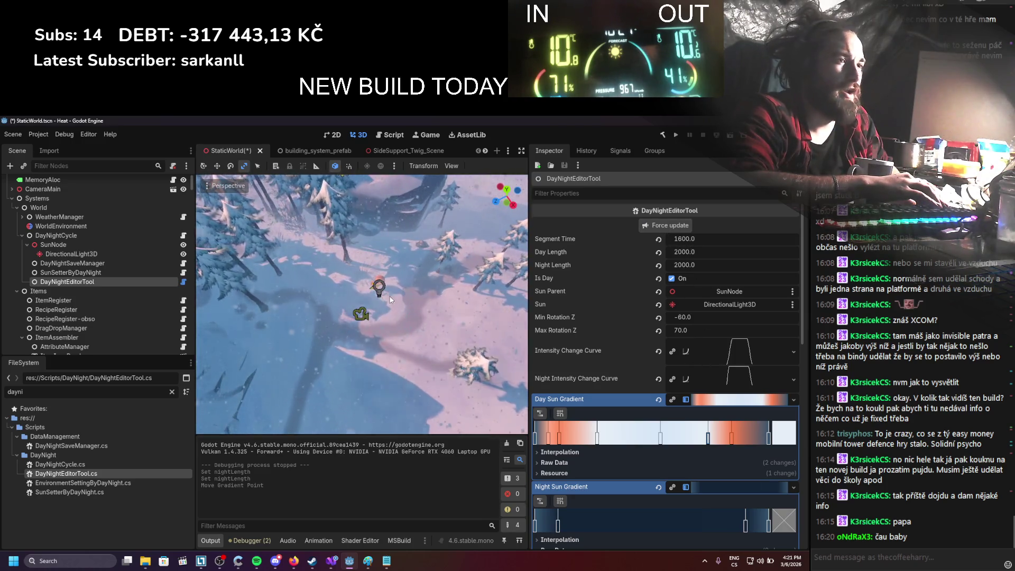
pyautogui.click(94, 236)
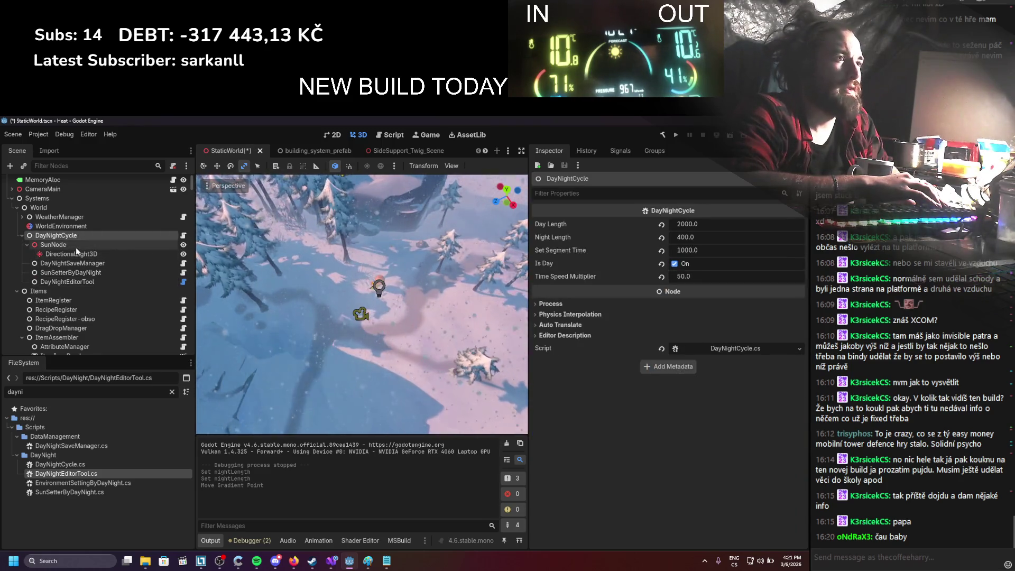
# Step: Rotate the SunNode pivot on Z, then inspect the DirectionalLight3D sun light
pyautogui.click(52, 245)
pyautogui.moveTo(751, 275)
pyautogui.mouseDown()
pyautogui.moveTo(767, 275)
pyautogui.moveTo(755, 280)
pyautogui.mouseUp()
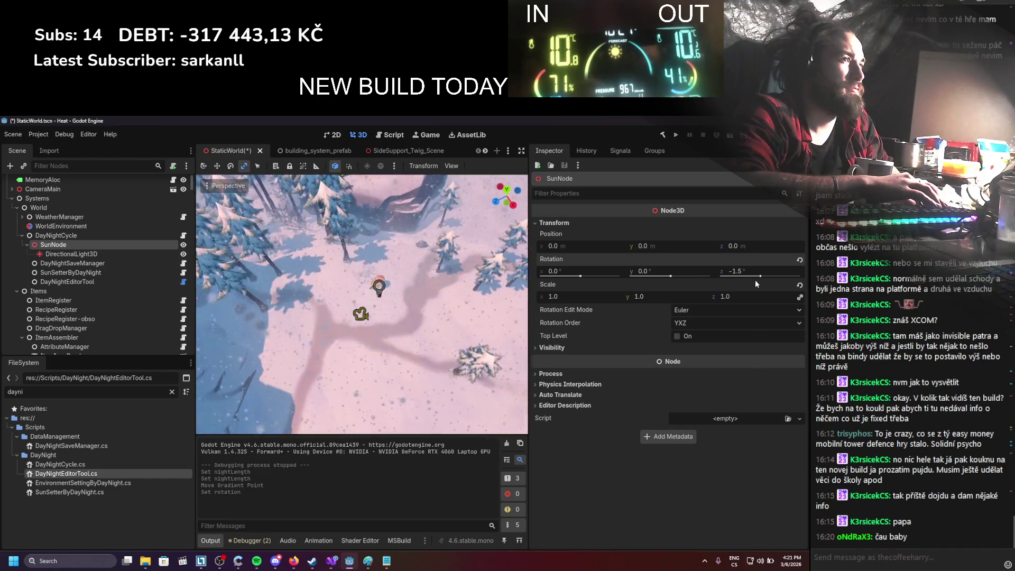
pyautogui.click(126, 256)
pyautogui.scroll(-5, 446, 324)
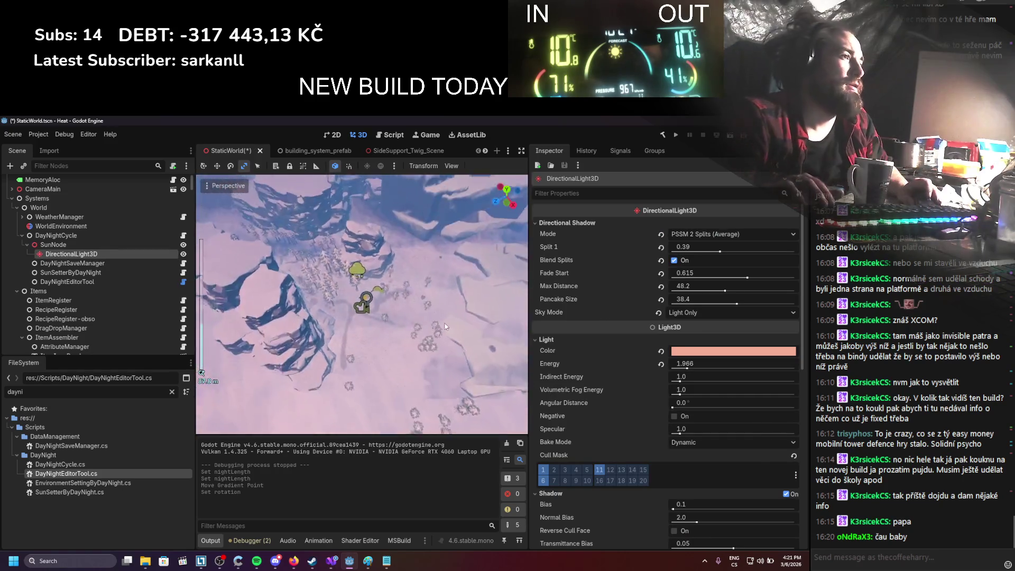
pyautogui.scroll(-2, 426, 290)
pyautogui.press('w')
# Step: Switch to the left-side view and orbit around the light gizmo
pyautogui.moveTo(427, 290); pyautogui.dragTo(520, 205)
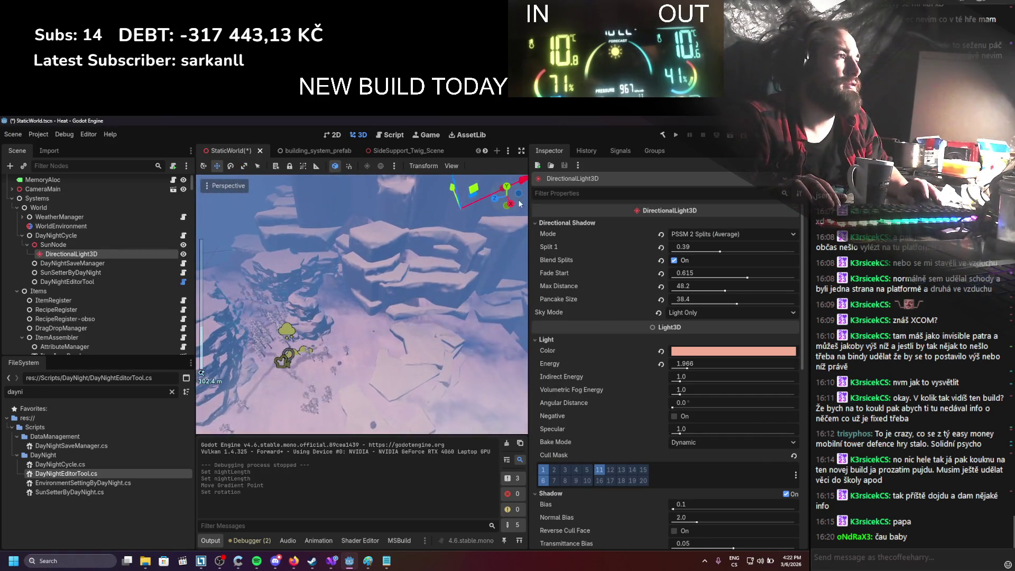
pyautogui.click(504, 189)
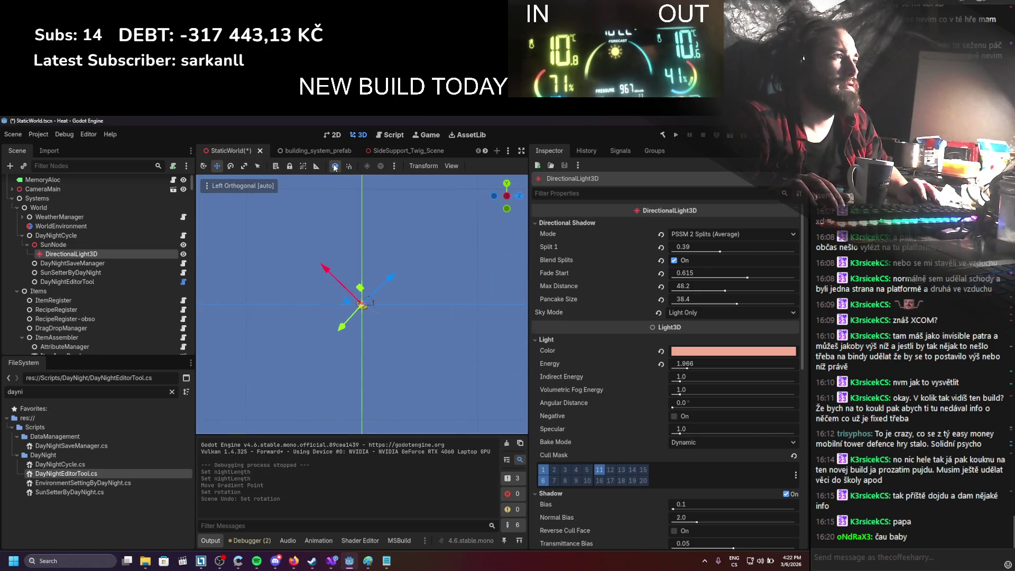
pyautogui.moveTo(518, 200)
pyautogui.mouseDown()
pyautogui.moveTo(396, 320)
pyautogui.moveTo(416, 340)
pyautogui.moveTo(521, 342)
pyautogui.mouseUp()
pyautogui.scroll(2, 157, 334)
pyautogui.scroll(10, 326, 344)
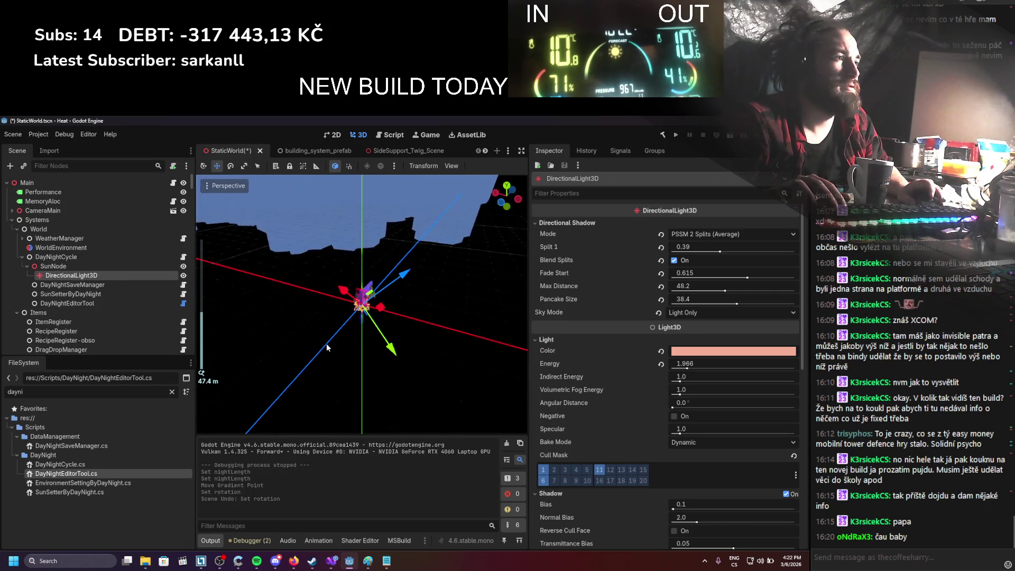
pyautogui.moveTo(326, 343)
pyautogui.mouseDown()
pyautogui.moveTo(385, 343)
pyautogui.moveTo(308, 352)
pyautogui.moveTo(299, 377)
pyautogui.mouseUp()
pyautogui.scroll(3, 370, 338)
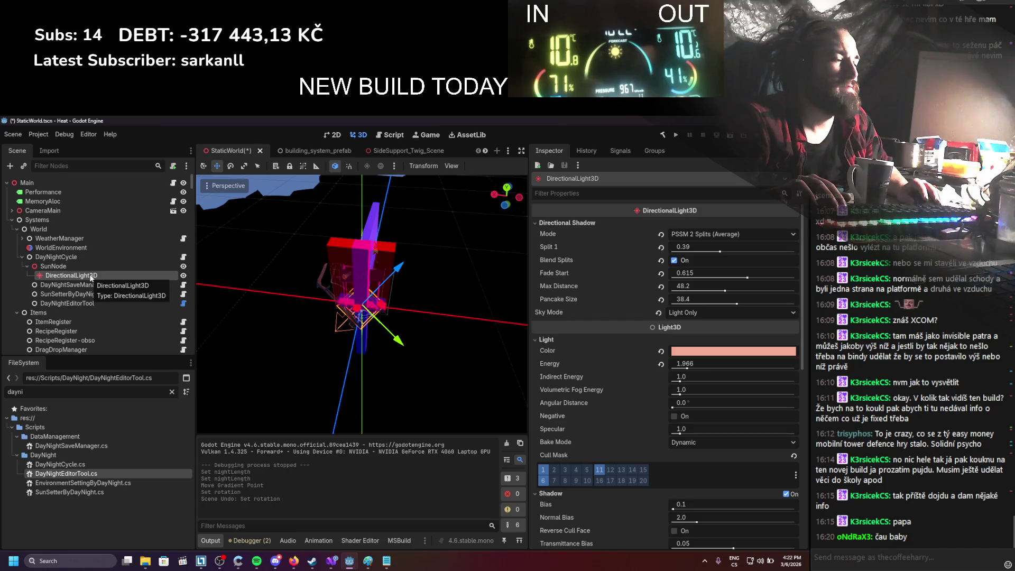
pyautogui.moveTo(373, 312); pyautogui.dragTo(387, 318)
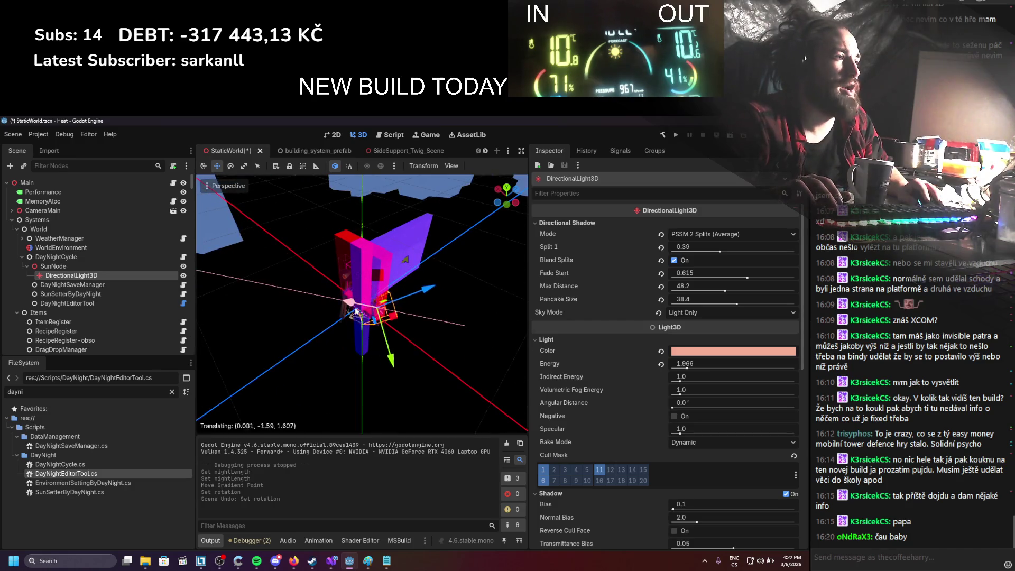
# Step: Reselect SunNode and undo an accidental rotation, keeping it at 44° on Z
pyautogui.click(104, 270)
pyautogui.moveTo(386, 318)
pyautogui.mouseDown()
pyautogui.moveTo(392, 305)
pyautogui.moveTo(375, 308)
pyautogui.mouseUp()
pyautogui.hotkey('ctrl', 'z')
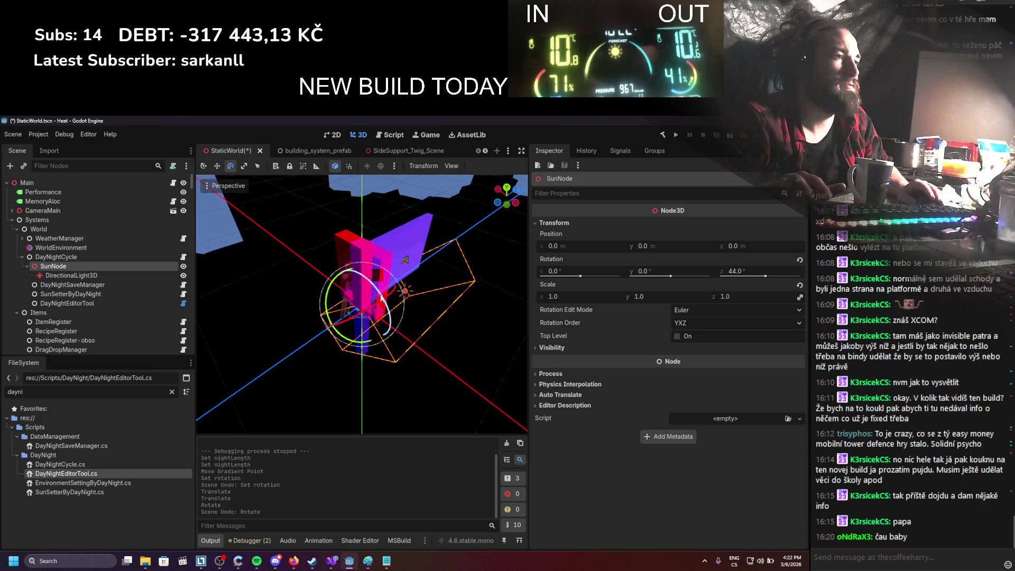
# Step: Focus the viewport on the Player and orbit around the snowy area
pyautogui.scroll(-5, 97, 278)
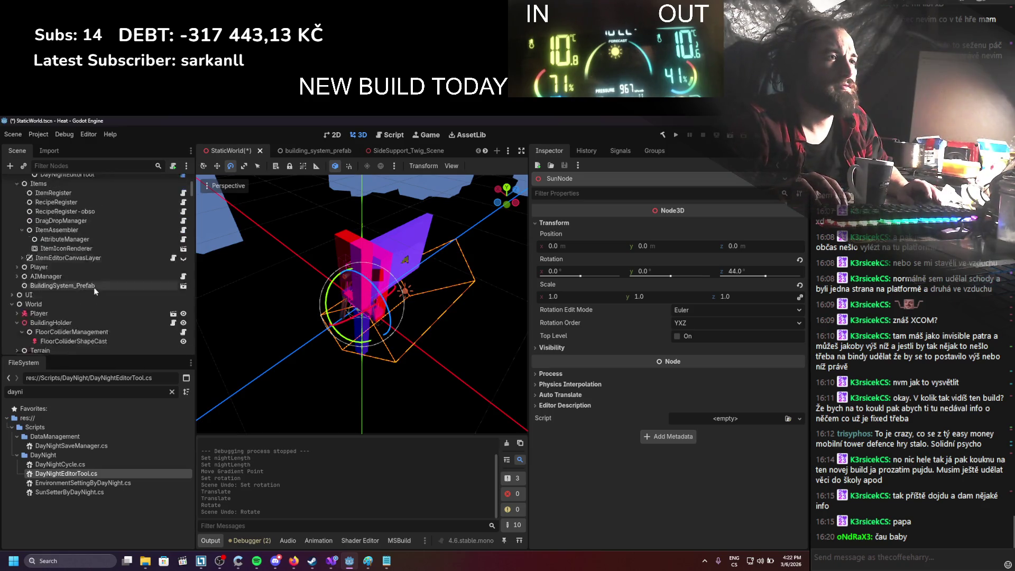
pyautogui.scroll(3, 86, 278)
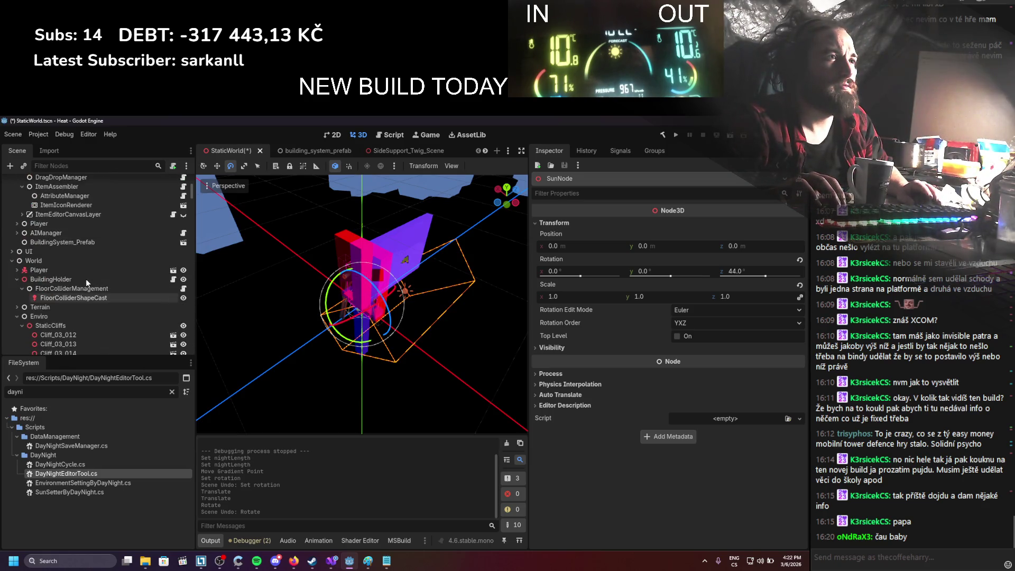
pyautogui.scroll(-3, 87, 290)
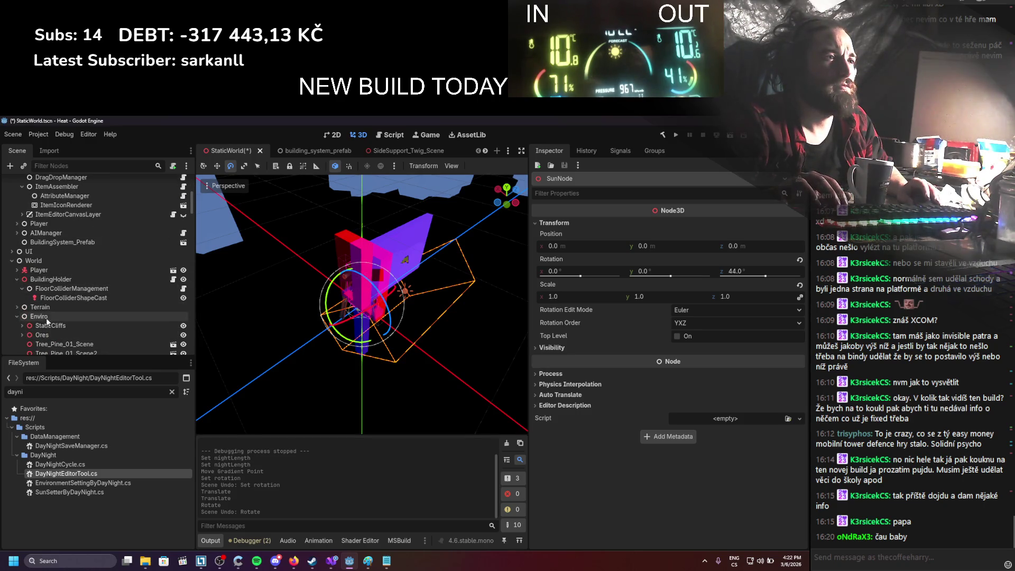
pyautogui.doubleClick(38, 271)
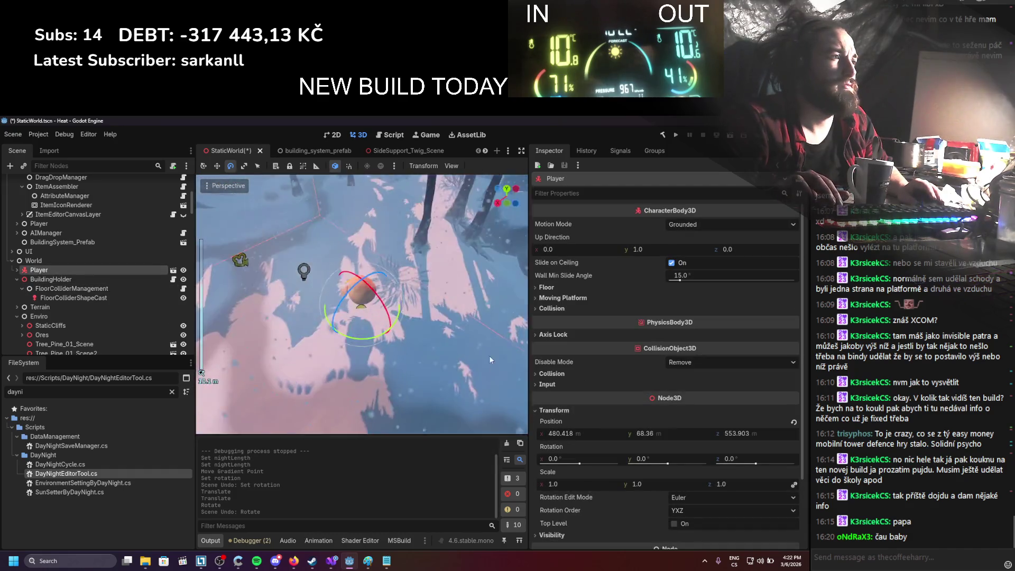
pyautogui.moveTo(380, 350)
pyautogui.mouseDown()
pyautogui.moveTo(411, 334)
pyautogui.moveTo(370, 338)
pyautogui.mouseUp()
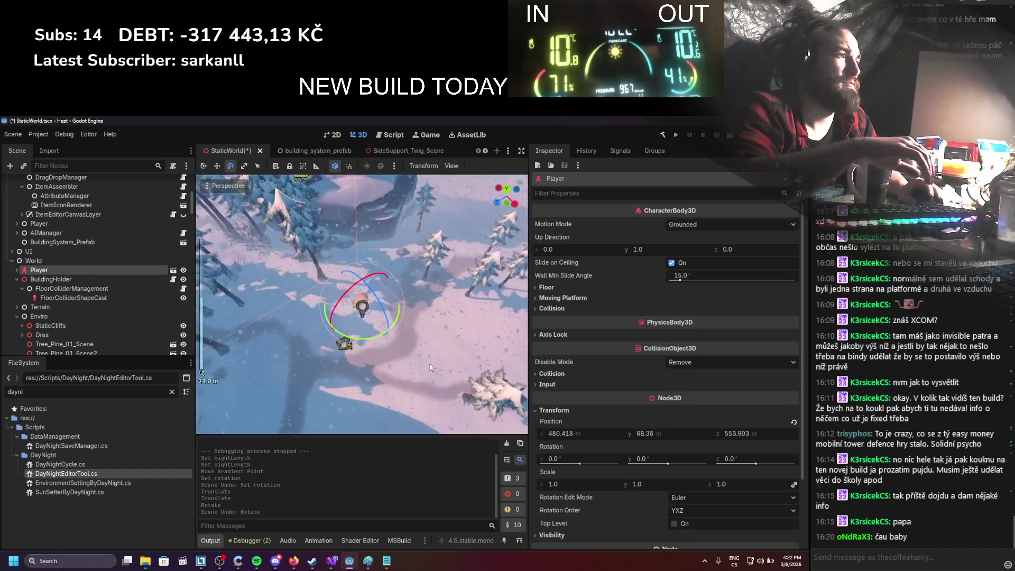
pyautogui.scroll(6, 88, 313)
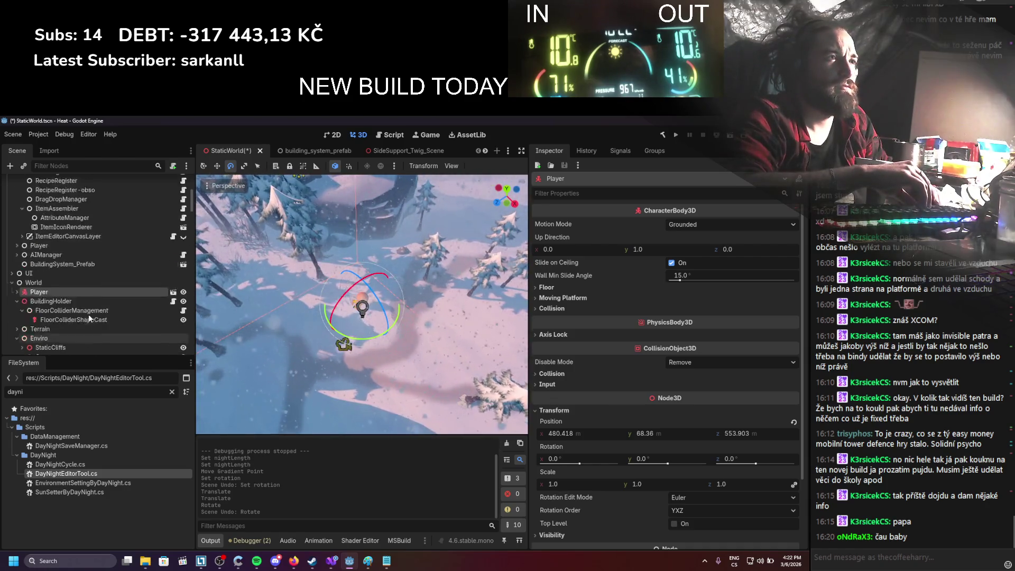
pyautogui.scroll(1, 91, 305)
# Step: Scrub SunNode's Z rotation down to -62.5° for darker night lighting
pyautogui.click(170, 244)
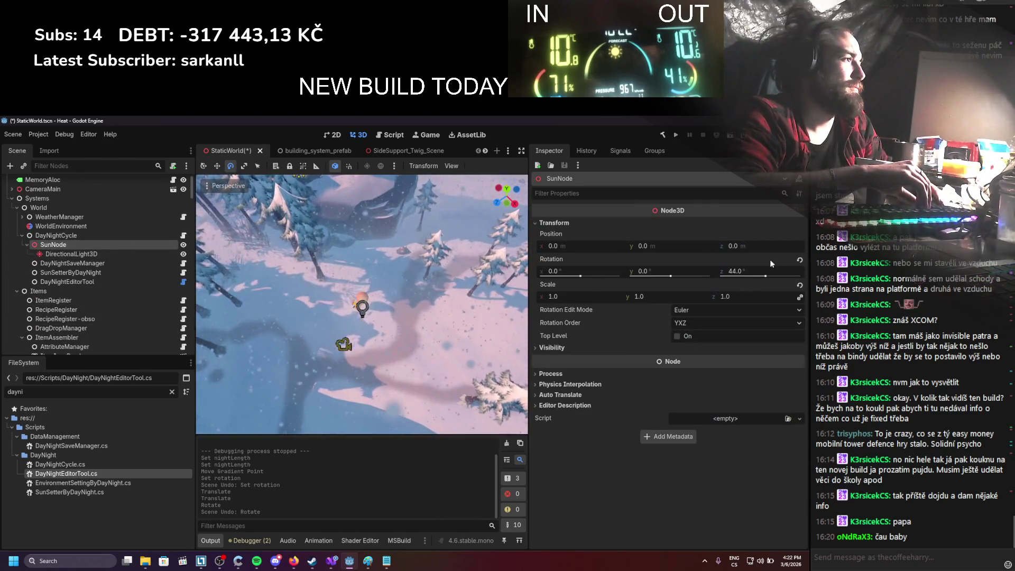
pyautogui.moveTo(762, 274)
pyautogui.mouseDown()
pyautogui.moveTo(725, 273)
pyautogui.moveTo(774, 273)
pyautogui.moveTo(753, 274)
pyautogui.mouseUp()
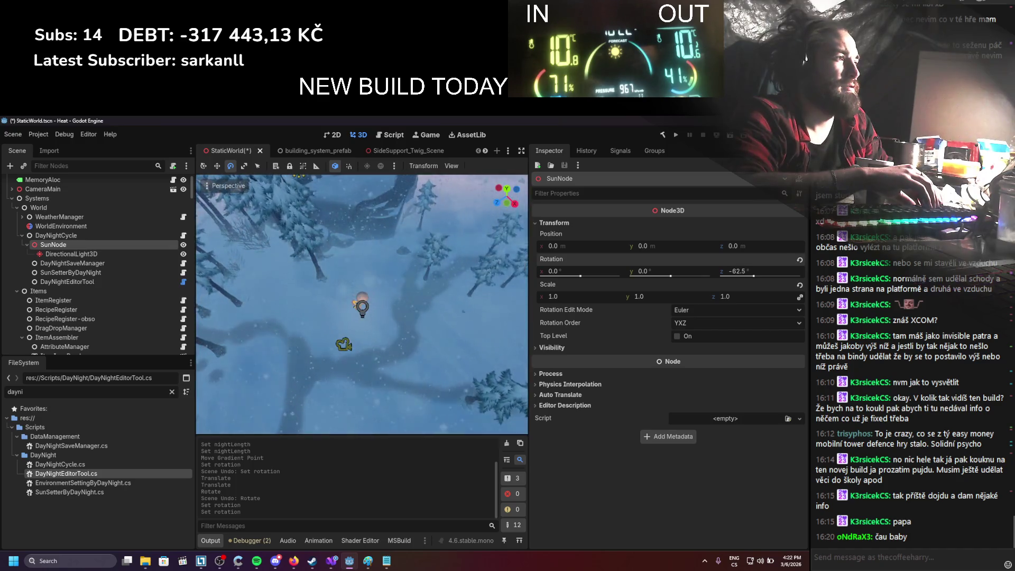
pyautogui.click(103, 272)
# Step: Set SunSetterByDayNight Min Rotation Z to -60 and Max Rotation Z to 70, then save and run
pyautogui.click(97, 292)
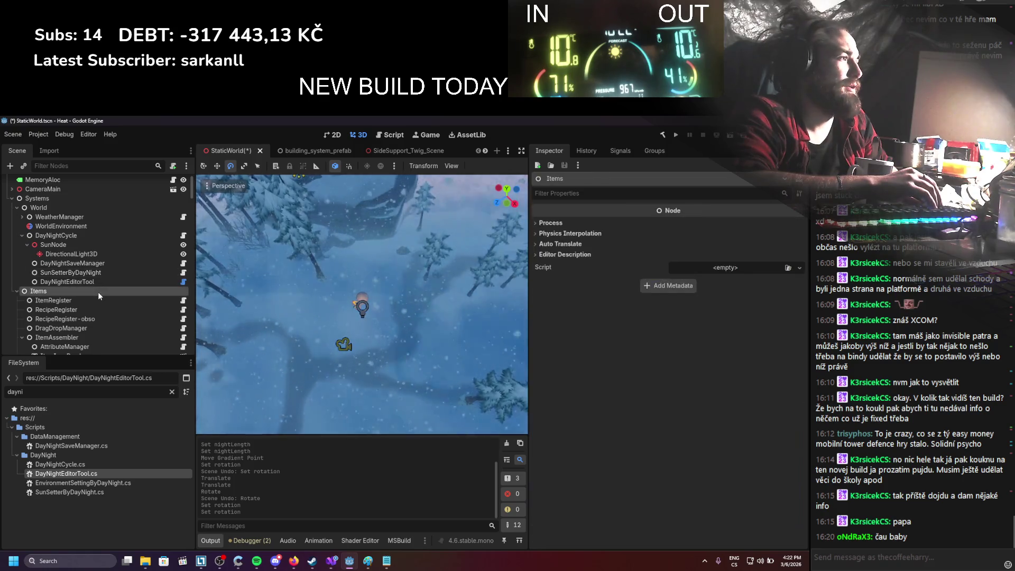
pyautogui.click(84, 237)
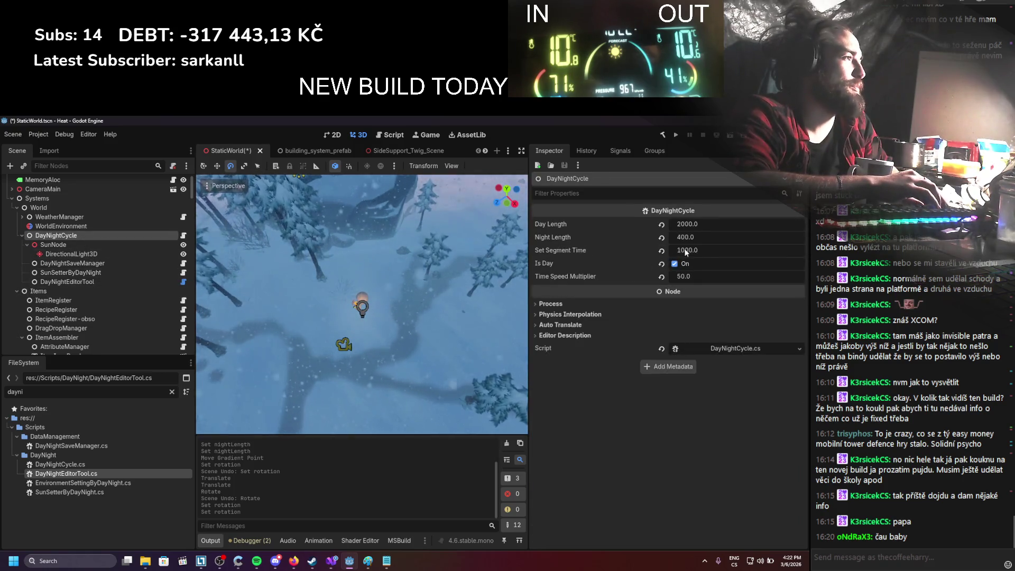
pyautogui.click(100, 273)
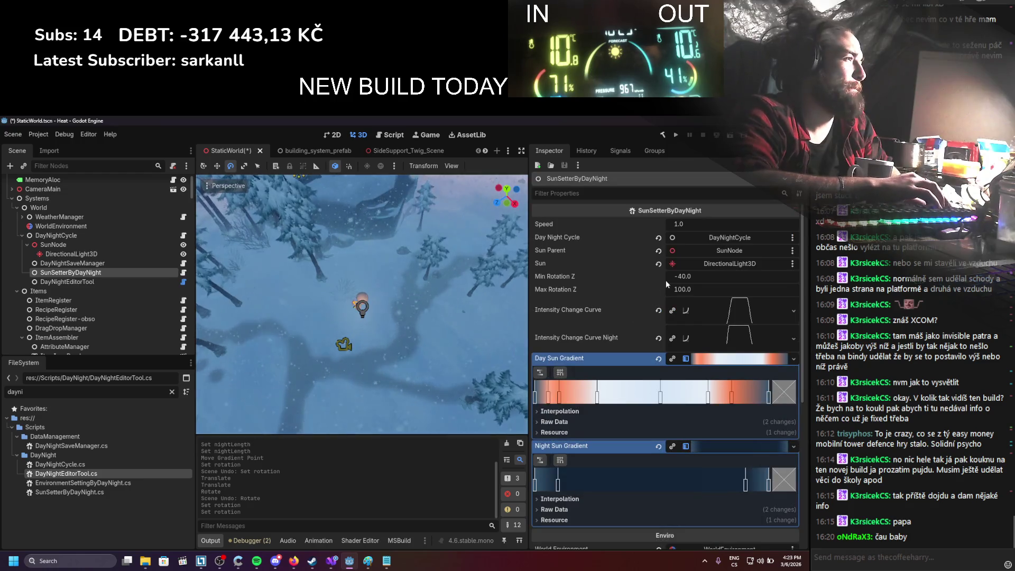
pyautogui.click(688, 276)
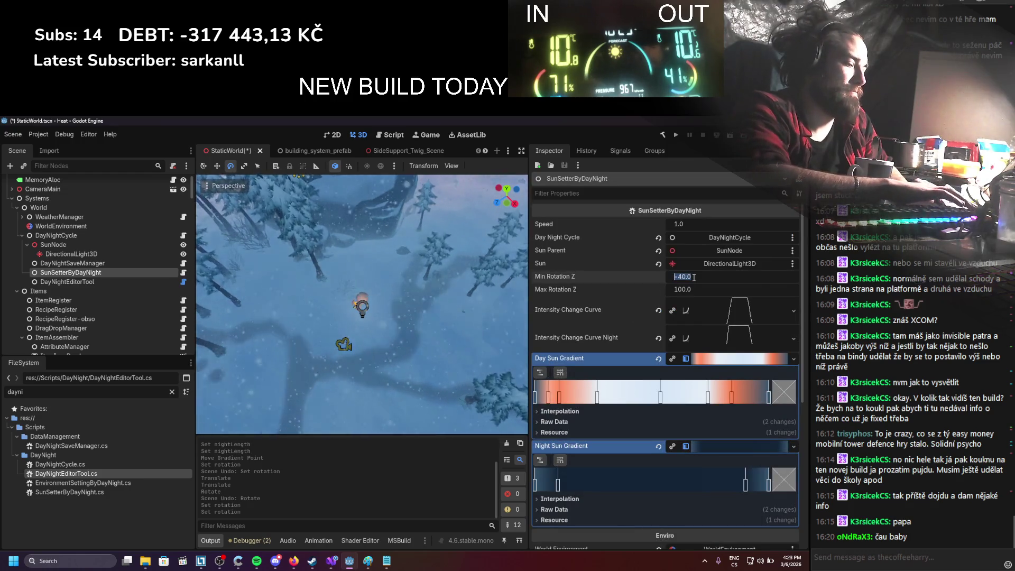
pyautogui.write('-60')
pyautogui.press('Return')
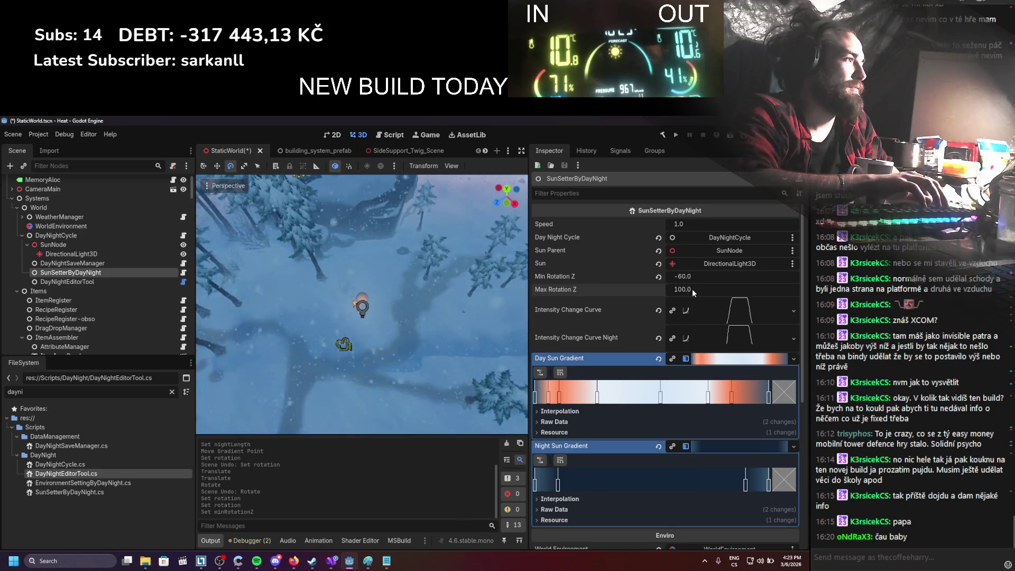
pyautogui.click(693, 290)
pyautogui.write('70')
pyautogui.press('Return')
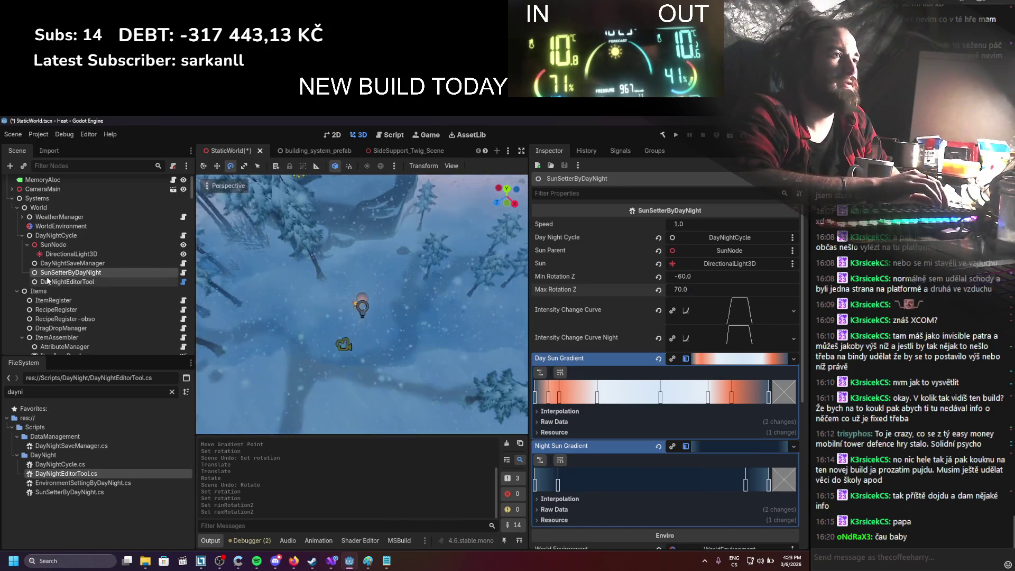
pyautogui.click(67, 281)
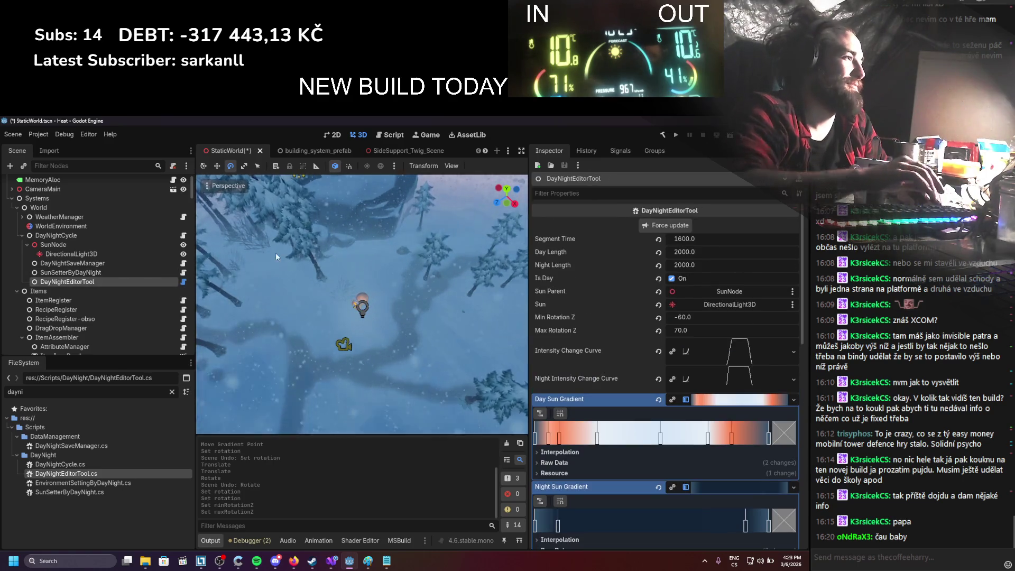
pyautogui.press('F5')
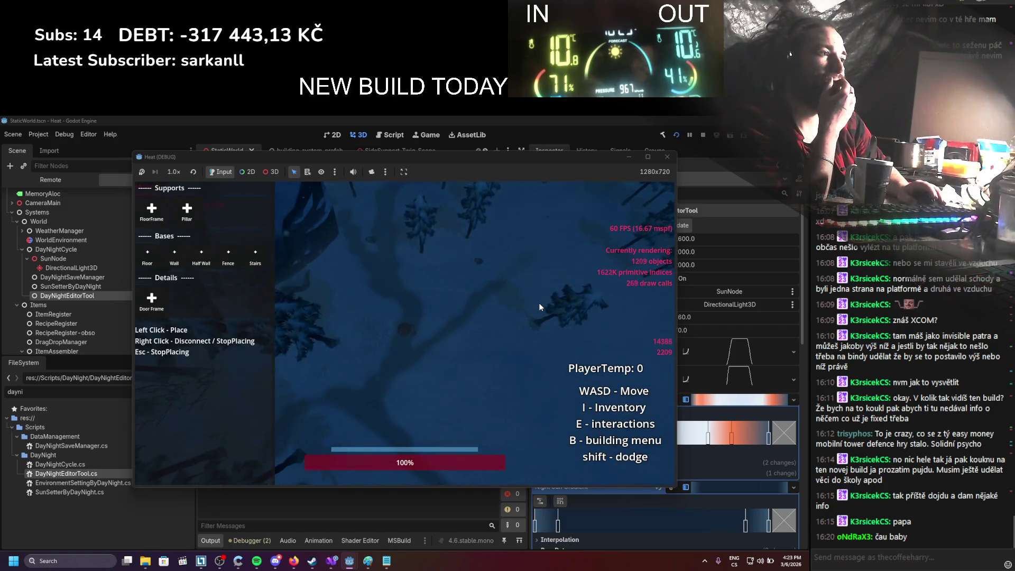
# Step: Stop the Heat test run and scroll the Inspector down to the fog gradients
pyautogui.click(702, 136)
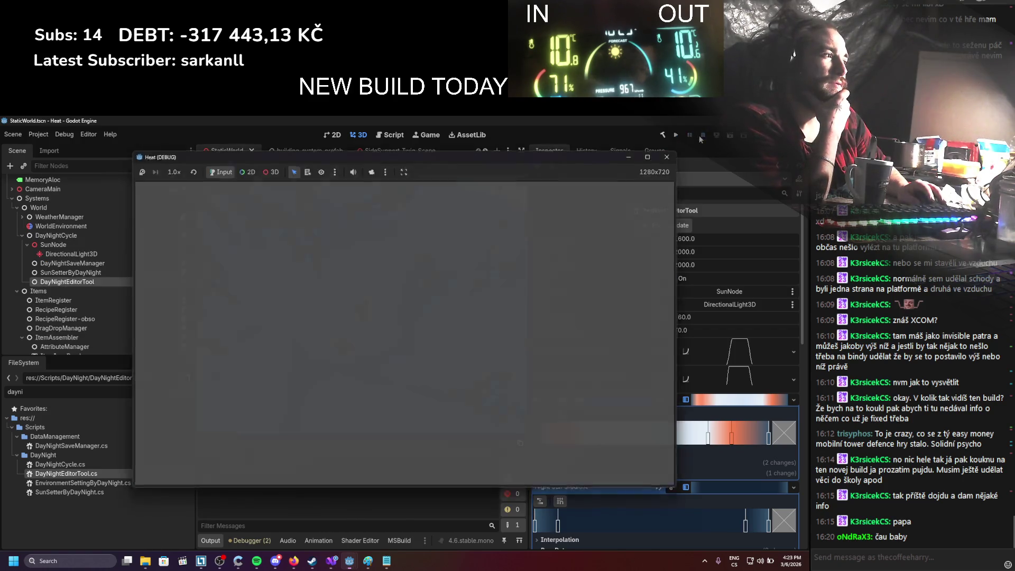
pyautogui.scroll(-5, 644, 373)
pyautogui.scroll(-4, 644, 373)
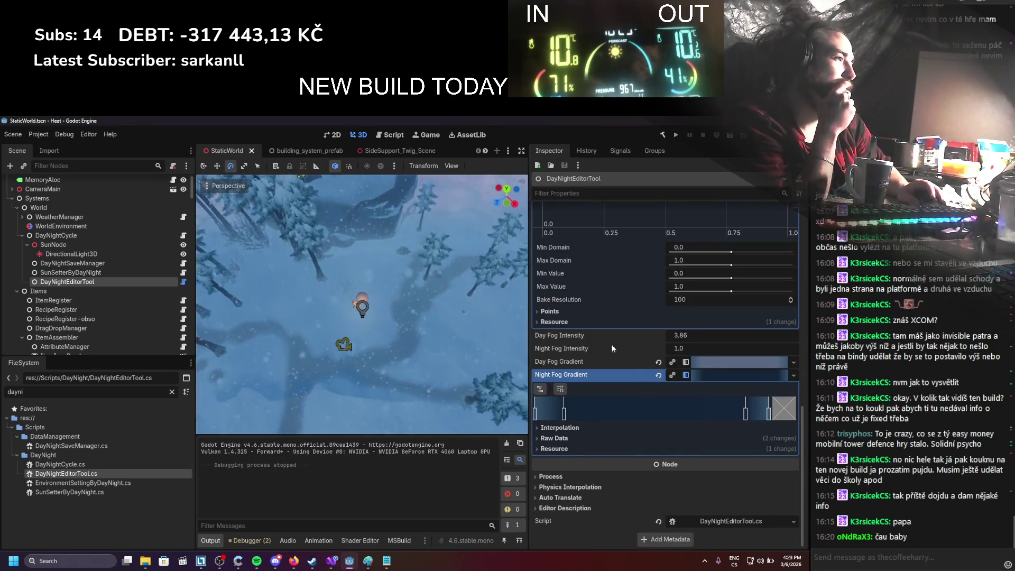
# Step: Change line 96's MoveToward call to use floatDelta / 5 and save
pyautogui.click(332, 561)
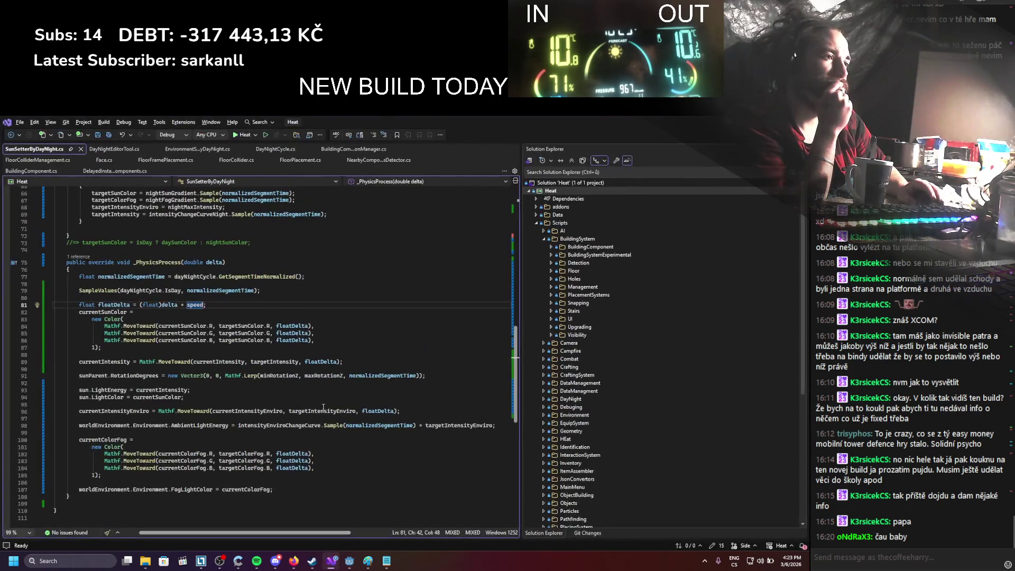
pyautogui.scroll(4, 262, 392)
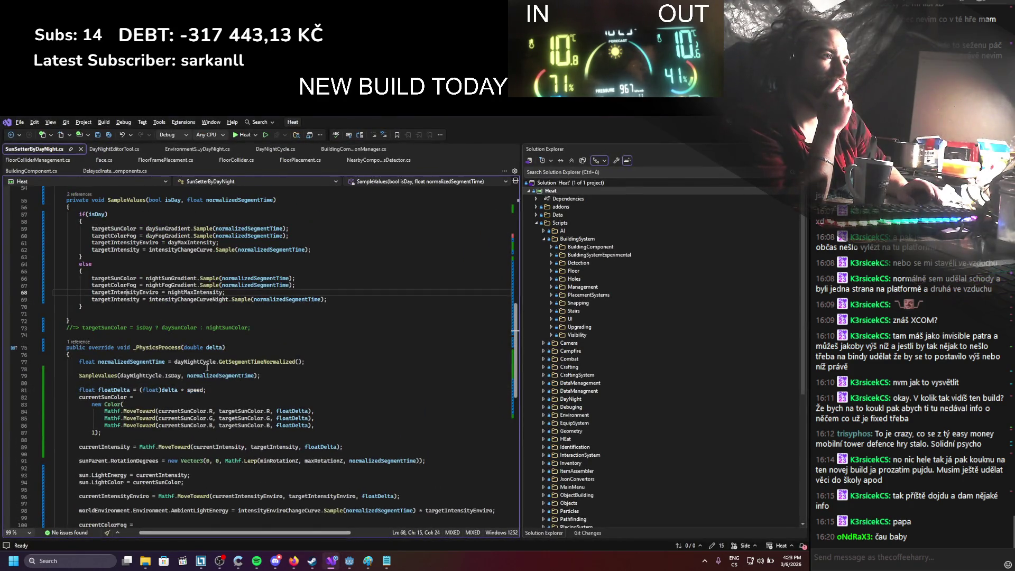
pyautogui.scroll(-2, 210, 371)
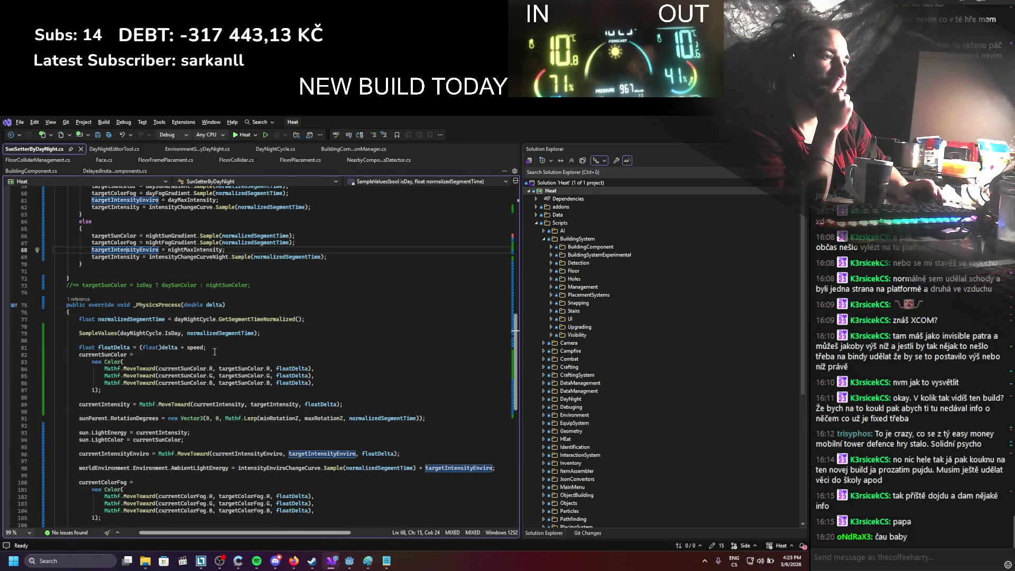
pyautogui.click(395, 453)
pyautogui.write('/ 5')
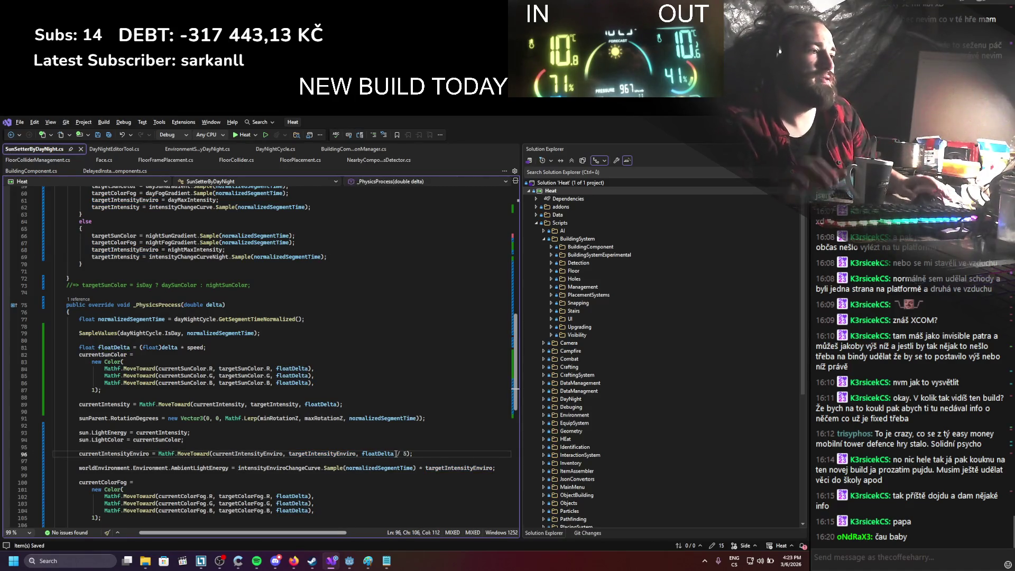
pyautogui.hotkey('alt', 'Tab')
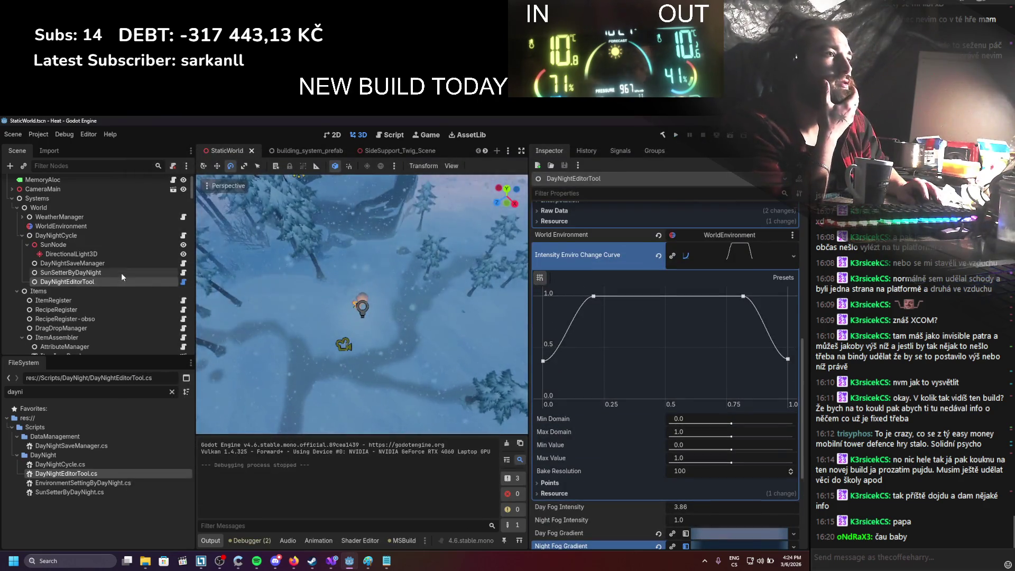
# Step: Review the SunSetterByDayNight, DayNightSaveManager and DayNightCycle node properties
pyautogui.click(122, 273)
pyautogui.click(84, 264)
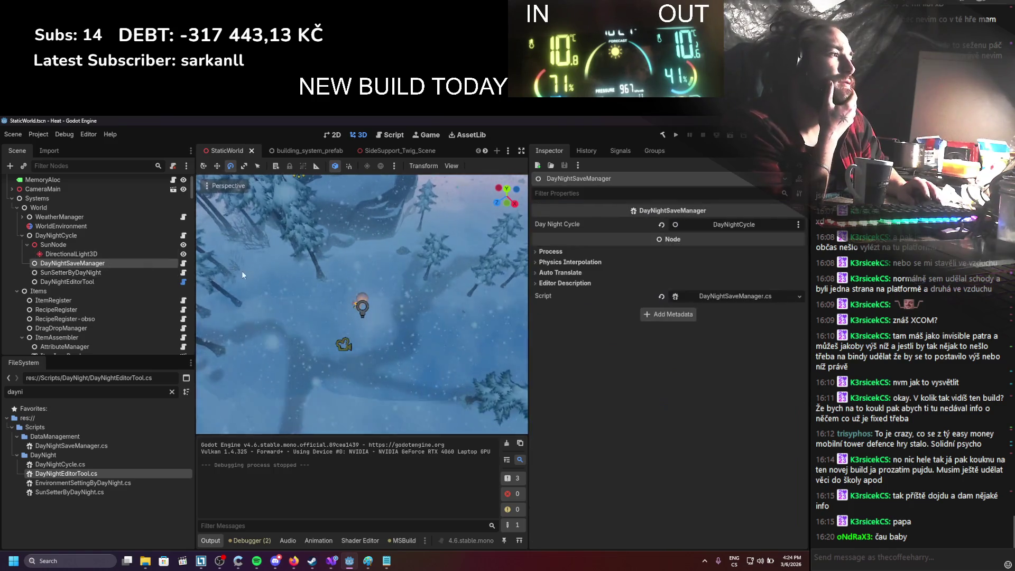
pyautogui.click(55, 235)
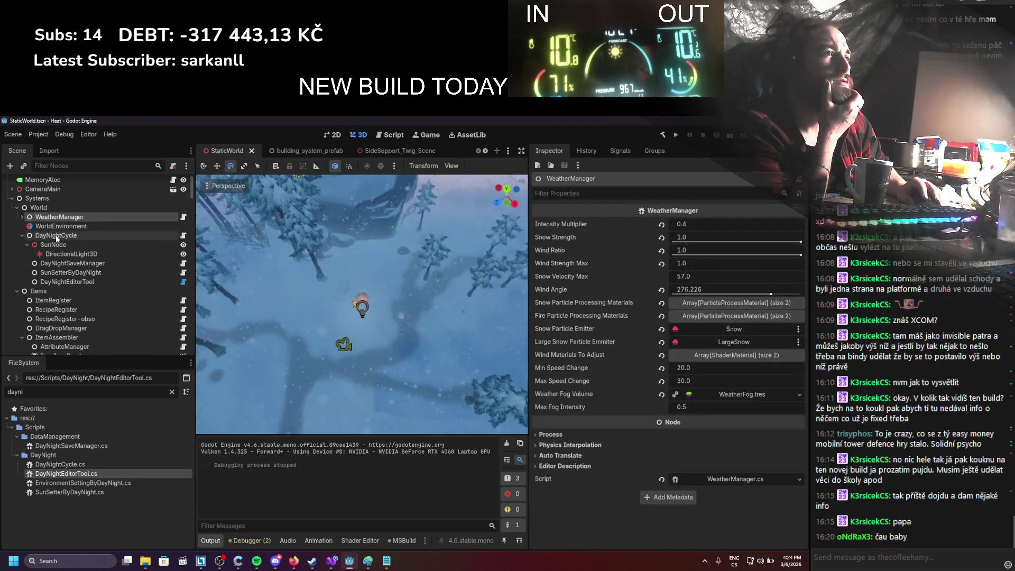
# Step: Set Time Speed Multiplier to 100, save, then test-run the faster cycle and stop it
pyautogui.click(693, 276)
pyautogui.write('100')
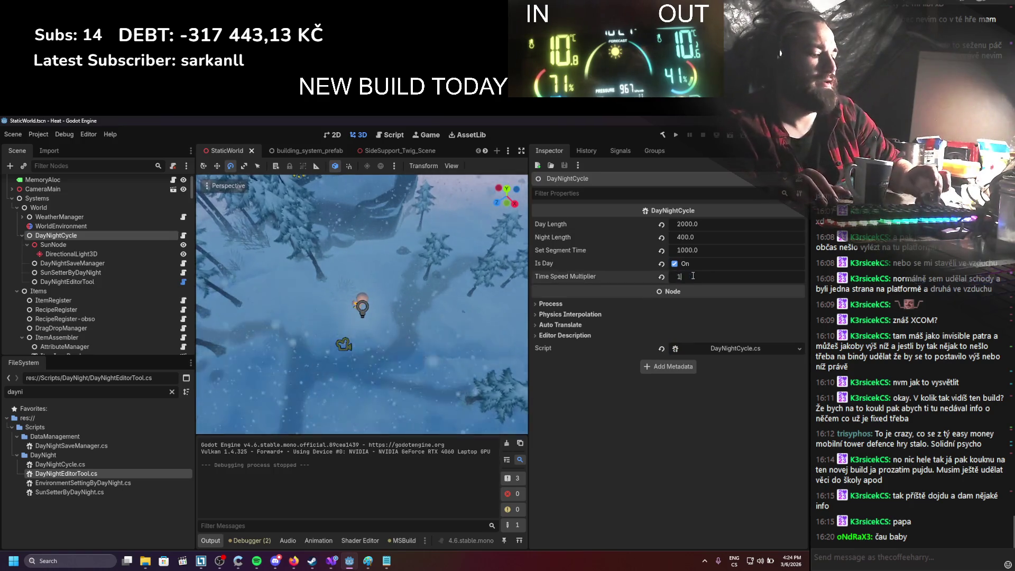
pyautogui.press('Return')
pyautogui.hotkey('ctrl', 's')
pyautogui.click(676, 135)
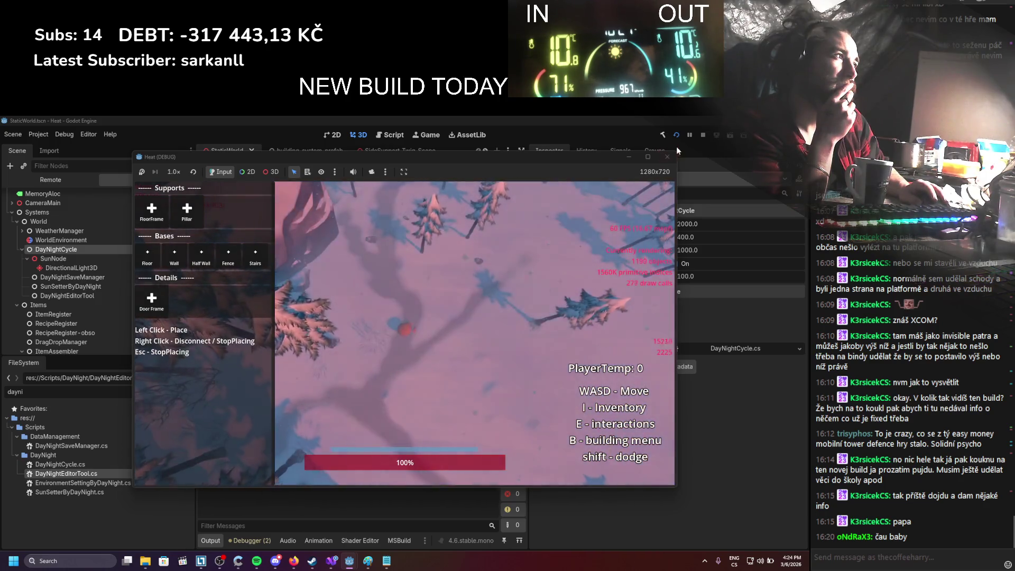
pyautogui.click(703, 135)
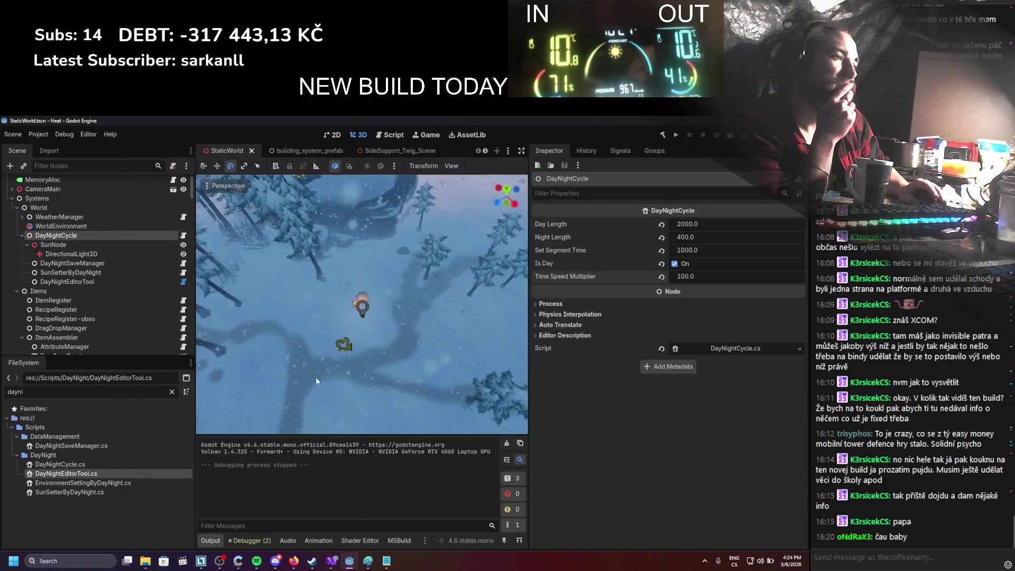
# Step: Move the early Night Fog Gradient point later and the late point earlier
pyautogui.click(59, 273)
pyautogui.scroll(-5, 590, 412)
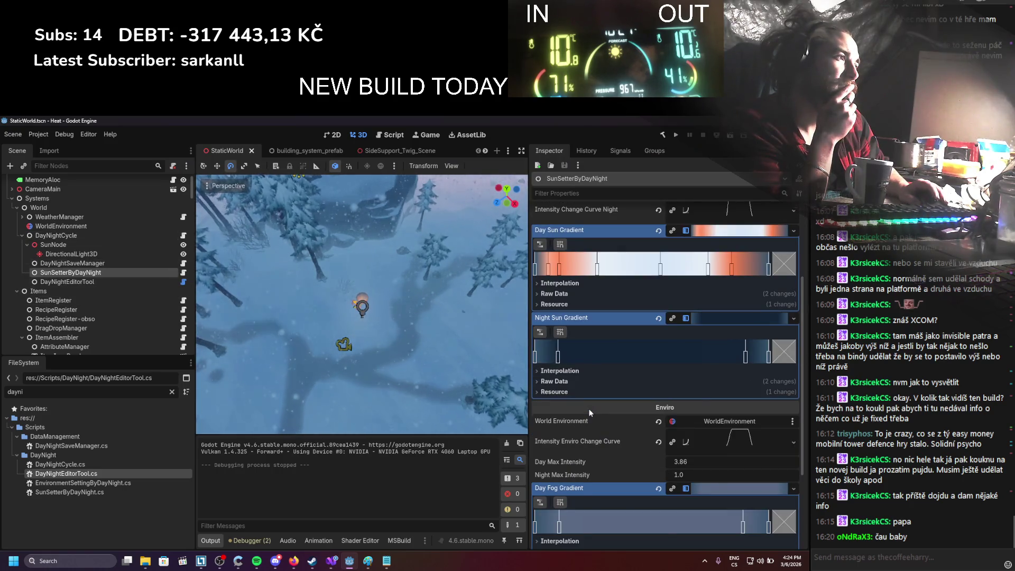
pyautogui.scroll(-3, 590, 412)
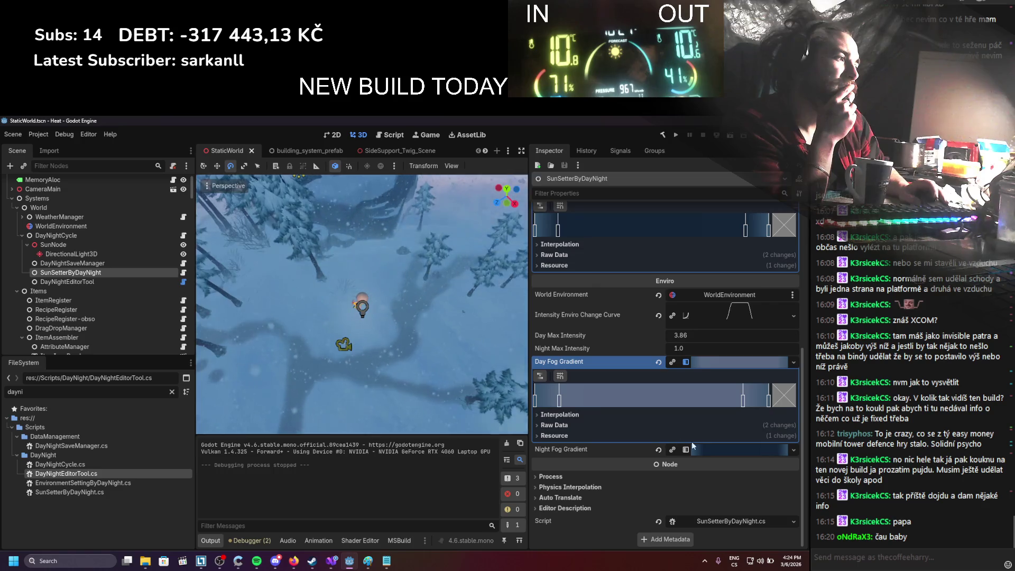
pyautogui.click(712, 449)
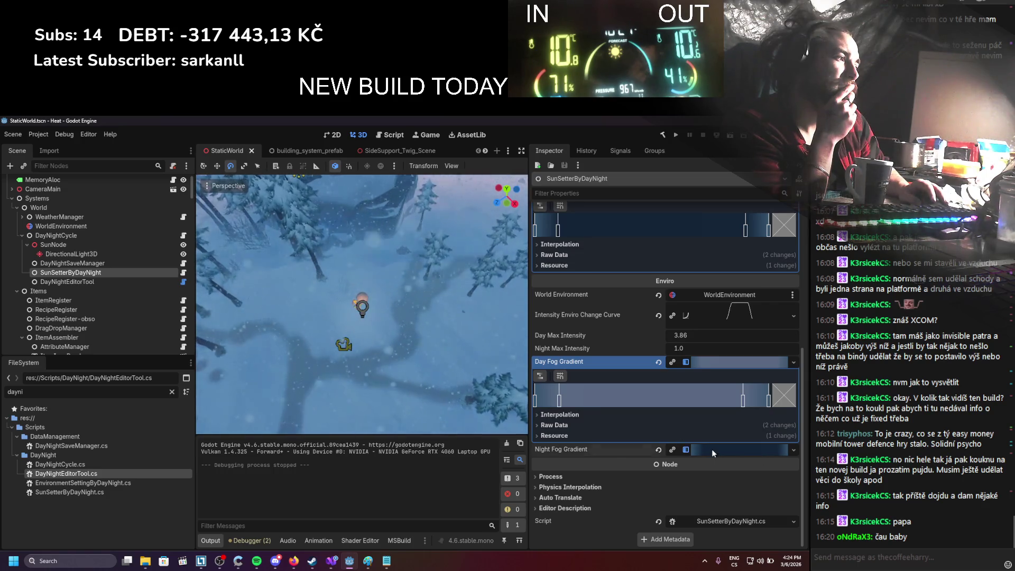
pyautogui.moveTo(570, 488); pyautogui.dragTo(575, 487)
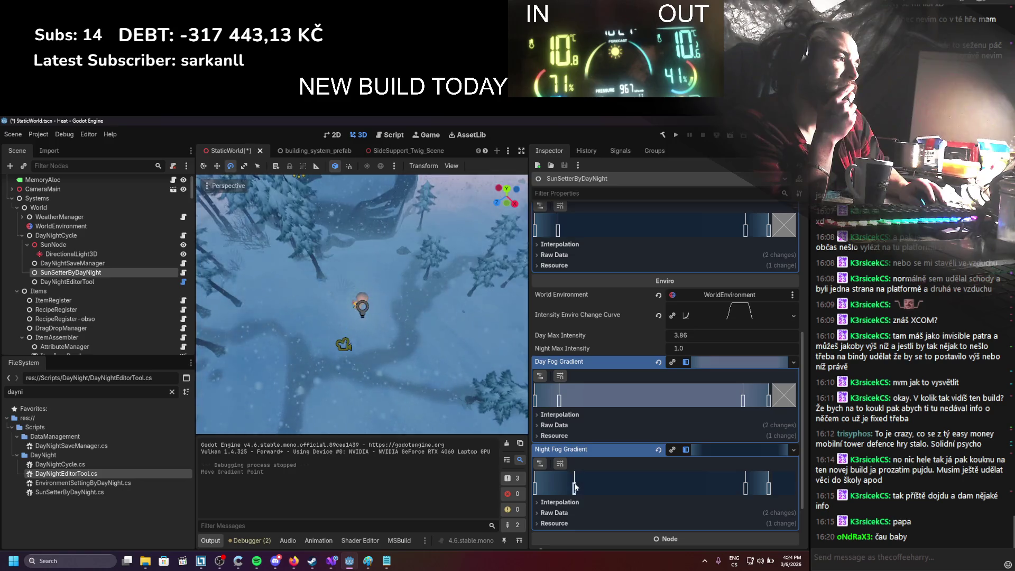
pyautogui.moveTo(745, 487); pyautogui.dragTo(737, 488)
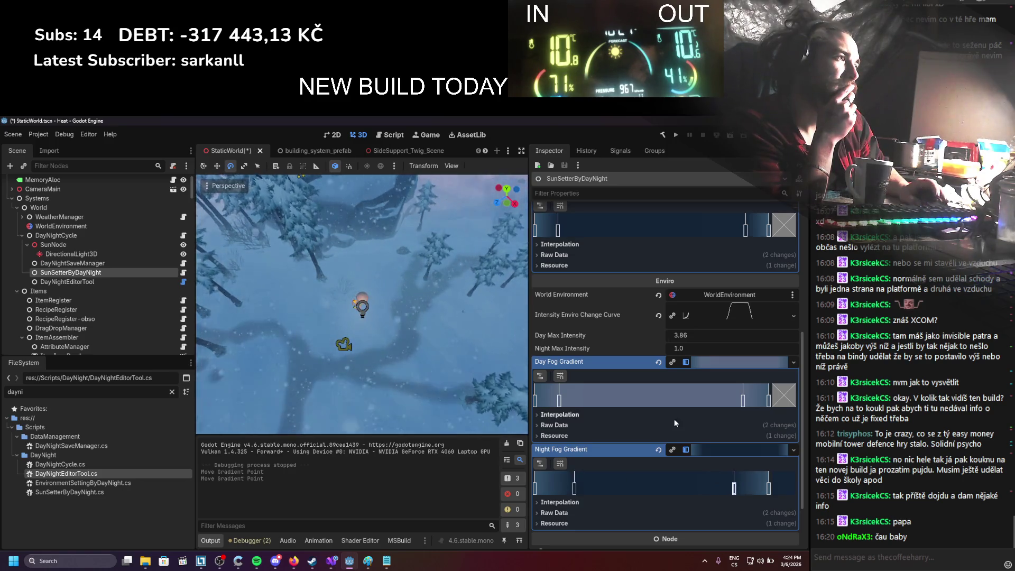
pyautogui.scroll(4, 670, 419)
pyautogui.scroll(-1, 670, 419)
# Step: Reshape the Intensity Enviro Change Curve, raising its end point slightly, and save
pyautogui.click(739, 444)
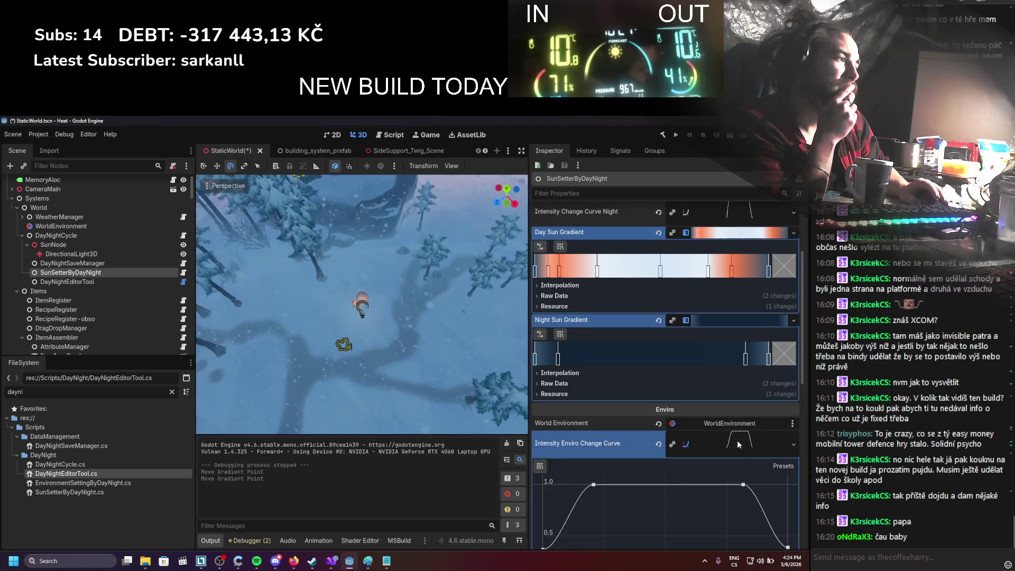
pyautogui.scroll(-3, 591, 448)
pyautogui.moveTo(543, 463); pyautogui.dragTo(541, 446)
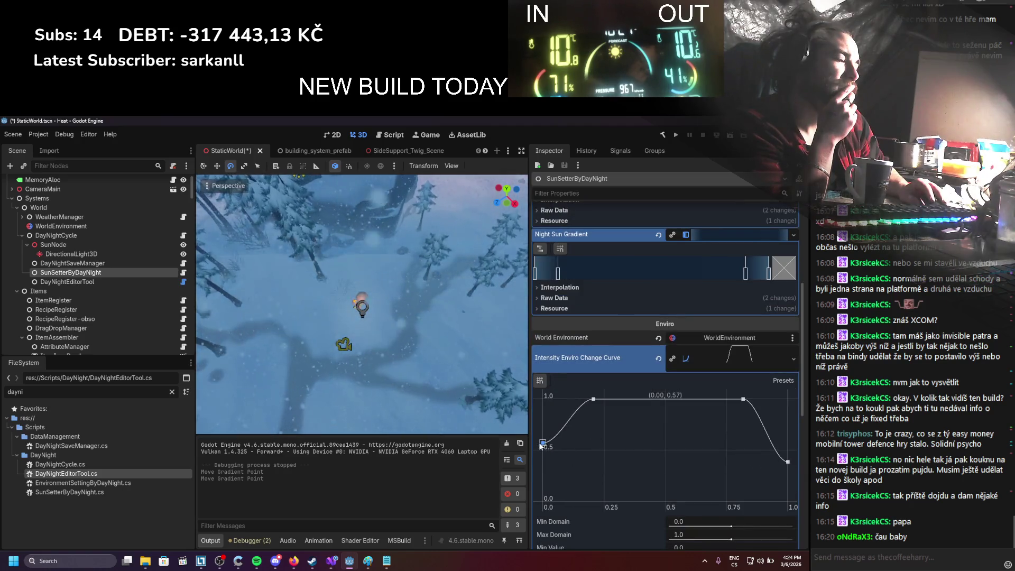
pyautogui.moveTo(795, 450); pyautogui.dragTo(795, 447)
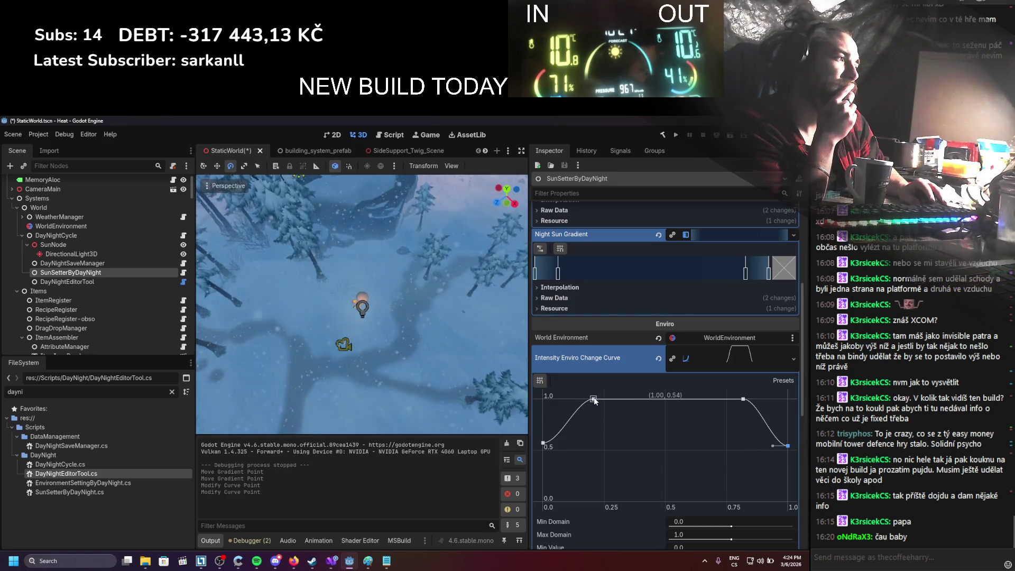
pyautogui.scroll(-6, 598, 401)
pyautogui.hotkey('ctrl', 's')
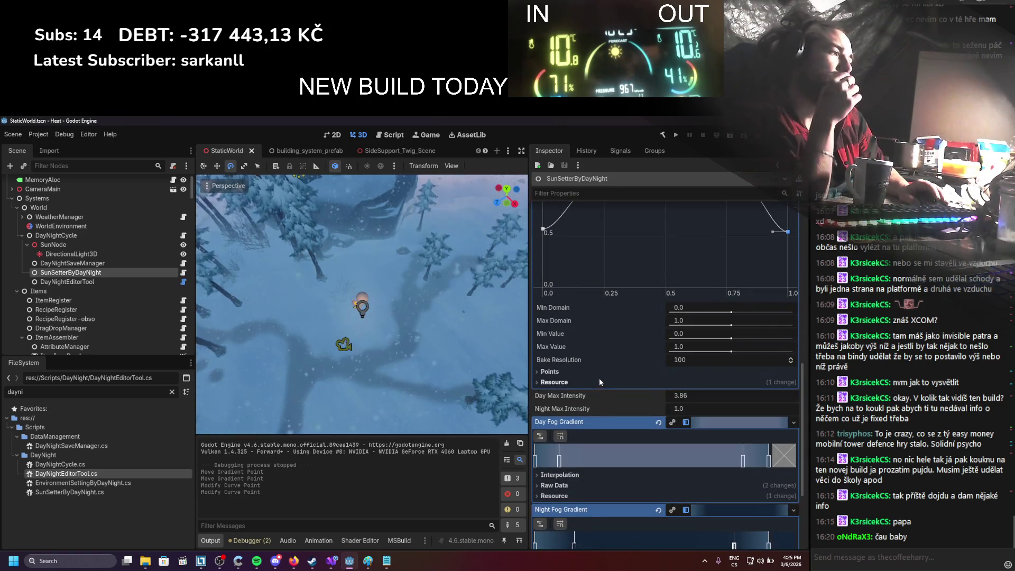
# Step: Set SunSetterByDayNight Day Max Intensity to 2.0
pyautogui.click(682, 410)
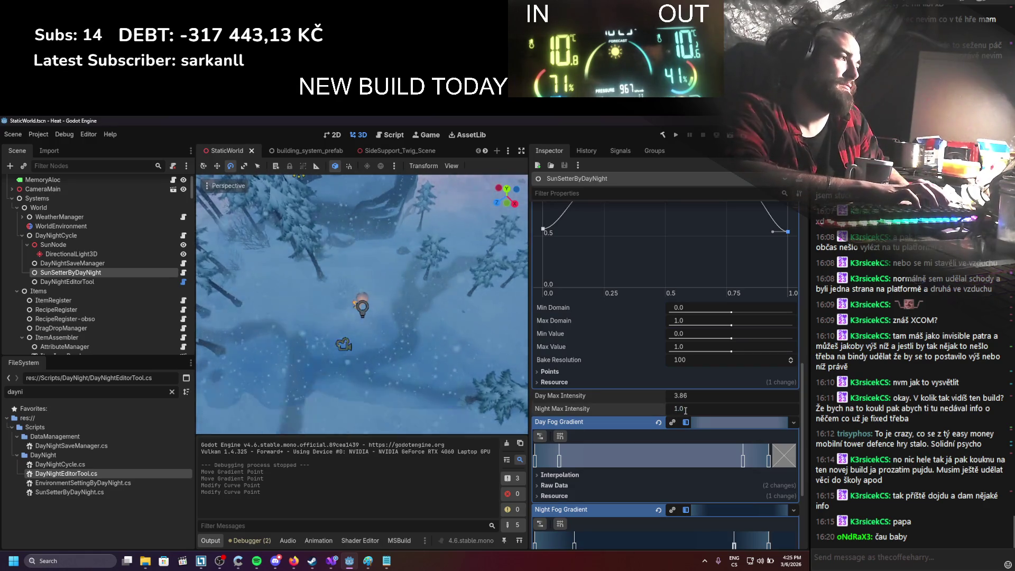
pyautogui.hotkey('shift', 'Tab')
pyautogui.write('2')
pyautogui.press('Return')
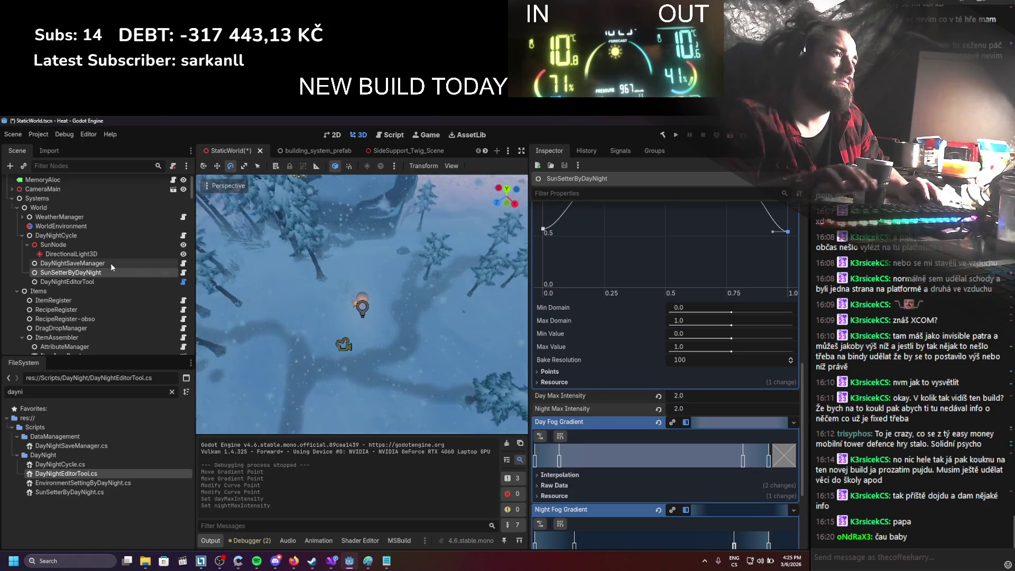
# Step: Set DayNightEditorTool Day and Night Fog Intensity to 2.0, save, and run the game
pyautogui.click(67, 282)
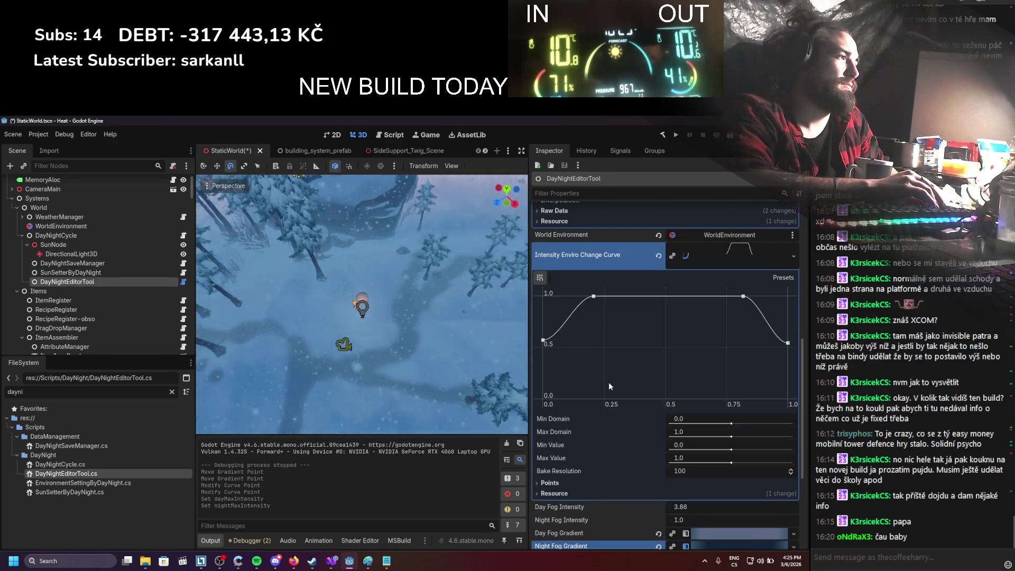
pyautogui.scroll(-3, 609, 385)
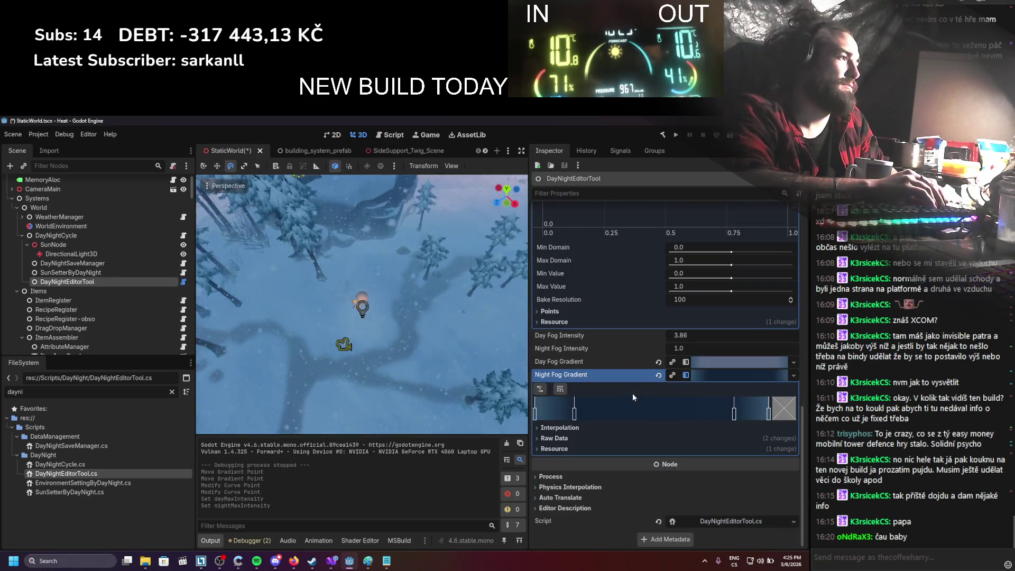
pyautogui.write('2')
pyautogui.press('Return')
pyautogui.click(691, 348)
pyautogui.write('2')
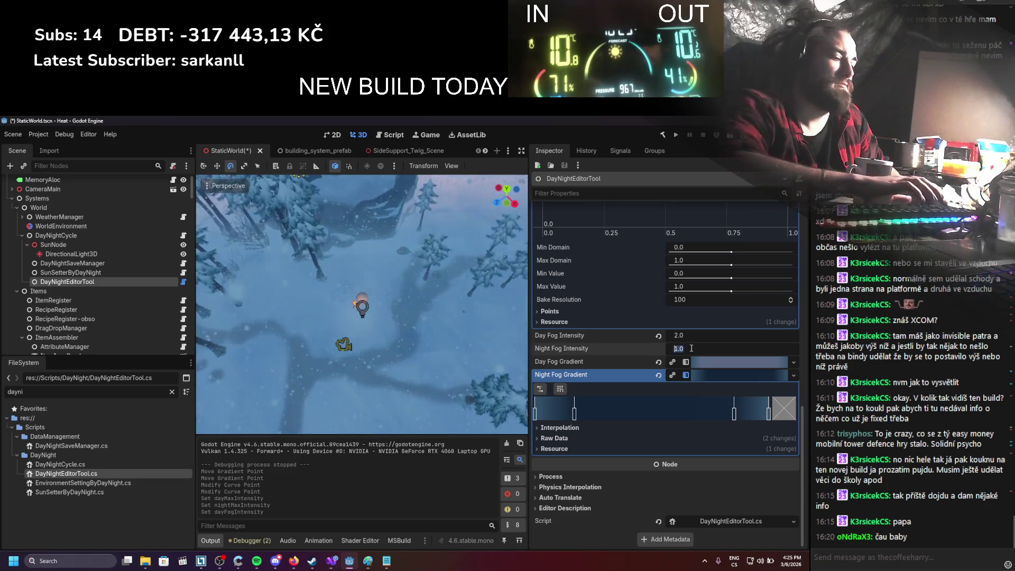
pyautogui.press('Return')
pyautogui.hotkey('ctrl', 's')
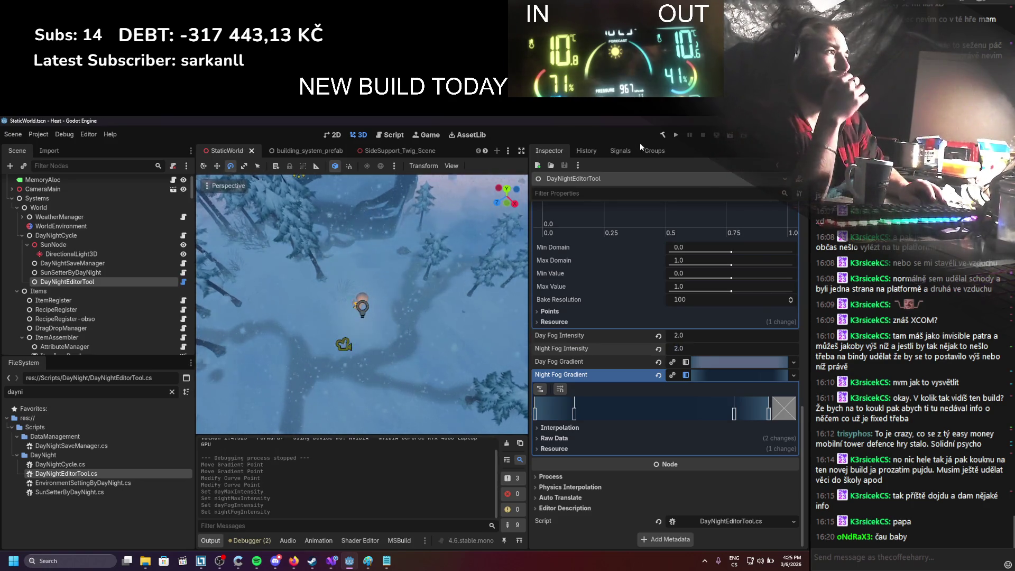
pyautogui.click(675, 135)
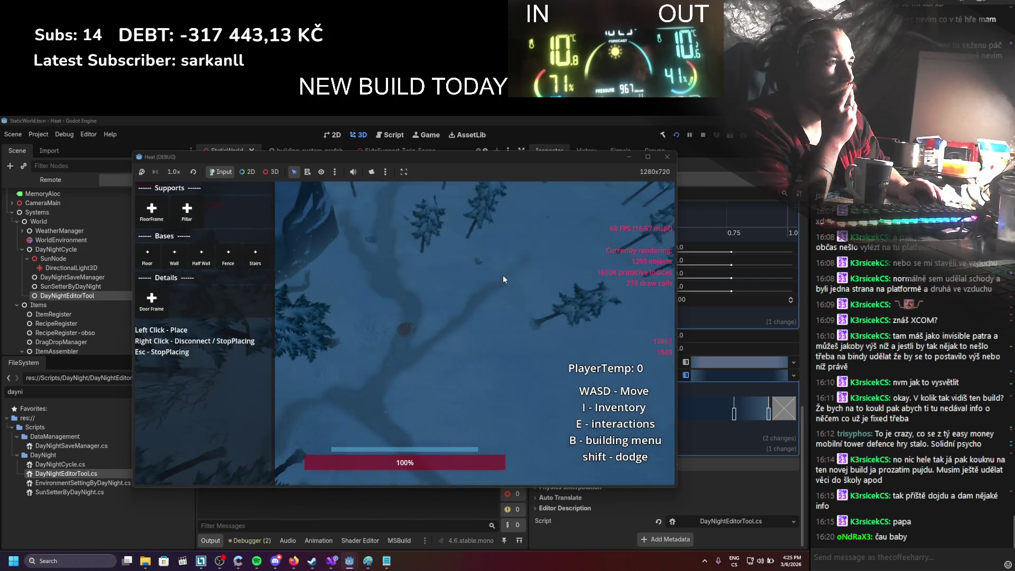
# Step: Stop the game run and begin editing Day Fog Intensity
pyautogui.click(702, 136)
pyautogui.click(686, 335)
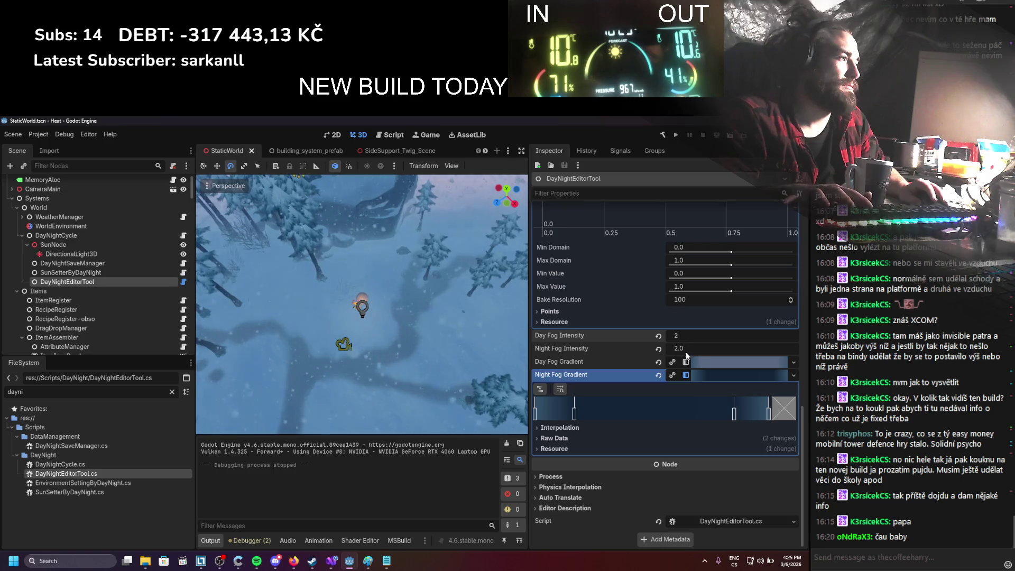
# Step: Set DayNightEditorTool's Day Fog Intensity to 3.14
pyautogui.press('Return')
pyautogui.write('3.14')
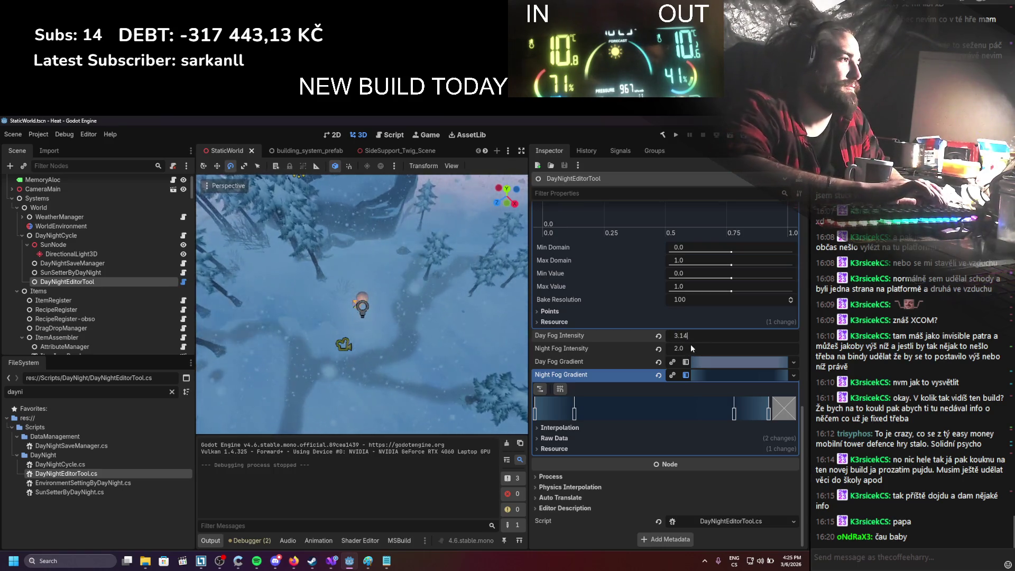
pyautogui.click(691, 345)
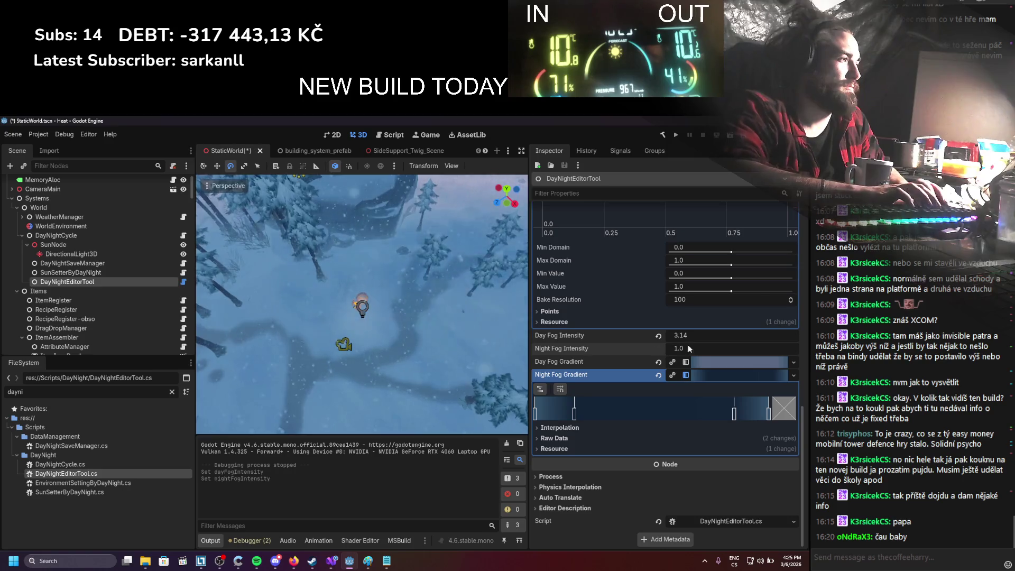
# Step: Set SunSetterByDayNight Day Max Intensity to 3.14 and Night Max Intensity to 1.0, then save
pyautogui.click(70, 272)
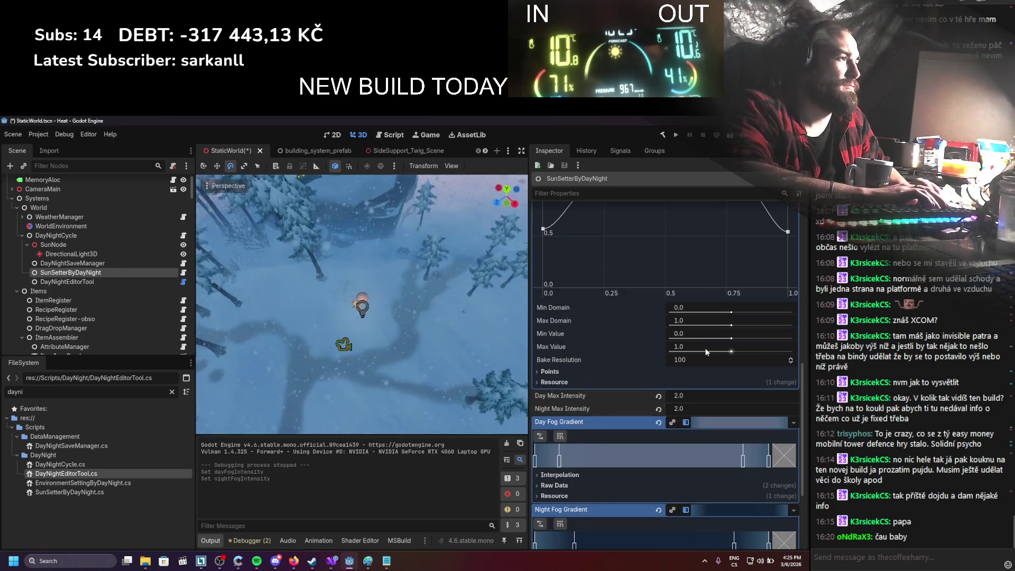
pyautogui.click(679, 395)
pyautogui.write('3.124')
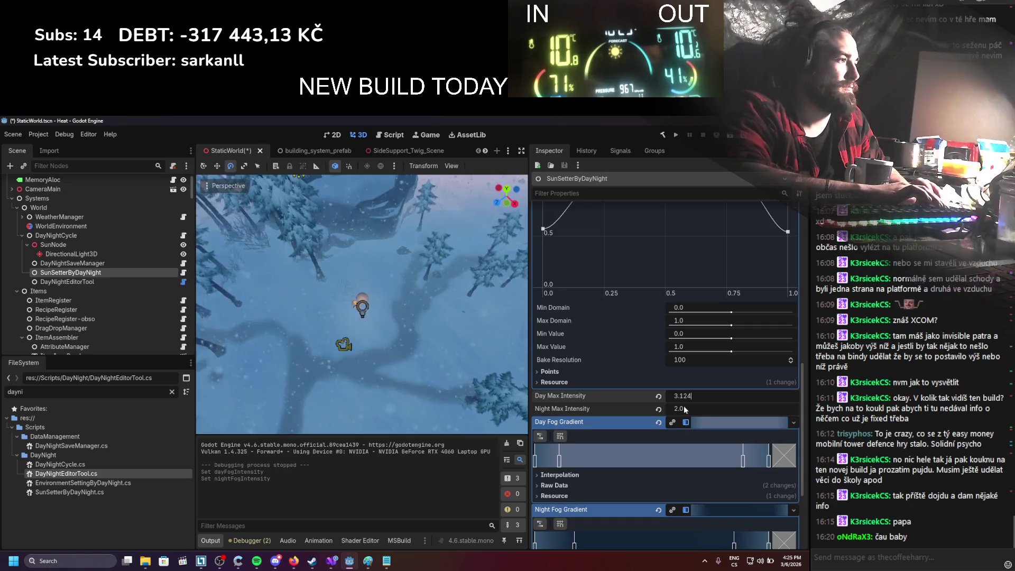
pyautogui.press('BackSpace')
pyautogui.press('BackSpace')
pyautogui.write('4')
pyautogui.click(693, 405)
pyautogui.write('1')
pyautogui.press('Return')
pyautogui.hotkey('ctrl', 's')
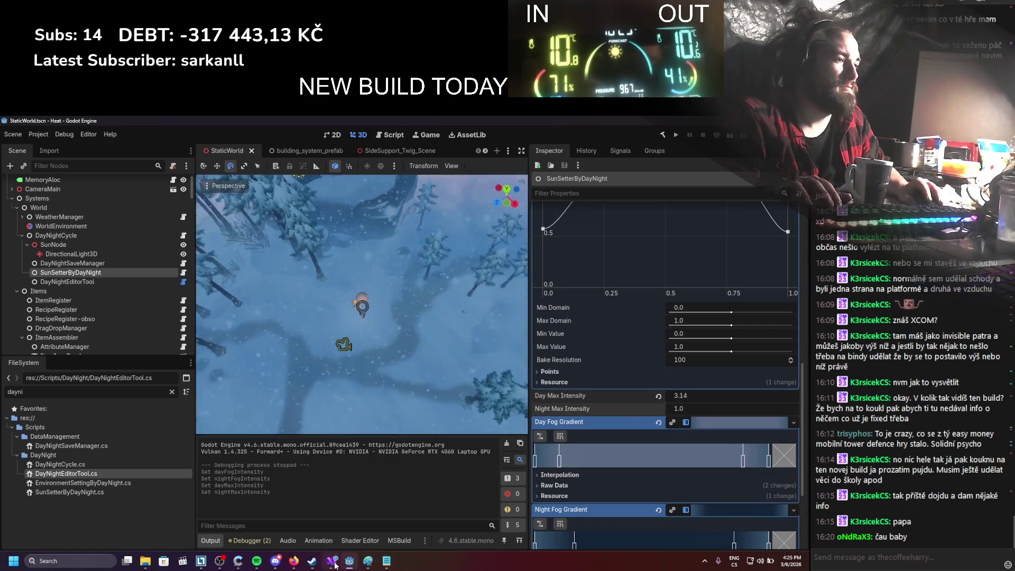
pyautogui.click(333, 562)
# Step: On line 98 of SunSetterByDayNight.cs, replace targetIntensityEnviro with currentIntensityEnviro
pyautogui.scroll(-2, 331, 415)
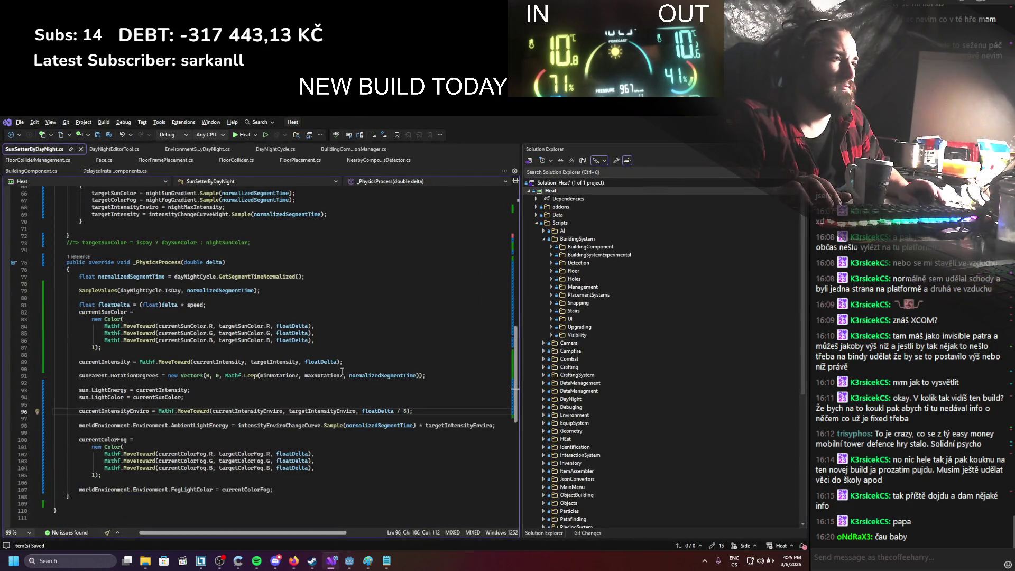
pyautogui.doubleClick(123, 411)
pyautogui.hotkey('ctrl', 'c')
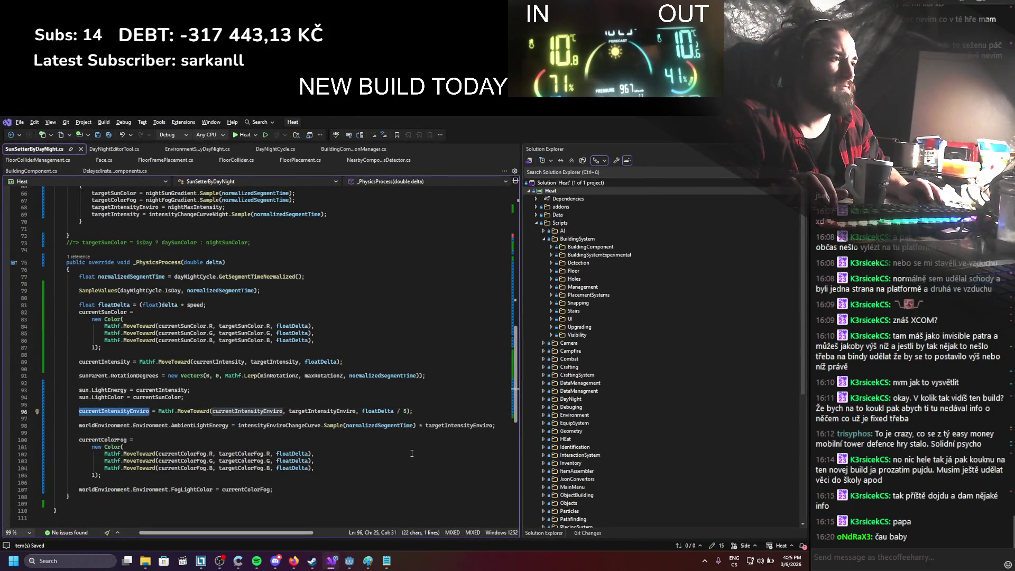
pyautogui.doubleClick(468, 426)
pyautogui.hotkey('ctrl', 'v')
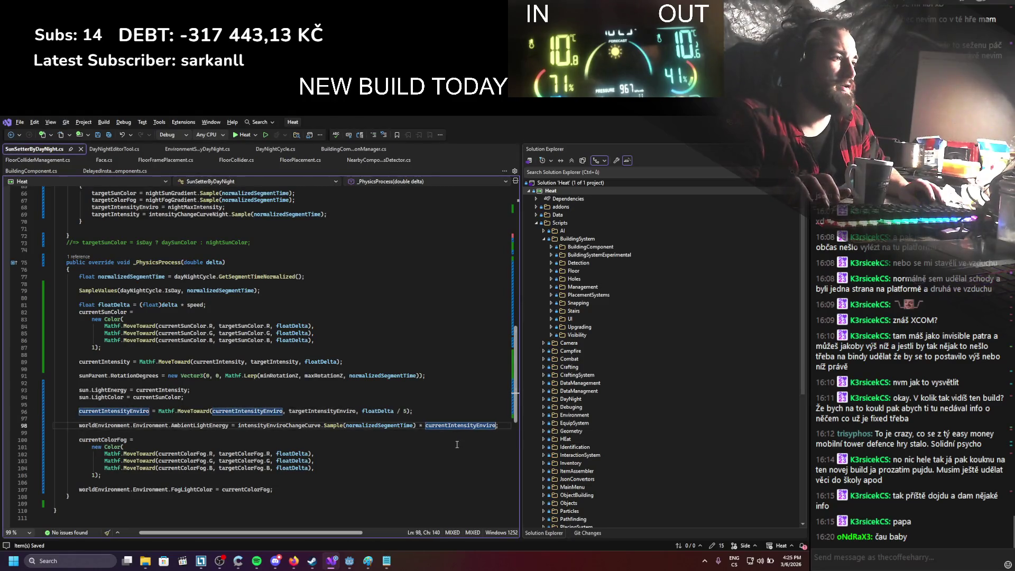
# Step: Remove the ' / 5' divisor after floatDelta on line 96, then launch the game from Godot
pyautogui.click(439, 446)
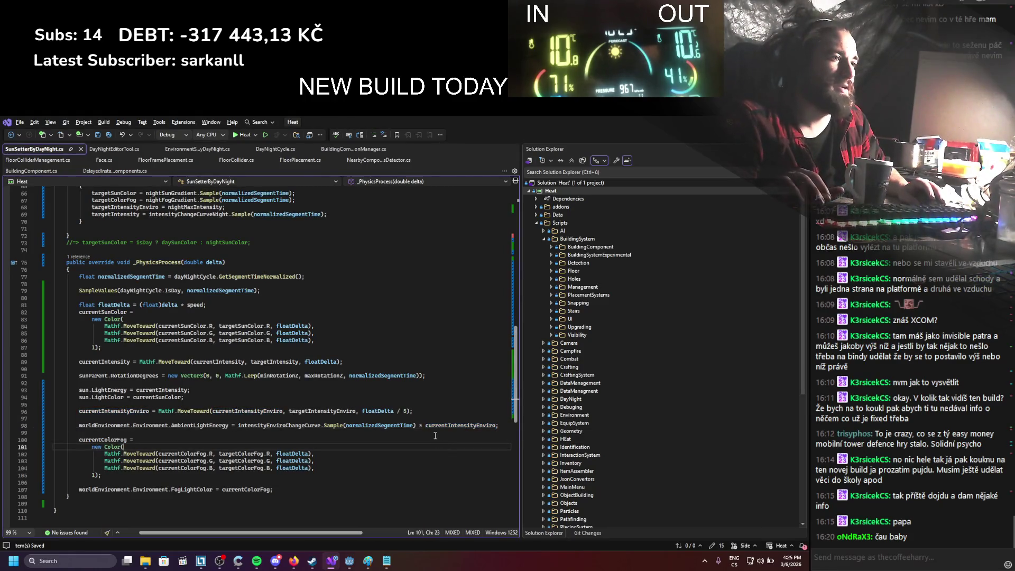
pyautogui.scroll(-1, 502, 310)
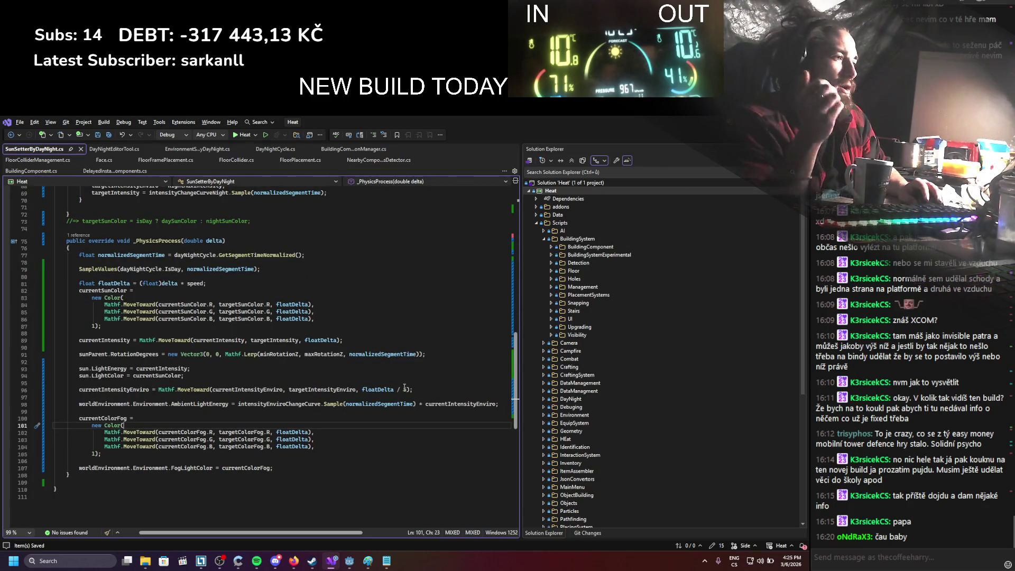
pyautogui.doubleClick(404, 390)
pyautogui.press('BackSpace')
pyautogui.press('BackSpace')
pyautogui.press('BackSpace')
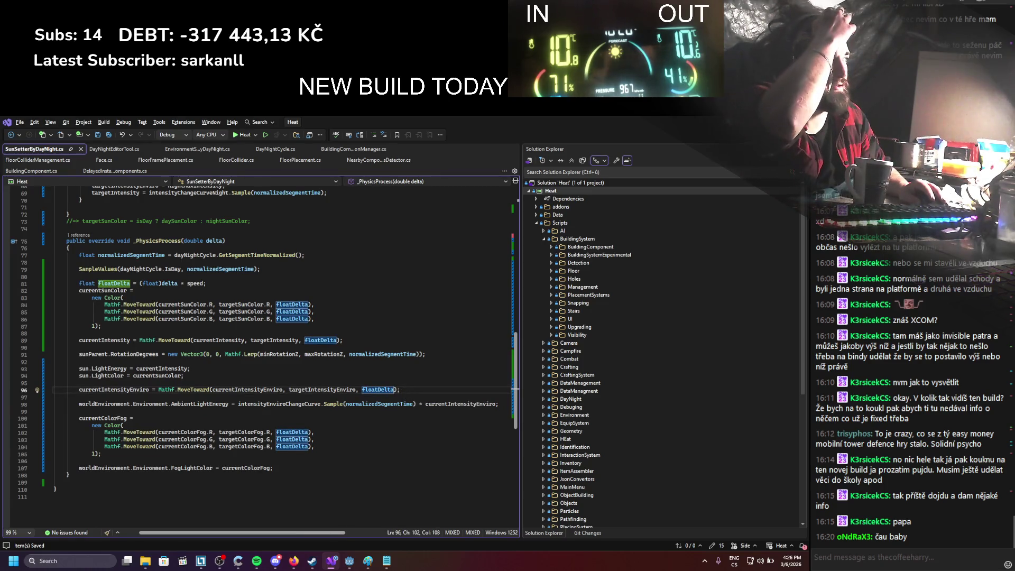
pyautogui.hotkey('alt', 'Tab')
pyautogui.click(676, 135)
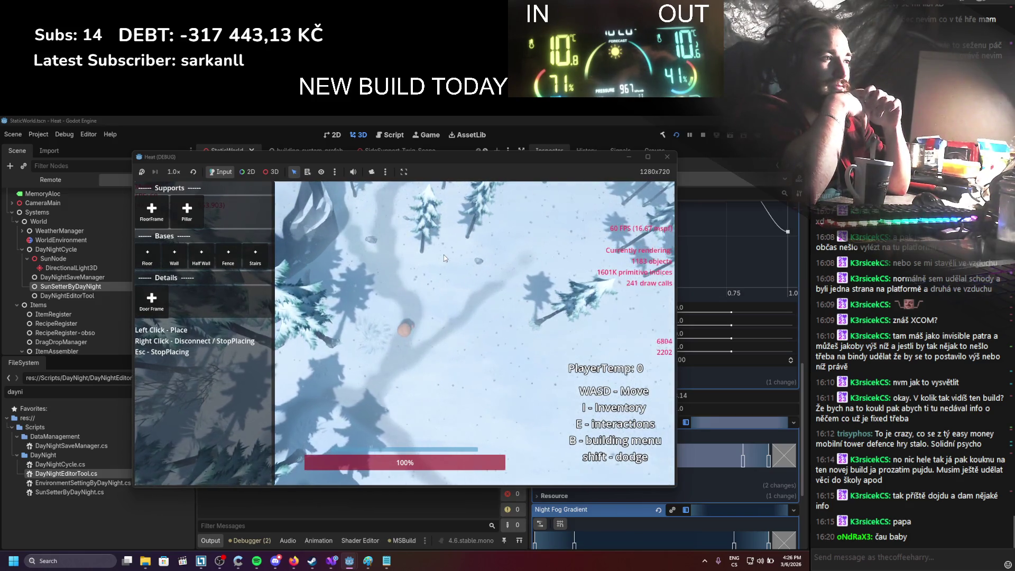
# Step: Zoom the game camera in and out while the day-night cycle plays
pyautogui.scroll(2, 394, 321)
pyautogui.scroll(4, 397, 318)
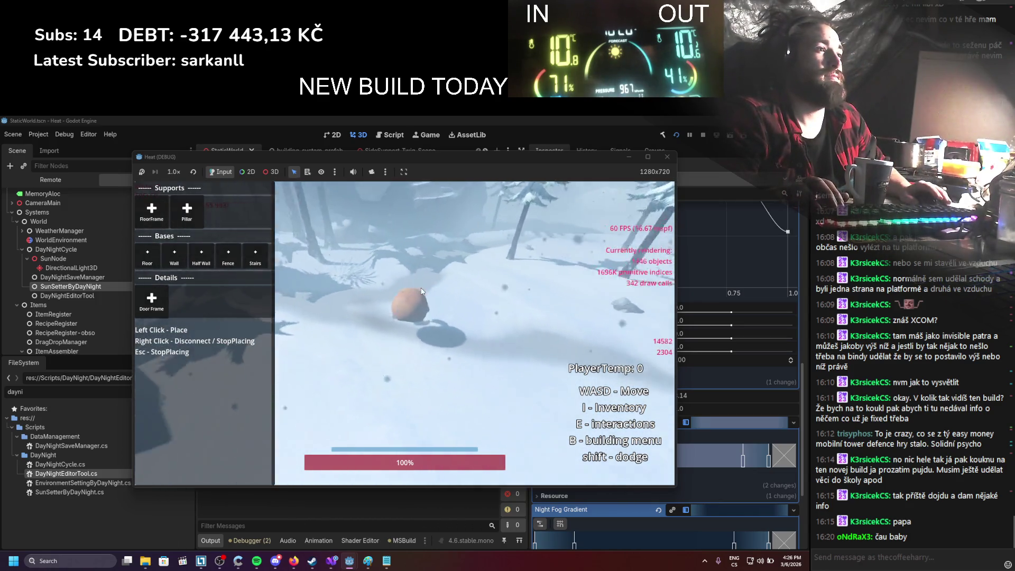
pyautogui.scroll(3, 424, 291)
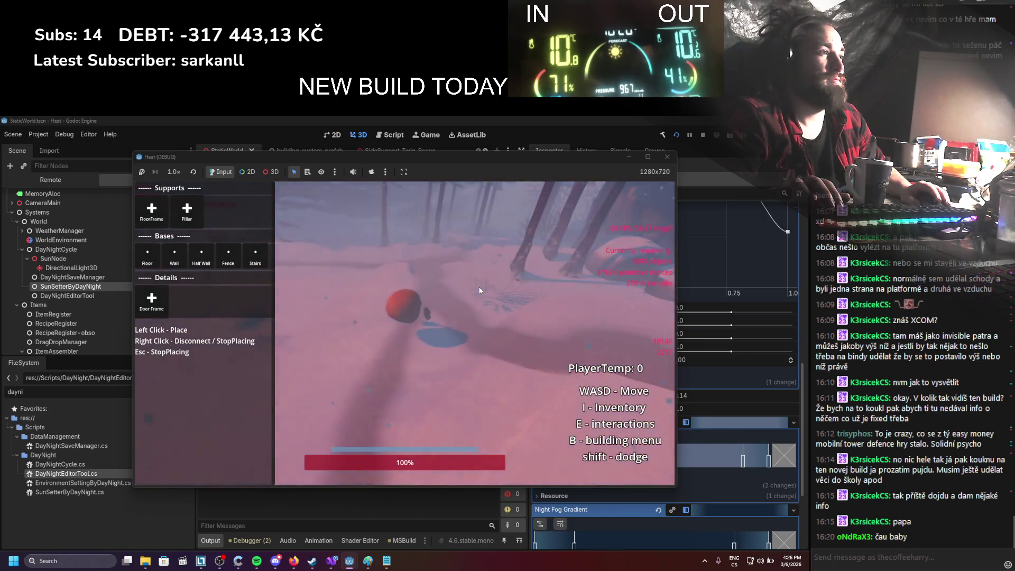
pyautogui.scroll(-5, 479, 290)
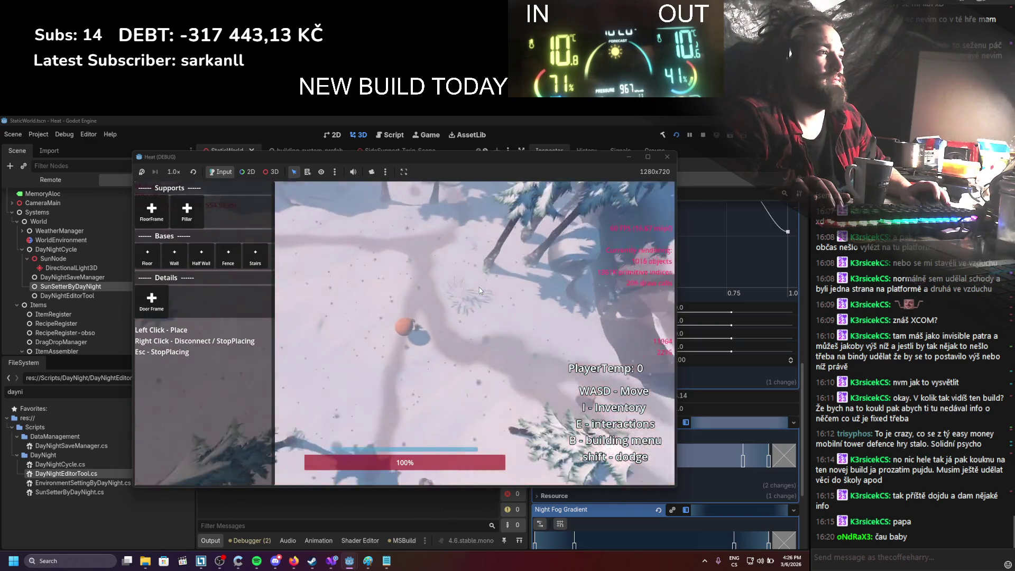
pyautogui.scroll(5, 480, 291)
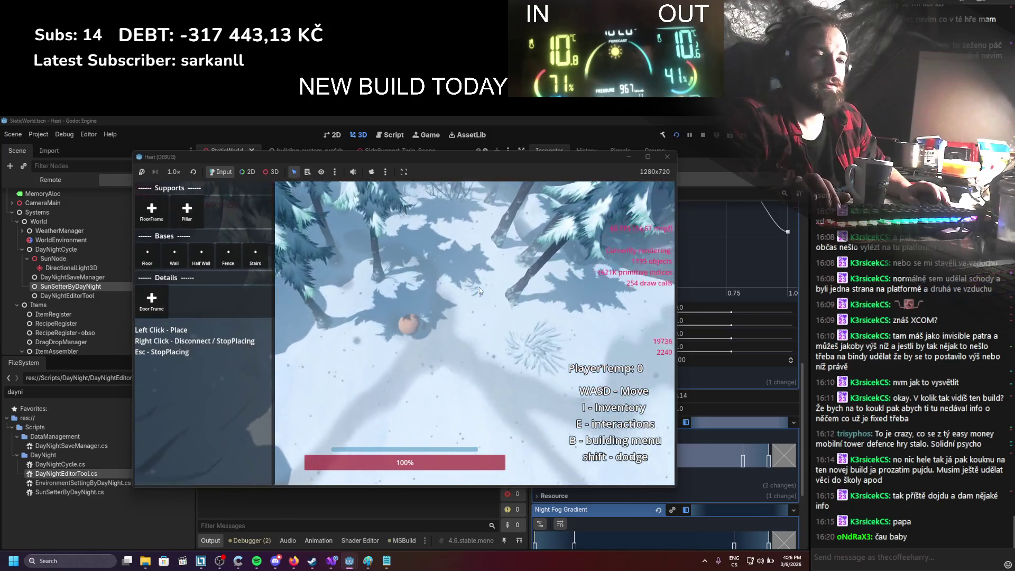
# Step: Walk the player down-right then up-left through the snow, then stop the game
pyautogui.press('s')
pyautogui.press('d')
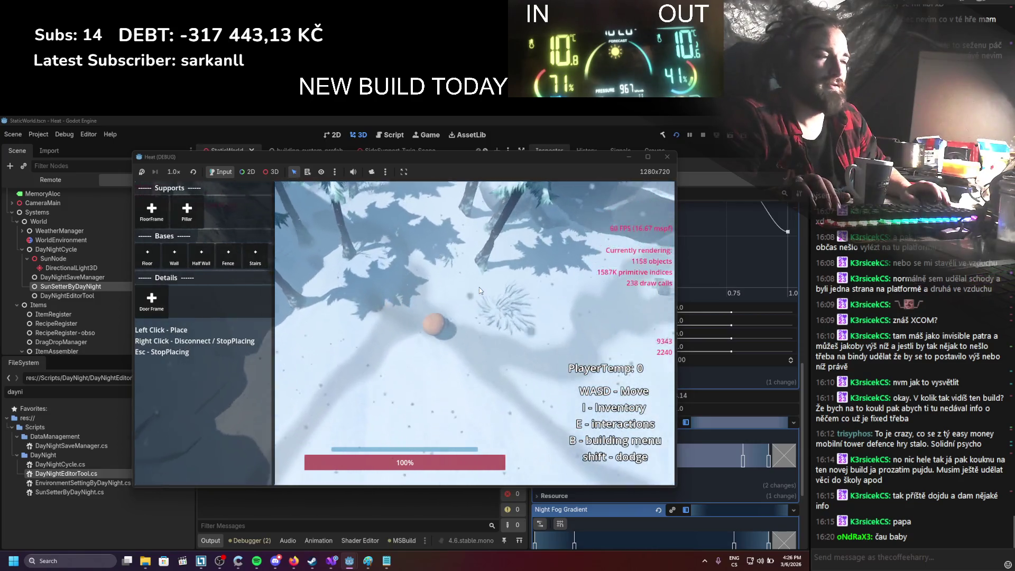
pyautogui.press('a')
pyautogui.press('w')
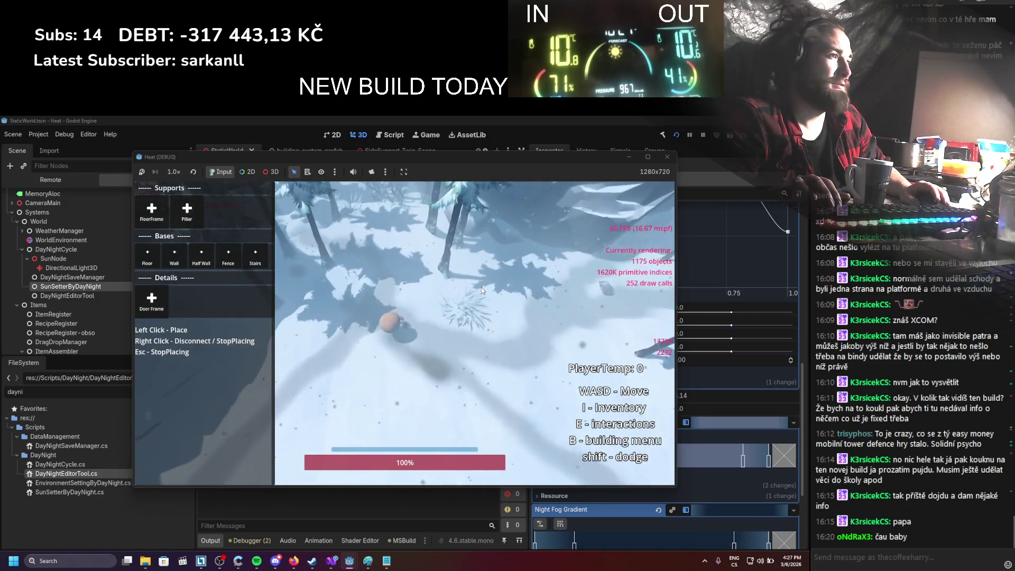
pyautogui.click(706, 135)
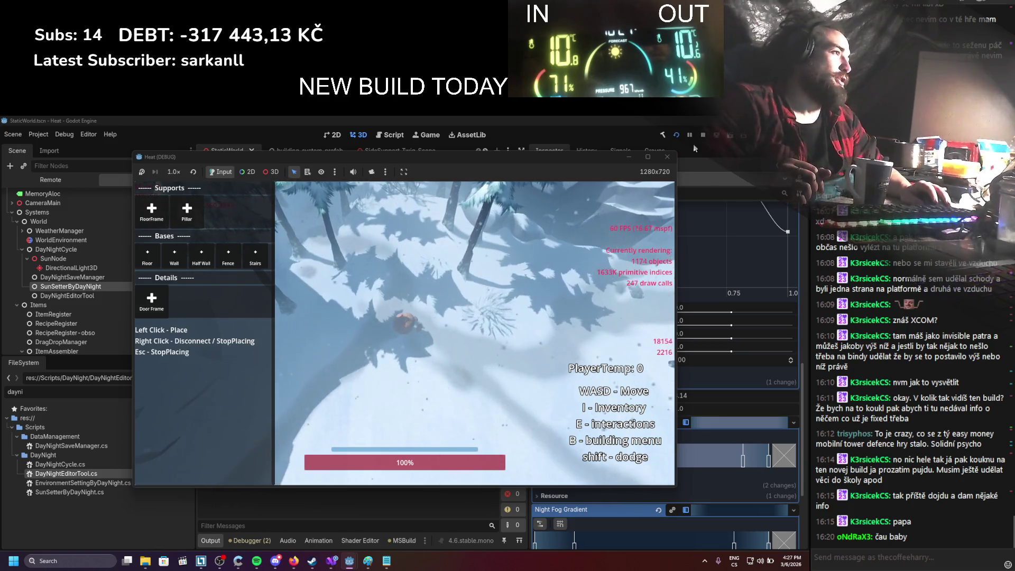